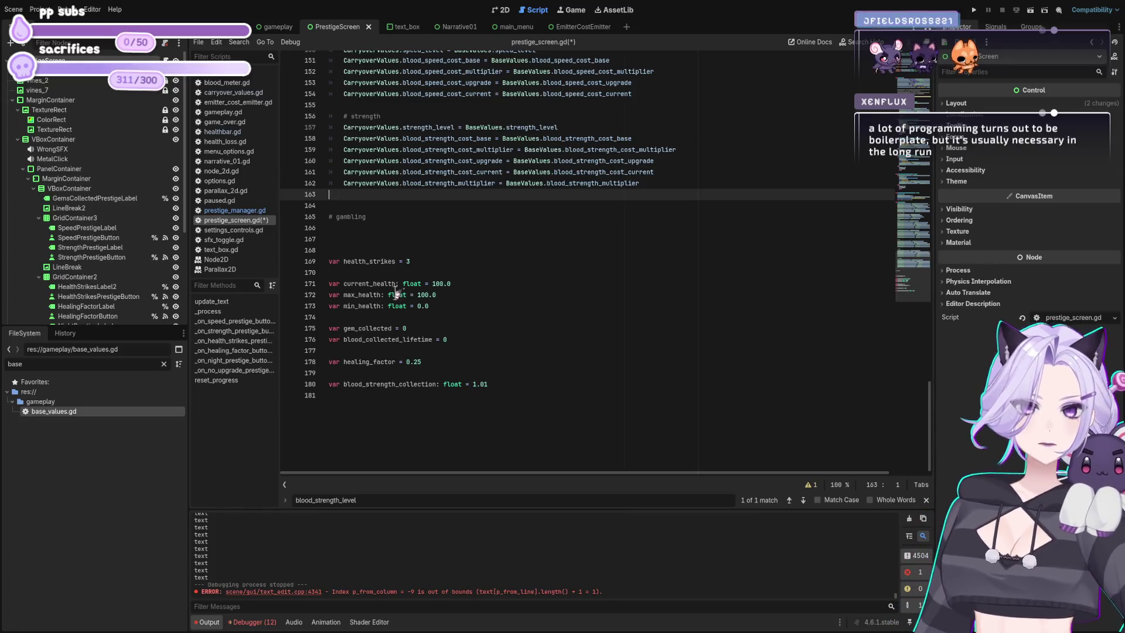
Step: Delete the gem_collected and blood_collected_lifetime declaration lines at the end of prestige_screen.gd
{"action": "left_click", "coordinate": [407, 328]}
{"action": "key", "text": "shift+Home"}
{"action": "key", "text": "BackSpace"}
{"action": "key", "text": "BackSpace"}
{"action": "key", "text": "Down"}
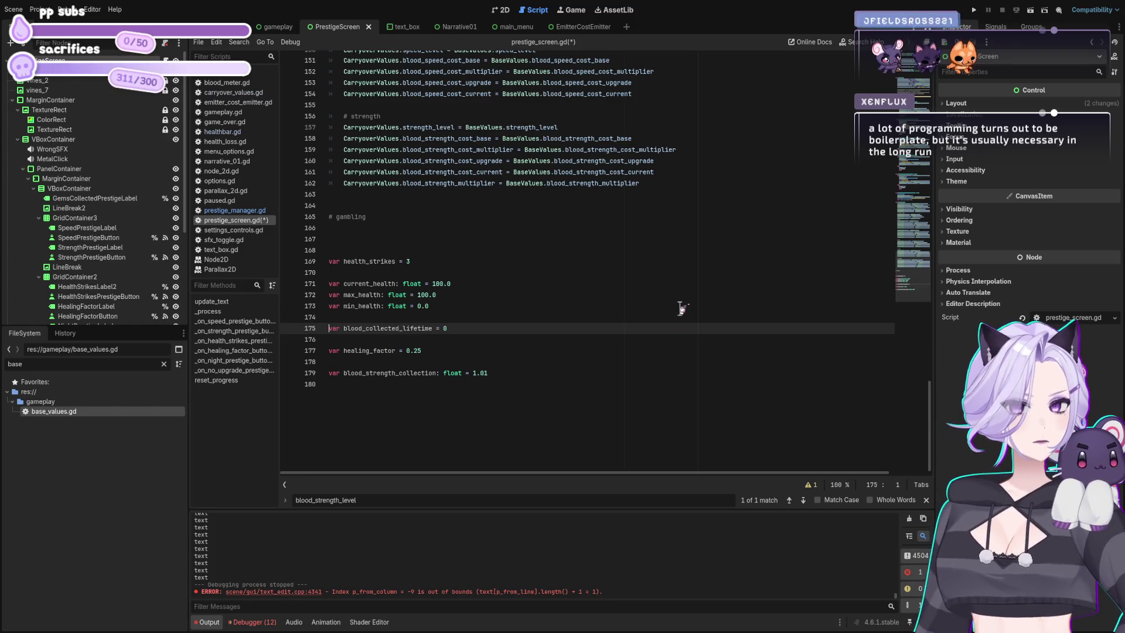
{"action": "key", "text": "shift+End"}
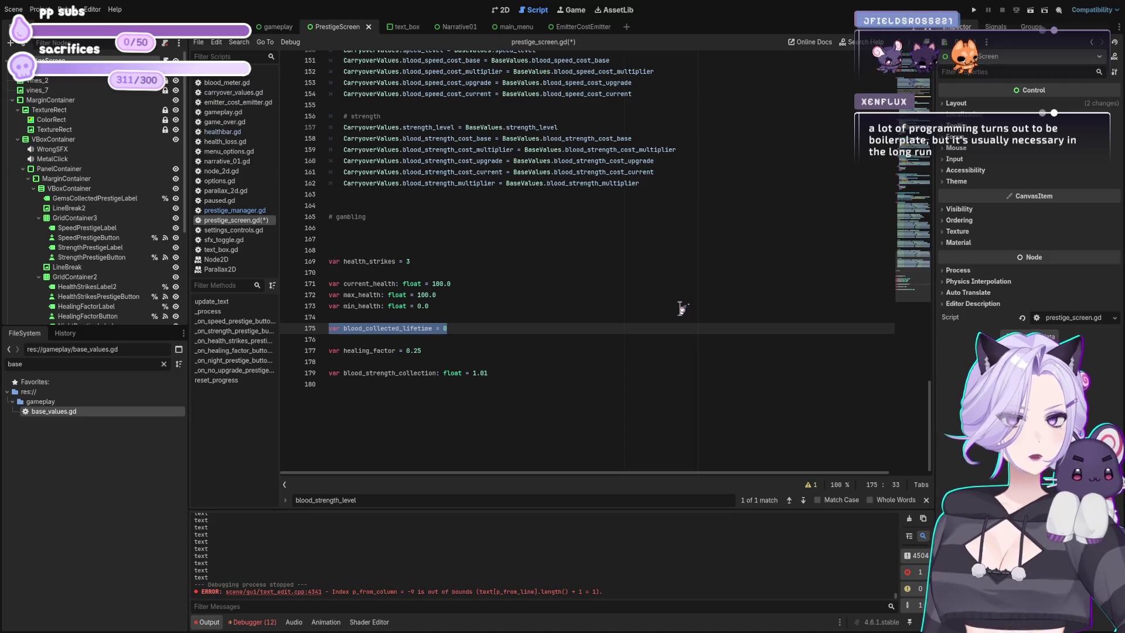
{"action": "key", "text": "Delete"}
{"action": "key", "text": "Delete"}
{"action": "key", "text": "Delete"}
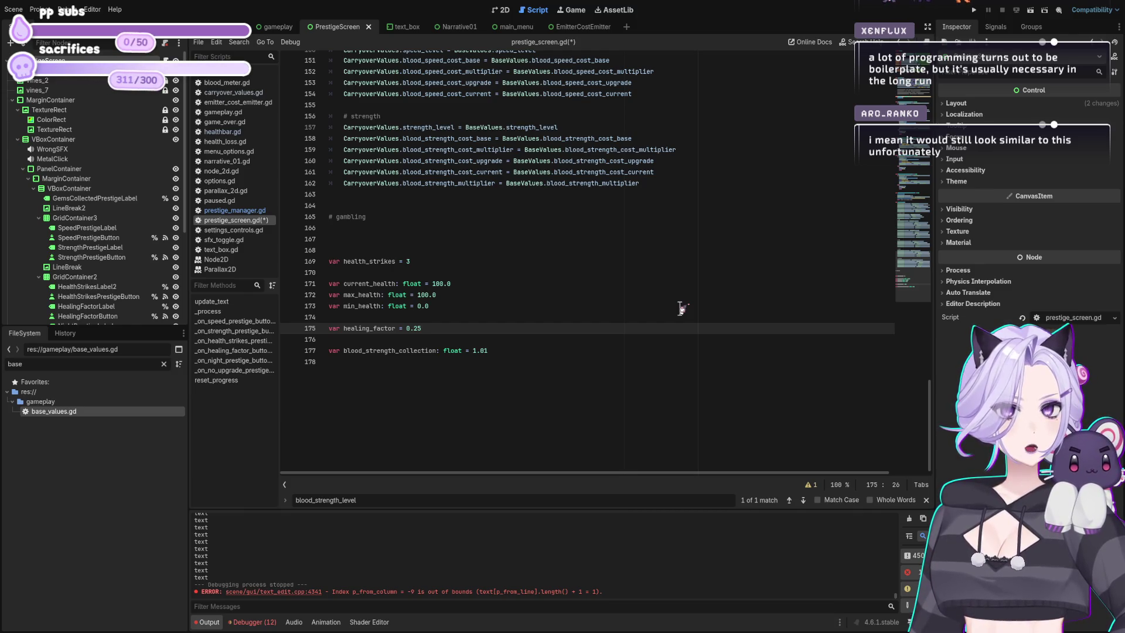
Step: Find the other uses of blood_strength_collection, then delete its 1.01 float declaration
{"action": "key", "text": "Down"}
{"action": "key", "text": "Down"}
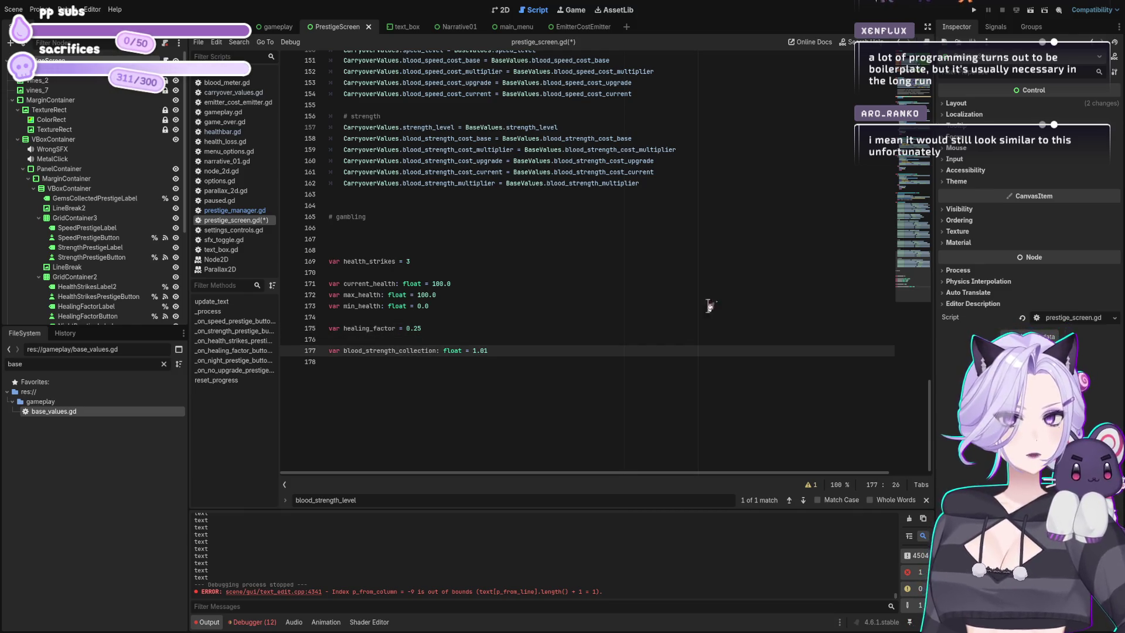
{"action": "left_click_drag", "start_coordinate": [346, 352], "coordinate": [435, 352]}
{"action": "key", "text": "ctrl+c"}
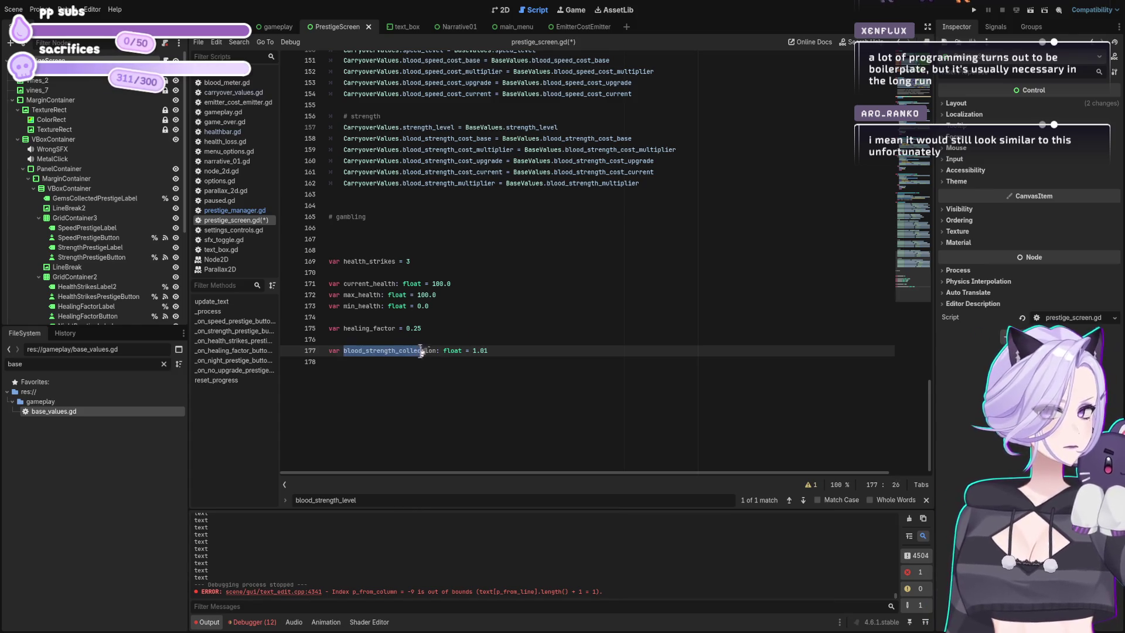
{"action": "left_click", "coordinate": [424, 500]}
{"action": "key", "text": "ctrl+a"}
{"action": "key", "text": "ctrl+v"}
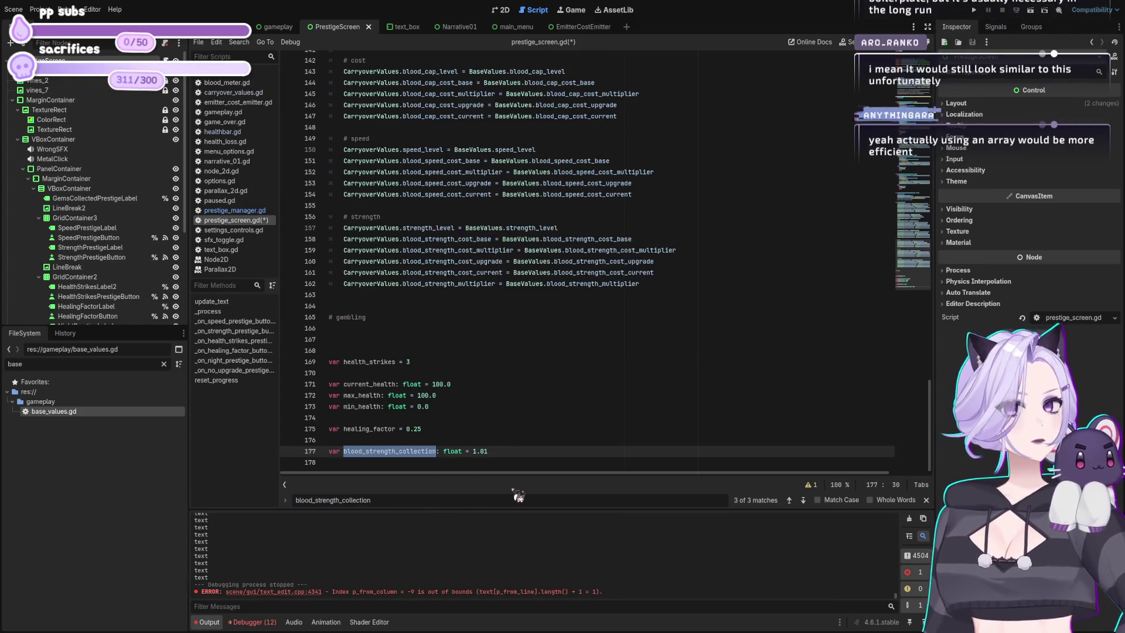
{"action": "left_click", "coordinate": [803, 500]}
{"action": "left_click", "coordinate": [789, 500]}
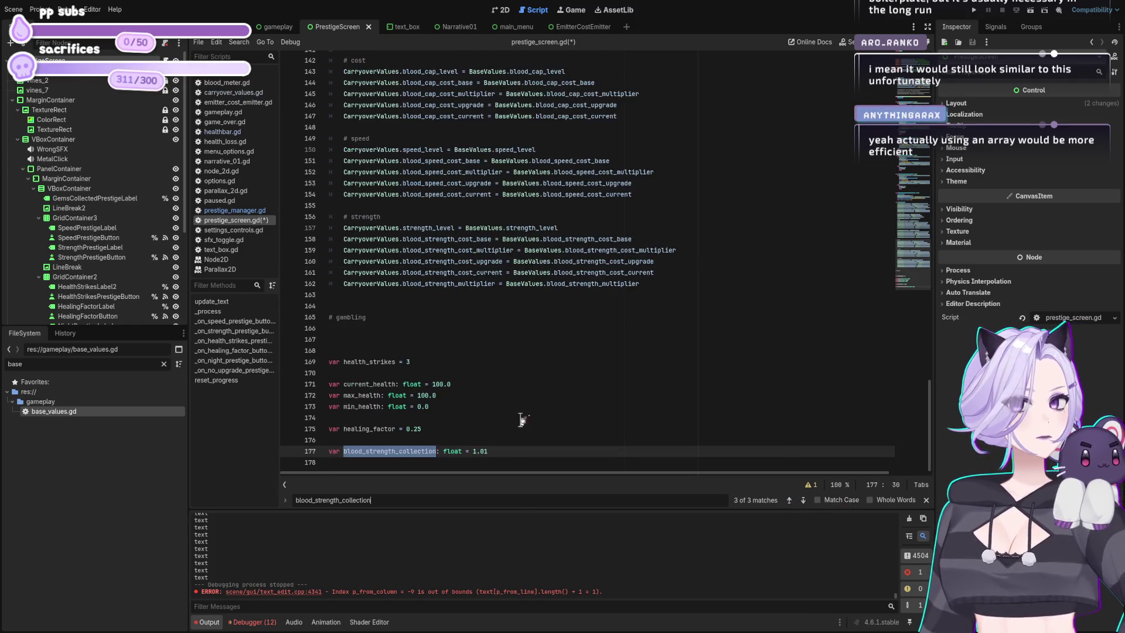
{"action": "triple_click", "coordinate": [572, 450]}
{"action": "key", "text": "BackSpace"}
{"action": "key", "text": "BackSpace"}
{"action": "key", "text": "BackSpace"}
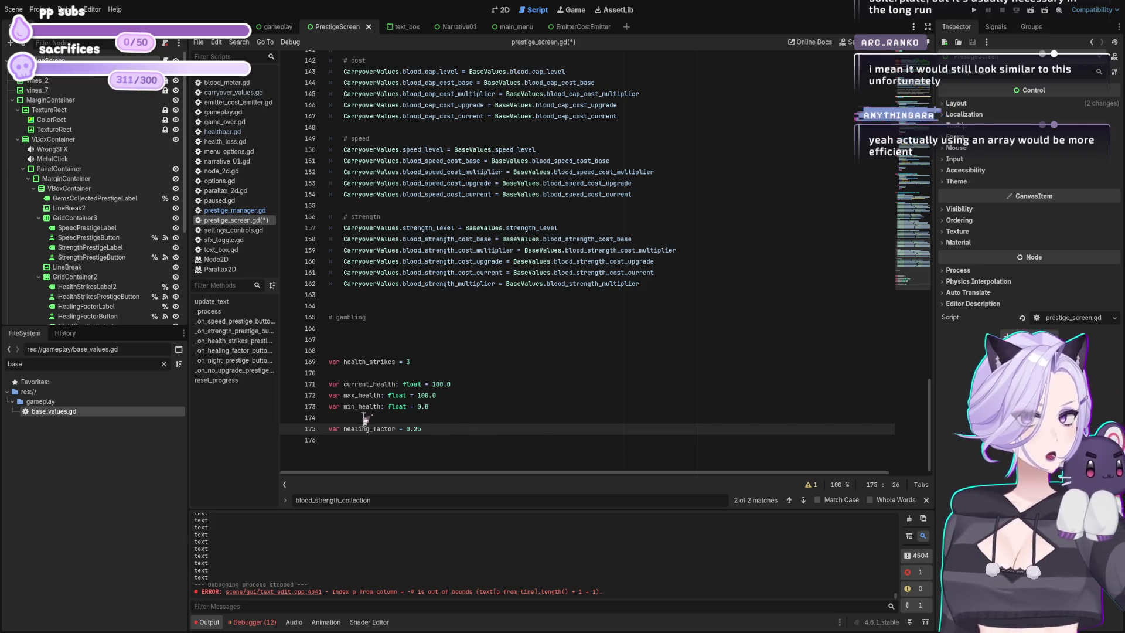
{"action": "left_click_drag", "start_coordinate": [343, 428], "coordinate": [421, 428]}
Step: Add a '# HEALTH' comment and a healing_factor = BaseValues.healing_factor line at the top of reset_progress
{"action": "left_click", "coordinate": [422, 261]}
{"action": "scroll", "coordinate": [472, 290], "scroll_direction": "up", "scroll_amount": 5}
{"action": "scroll", "coordinate": [472, 290], "scroll_direction": "up", "scroll_amount": 4}
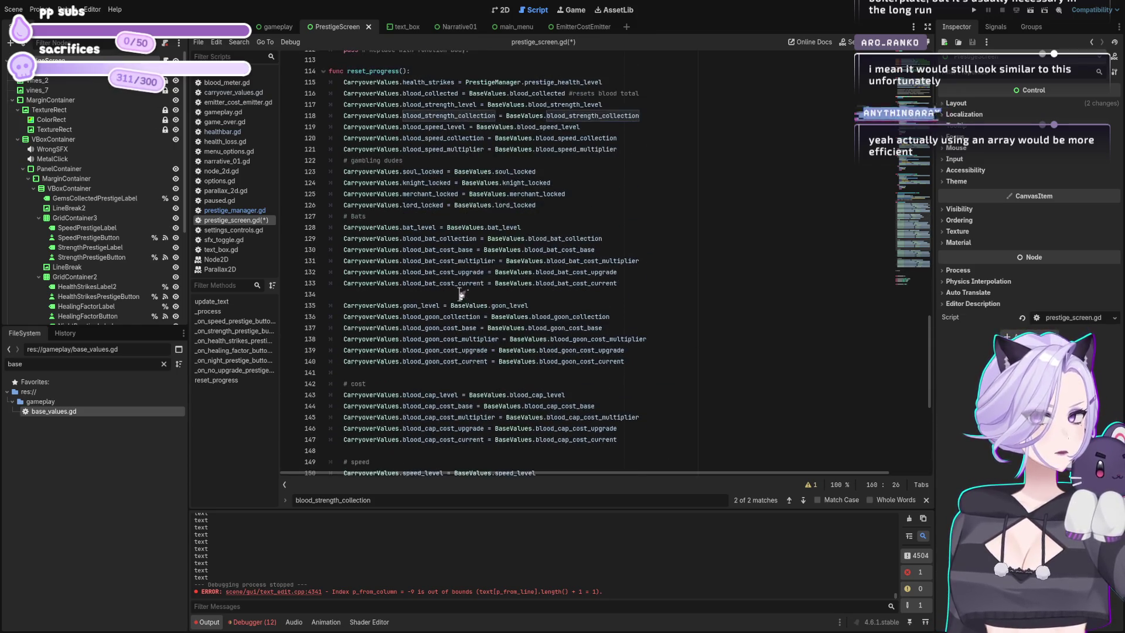
{"action": "scroll", "coordinate": [469, 293], "scroll_direction": "up", "scroll_amount": 3}
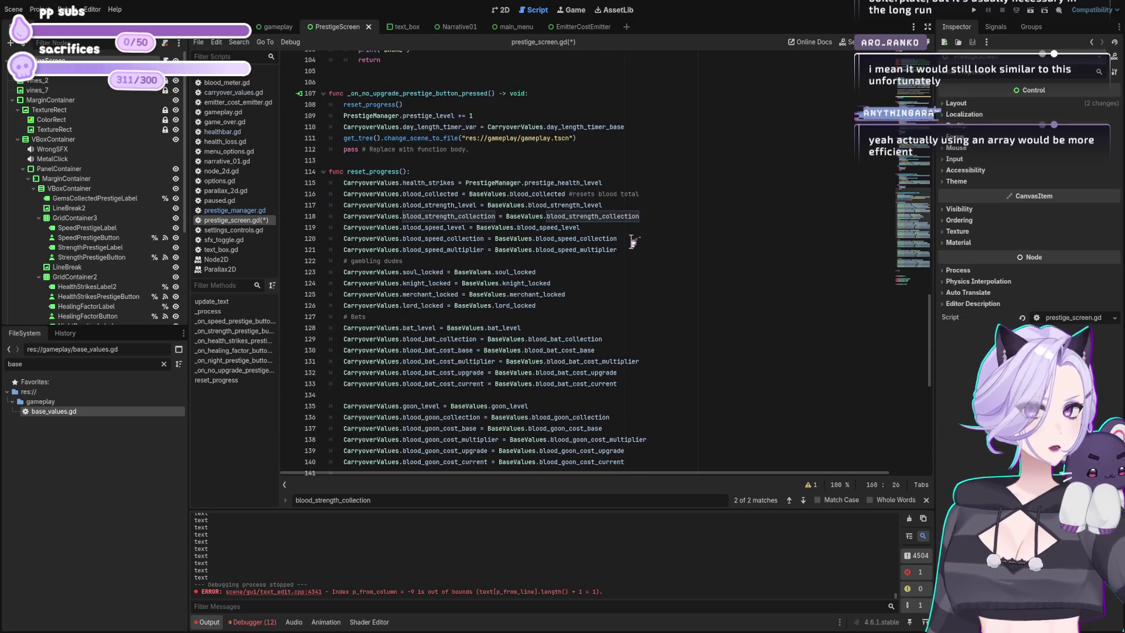
{"action": "left_click", "coordinate": [638, 182]}
{"action": "key", "text": "Return"}
{"action": "key", "text": "Return"}
{"action": "key", "text": "Up"}
{"action": "key", "text": "Up"}
{"action": "key", "text": "ctrl+shift+Return"}
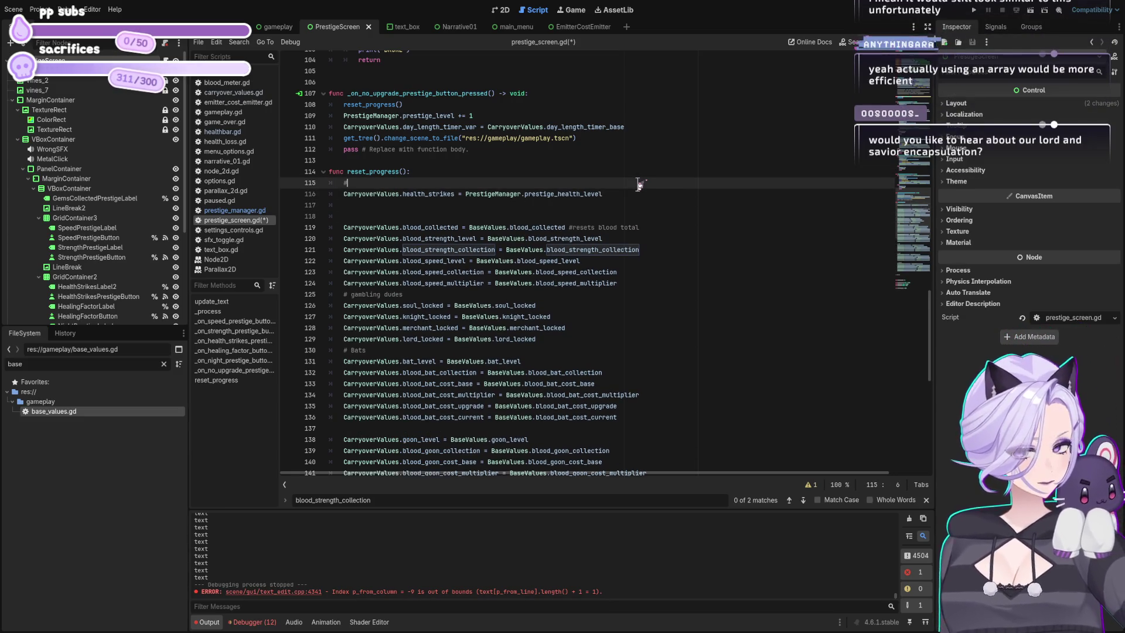
{"action": "type", "text": "TH"}
{"action": "key", "text": "Down"}
{"action": "key", "text": "Down"}
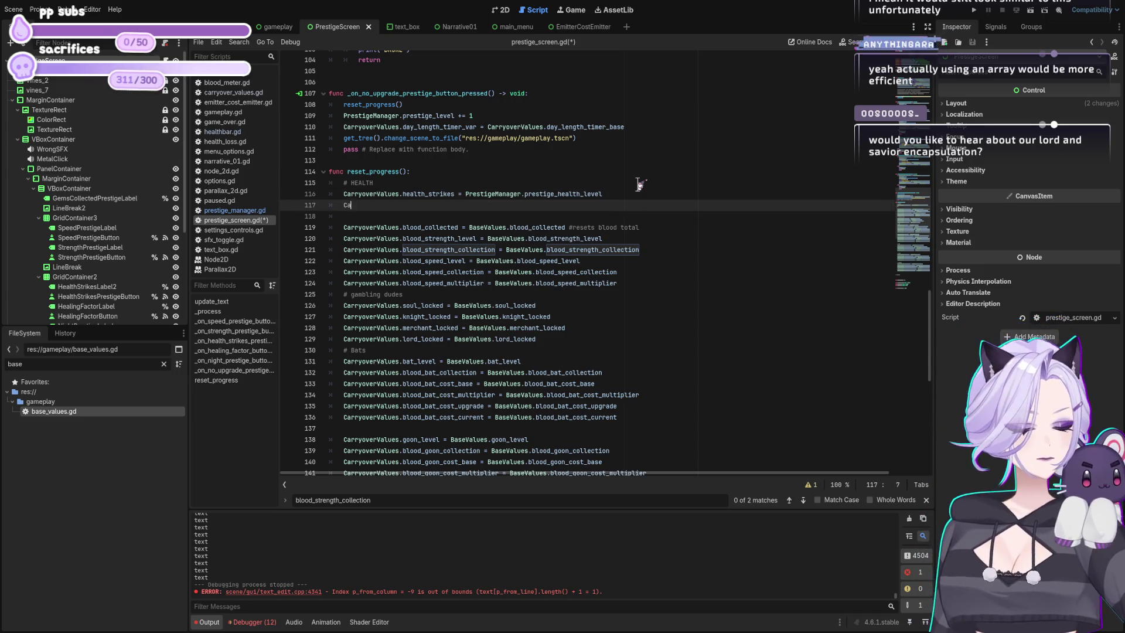
{"action": "type", "text": "ues.healing_factor "}
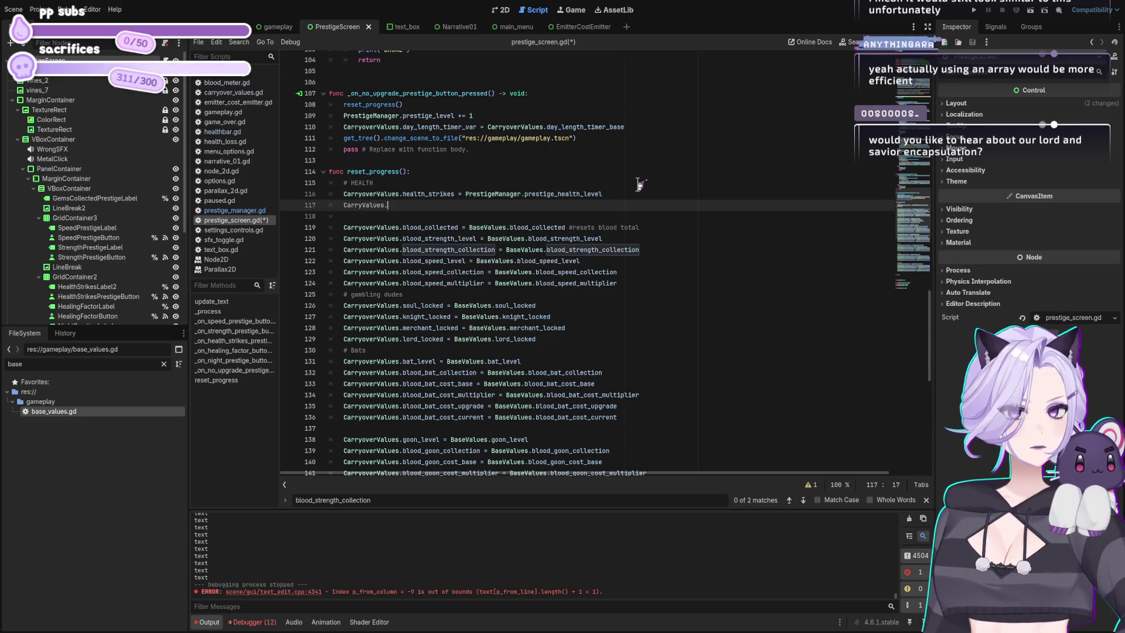
{"action": "type", "text": "= Base"}
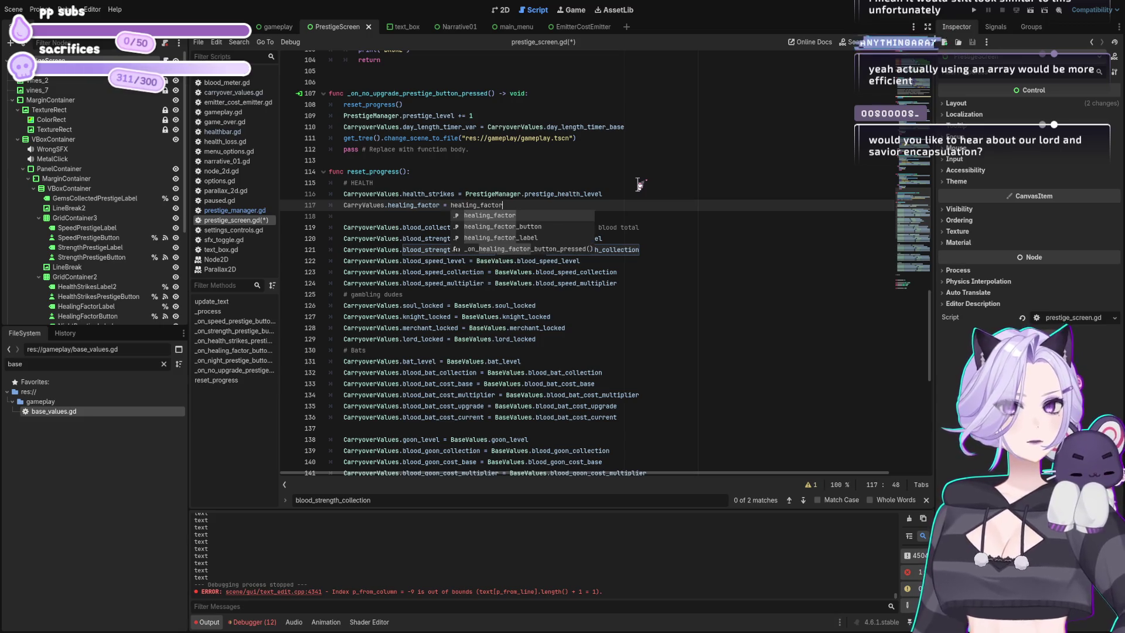
{"action": "type", "text": "Values.healing_factor"}
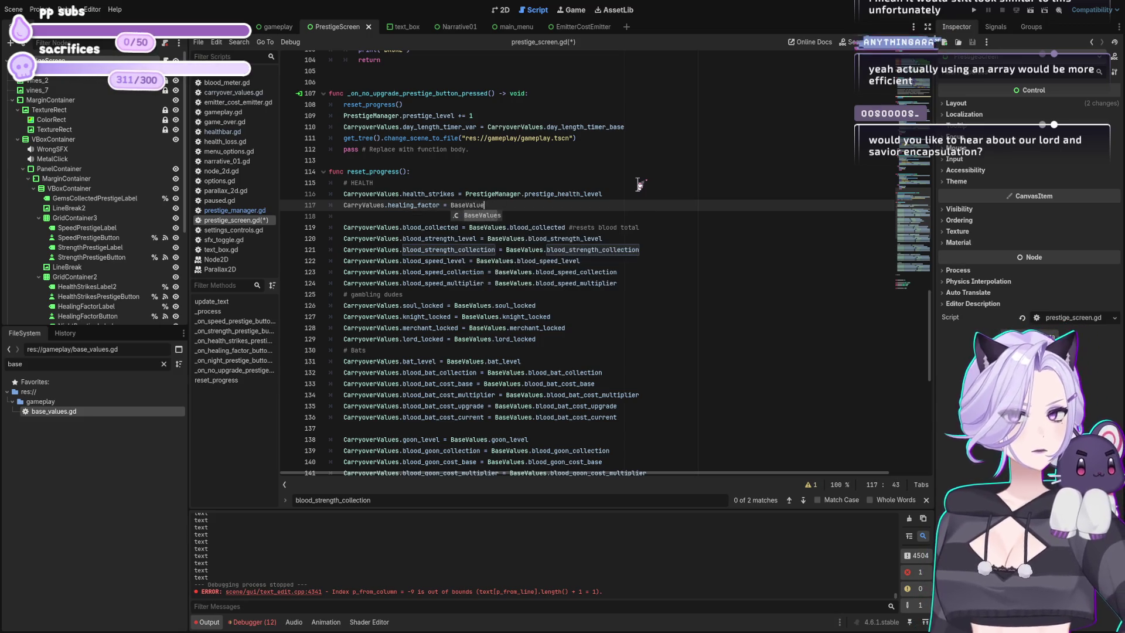
{"action": "key", "text": "Down"}
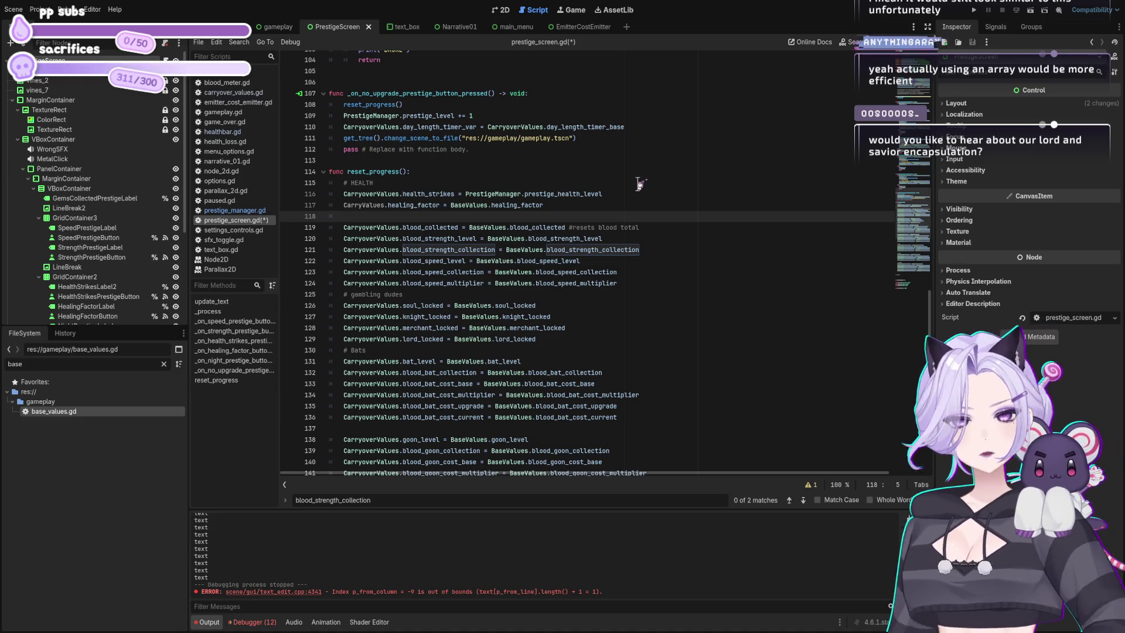
Step: Cut the healing_factor and health variable declarations from the end of the file
{"action": "scroll", "coordinate": [595, 240], "scroll_direction": "down", "scroll_amount": 1}
{"action": "scroll", "coordinate": [596, 241], "scroll_direction": "down", "scroll_amount": 10}
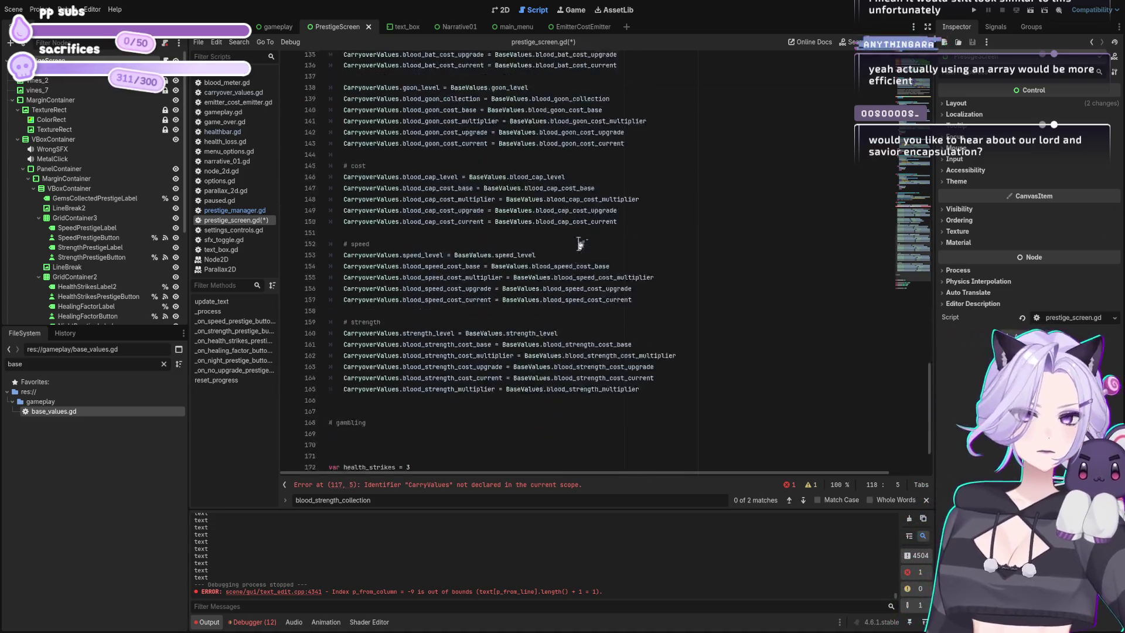
{"action": "left_click", "coordinate": [438, 448]}
{"action": "key", "text": "shift+Home"}
{"action": "key", "text": "BackSpace"}
{"action": "key", "text": "BackSpace"}
{"action": "key", "text": "BackSpace"}
{"action": "key", "text": "shift+Up"}
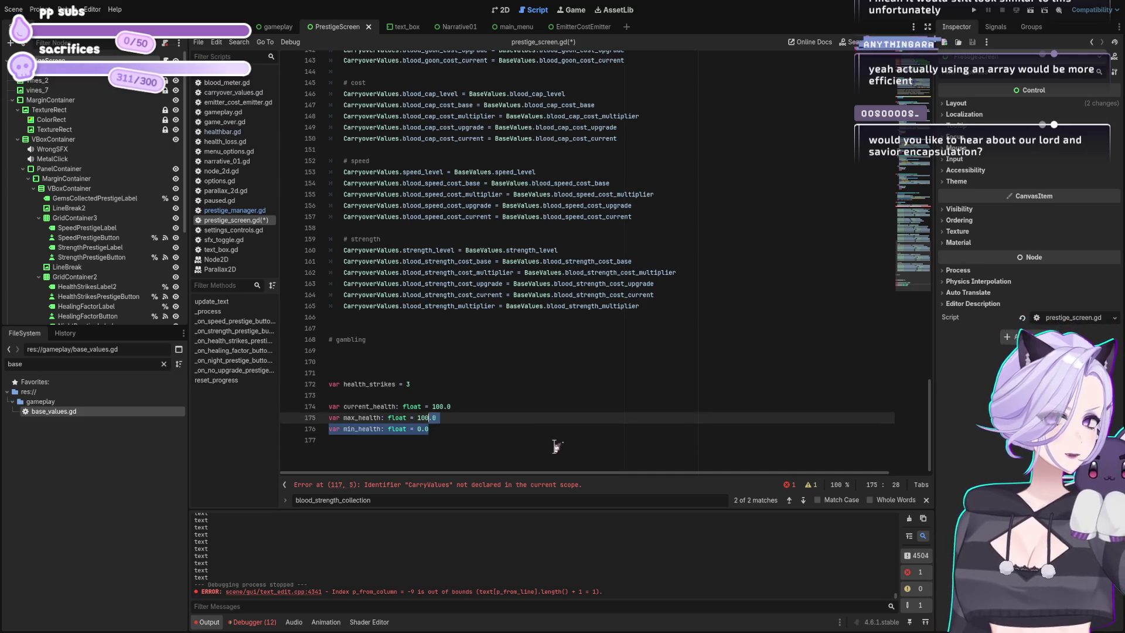
{"action": "key", "text": "shift+Up"}
{"action": "key", "text": "shift+Home"}
{"action": "key", "text": "ctrl+c"}
{"action": "key", "text": "BackSpace"}
{"action": "key", "text": "BackSpace"}
{"action": "key", "text": "BackSpace"}
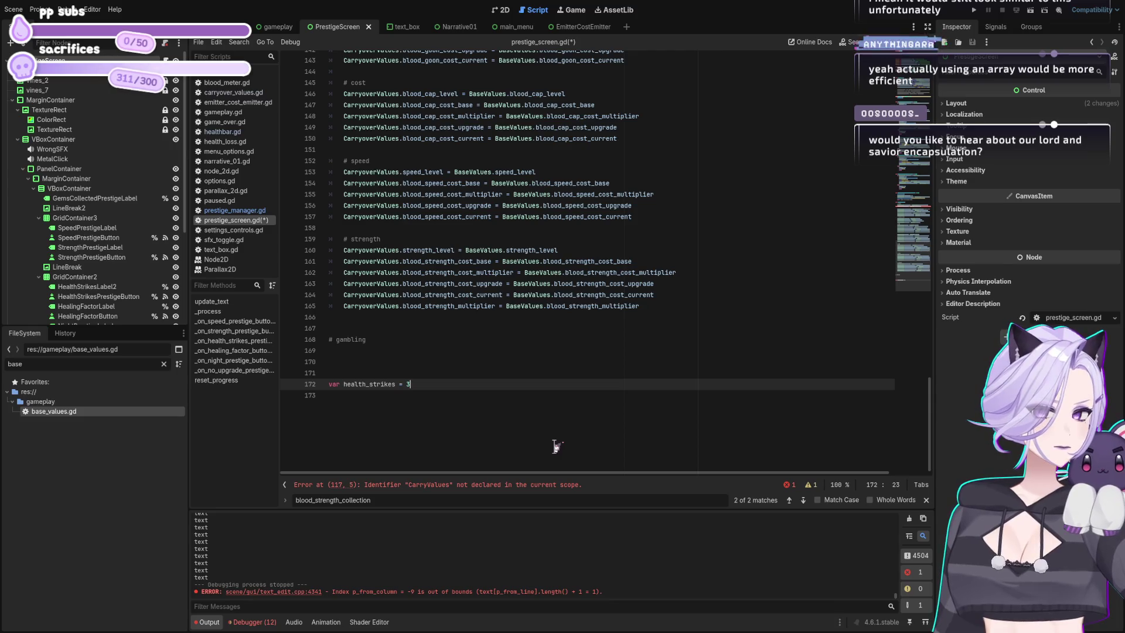
{"action": "key", "text": "shift+Home"}
Step: Delete the leftover '# gambling' comment and blank lines at the file end
{"action": "scroll", "coordinate": [588, 263], "scroll_direction": "up", "scroll_amount": 13}
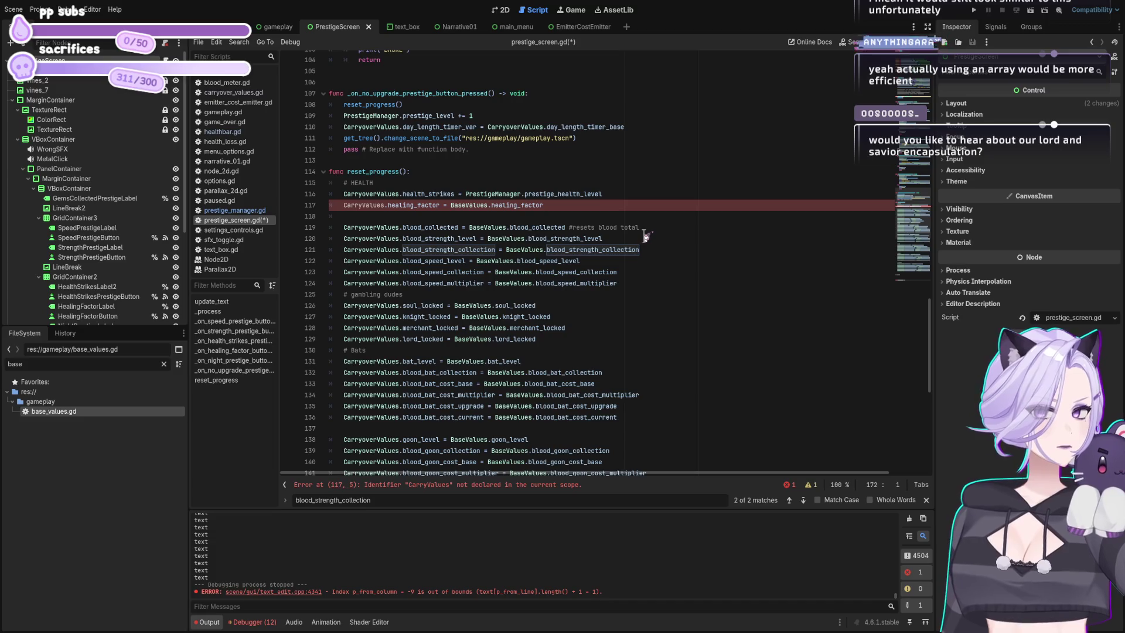
{"action": "type", "text": "# gambling"}
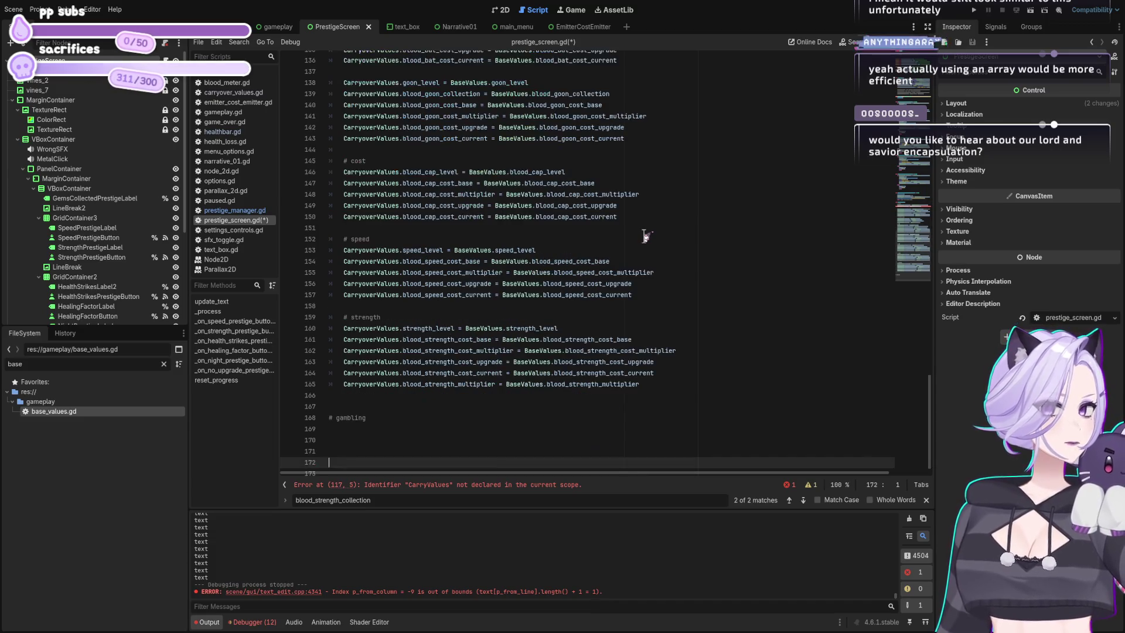
{"action": "key", "text": "BackSpace"}
{"action": "key", "text": "BackSpace"}
{"action": "key", "text": "BackSpace"}
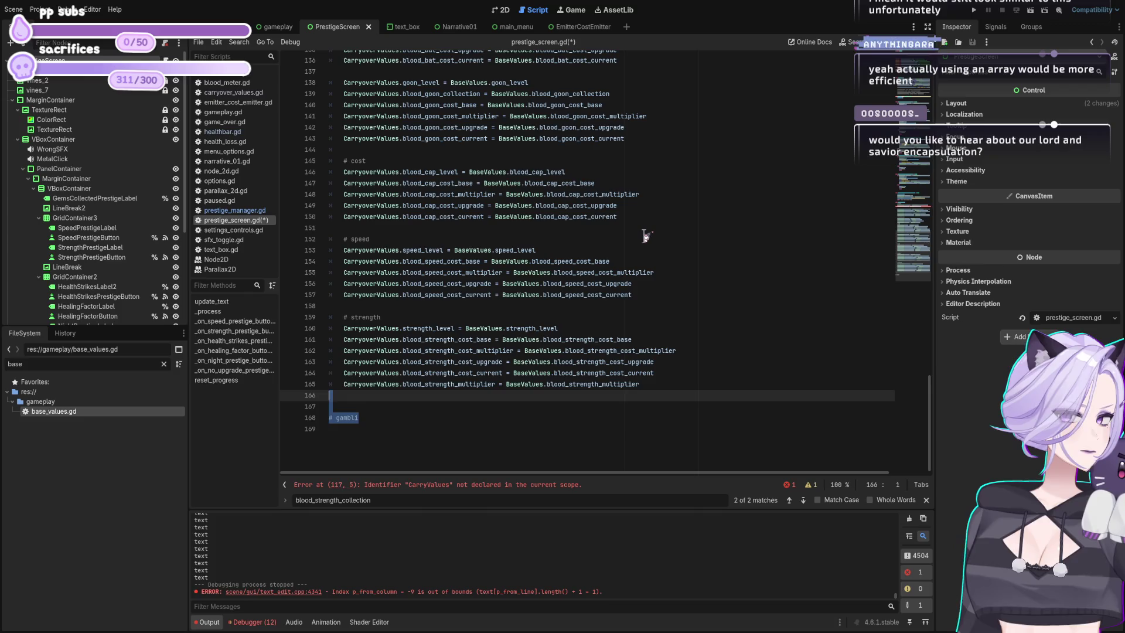
{"action": "scroll", "coordinate": [586, 234], "scroll_direction": "up", "scroll_amount": 7}
{"action": "scroll", "coordinate": [531, 220], "scroll_direction": "up", "scroll_amount": 4}
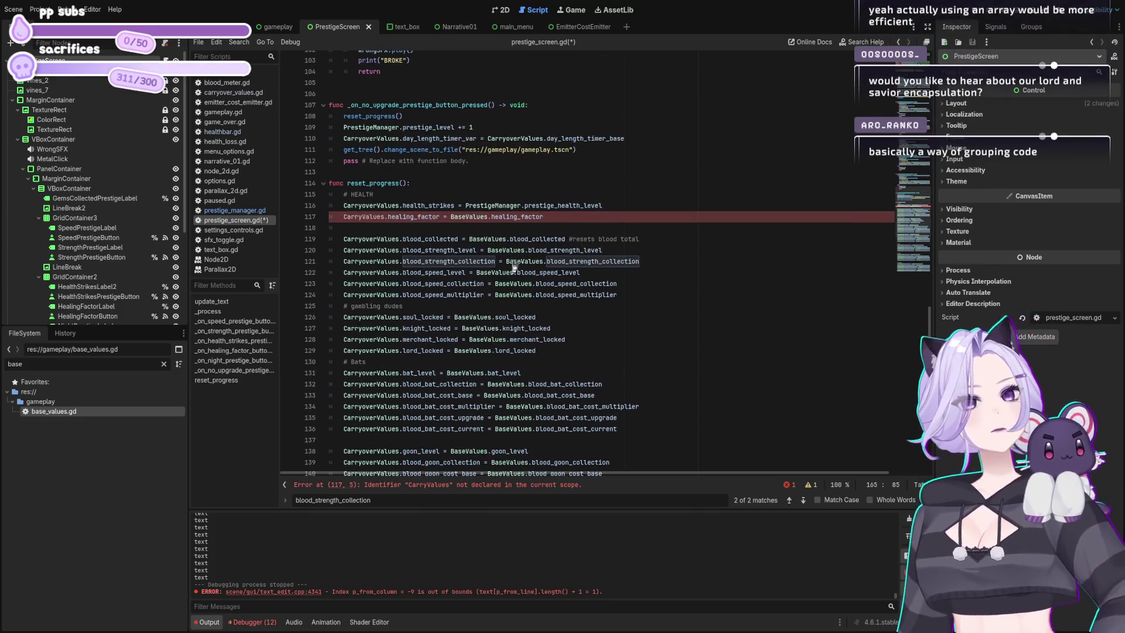
Step: Fix the spelling to CarryoverValues, paste the health lines into reset_progress, and rewrite max_health as CarryoverValues.max_health
{"action": "left_click", "coordinate": [362, 217]}
{"action": "type", "text": "over"}
{"action": "key", "text": "Down"}
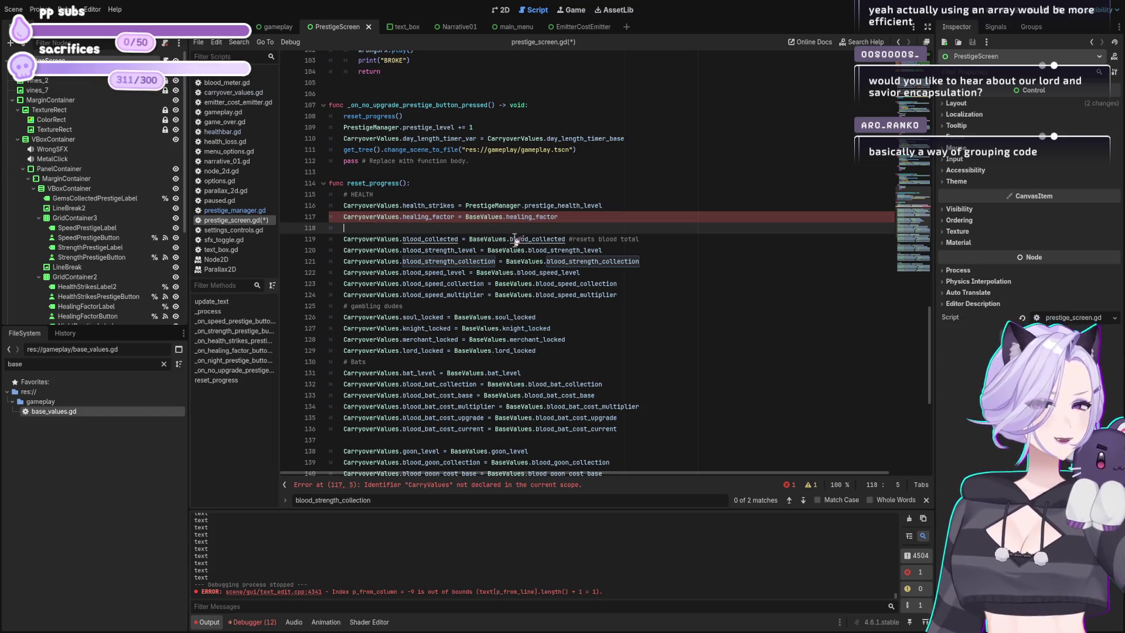
{"action": "key", "text": "ctrl+v"}
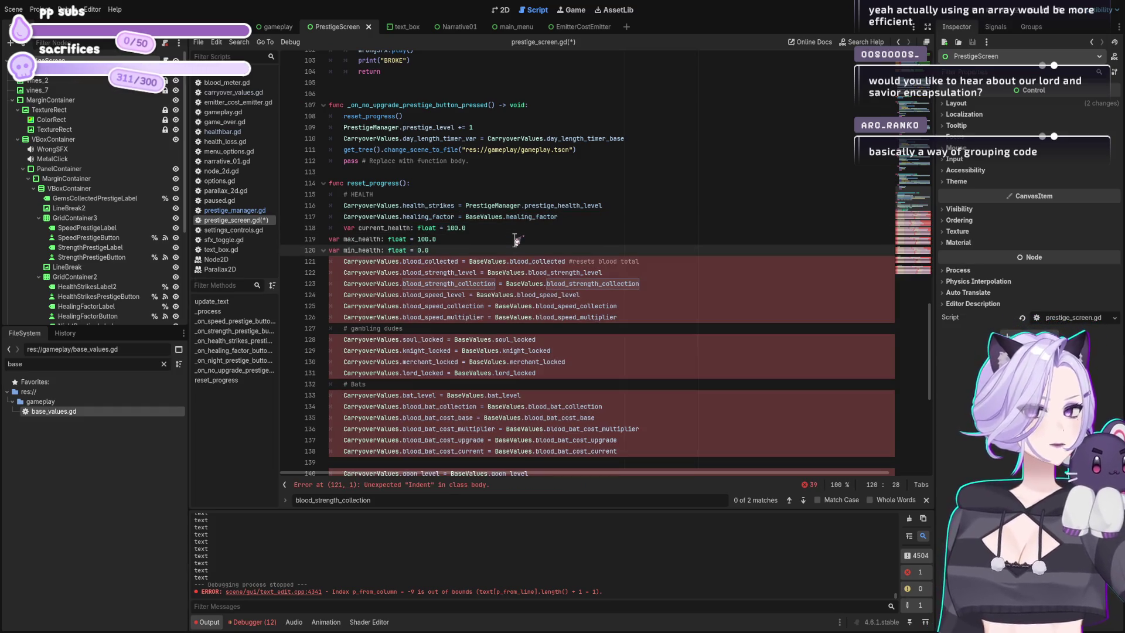
{"action": "key", "text": "Tab"}
{"action": "key", "text": "Up"}
{"action": "key", "text": "Tab"}
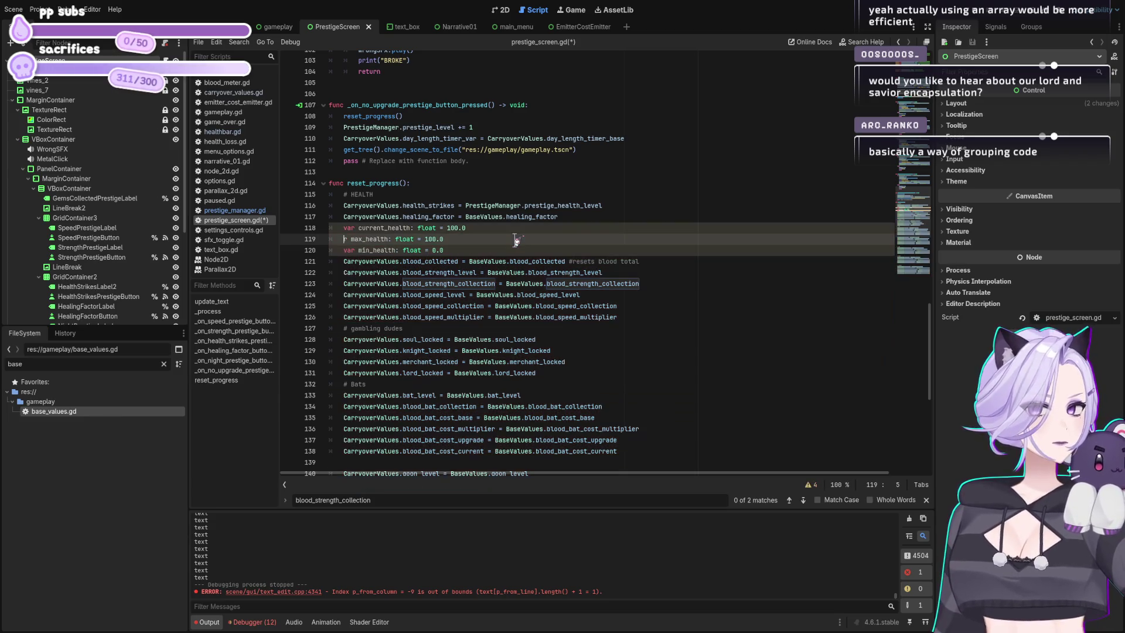
{"action": "type", "text": "arryoverVa"}
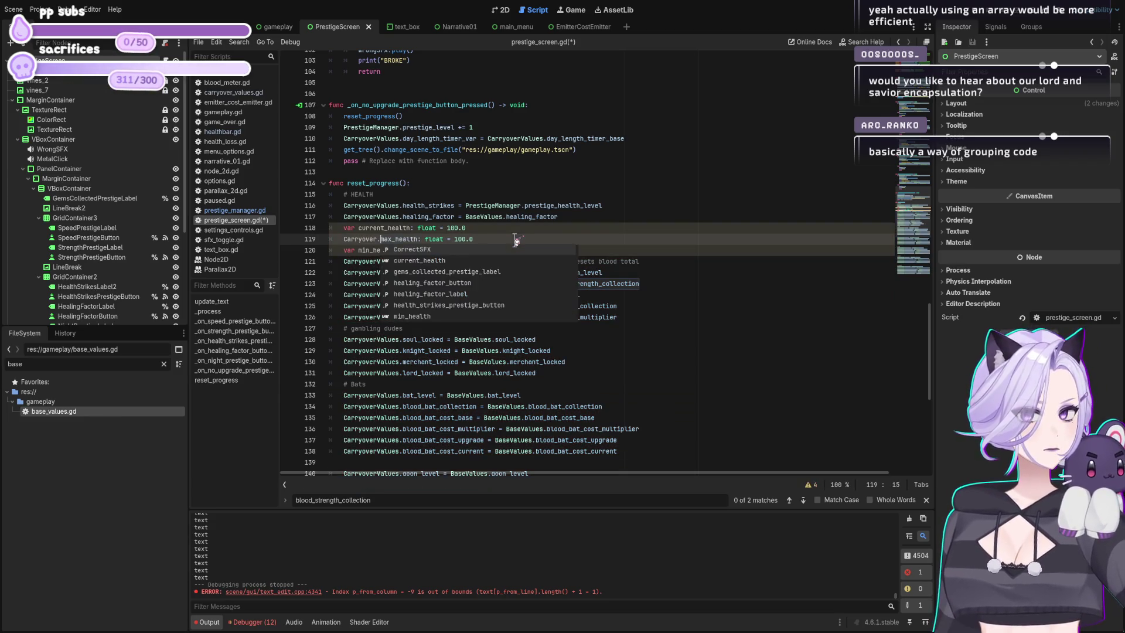
{"action": "type", "text": "lues."}
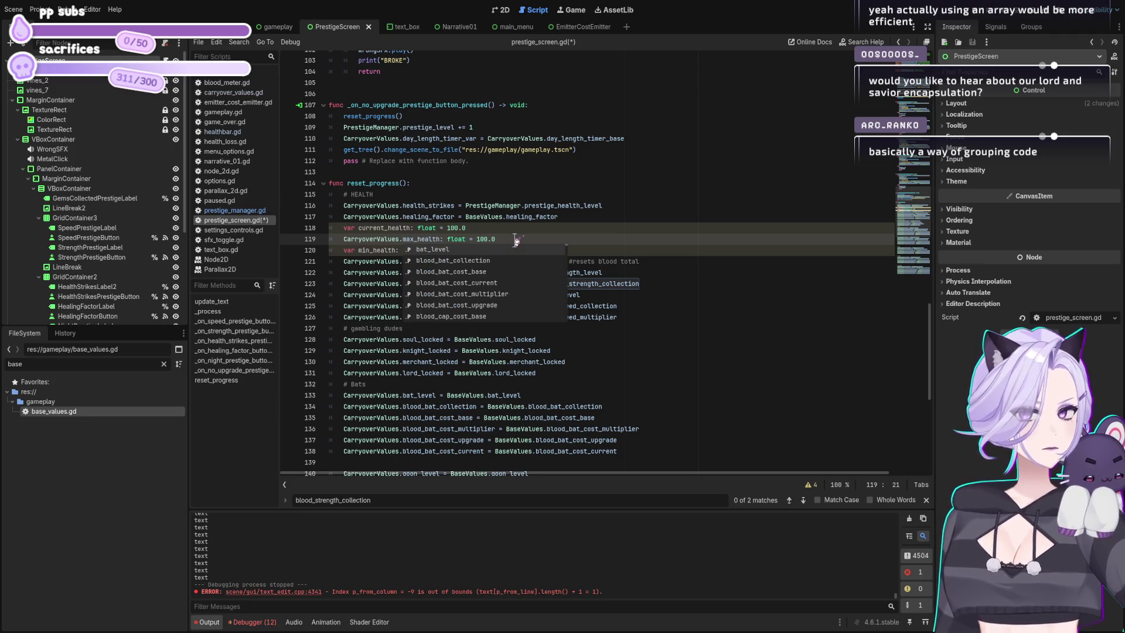
{"action": "left_click", "coordinate": [515, 239]}
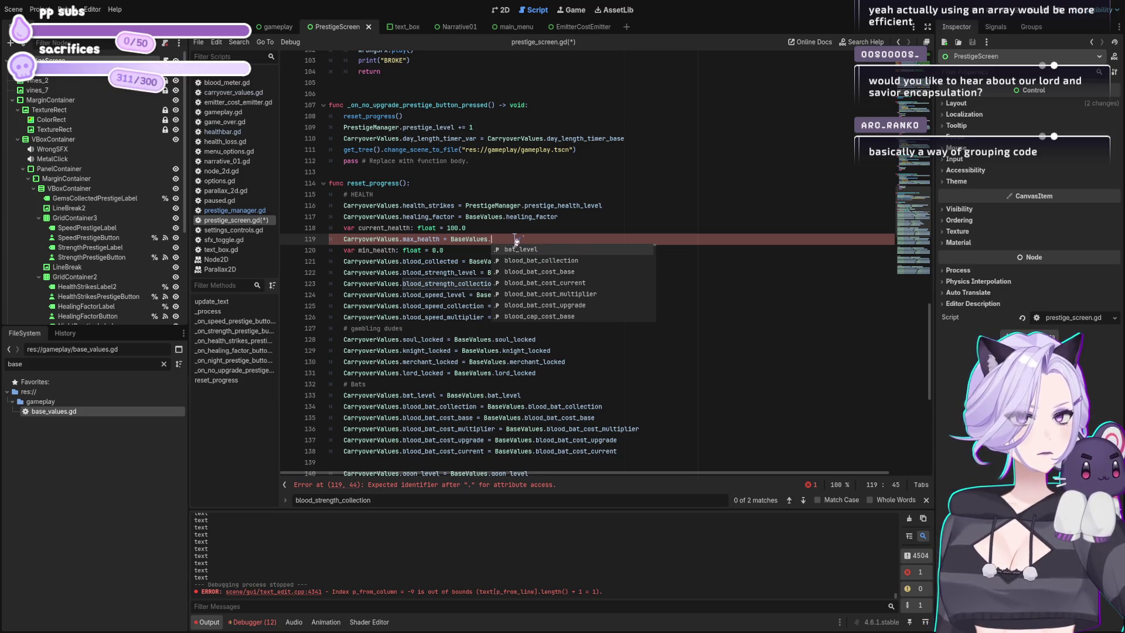
{"action": "type", "text": "m"}
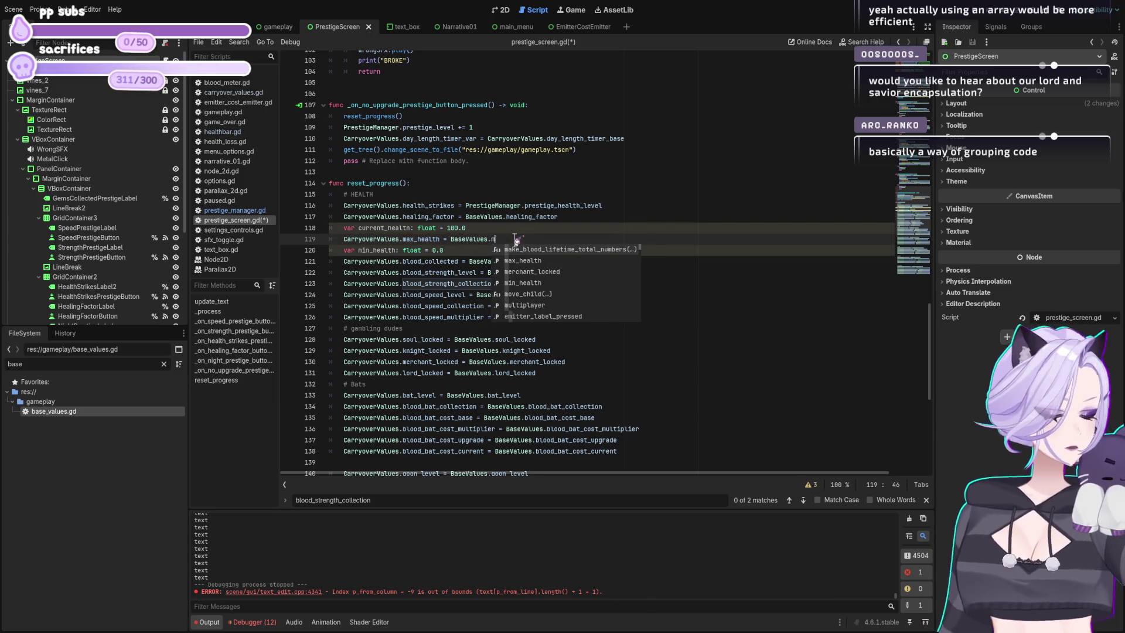
{"action": "type", "text": "ax_health"}
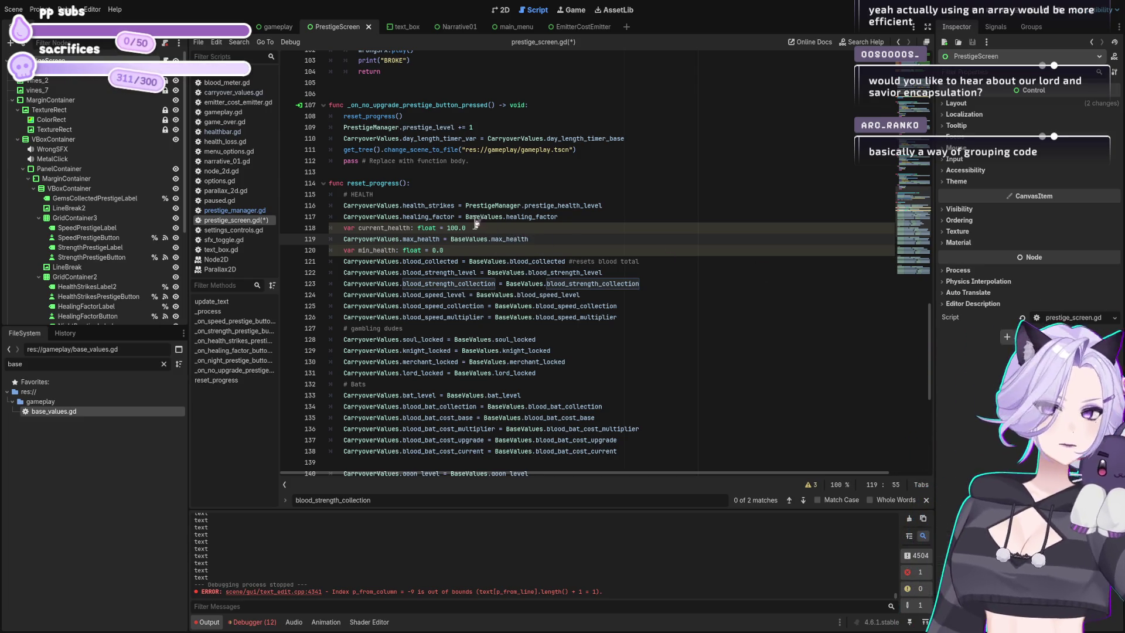
Step: Rewrite current_health as CarryoverValues.current_health = BaseValues.current_health
{"action": "left_click", "coordinate": [358, 228]}
{"action": "key", "text": "BackSpace"}
{"action": "key", "text": "BackSpace"}
{"action": "key", "text": "BackSpace"}
{"action": "key", "text": "BackSpace"}
{"action": "type", "text": "CarryOv"}
{"action": "type", "text": "erValues."}
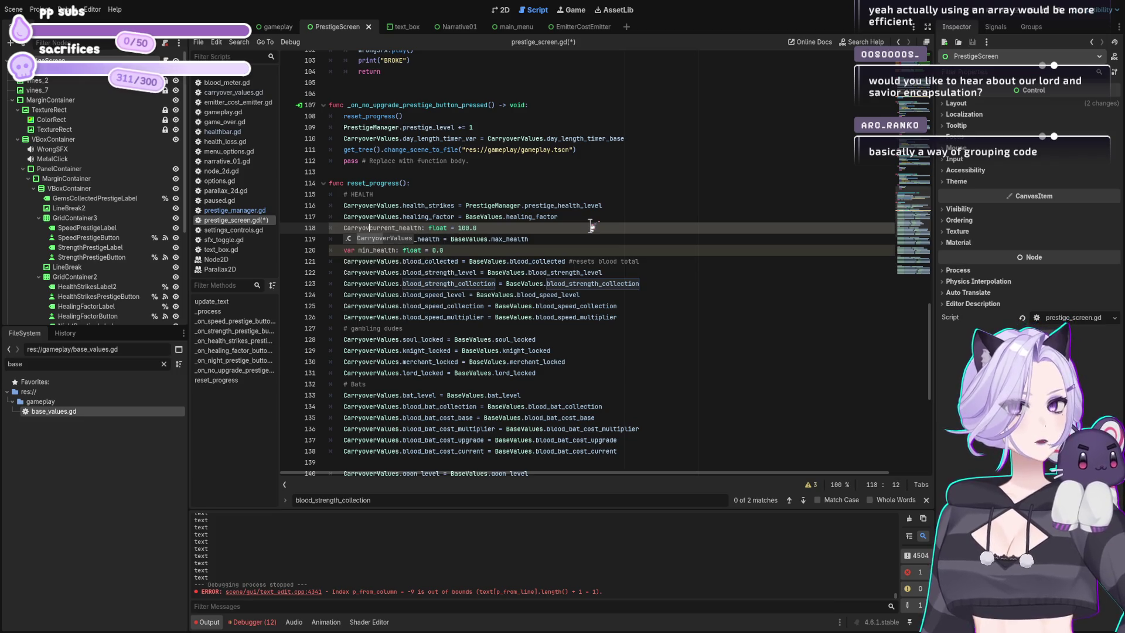
{"action": "key", "text": "End"}
{"action": "key", "text": "BackSpace"}
{"action": "key", "text": "BackSpace"}
{"action": "key", "text": "BackSpace"}
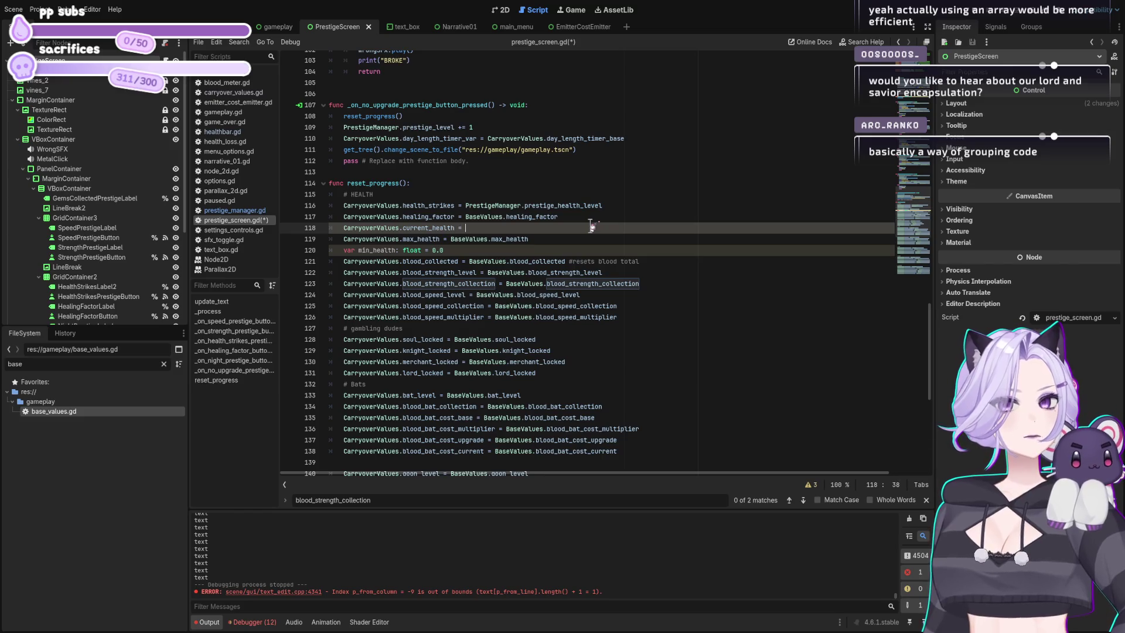
{"action": "type", "text": "Base"}
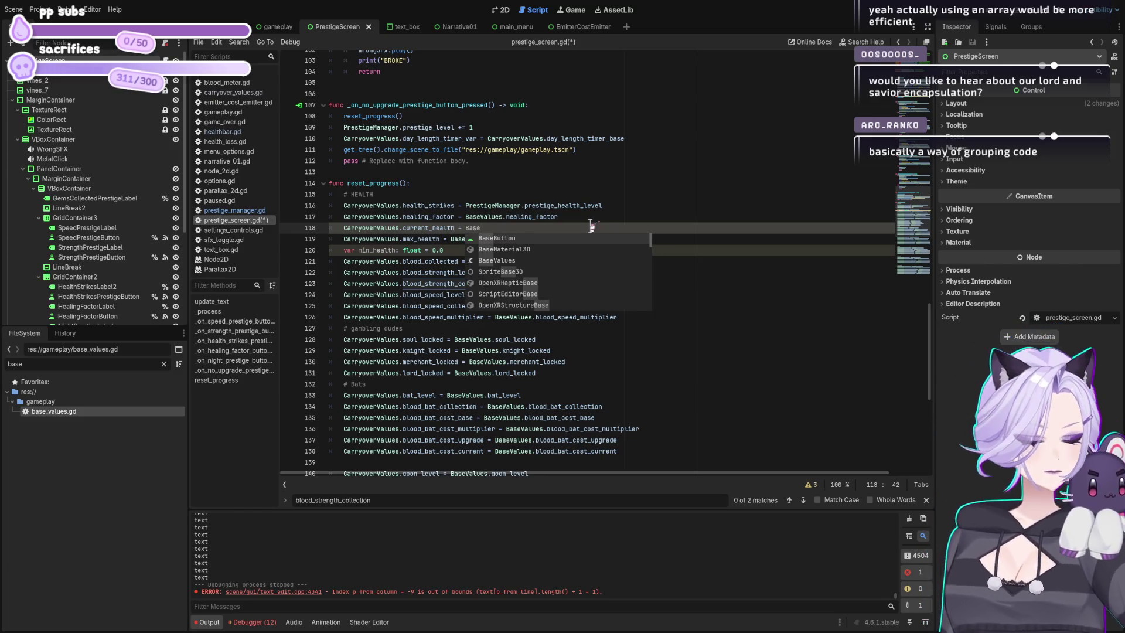
{"action": "type", "text": "Values."}
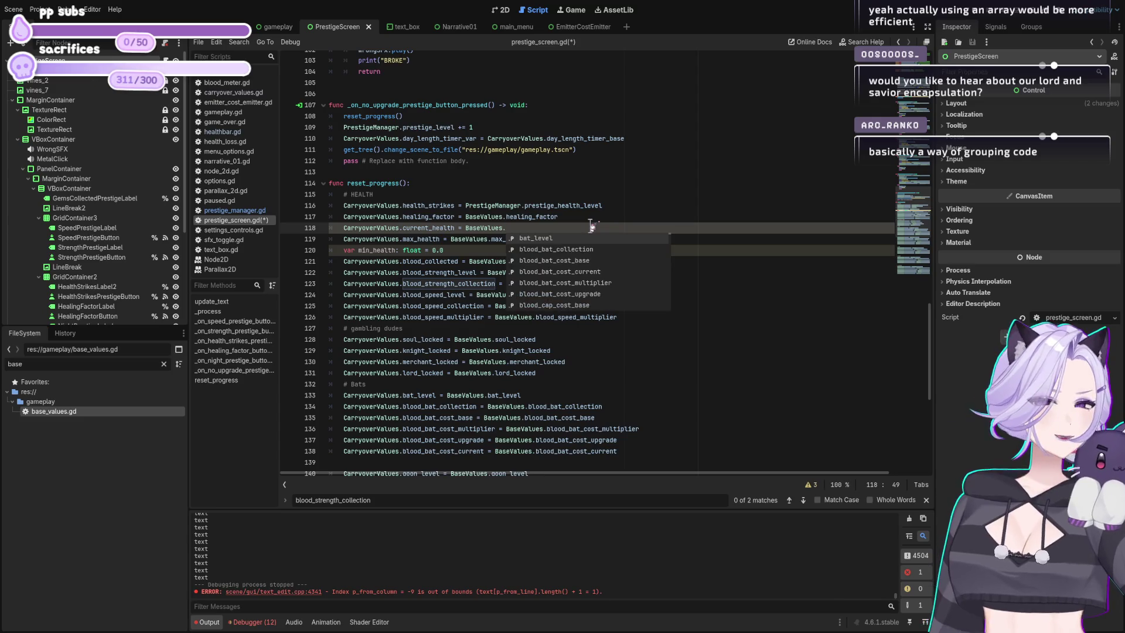
{"action": "type", "text": "current_health"}
{"action": "key", "text": "Down"}
Step: Add a min_health = BaseValues.min_health reset, delete the old var min_health line, and save
{"action": "key", "text": "Return"}
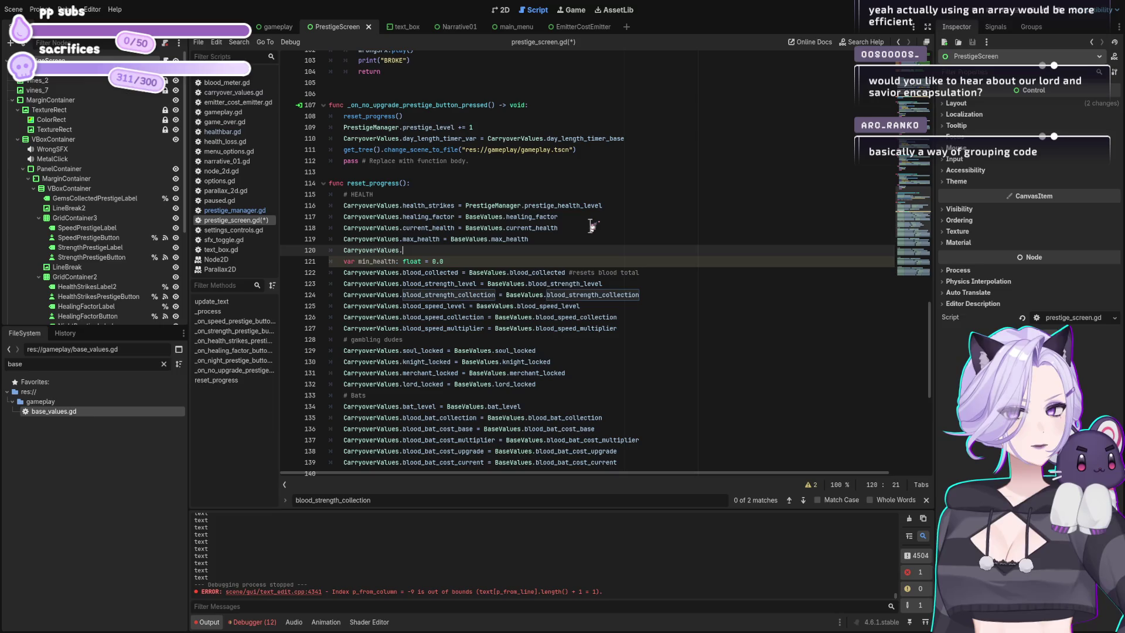
{"action": "type", "text": "_h"}
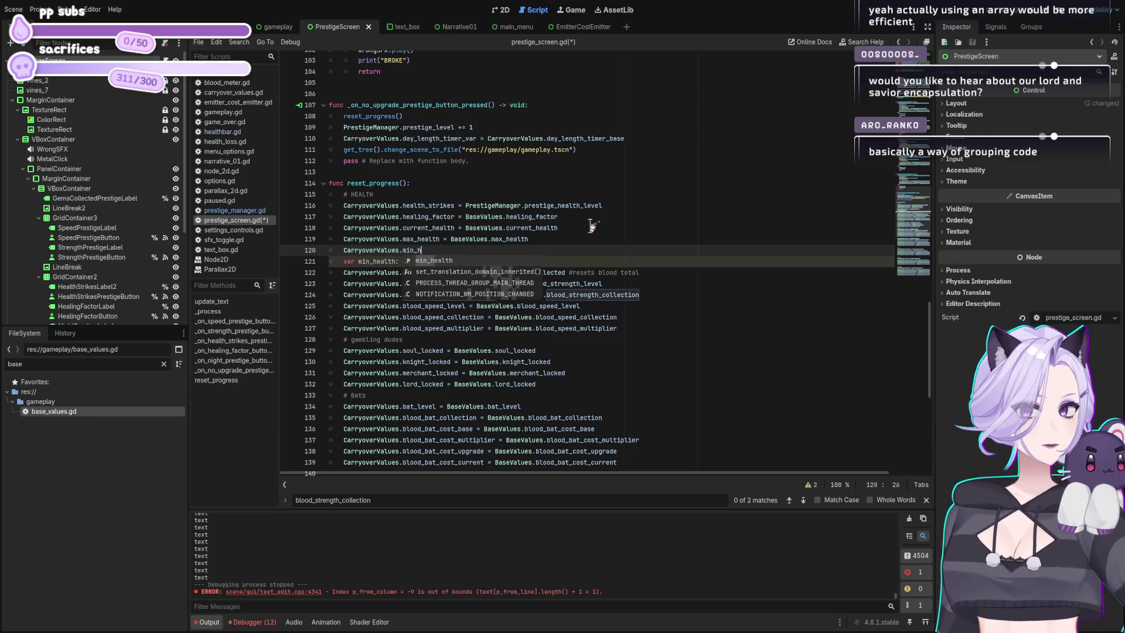
{"action": "key", "text": "Return"}
{"action": "type", "text": "Basev"}
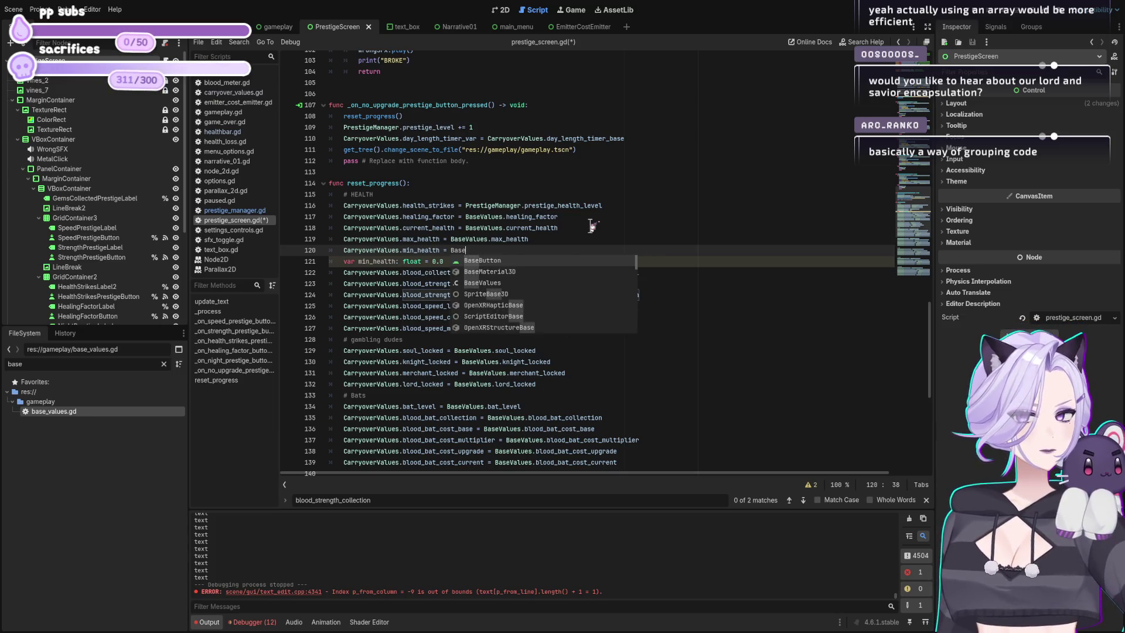
{"action": "type", "text": "ues."}
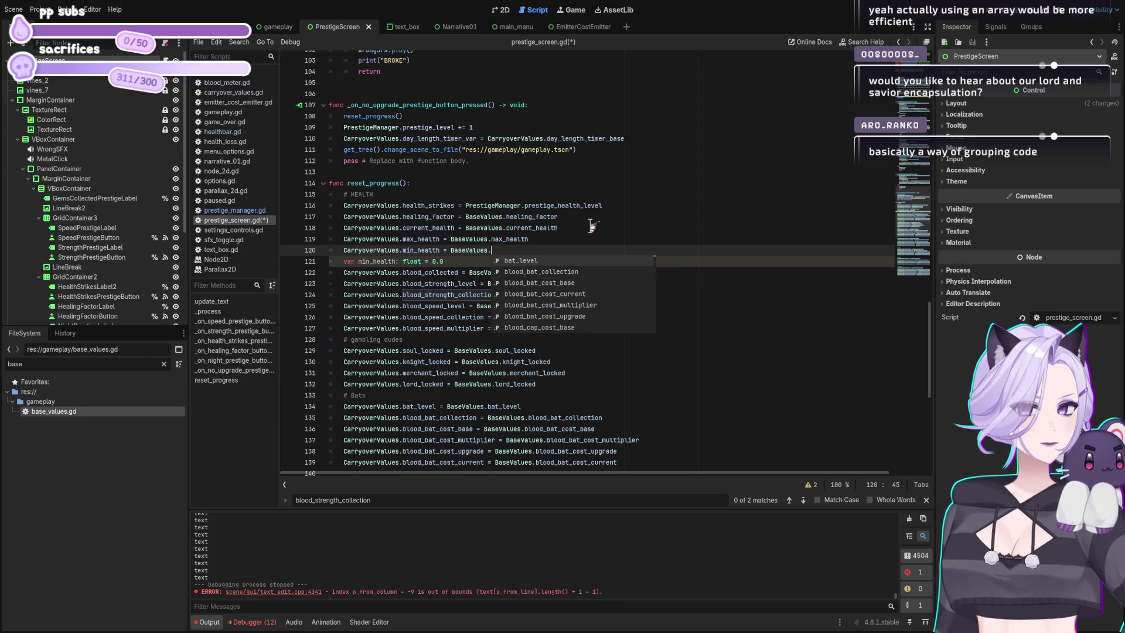
{"action": "type", "text": "min_h"}
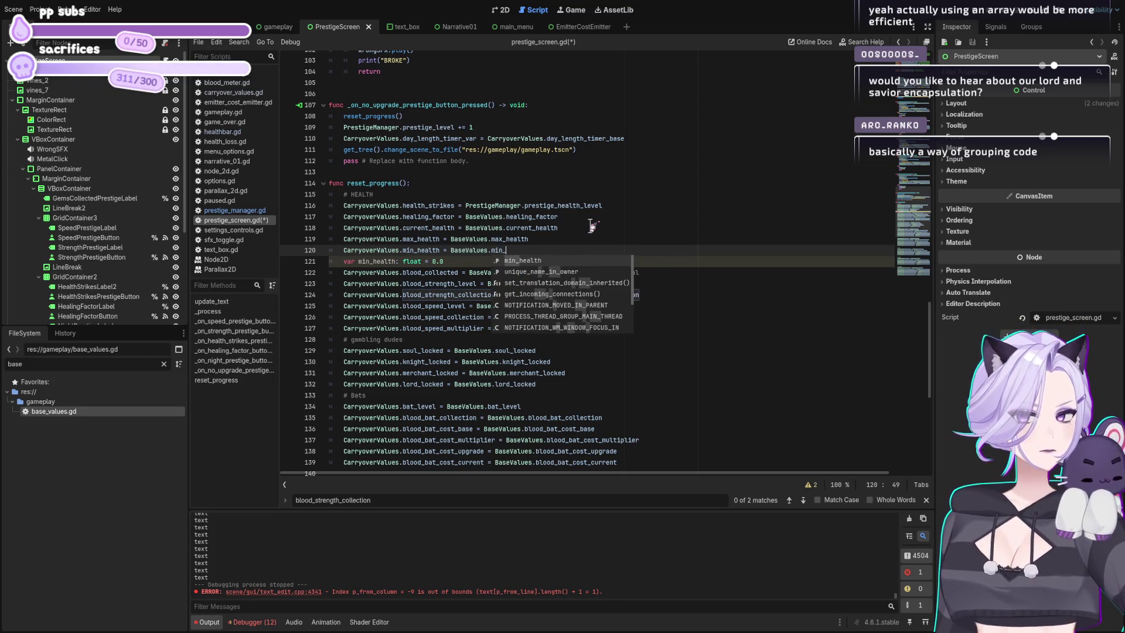
{"action": "key", "text": "Return"}
{"action": "key", "text": "Down"}
{"action": "key", "text": "Down"}
{"action": "key", "text": "shift+Up"}
{"action": "key", "text": "BackSpace"}
{"action": "key", "text": "BackSpace"}
{"action": "key", "text": "ctrl+s"}
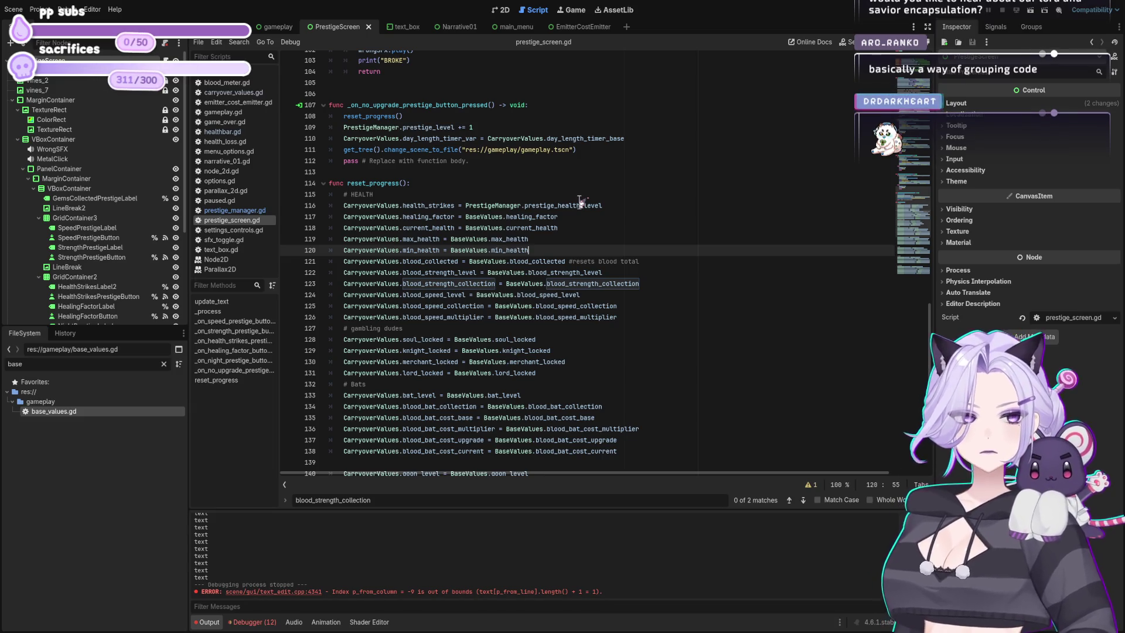
{"action": "left_click", "coordinate": [668, 294]}
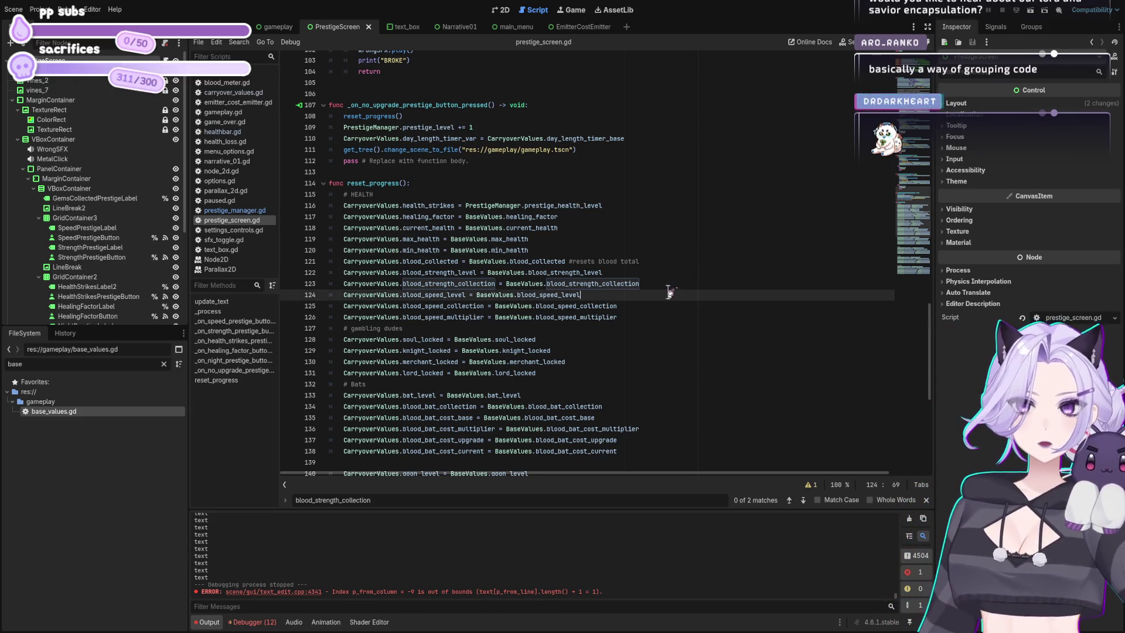
Step: Replace BaseValues with PrestigeManager in the healing_factor reset line, then switch to prestige_manager.gd
{"action": "scroll", "coordinate": [658, 289], "scroll_direction": "down", "scroll_amount": 2}
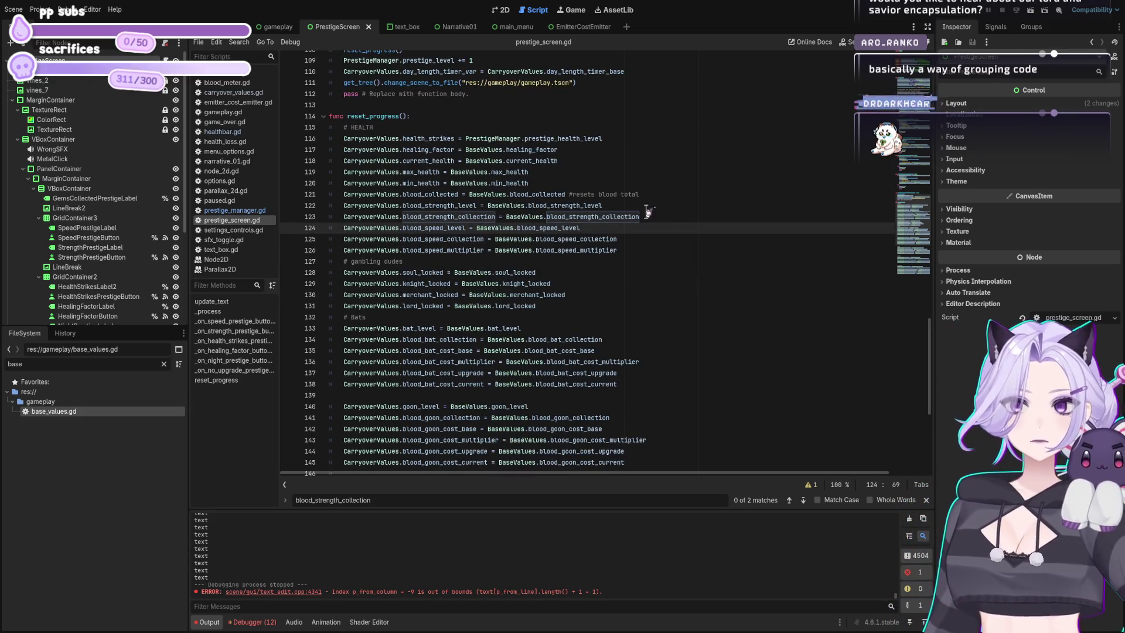
{"action": "left_click", "coordinate": [523, 148]}
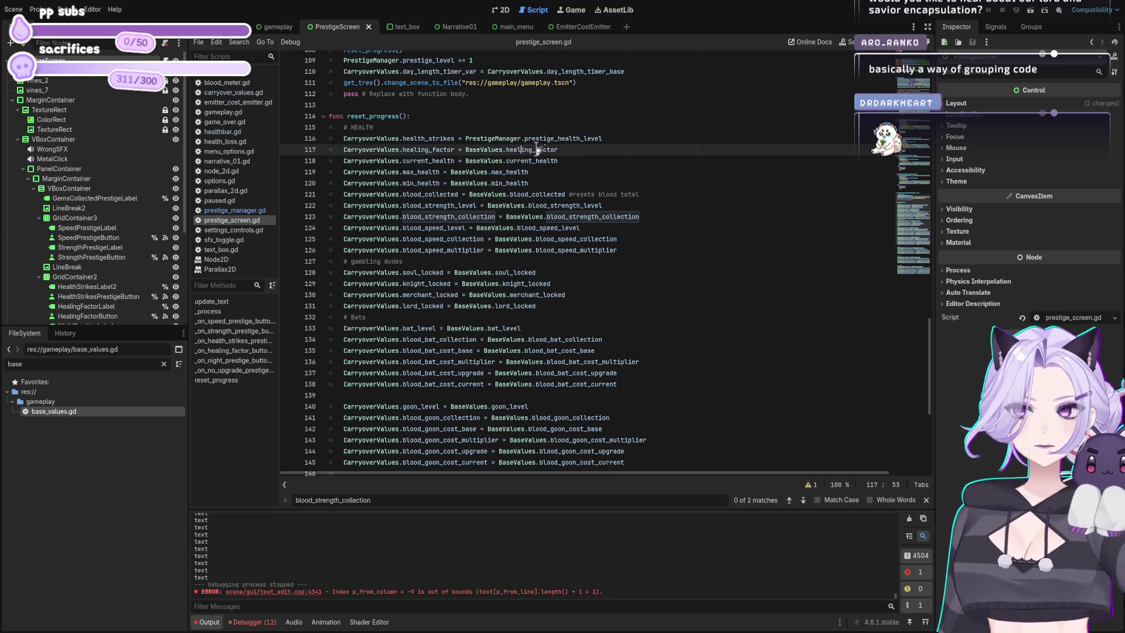
{"action": "left_click", "coordinate": [618, 139]}
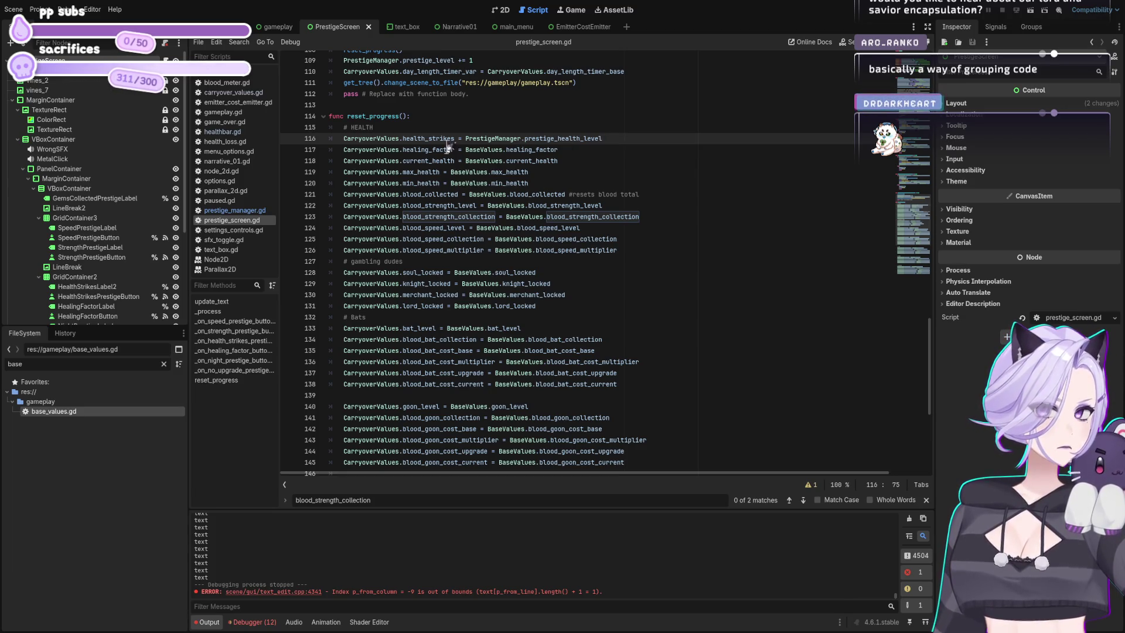
{"action": "mouse_move", "coordinate": [465, 140]}
{"action": "left_mouse_down"}
{"action": "mouse_move", "coordinate": [524, 139]}
{"action": "mouse_move", "coordinate": [505, 152]}
{"action": "left_mouse_up"}
{"action": "type", "text": "PrestigeManager"}
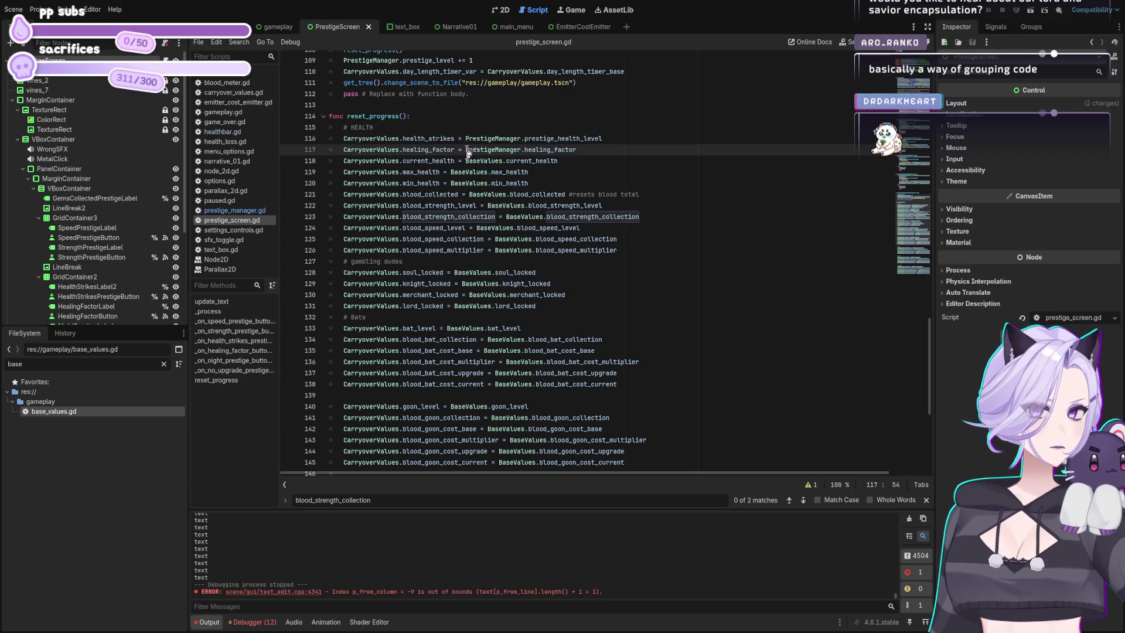
{"action": "left_click_drag", "start_coordinate": [465, 150], "coordinate": [521, 150]}
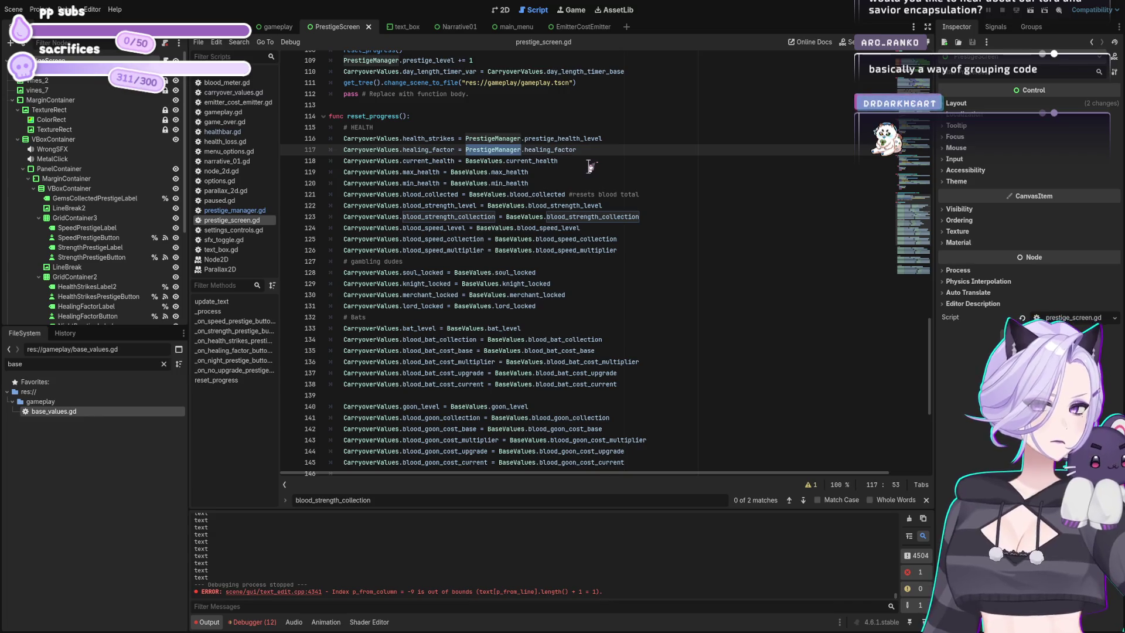
{"action": "left_click", "coordinate": [234, 211]}
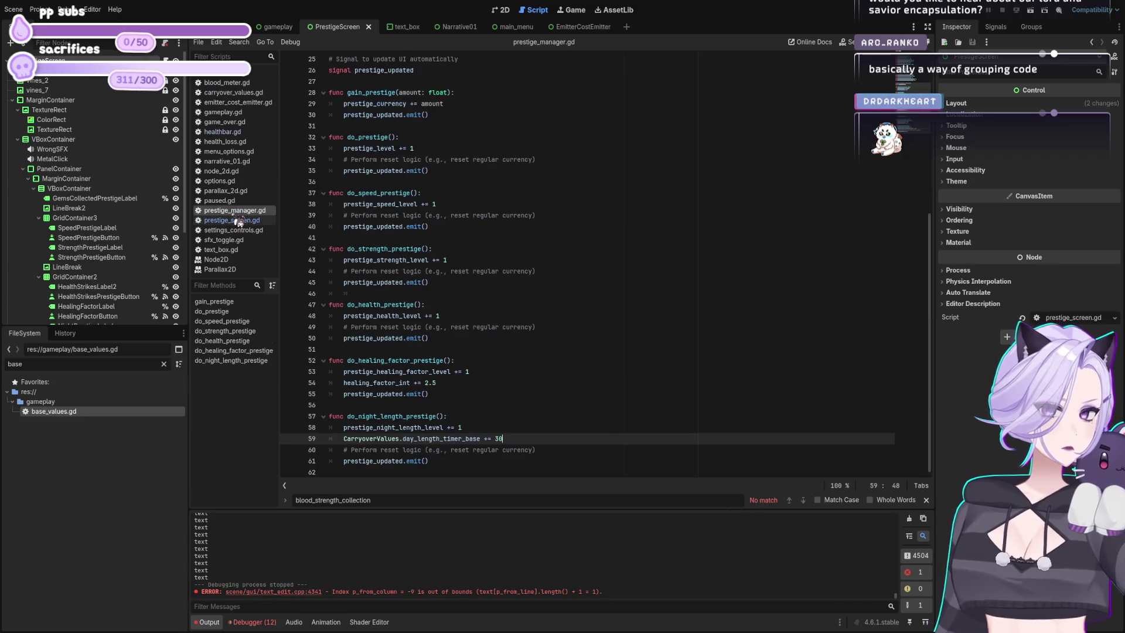
Step: Review the healing factor level increment and healing_factor_int lines in prestige_manager.gd
{"action": "left_click", "coordinate": [460, 371]}
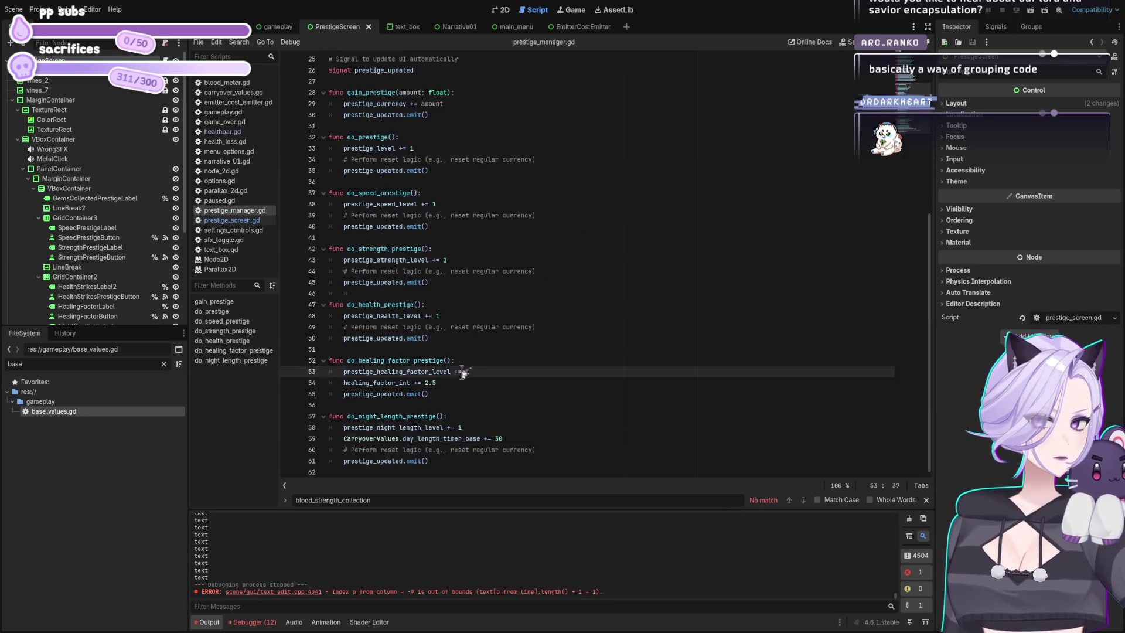
{"action": "left_click", "coordinate": [515, 373]}
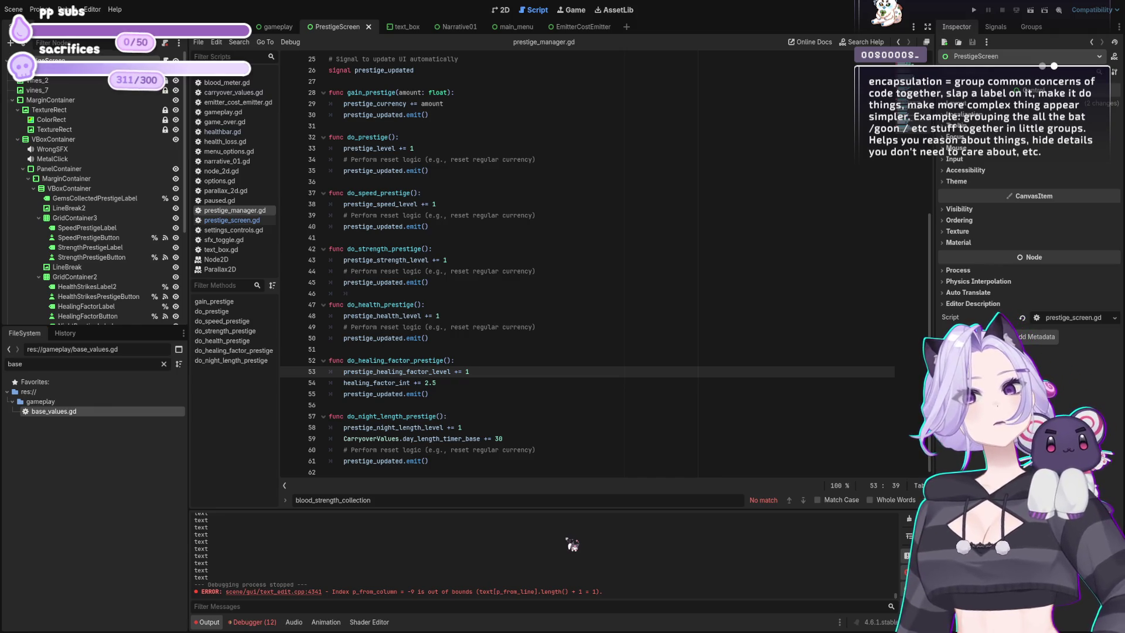
{"action": "left_click", "coordinate": [413, 382]}
{"action": "scroll", "coordinate": [577, 332], "scroll_direction": "up", "scroll_amount": 6}
{"action": "scroll", "coordinate": [577, 332], "scroll_direction": "up", "scroll_amount": 2}
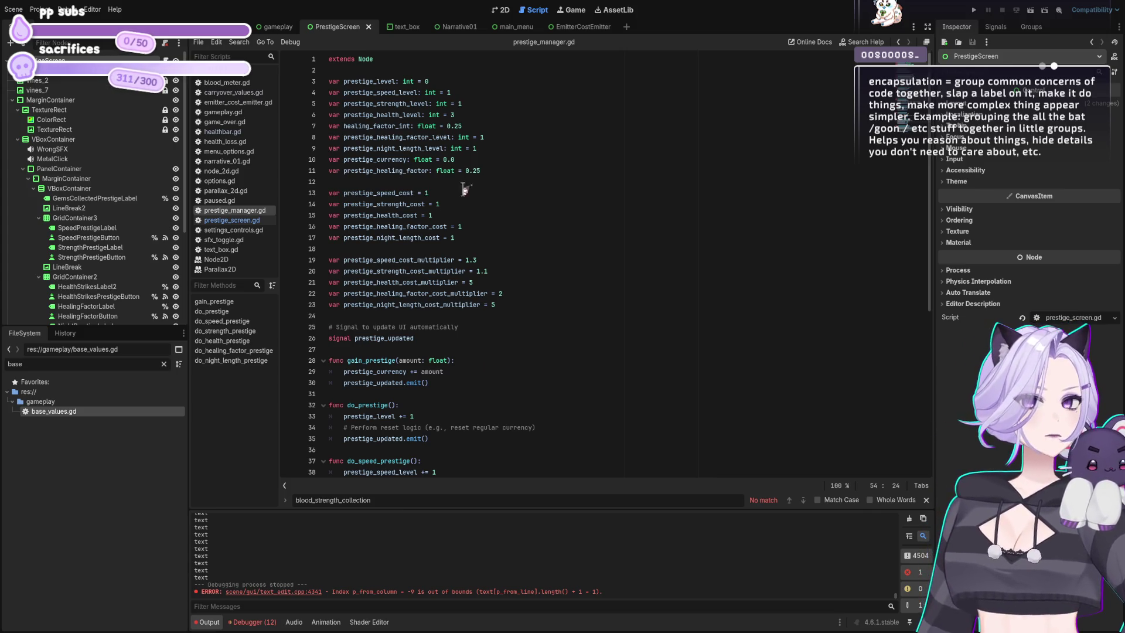
Step: Inspect the prestige cost multipliers and do_night_length_prestige, then open base_values.gd
{"action": "left_click", "coordinate": [394, 282]}
{"action": "left_click", "coordinate": [417, 293]}
{"action": "left_click", "coordinate": [503, 305]}
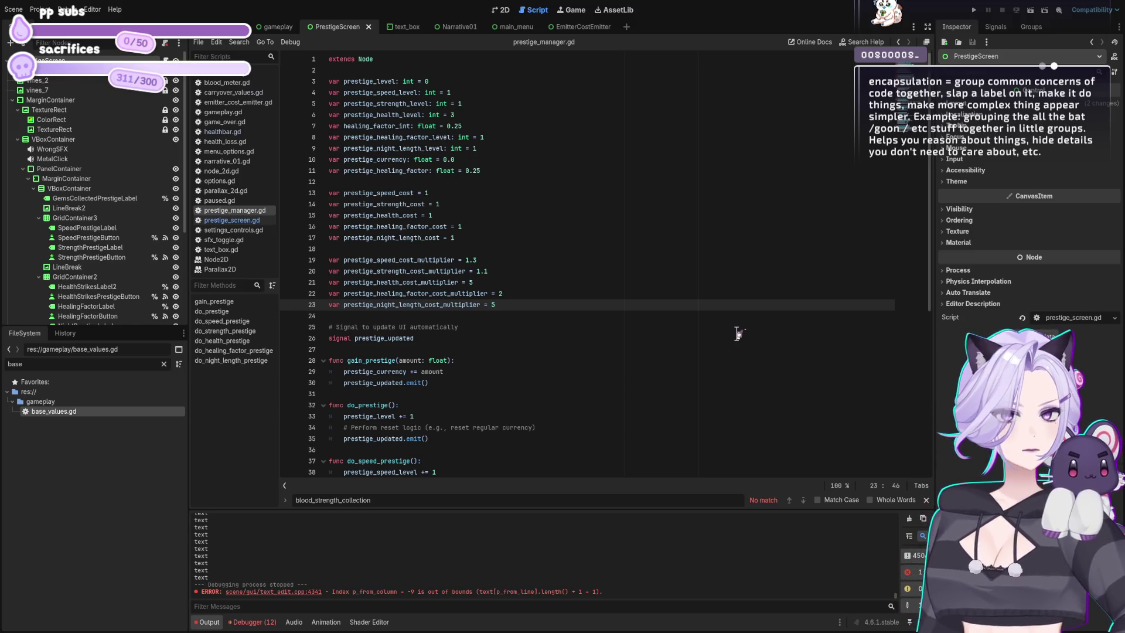
{"action": "scroll", "coordinate": [438, 355], "scroll_direction": "down", "scroll_amount": 5}
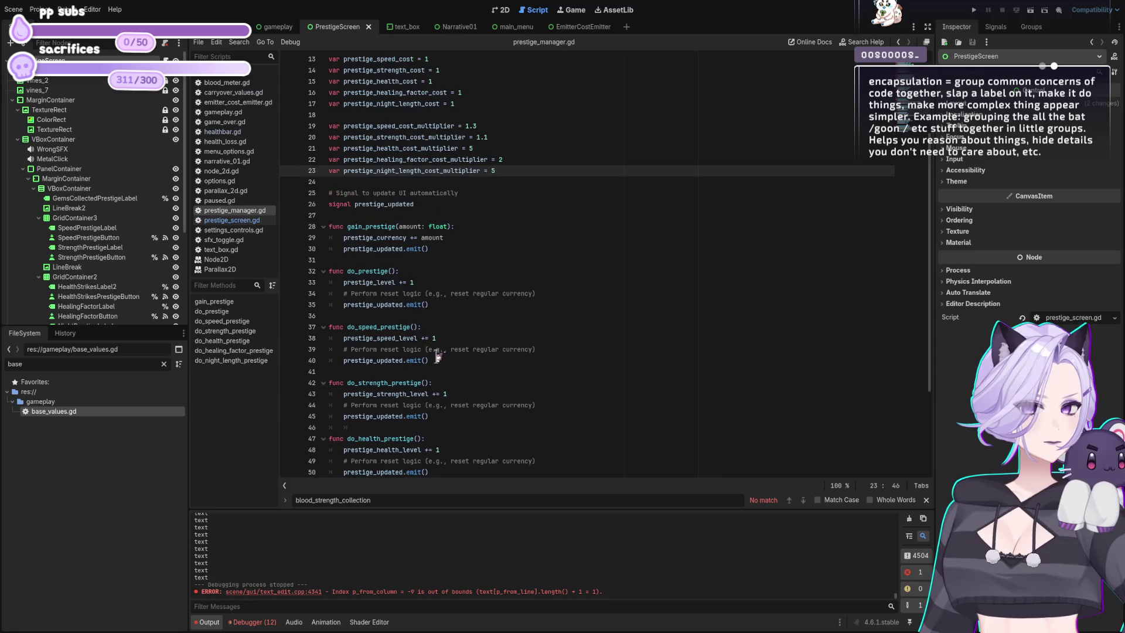
{"action": "scroll", "coordinate": [437, 356], "scroll_direction": "down", "scroll_amount": 3}
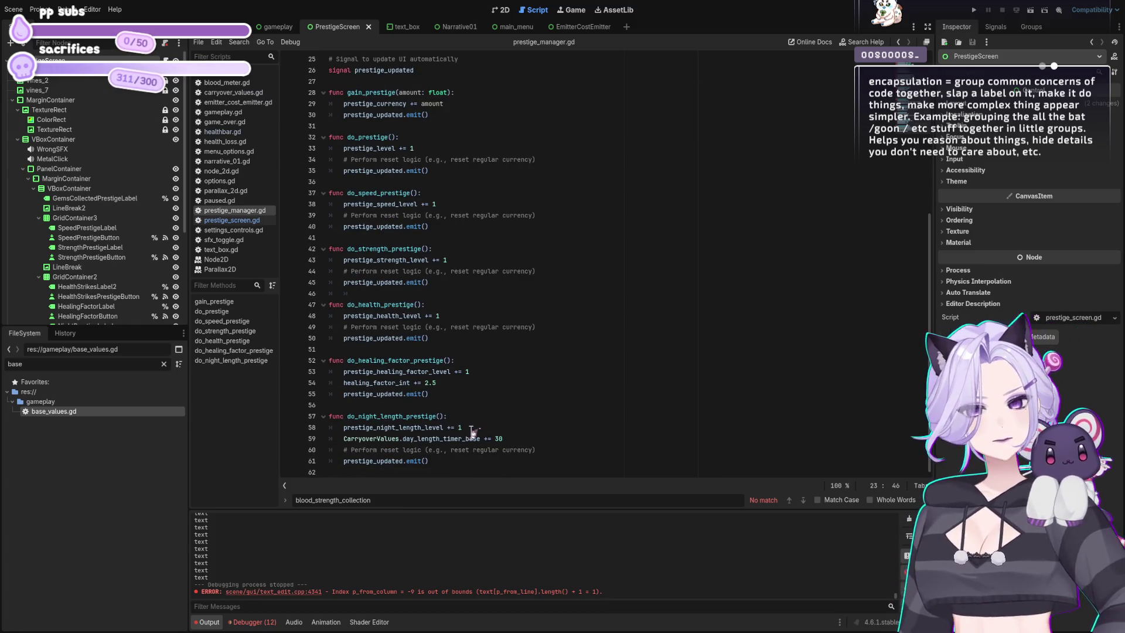
{"action": "left_click", "coordinate": [509, 416]}
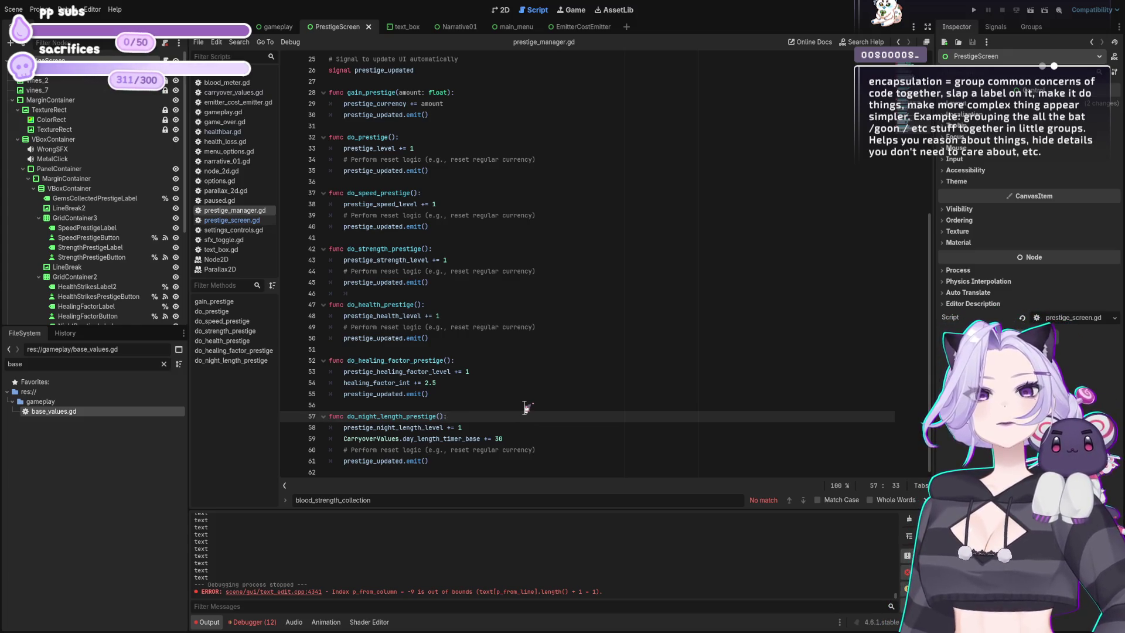
{"action": "left_click", "coordinate": [245, 74]}
{"action": "left_click", "coordinate": [563, 225]}
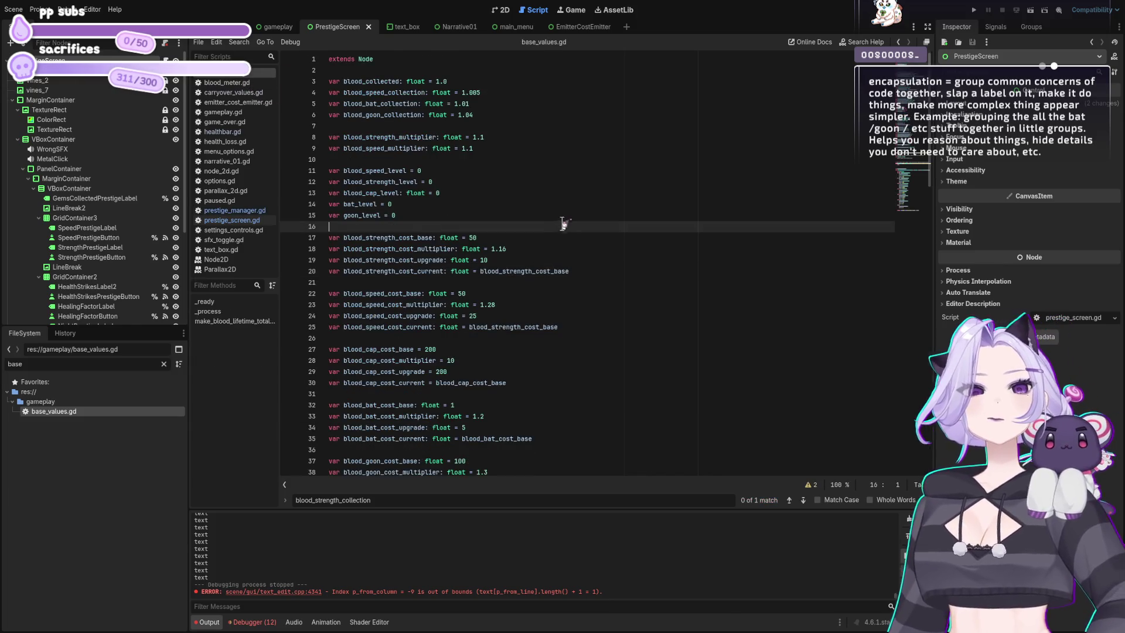
{"action": "scroll", "coordinate": [564, 227], "scroll_direction": "down", "scroll_amount": 5}
{"action": "scroll", "coordinate": [565, 231], "scroll_direction": "down", "scroll_amount": 17}
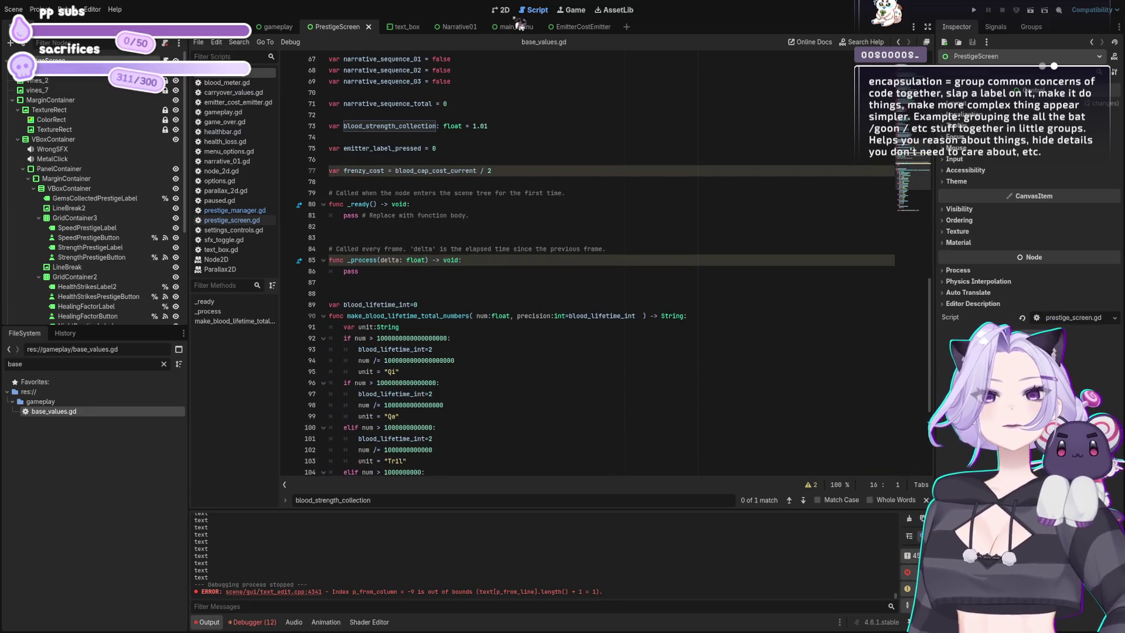
{"action": "left_click", "coordinate": [231, 210]}
{"action": "left_click", "coordinate": [242, 221]}
{"action": "scroll", "coordinate": [534, 216], "scroll_direction": "down", "scroll_amount": 5}
{"action": "scroll", "coordinate": [533, 216], "scroll_direction": "down", "scroll_amount": 1}
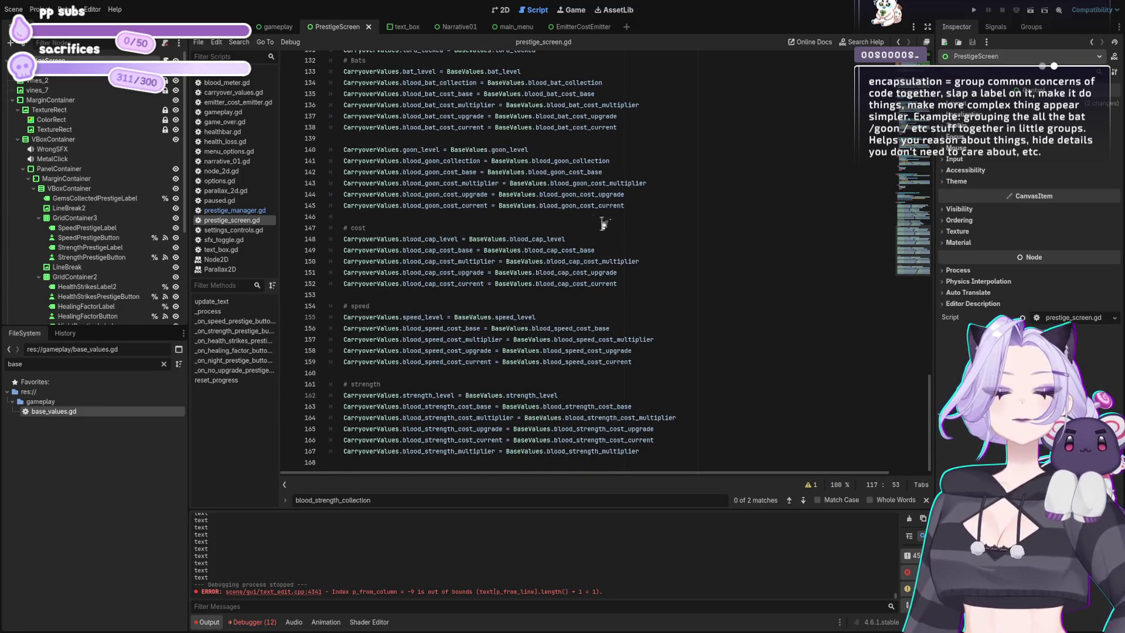
{"action": "left_click", "coordinate": [654, 251]}
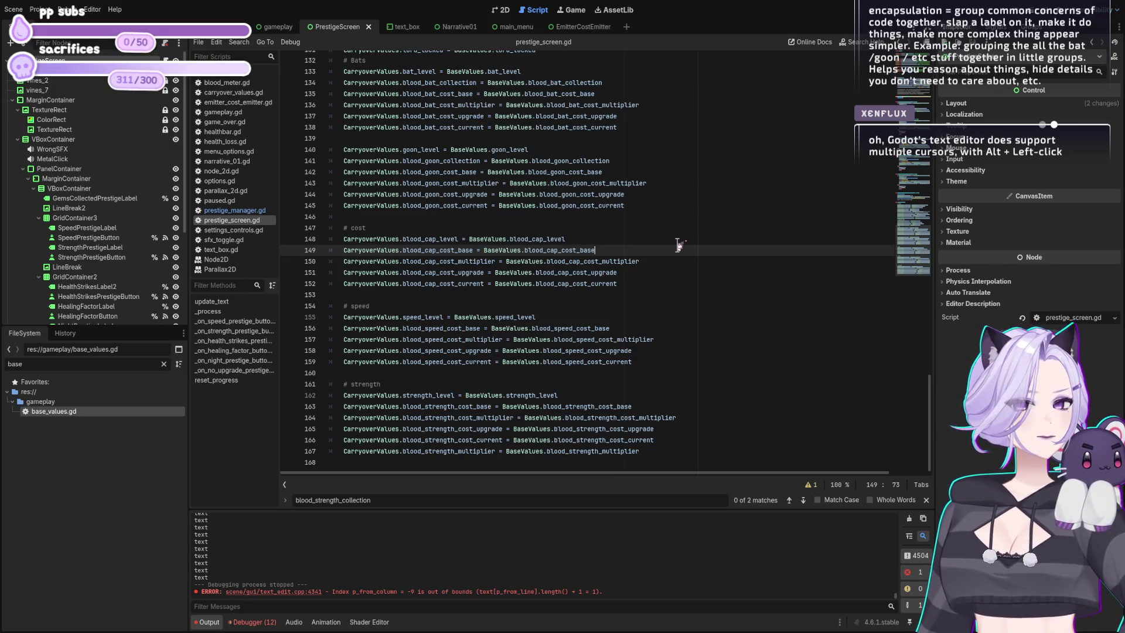
{"action": "scroll", "coordinate": [668, 234], "scroll_direction": "up", "scroll_amount": 9}
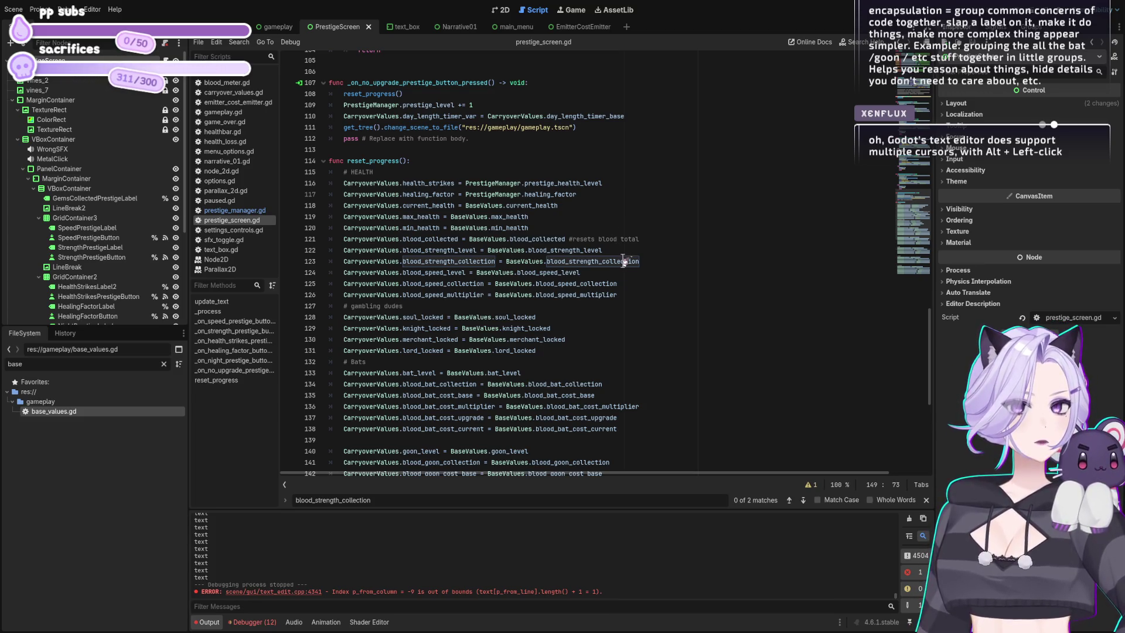
{"action": "left_click", "coordinate": [668, 260]}
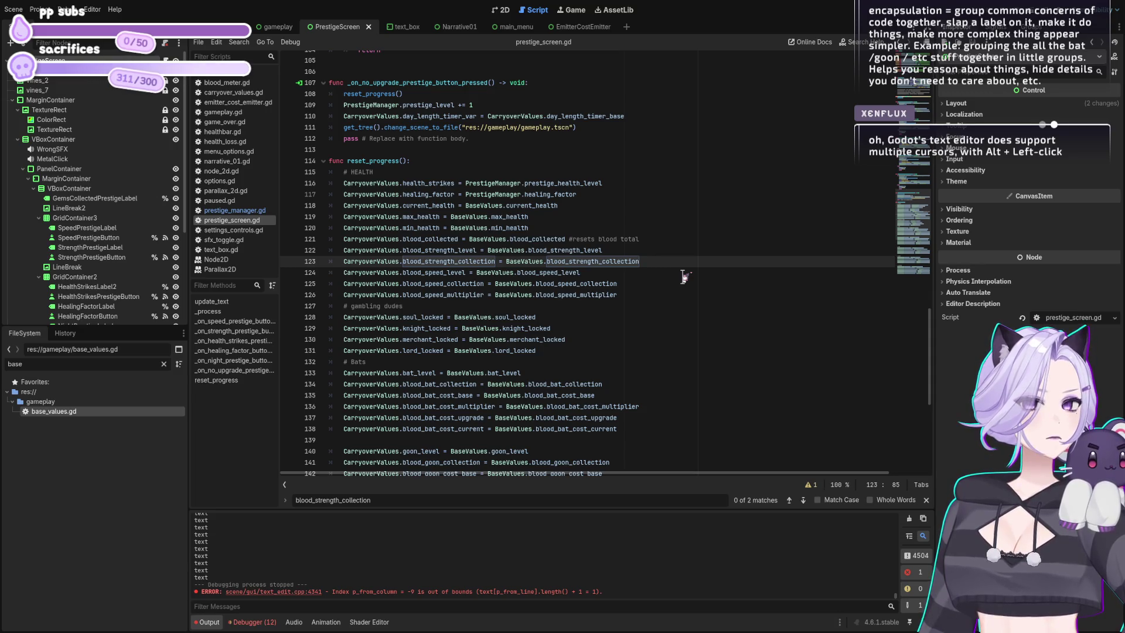
Step: Change line 117 to healing_factor = BaseValues.healing_factor + PrestigeManager.healing_factor_int
{"action": "left_click", "coordinate": [619, 193]}
{"action": "left_click_drag", "start_coordinate": [467, 194], "coordinate": [577, 198]}
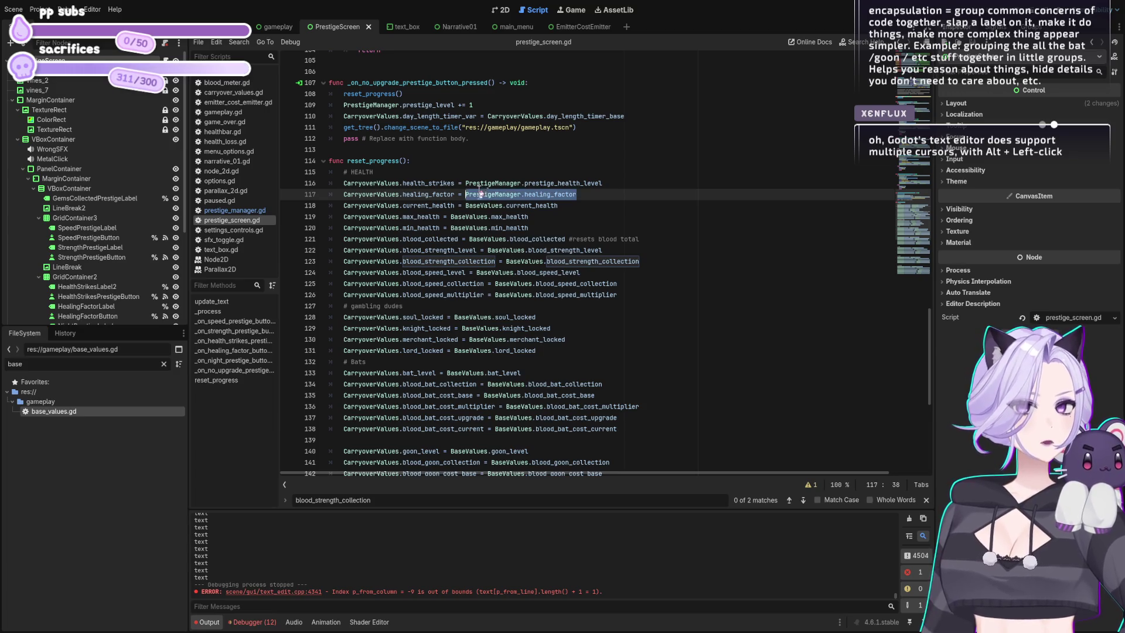
{"action": "type", "text": "BaseVa"}
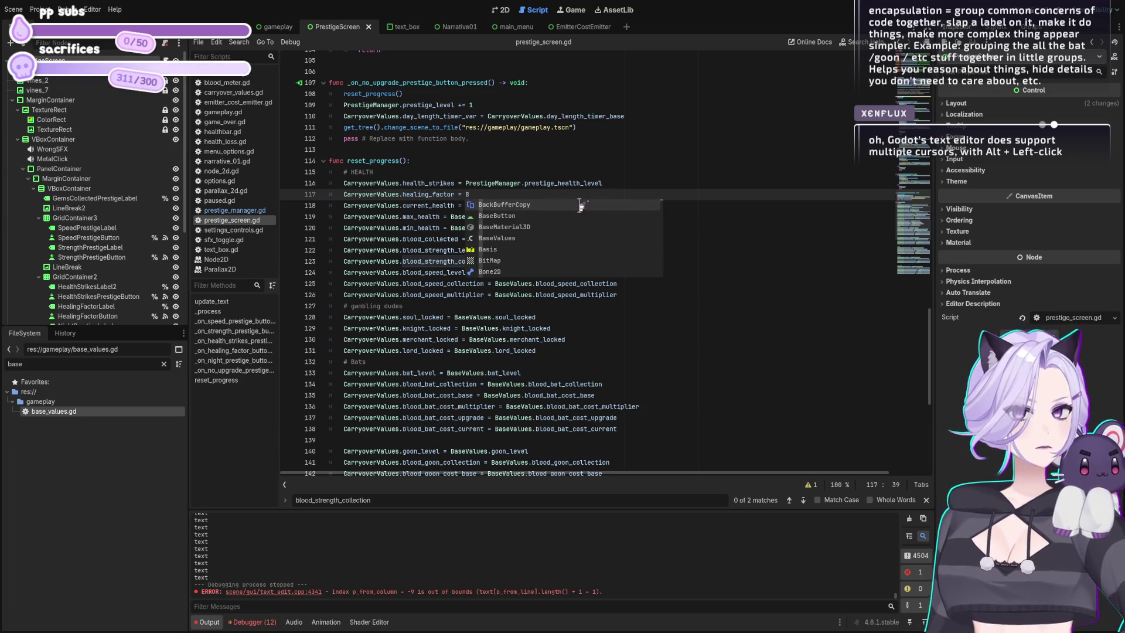
{"action": "key", "text": "Return"}
{"action": "type", "text": "."}
{"action": "key", "text": "Escape"}
{"action": "type", "text": "healing_fact"}
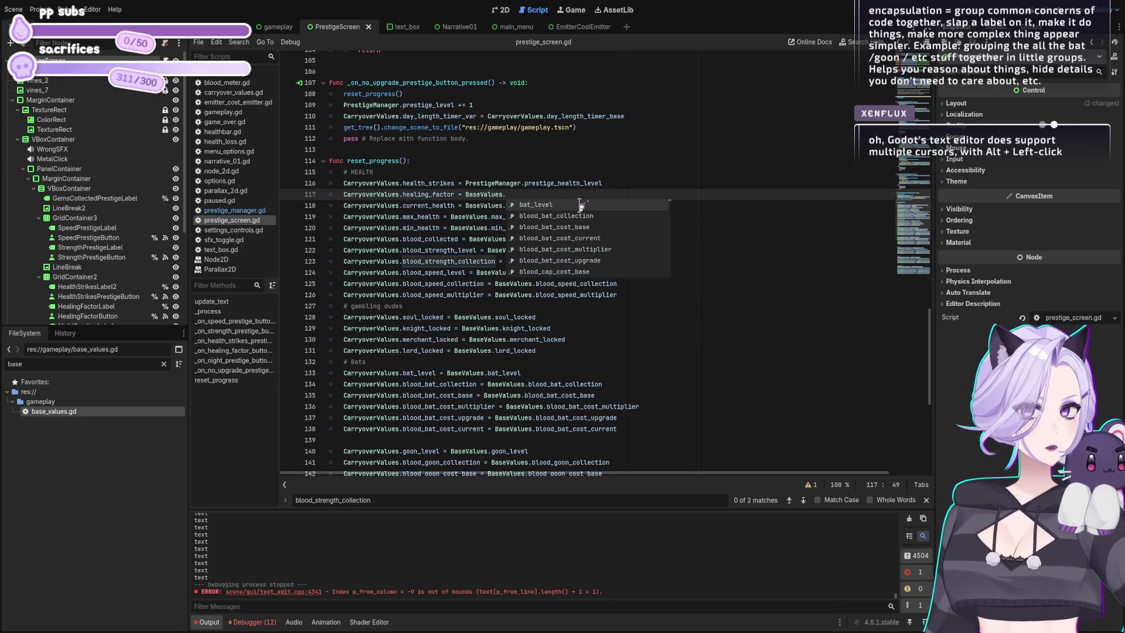
{"action": "key", "text": "Return"}
{"action": "type", "text": "+"}
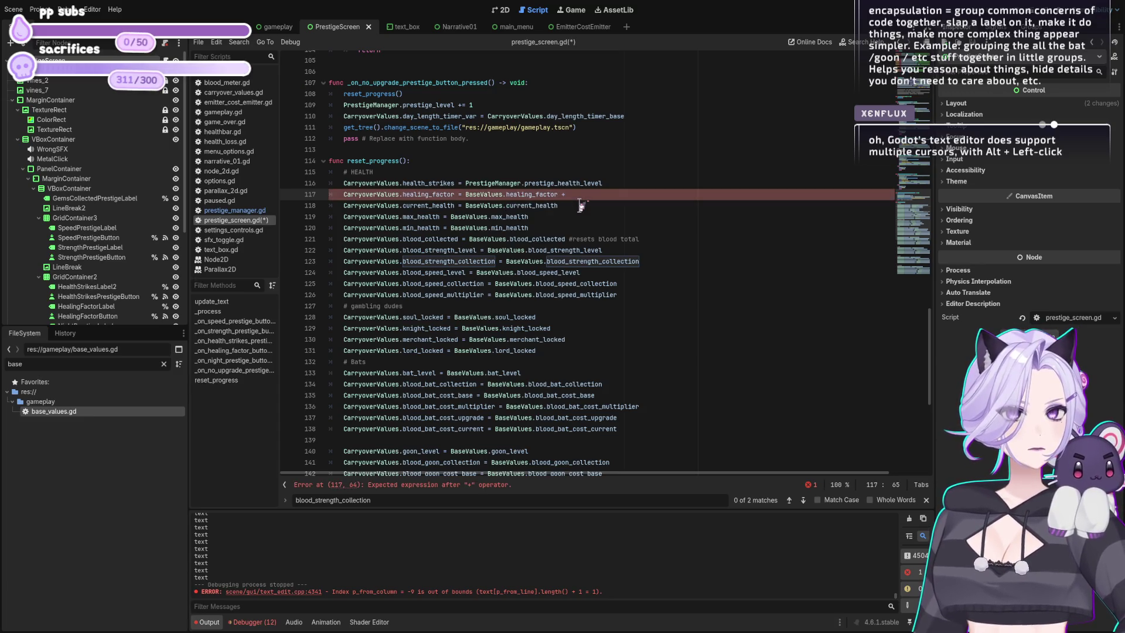
{"action": "type", "text": " Prestige"}
{"action": "key", "text": "Return"}
{"action": "type", "text": ".gea"}
{"action": "key", "text": "BackSpace"}
{"action": "key", "text": "BackSpace"}
{"action": "key", "text": "BackSpace"}
{"action": "type", "text": "healing"}
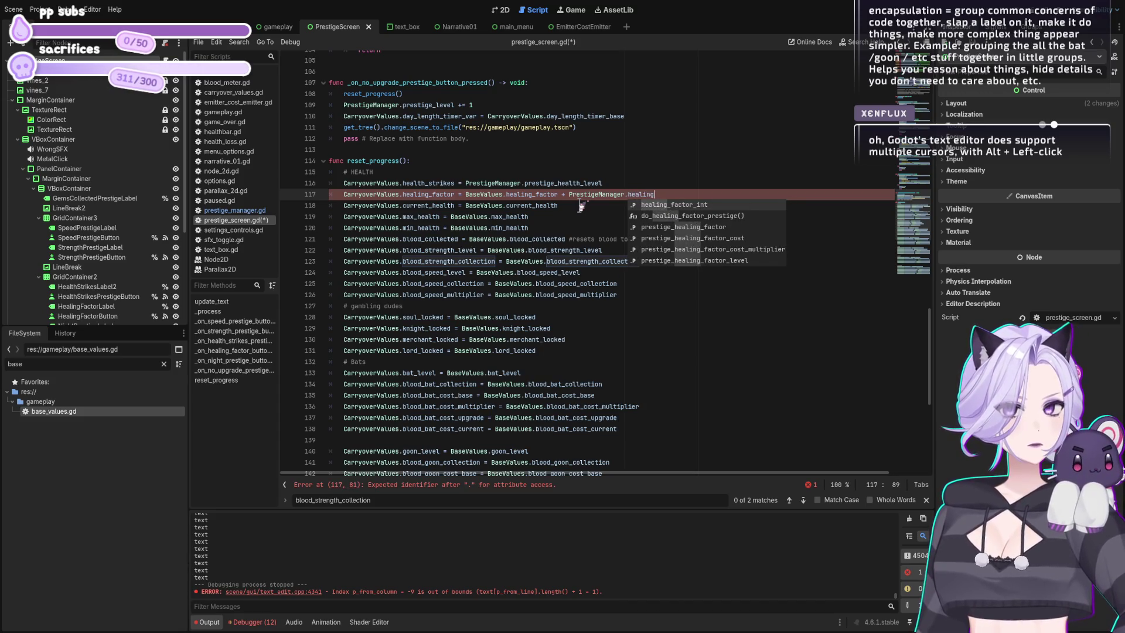
{"action": "key", "text": "Return"}
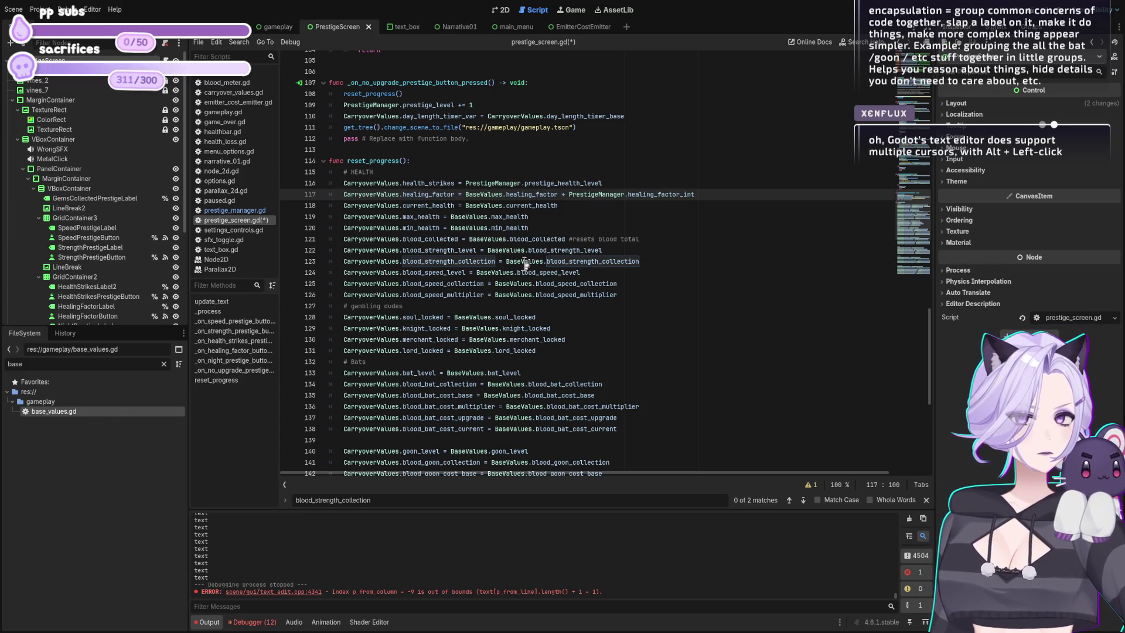
Step: Start appending '+ PrestigeManager.' to the blood_strength_collection reset line
{"action": "left_click", "coordinate": [670, 261]}
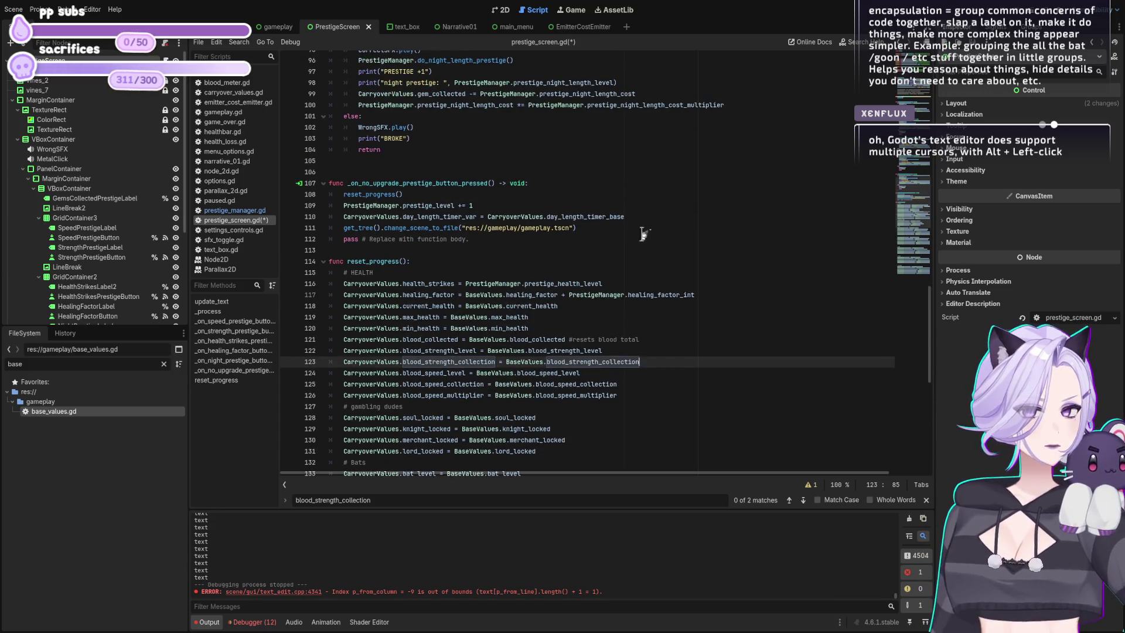
{"action": "type", "text": "+ "}
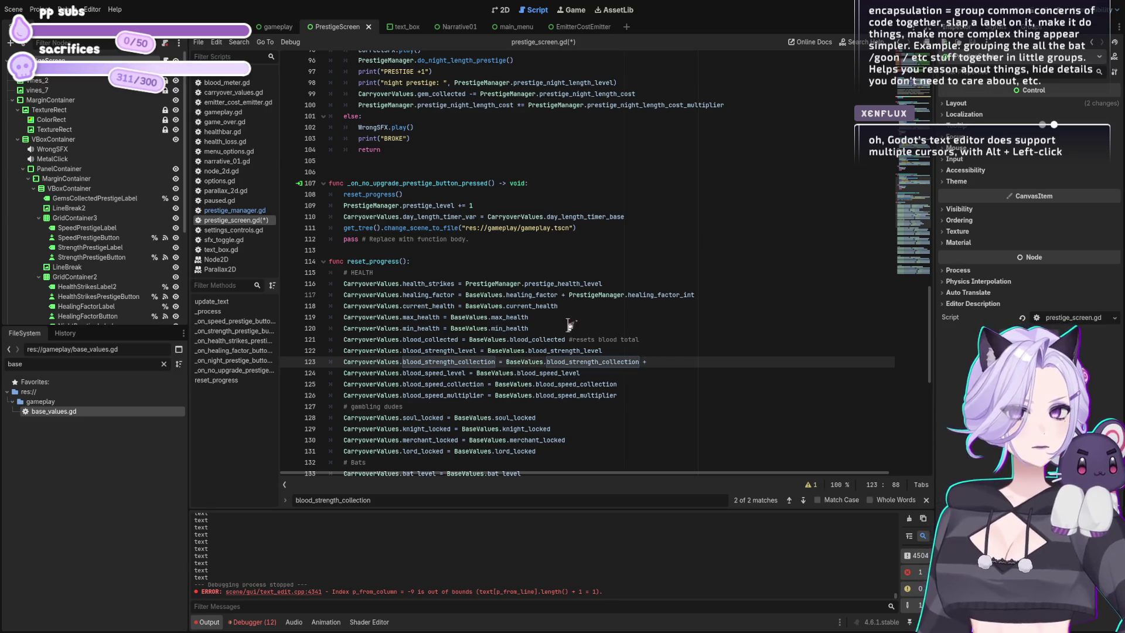
{"action": "type", "text": "PrestigeManager."}
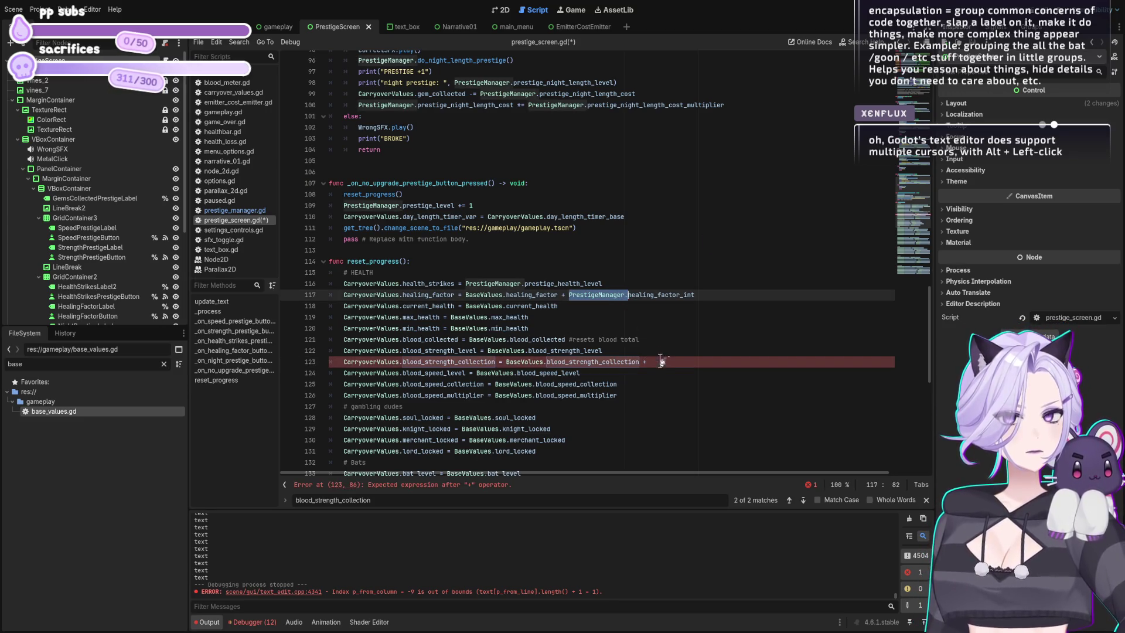
{"action": "scroll", "coordinate": [738, 272], "scroll_direction": "up", "scroll_amount": 10}
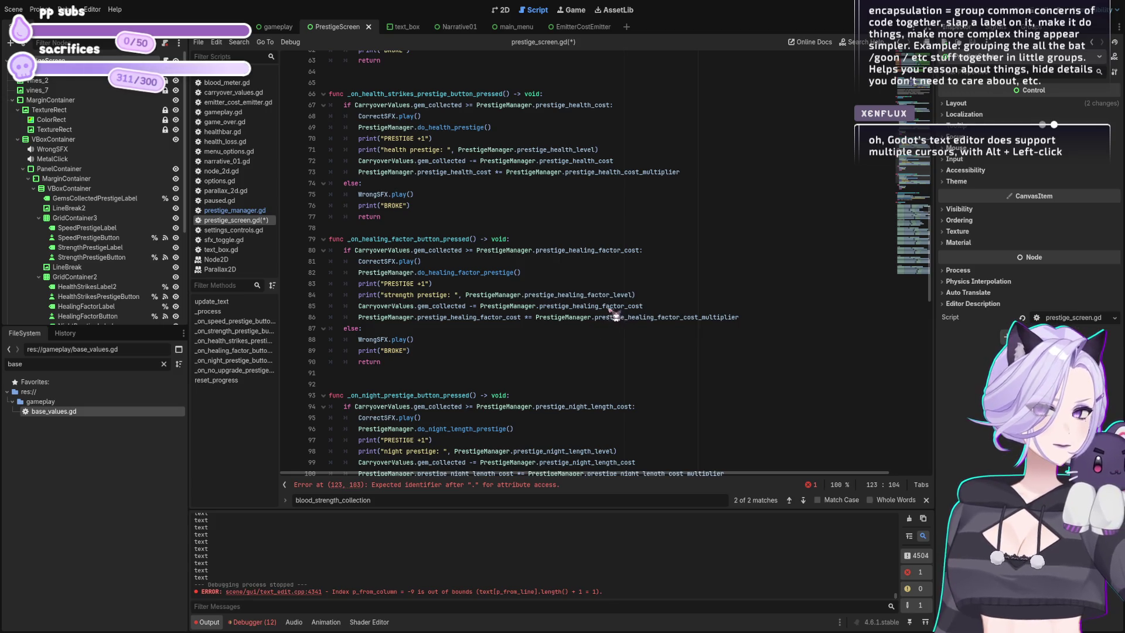
Step: Inspect the healing factor prestige handler, then view prestige_manager.gd's top variable declarations
{"action": "left_click", "coordinate": [554, 294]}
{"action": "left_click", "coordinate": [467, 295]}
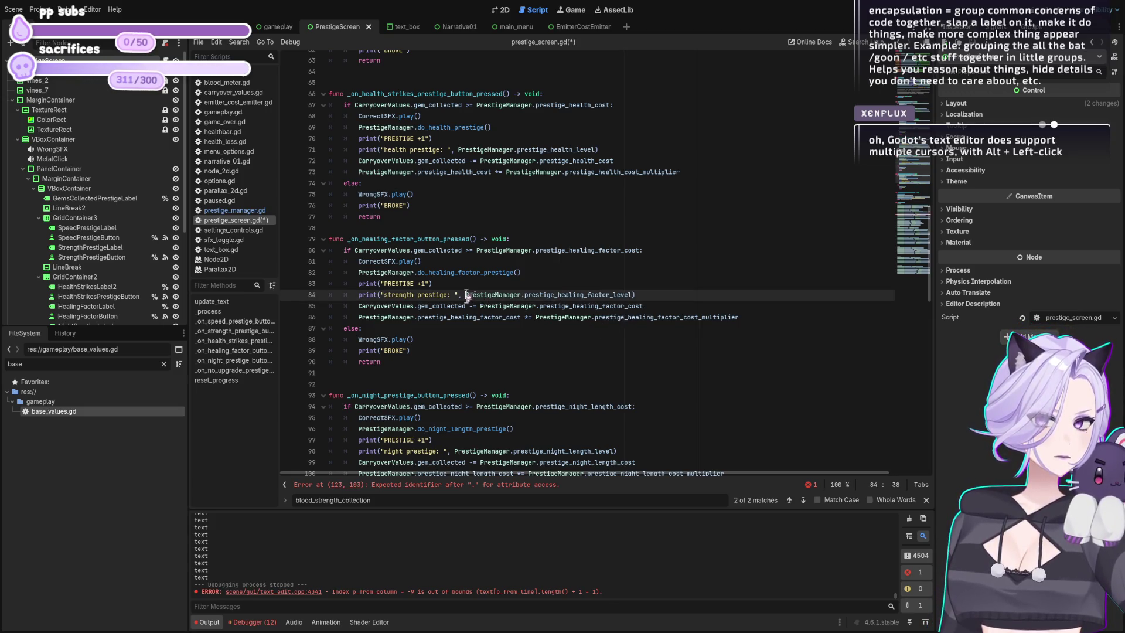
{"action": "left_click", "coordinate": [474, 350]}
{"action": "scroll", "coordinate": [473, 346], "scroll_direction": "down", "scroll_amount": 10}
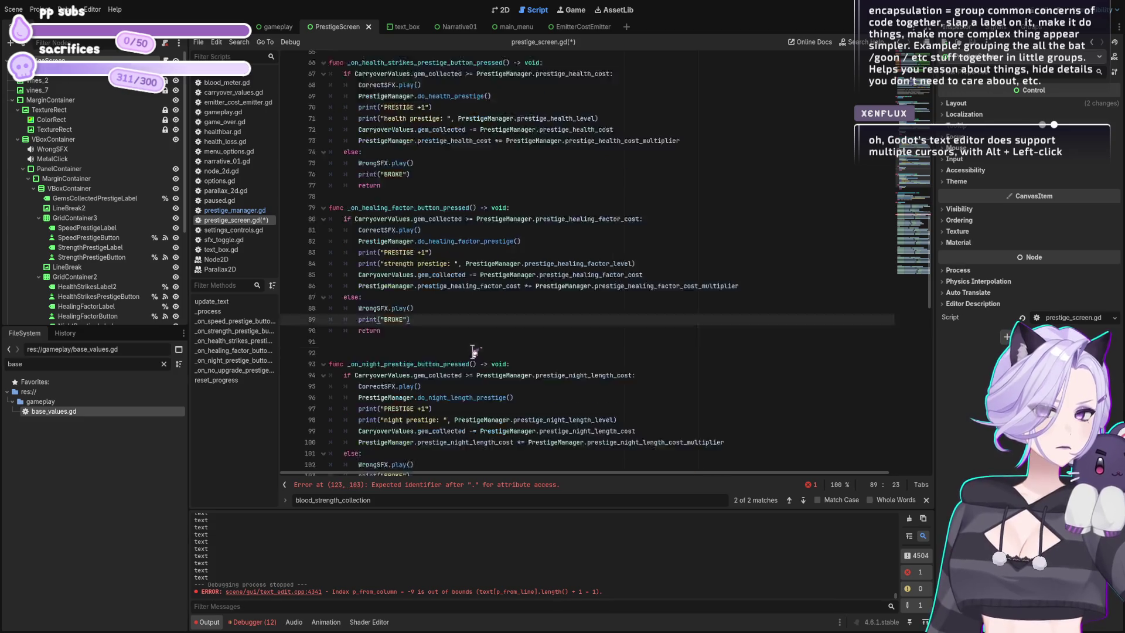
{"action": "left_click", "coordinate": [240, 211]}
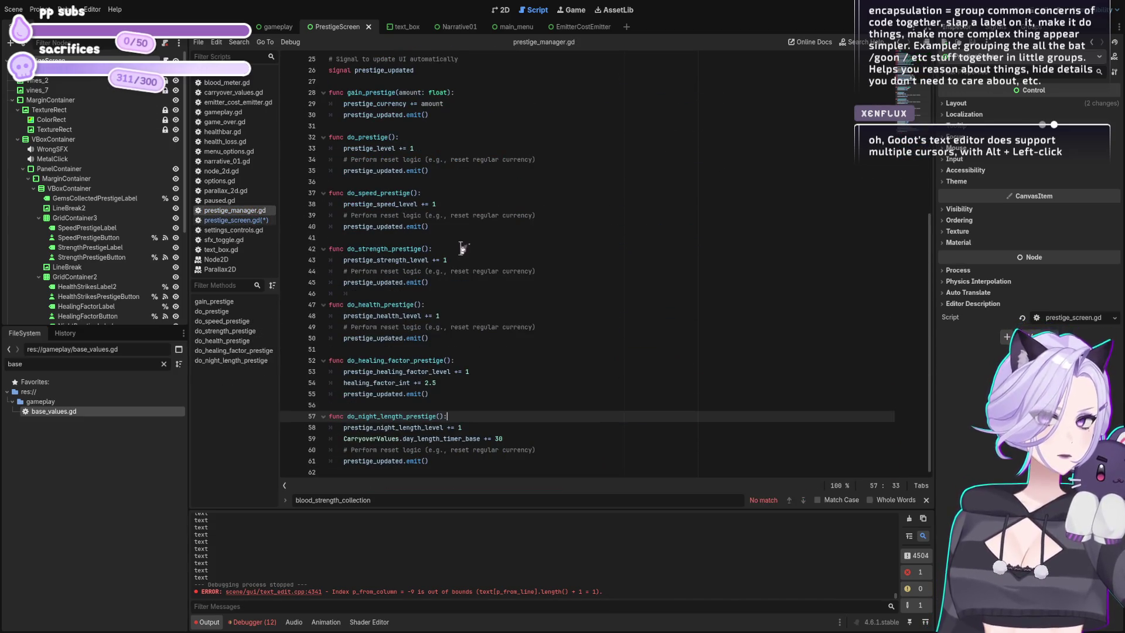
{"action": "scroll", "coordinate": [467, 250], "scroll_direction": "up", "scroll_amount": 8}
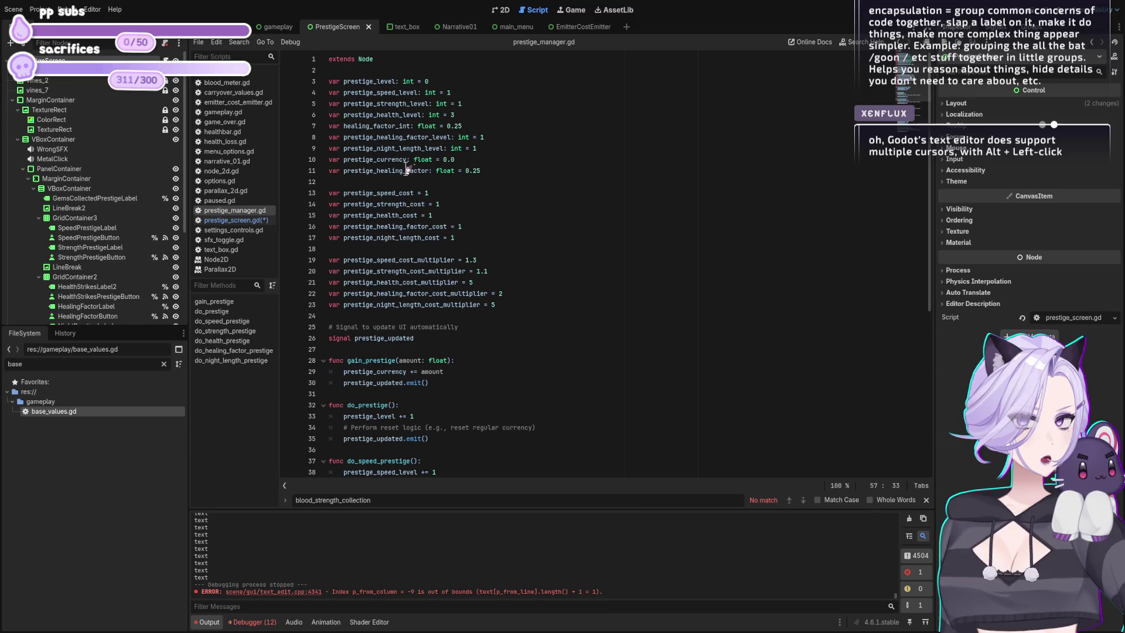
Step: Copy prestige_manager.gd's prestige variable declarations (lines 3–11) above reset_progress in prestige_screen.gd
{"action": "left_click_drag", "start_coordinate": [495, 169], "coordinate": [328, 85]}
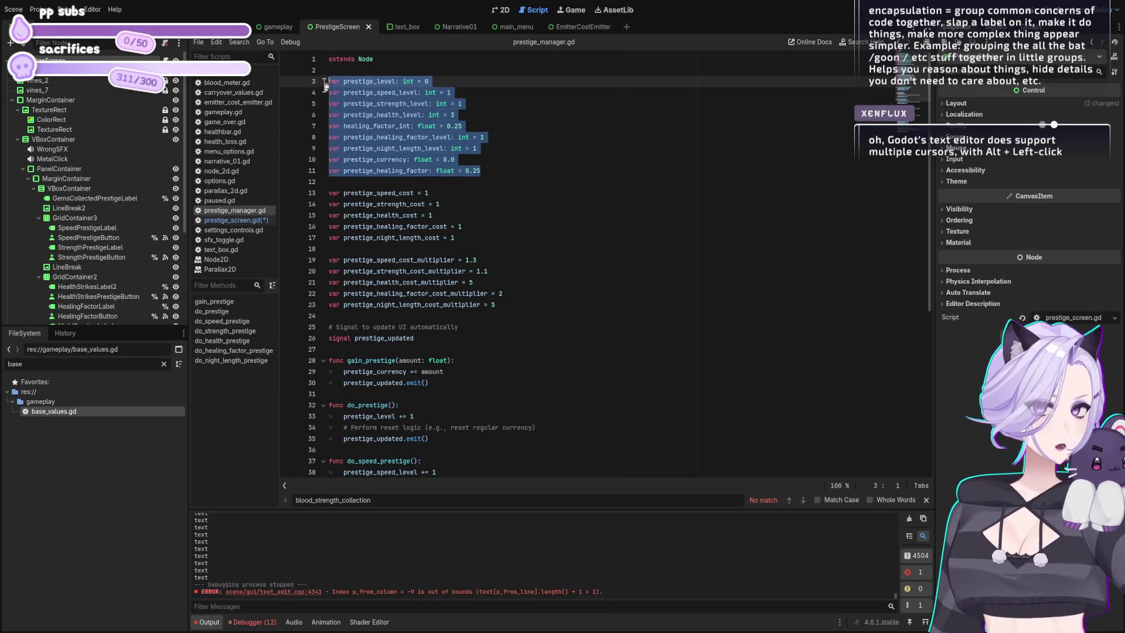
{"action": "left_click", "coordinate": [495, 205]}
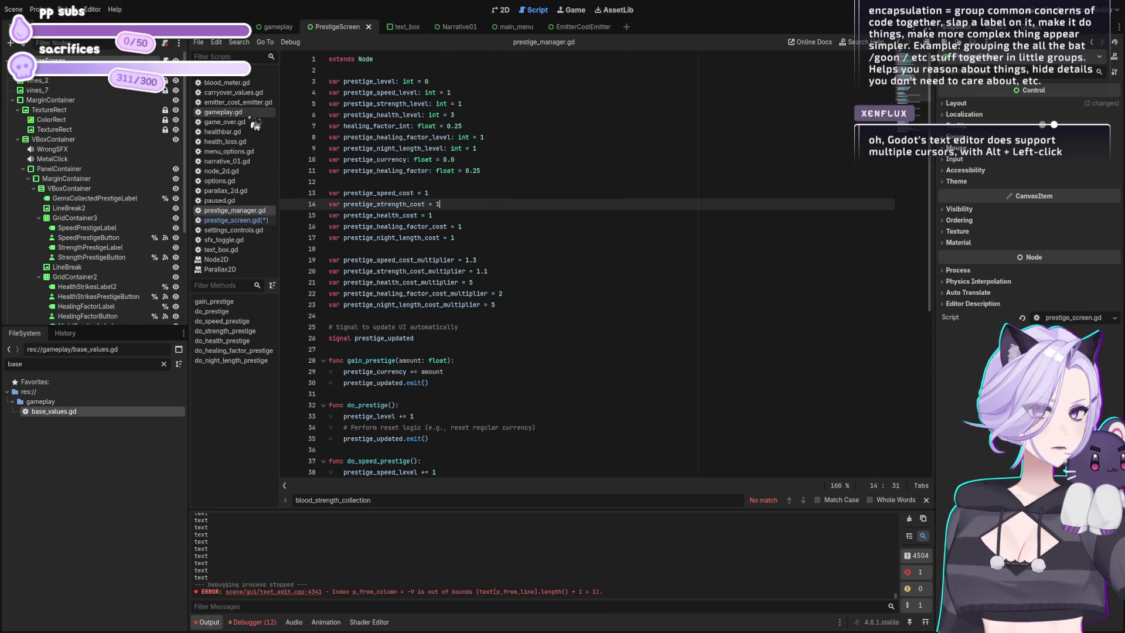
{"action": "left_click", "coordinate": [240, 221]}
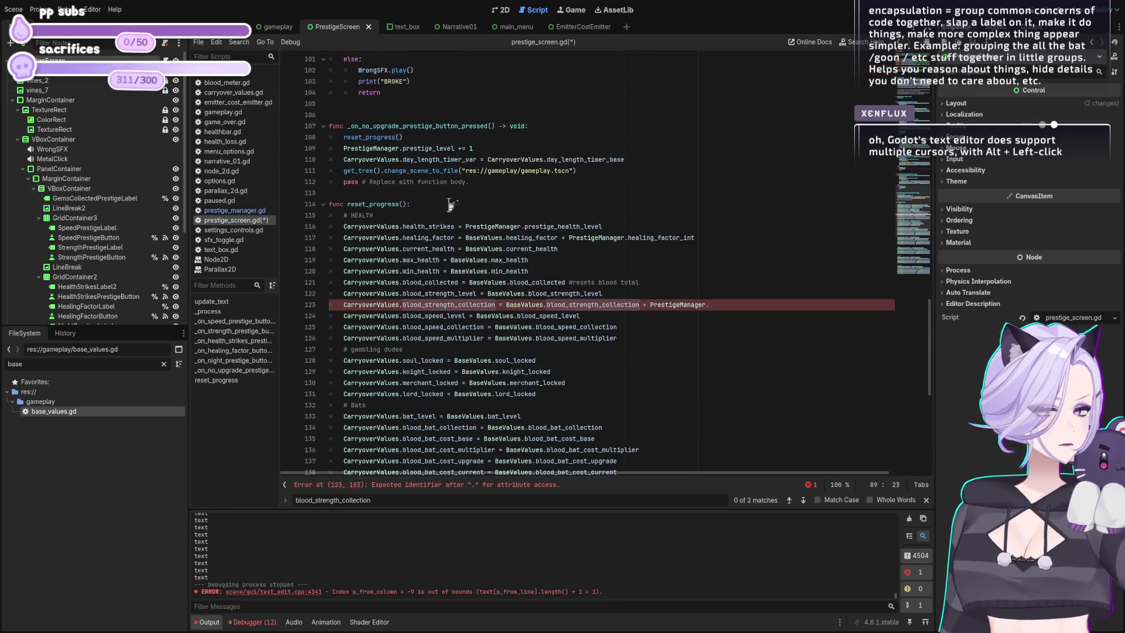
{"action": "left_click", "coordinate": [420, 193]}
{"action": "key", "text": "ctrl+v"}
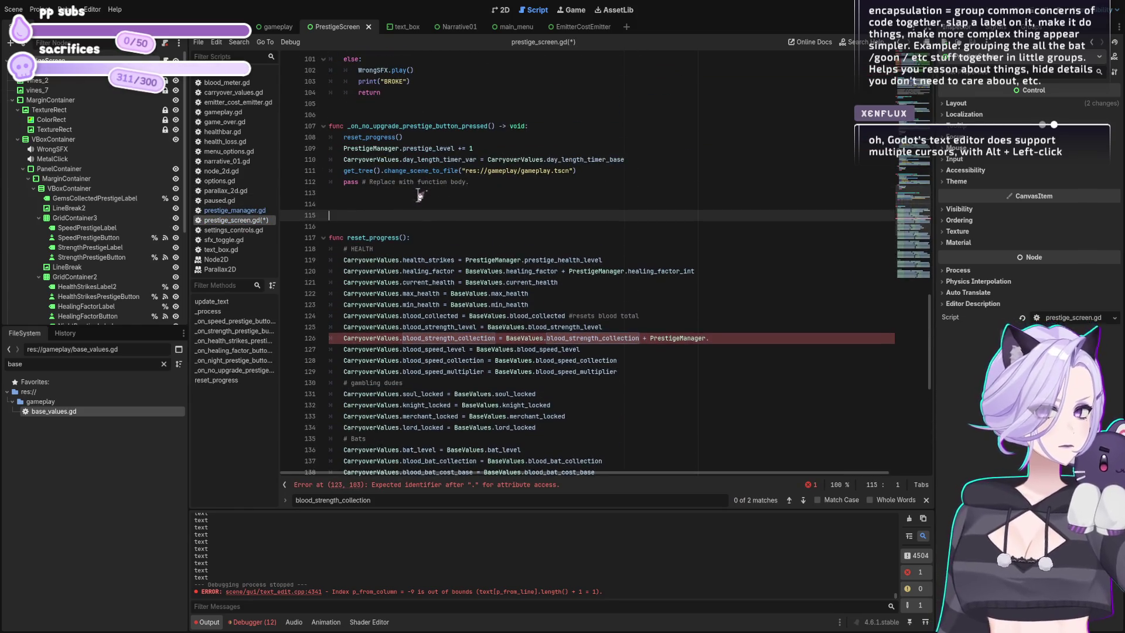
{"action": "scroll", "coordinate": [436, 218], "scroll_direction": "down", "scroll_amount": 1}
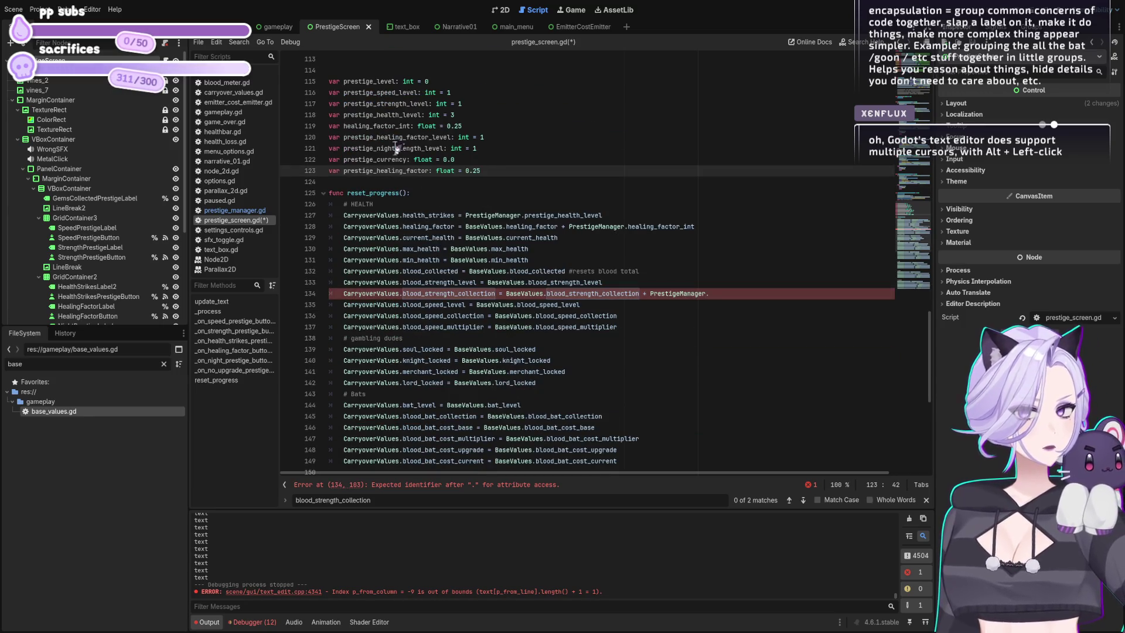
Step: Select speed_level in the pasted prestige_speed_level declaration and return to prestige_manager.gd
{"action": "left_click", "coordinate": [394, 92]}
{"action": "left_click", "coordinate": [419, 93]}
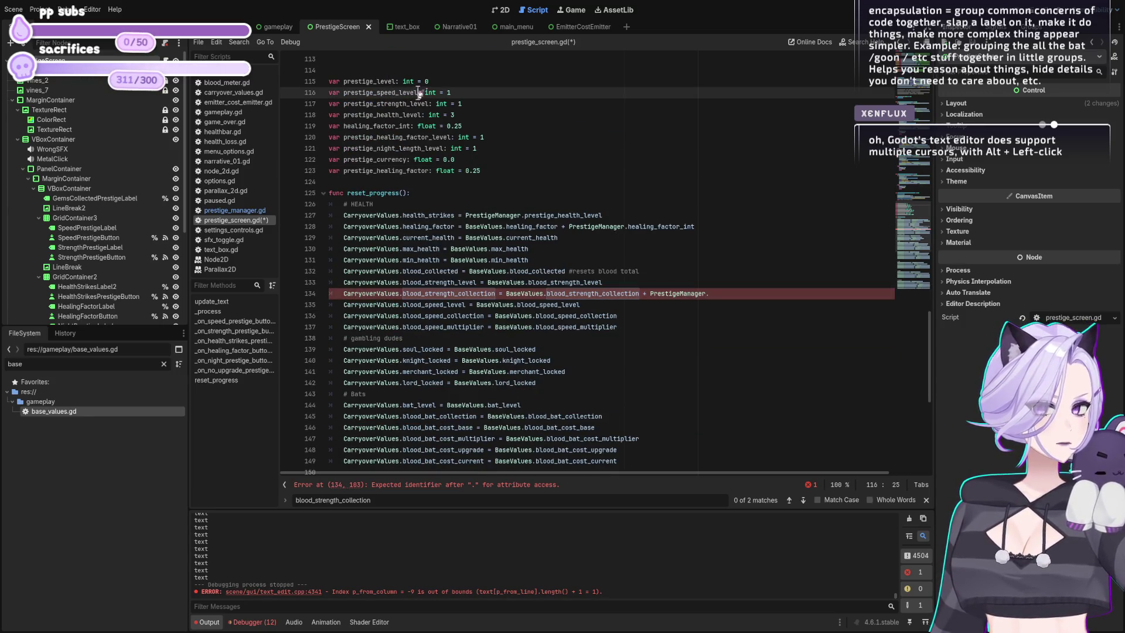
{"action": "left_click_drag", "start_coordinate": [420, 93], "coordinate": [376, 93]}
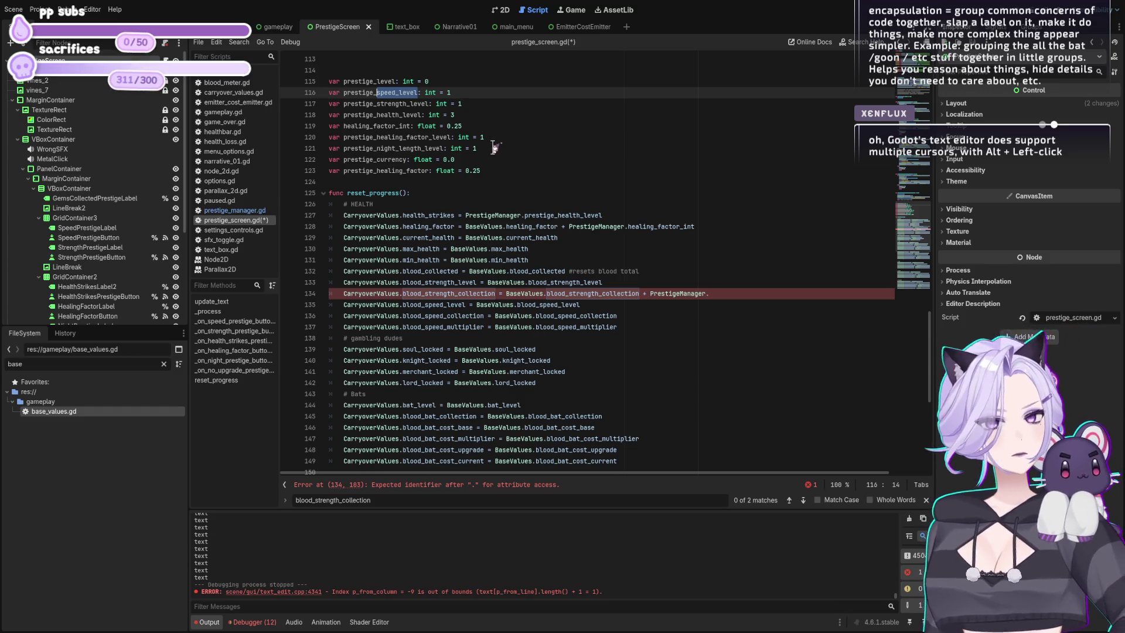
{"action": "left_click", "coordinate": [236, 211]}
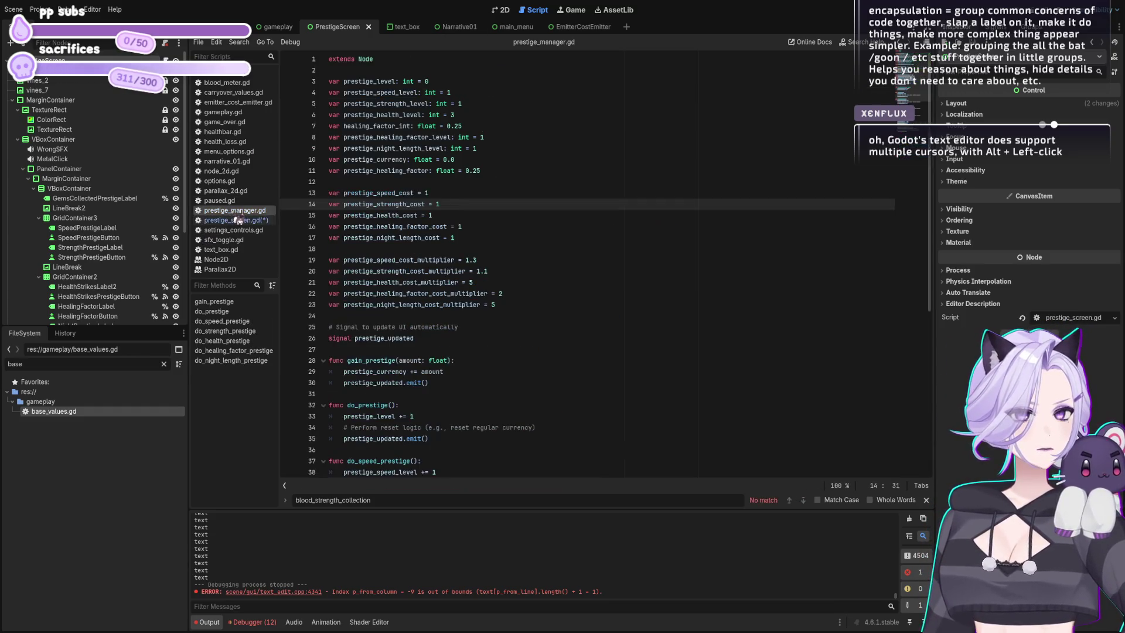
Step: In prestige_screen.gd, append PrestigeManager.prestige_speed_level to the blood_speed_level line
{"action": "scroll", "coordinate": [556, 271], "scroll_direction": "down", "scroll_amount": 4}
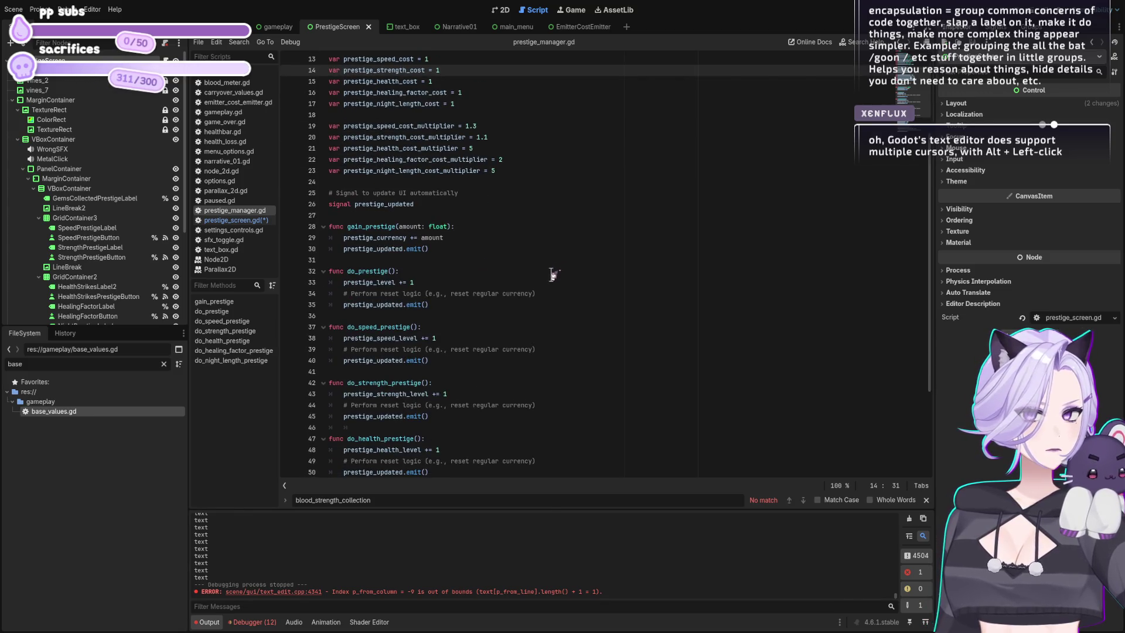
{"action": "scroll", "coordinate": [549, 276], "scroll_direction": "down", "scroll_amount": 4}
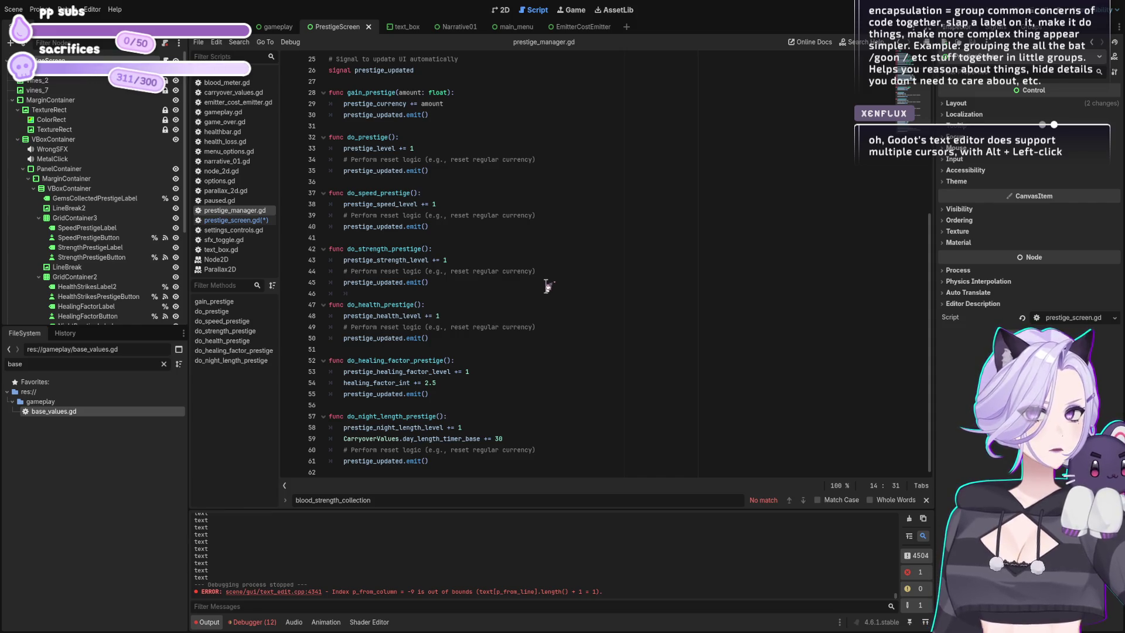
{"action": "scroll", "coordinate": [546, 285], "scroll_direction": "up", "scroll_amount": 6}
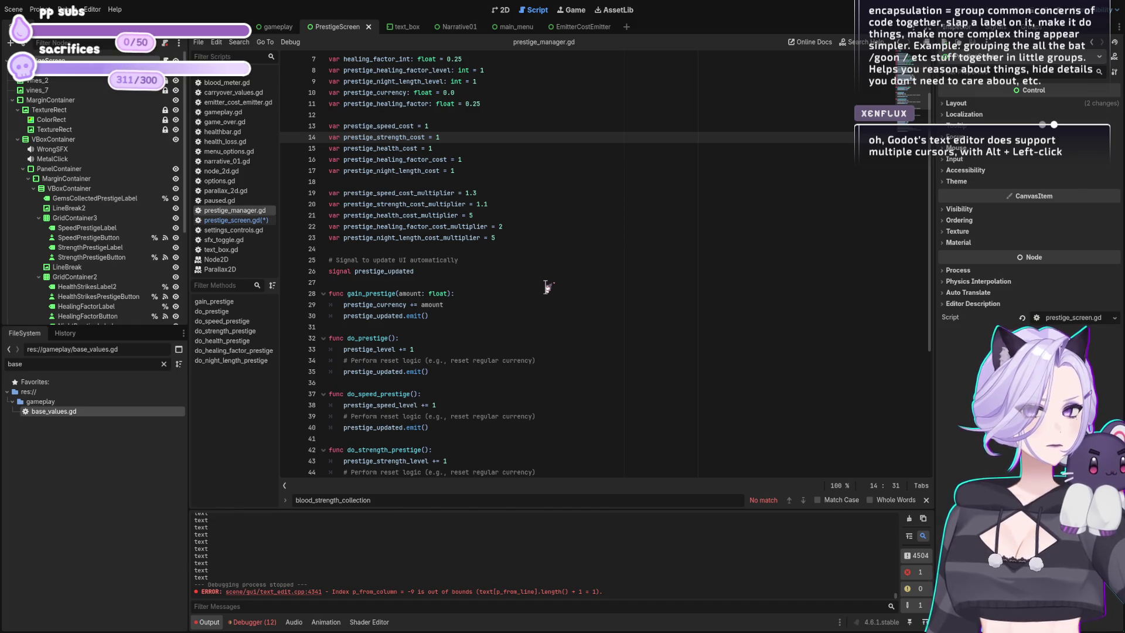
{"action": "scroll", "coordinate": [547, 287], "scroll_direction": "down", "scroll_amount": 5}
{"action": "scroll", "coordinate": [547, 287], "scroll_direction": "up", "scroll_amount": 7}
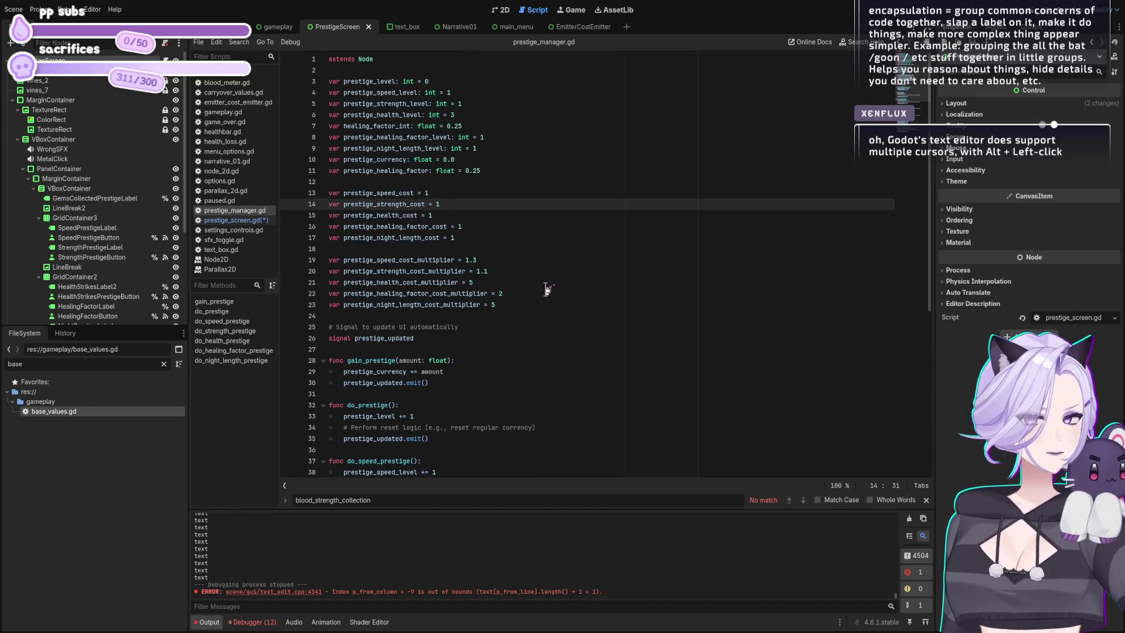
{"action": "scroll", "coordinate": [546, 289], "scroll_direction": "down", "scroll_amount": 8}
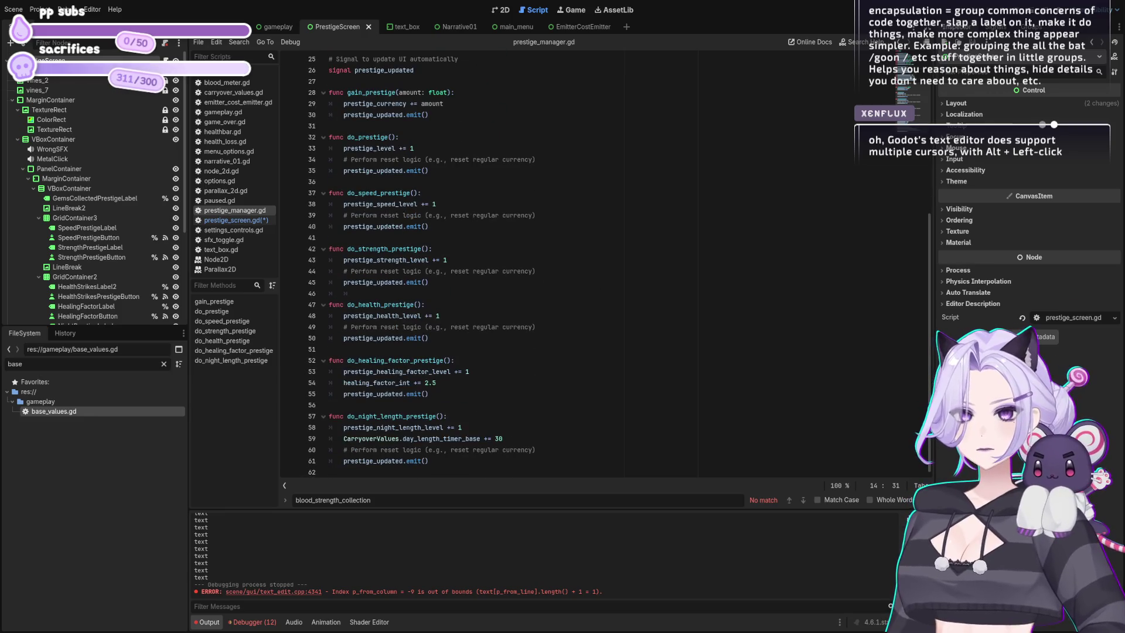
{"action": "left_click", "coordinate": [241, 221]}
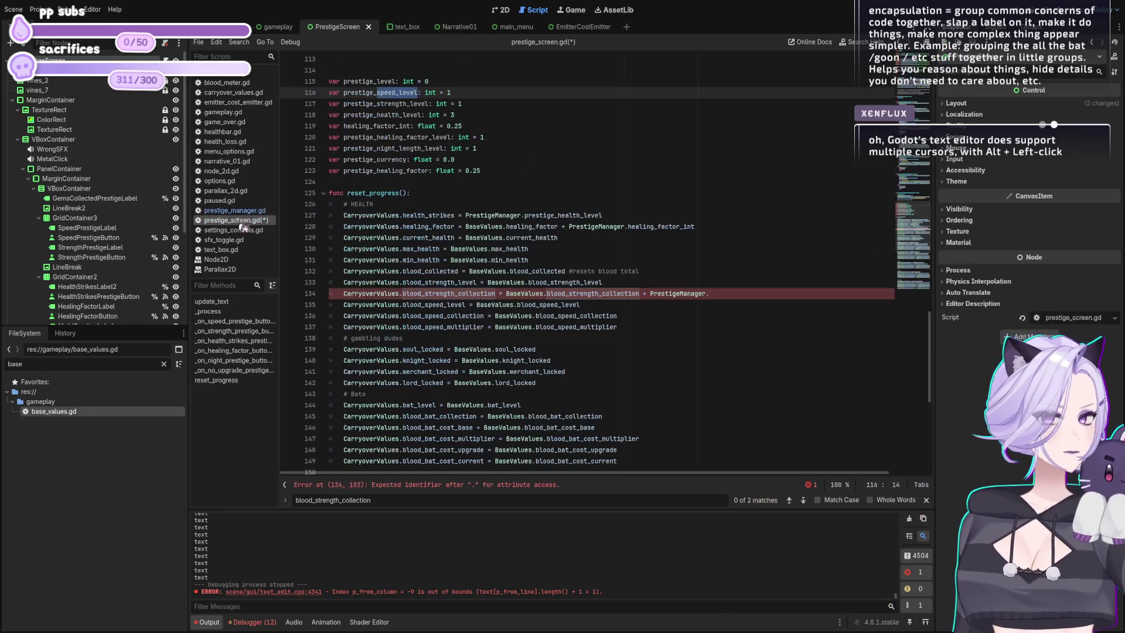
{"action": "left_click", "coordinate": [469, 92]}
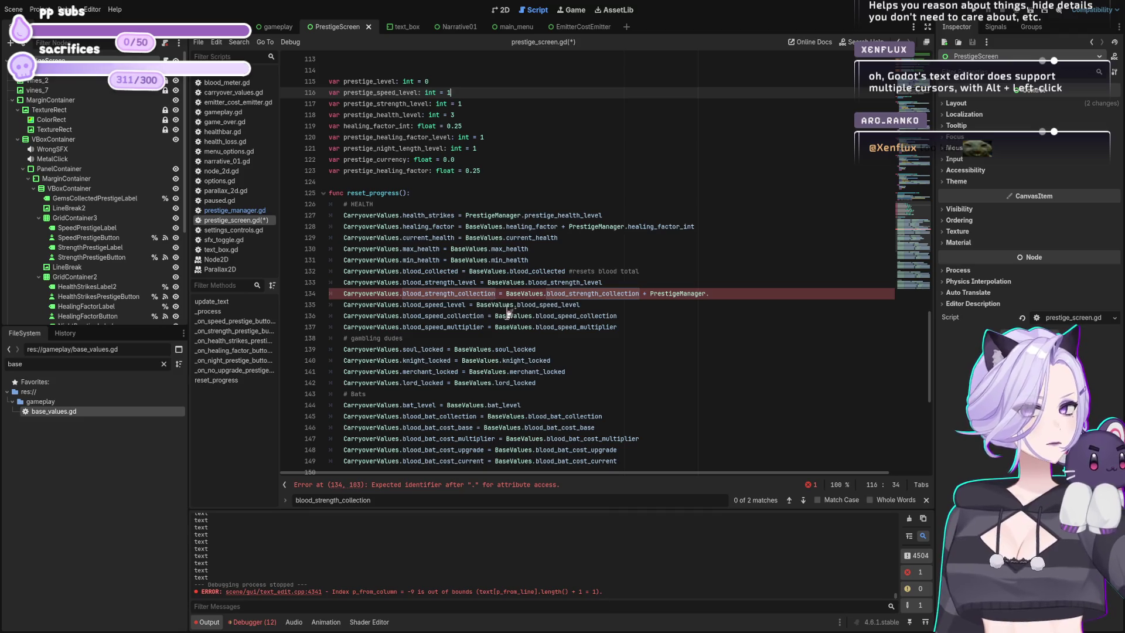
{"action": "left_click", "coordinate": [612, 305]}
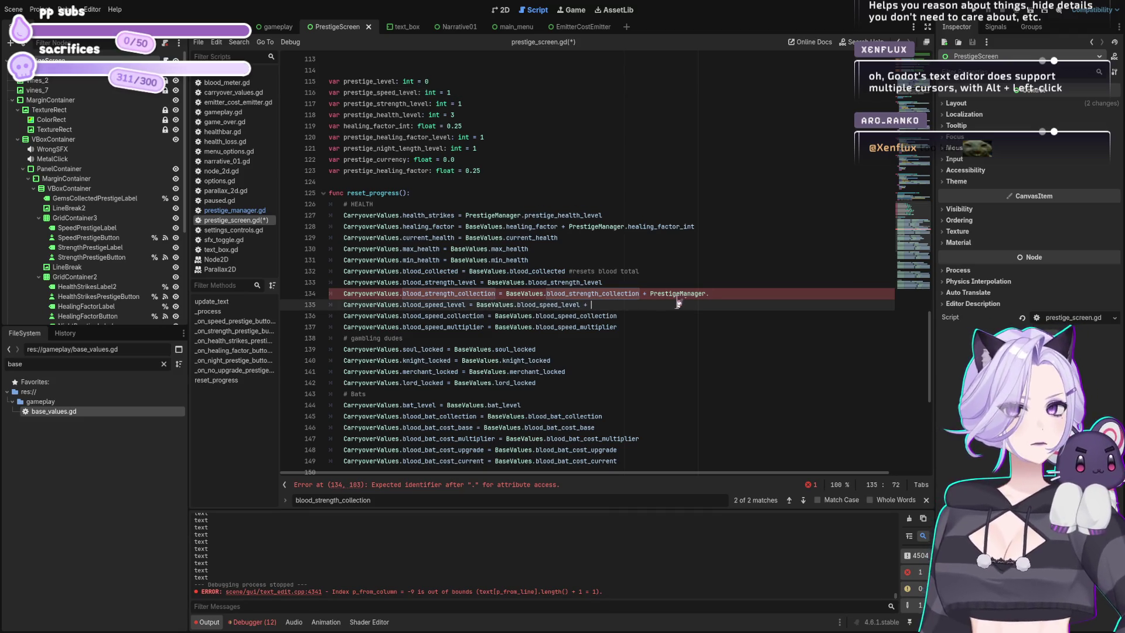
{"action": "type", "text": "PrestigeManager.blood_"}
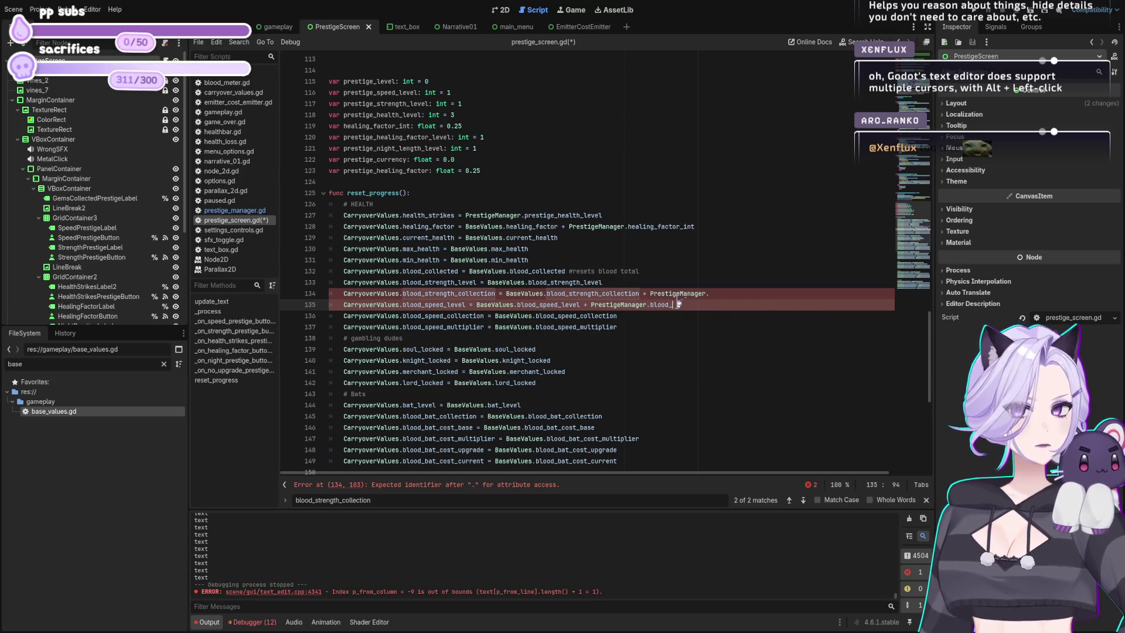
{"action": "key", "text": "BackSpace"}
{"action": "key", "text": "BackSpace"}
{"action": "key", "text": "BackSpace"}
{"action": "type", "text": "prestige"}
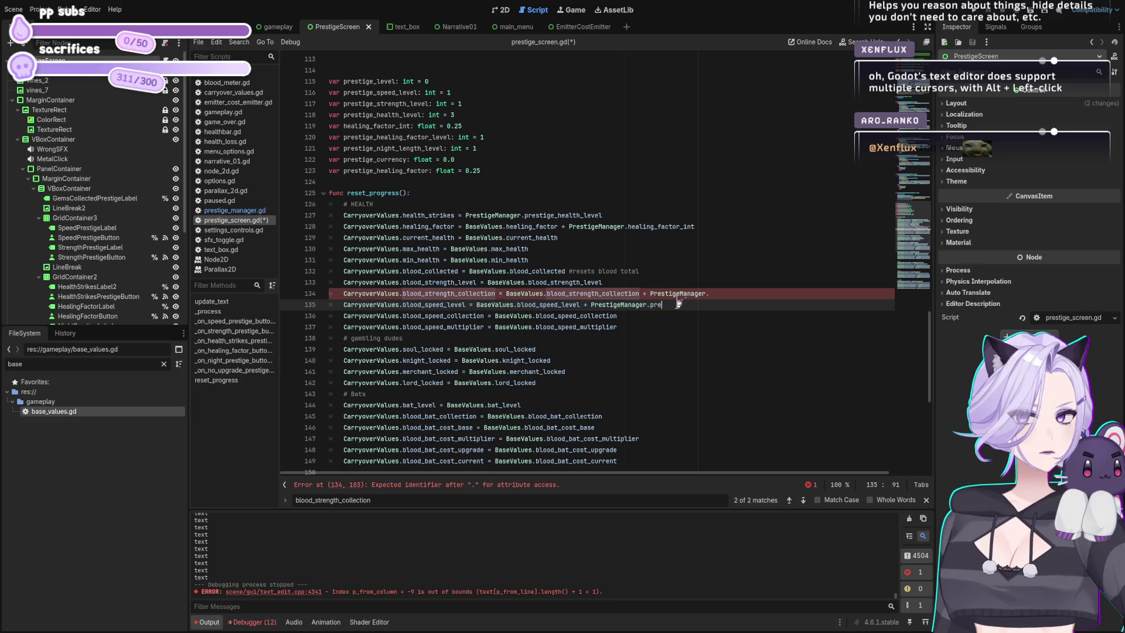
{"action": "type", "text": "_blood_spee"}
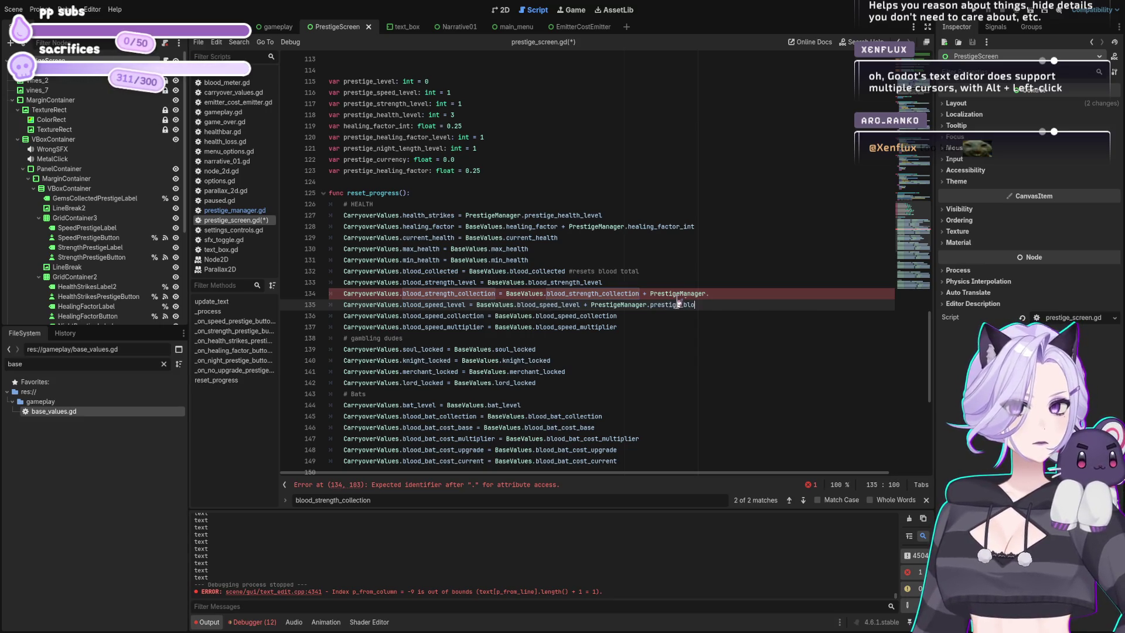
{"action": "key", "text": "BackSpace"}
{"action": "key", "text": "BackSpace"}
{"action": "key", "text": "BackSpace"}
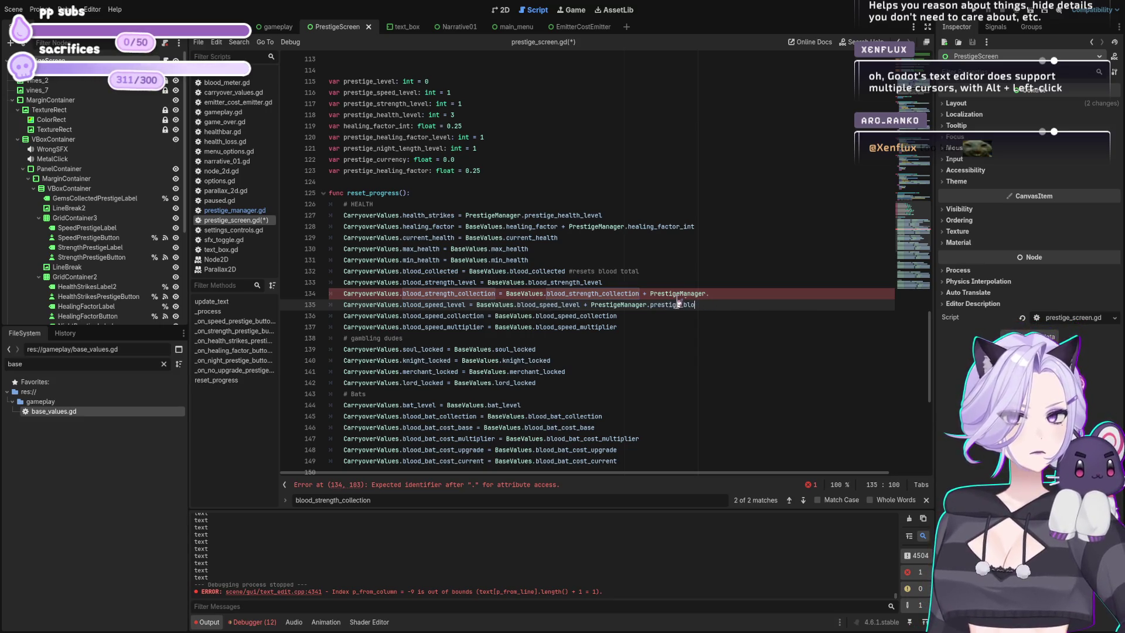
{"action": "type", "text": "speed"}
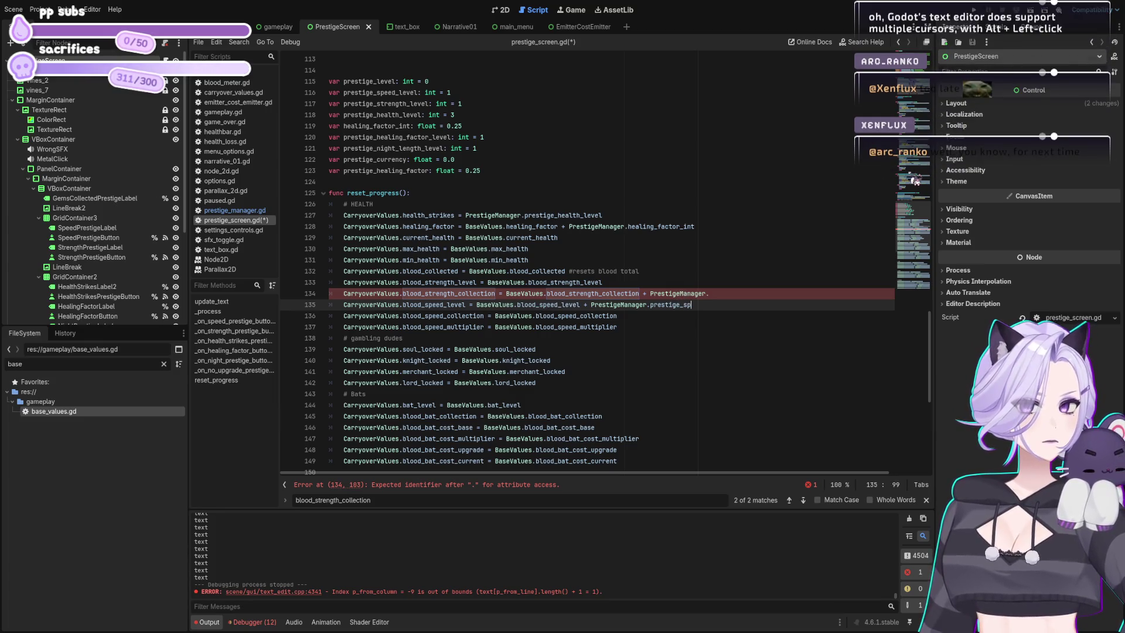
{"action": "key", "text": "Down"}
{"action": "key", "text": "Down"}
{"action": "key", "text": "Return"}
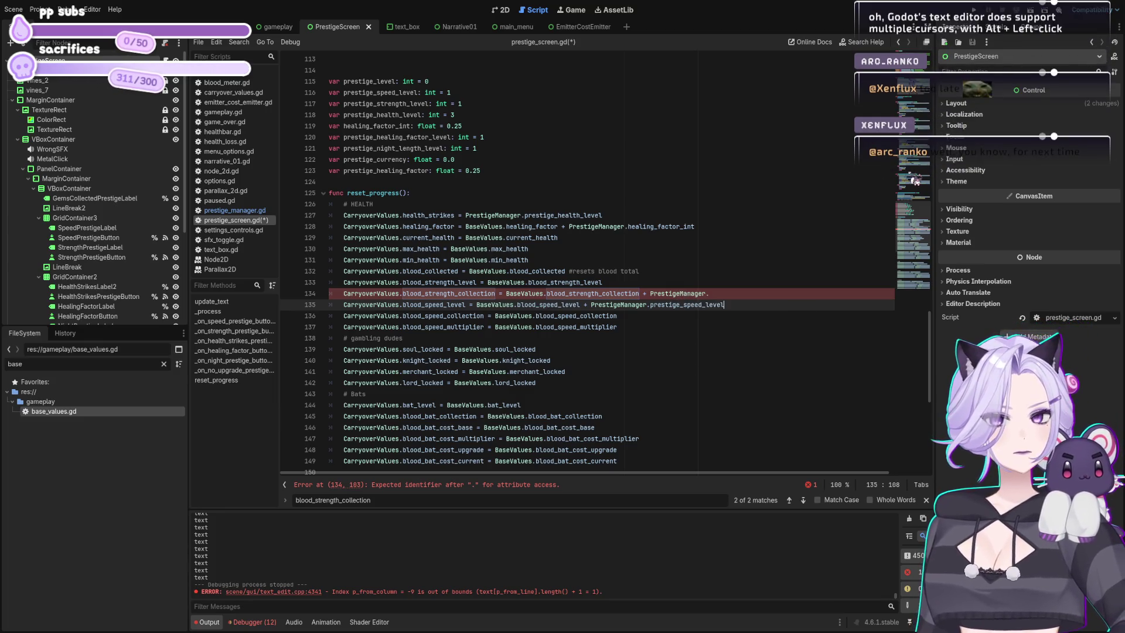
Step: Move the prestige_speed_level bonus from blood_speed_level onto the blood_speed_collection line
{"action": "left_click", "coordinate": [591, 305], "text": "shift"}
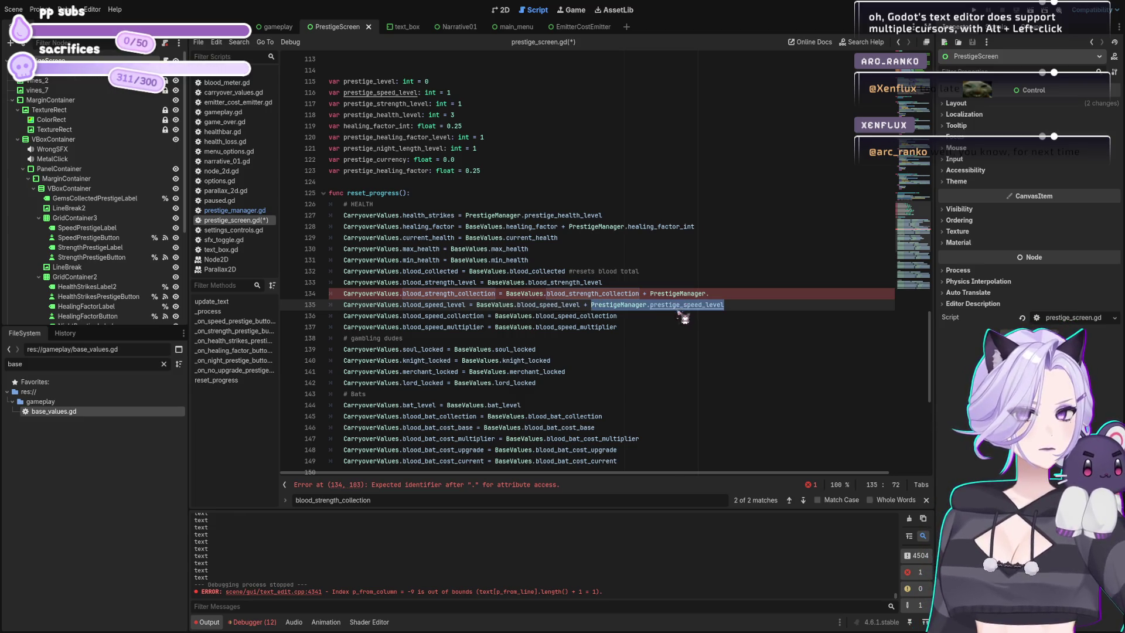
{"action": "left_click", "coordinate": [658, 317]}
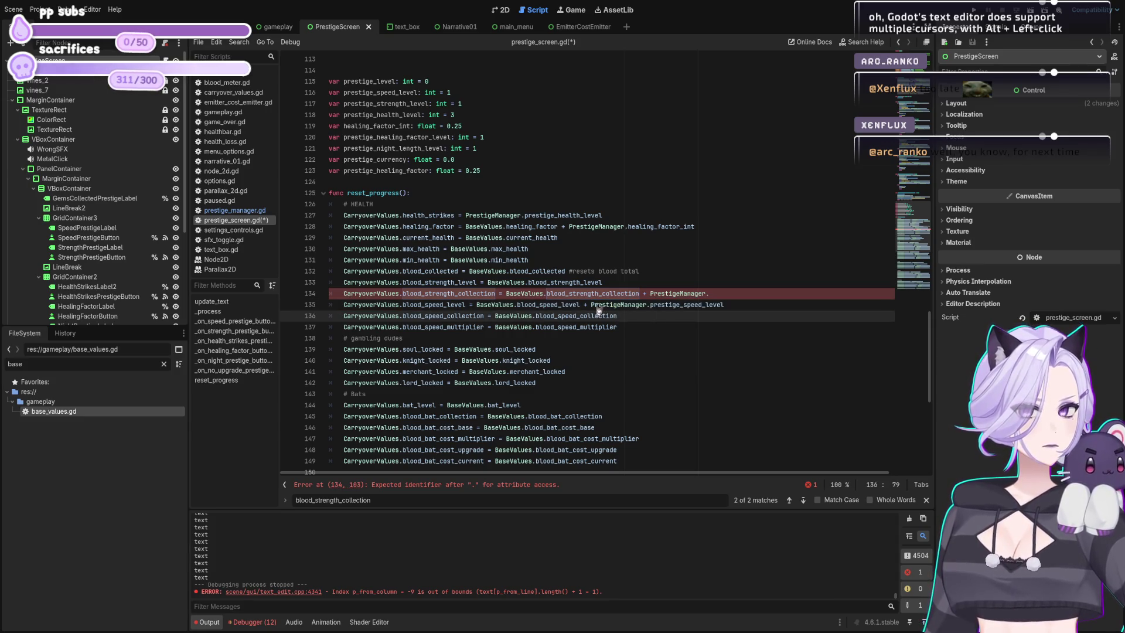
{"action": "left_click_drag", "start_coordinate": [584, 304], "coordinate": [726, 304]}
{"action": "key", "text": "ctrl+c"}
{"action": "key", "text": "BackSpace"}
{"action": "key", "text": "ctrl+v"}
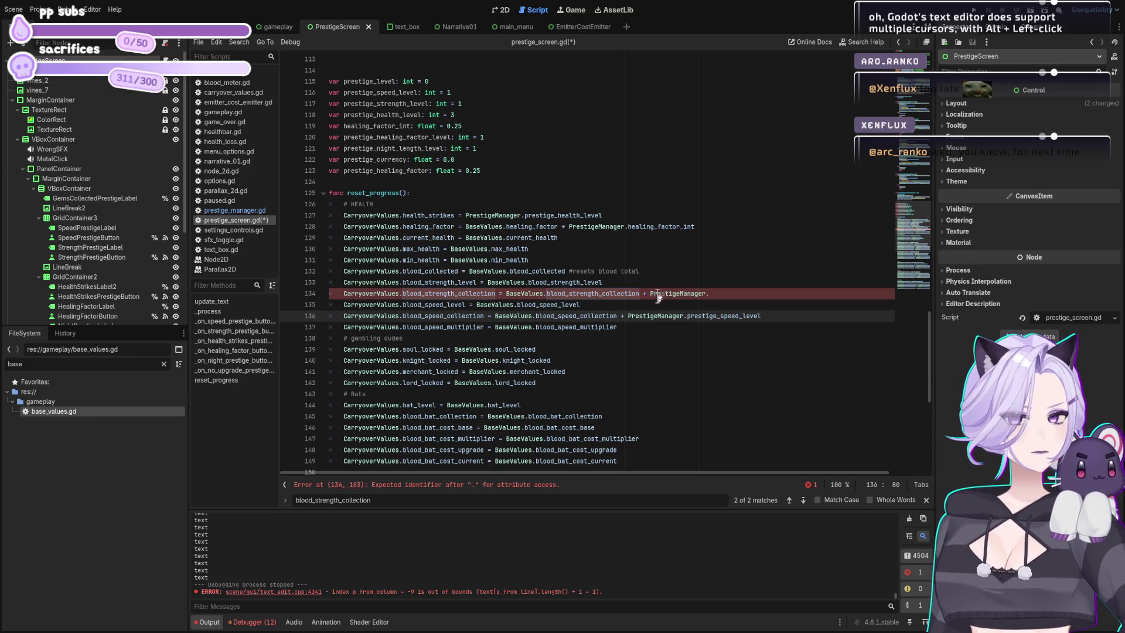
Step: Make blood_strength_collection add + PrestigeManager.prestige_strength_level on line 134
{"action": "left_click_drag", "start_coordinate": [650, 293], "coordinate": [708, 294]}
{"action": "key", "text": "ctrl+v"}
{"action": "key", "text": "Left"}
{"action": "key", "text": "Left"}
{"action": "key", "text": "Left"}
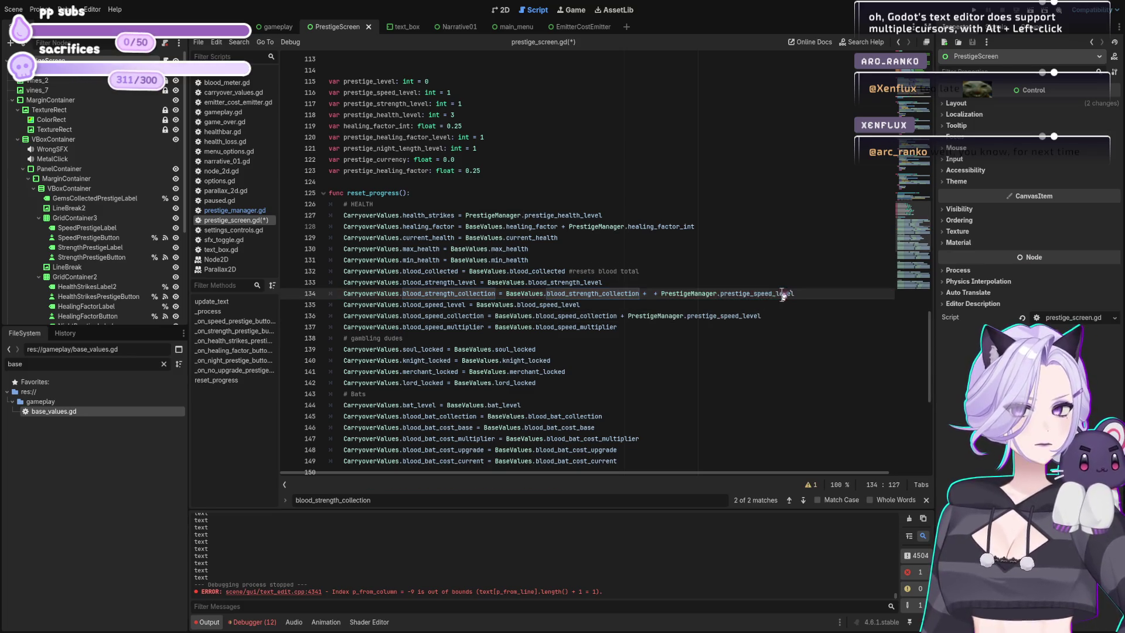
{"action": "key", "text": "BackSpace"}
{"action": "key", "text": "BackSpace"}
{"action": "key", "text": "BackSpace"}
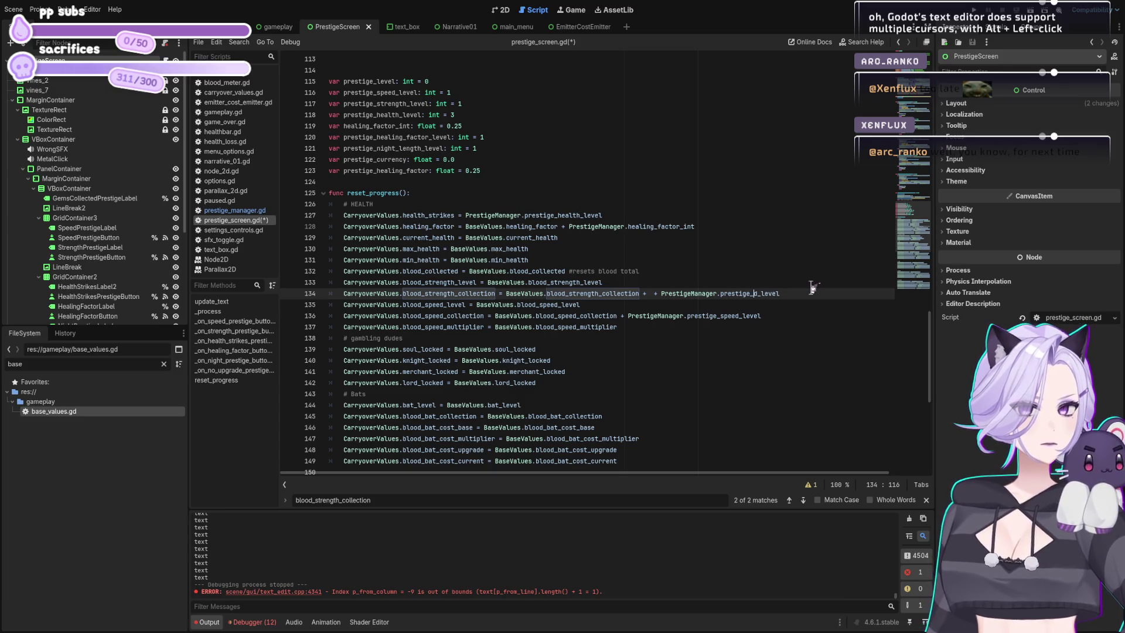
{"action": "type", "text": "strength"}
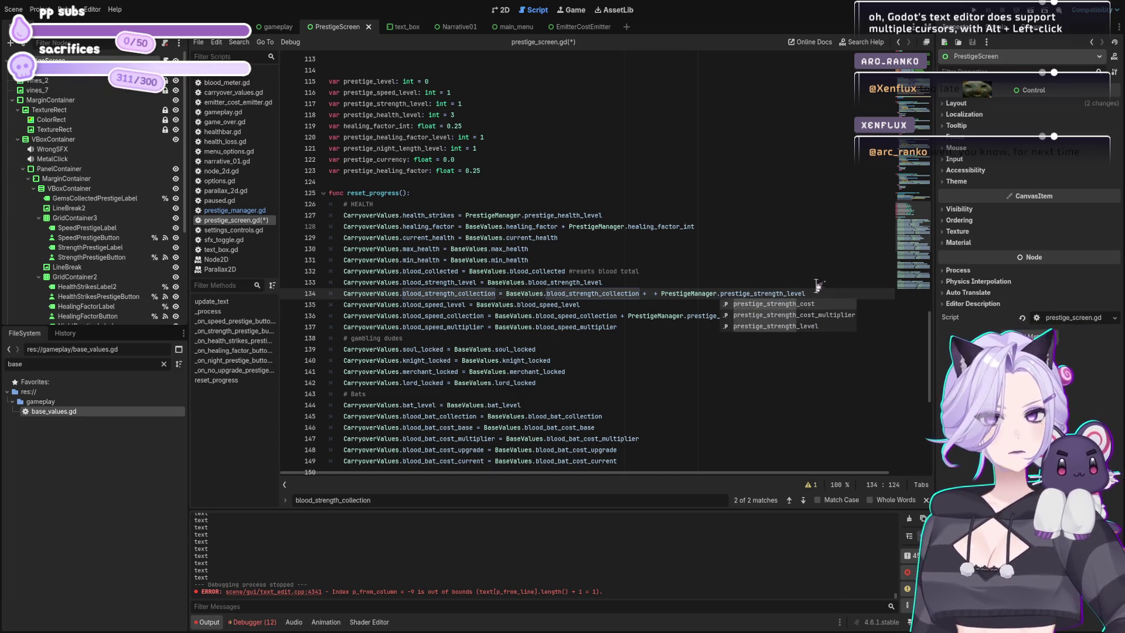
{"action": "left_click", "coordinate": [850, 293]}
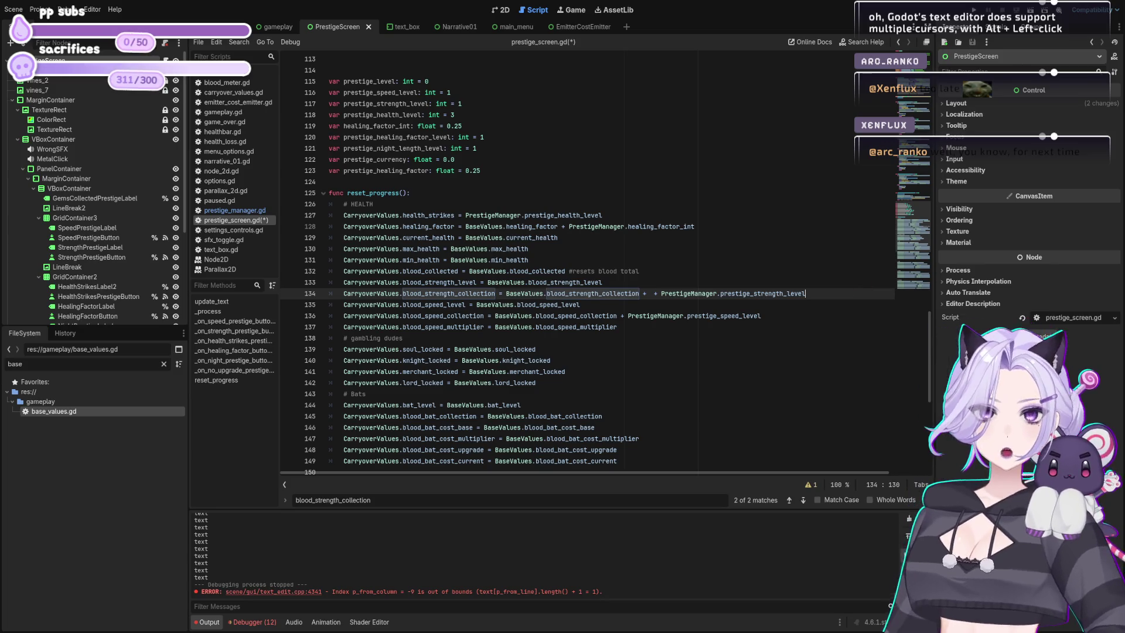
{"action": "left_click", "coordinate": [661, 294]}
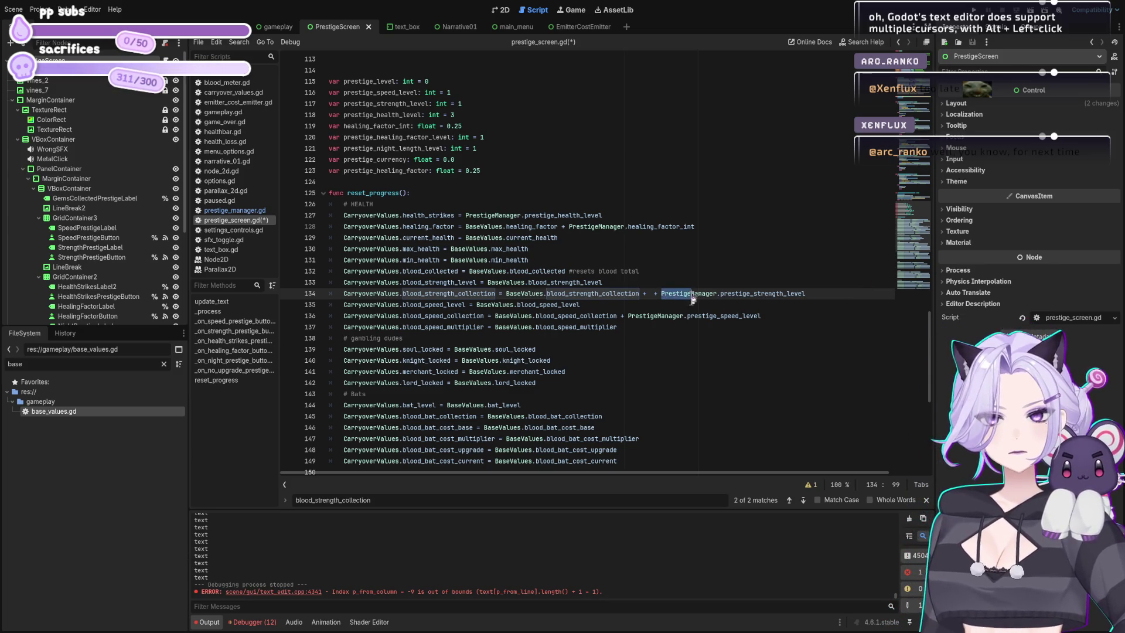
{"action": "key", "text": "BackSpace"}
{"action": "key", "text": "BackSpace"}
{"action": "key", "text": "BackSpace"}
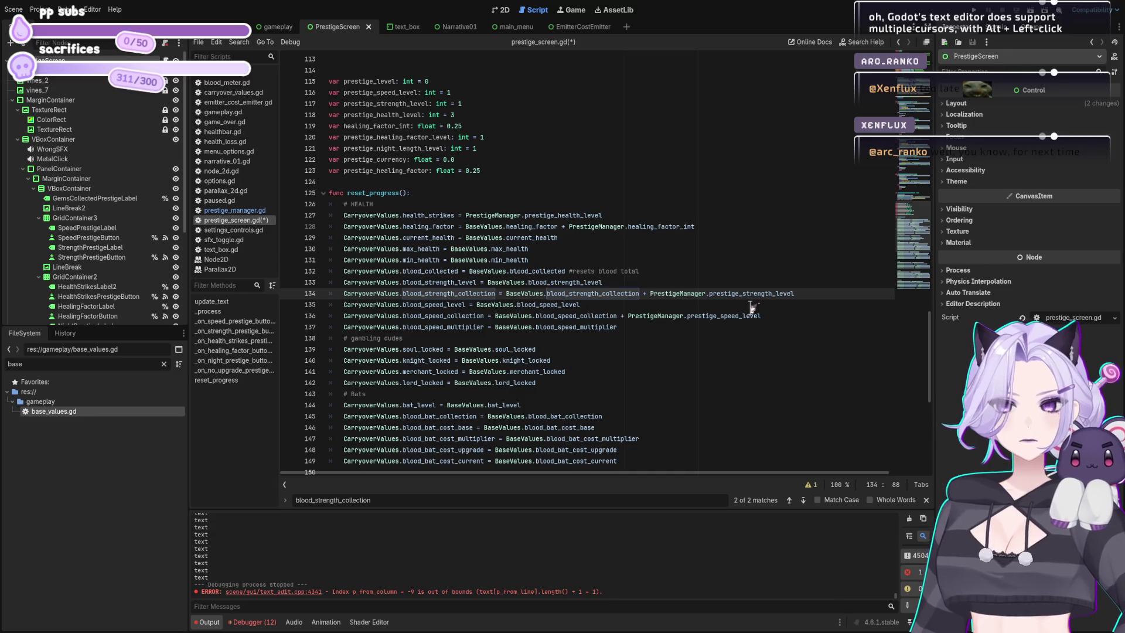
Step: Delete the unused prestige_speed_level and prestige_strength_level declarations
{"action": "left_click", "coordinate": [492, 104]}
{"action": "key", "text": "shift+Home"}
{"action": "key", "text": "shift+Up"}
{"action": "key", "text": "ctrl+shift+k"}
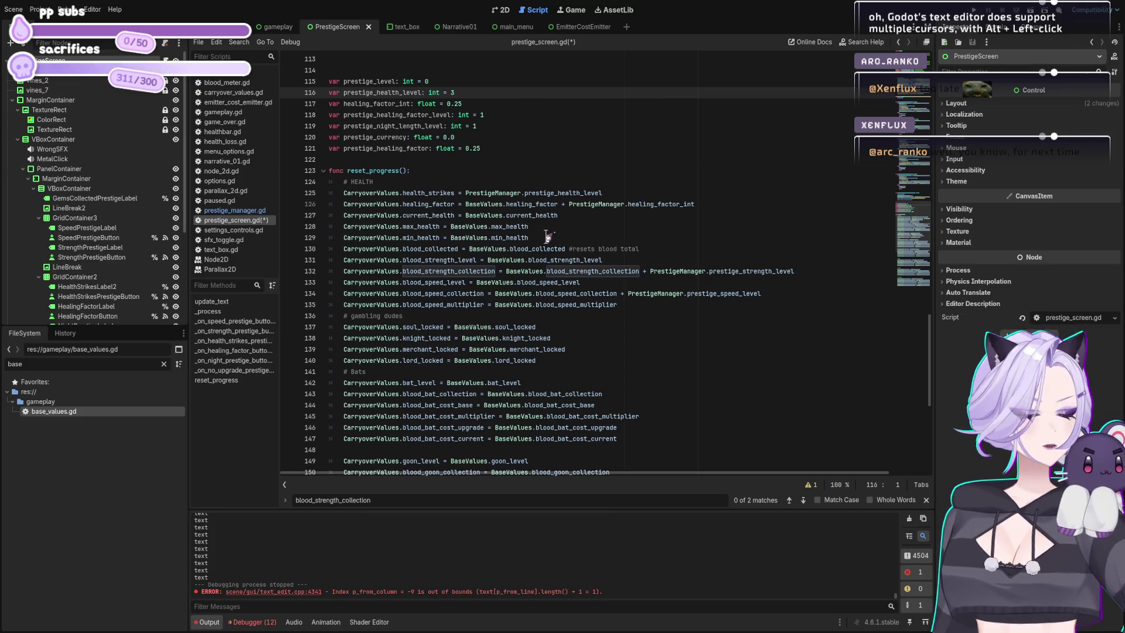
Step: Make line 127 read BaseValues.current_health + PrestigeManager.prestige_health_level
{"action": "left_click", "coordinate": [566, 216]}
{"action": "type", "text": "PrestigeManager.prestige_strength_level"}
{"action": "left_click", "coordinate": [561, 215]}
{"action": "type", "text": "+"}
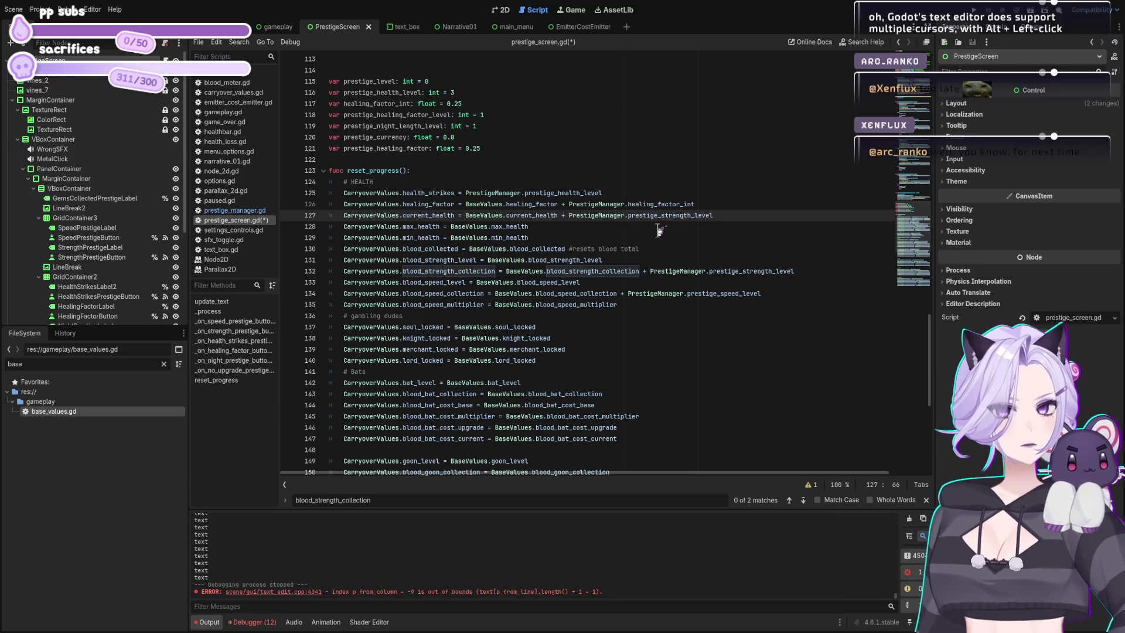
{"action": "double_click", "coordinate": [675, 215]}
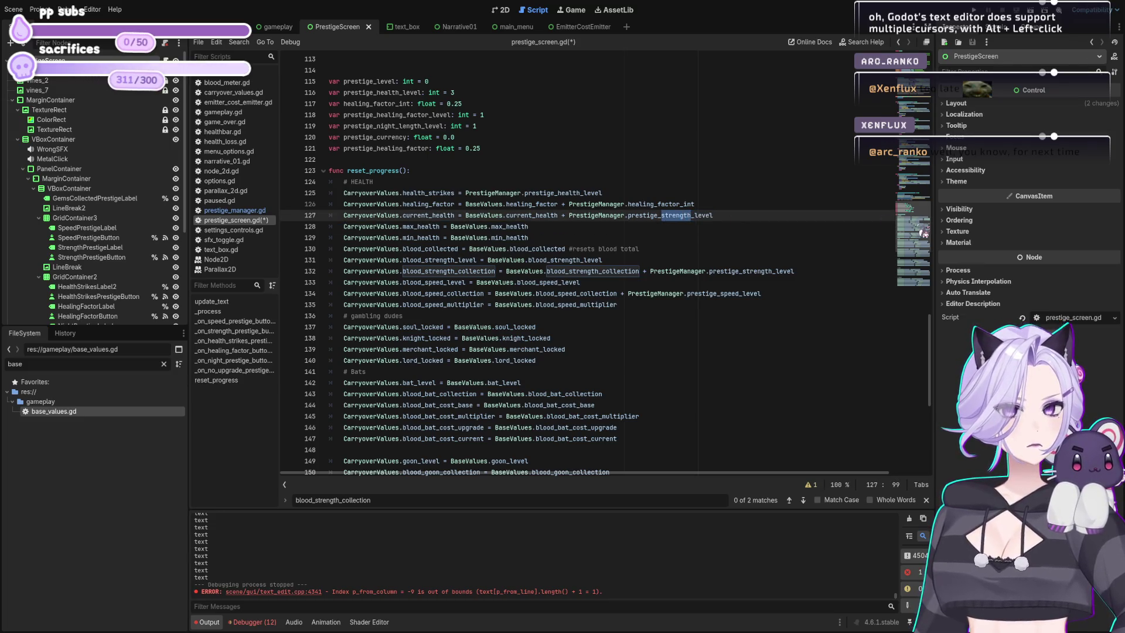
{"action": "type", "text": "healing"}
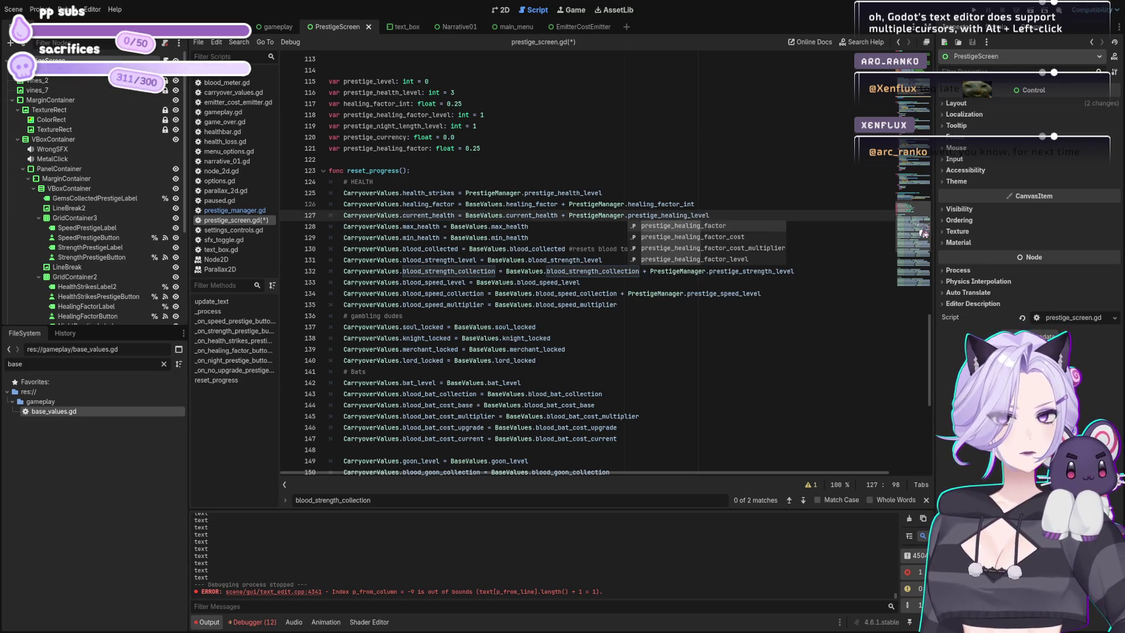
{"action": "key", "text": "BackSpace"}
{"action": "key", "text": "BackSpace"}
{"action": "key", "text": "BackSpace"}
{"action": "type", "text": "th"}
{"action": "key", "text": "Escape"}
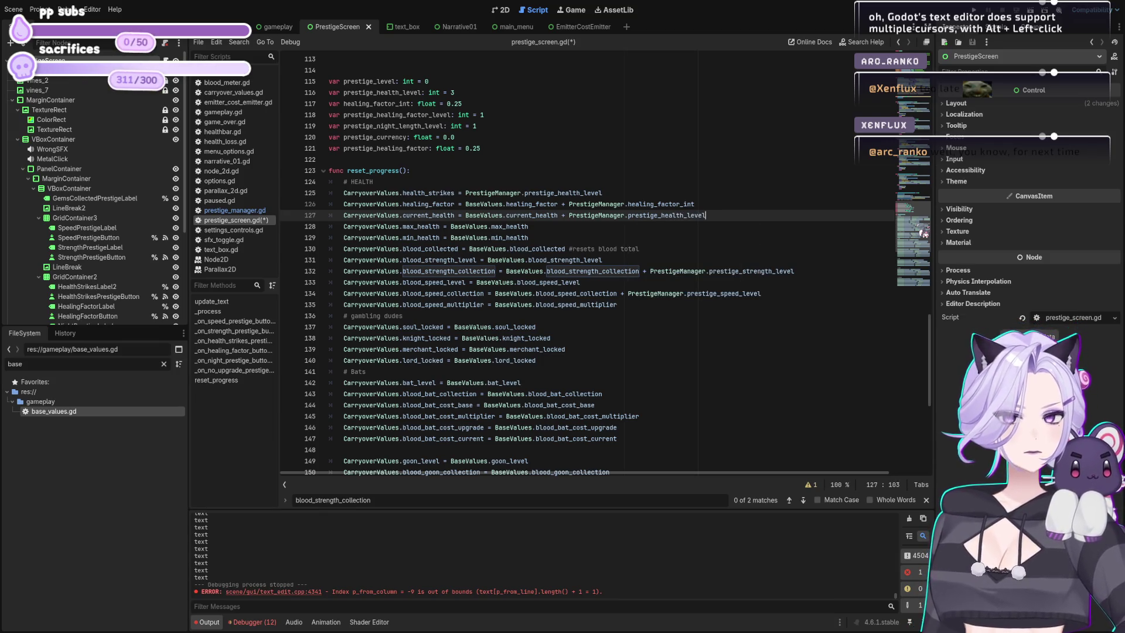
{"action": "left_click", "coordinate": [706, 328]}
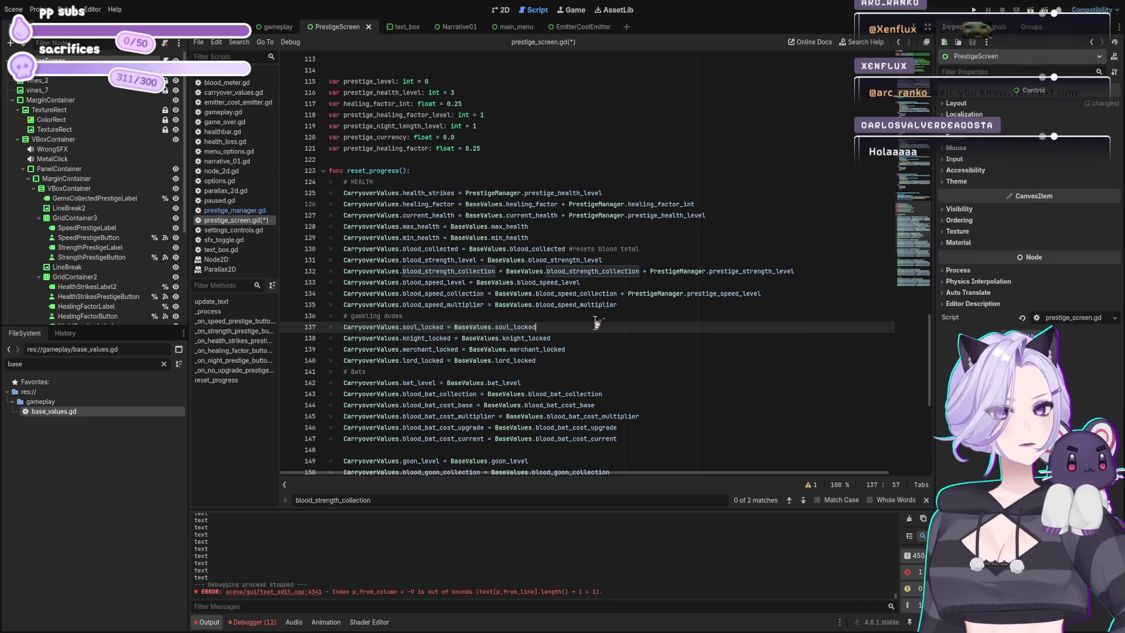
Step: Delete the prestige_level, prestige_health_level and healing_factor_int declarations above reset_progress
{"action": "scroll", "coordinate": [594, 338], "scroll_direction": "down", "scroll_amount": 2}
{"action": "scroll", "coordinate": [586, 328], "scroll_direction": "up", "scroll_amount": 3}
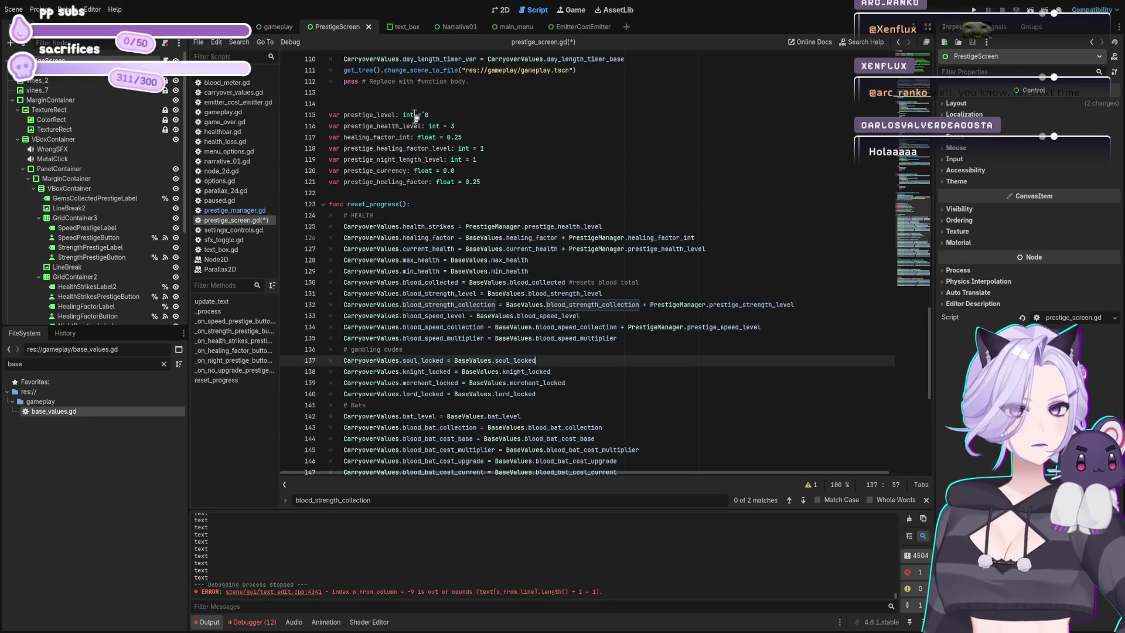
{"action": "left_click", "coordinate": [463, 126]}
{"action": "key", "text": "ctrl+shift+k"}
{"action": "key", "text": "ctrl+shift+k"}
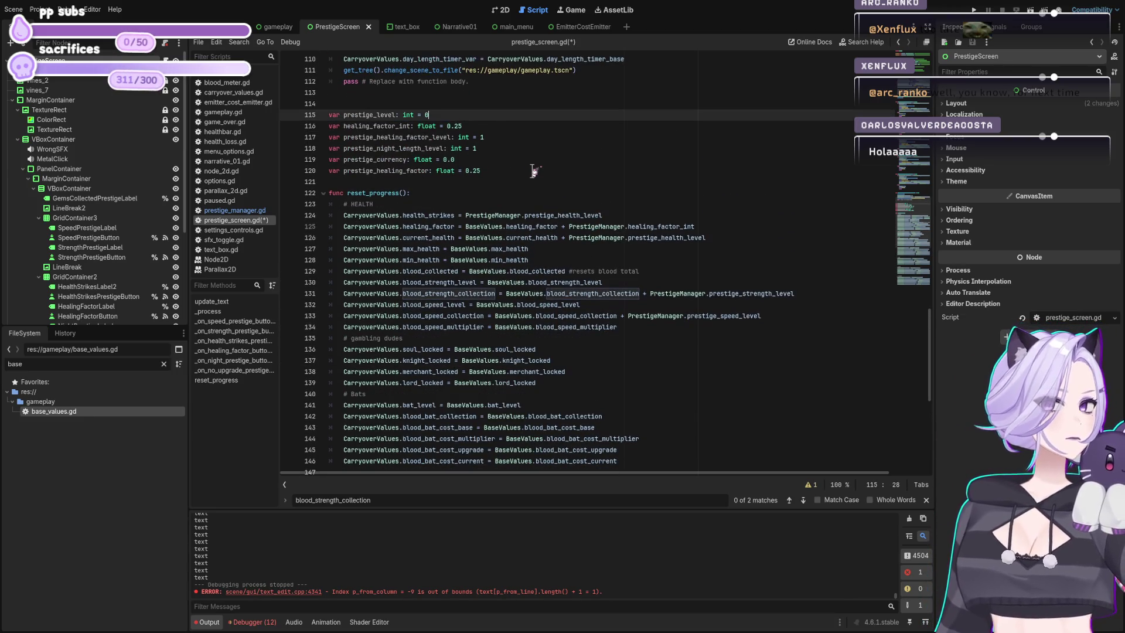
{"action": "key", "text": "shift+End"}
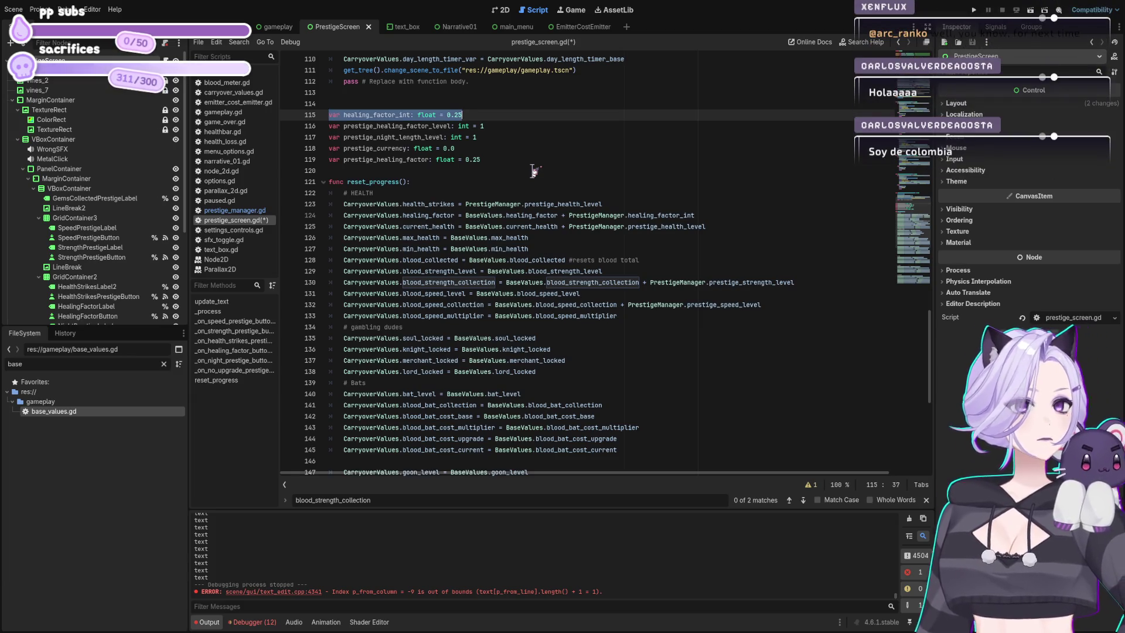
{"action": "key", "text": "BackSpace"}
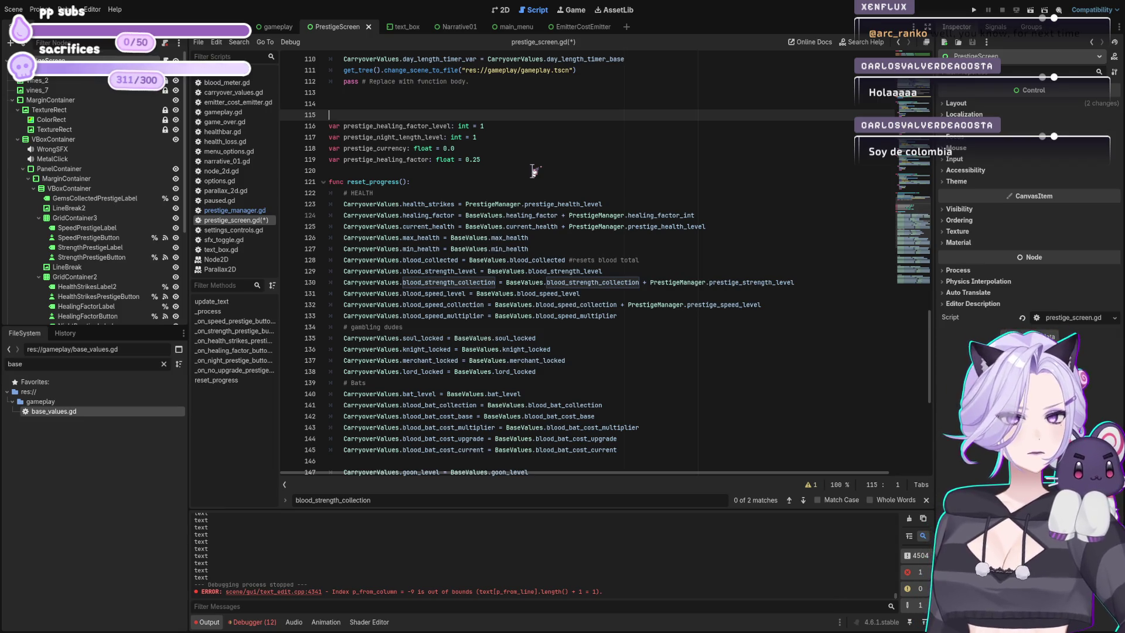
{"action": "key", "text": "ctrl+z"}
{"action": "key", "text": "BackSpace"}
{"action": "key", "text": "Delete"}
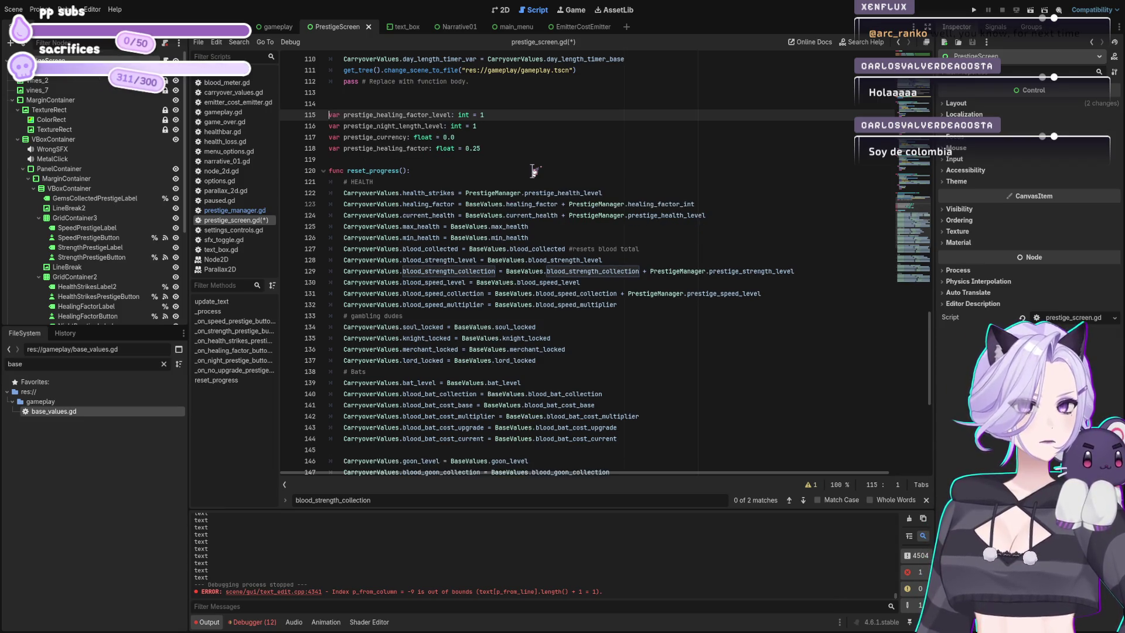
Step: Remove the remaining prestige declarations and blank lines, save the script, and run the game
{"action": "key", "text": "shift+End"}
{"action": "key", "text": "BackSpace"}
{"action": "key", "text": "Delete"}
{"action": "key", "text": "shift+End"}
{"action": "key", "text": "BackSpace"}
{"action": "key", "text": "Delete"}
{"action": "key", "text": "shift+End"}
{"action": "key", "text": "BackSpace"}
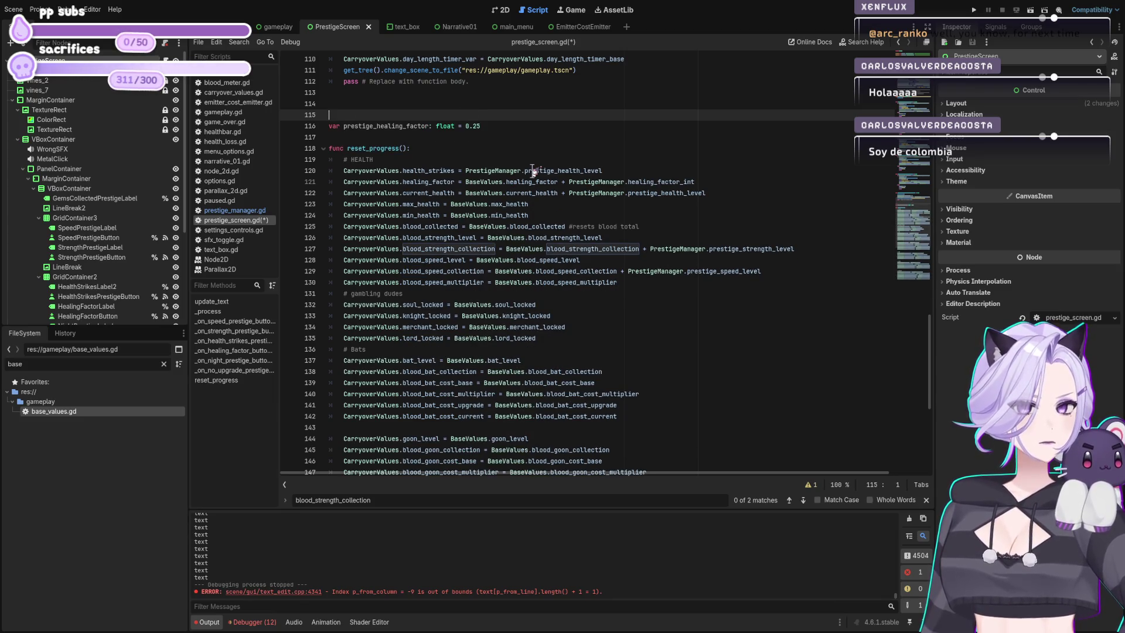
{"action": "key", "text": "Delete"}
{"action": "key", "text": "shift+End"}
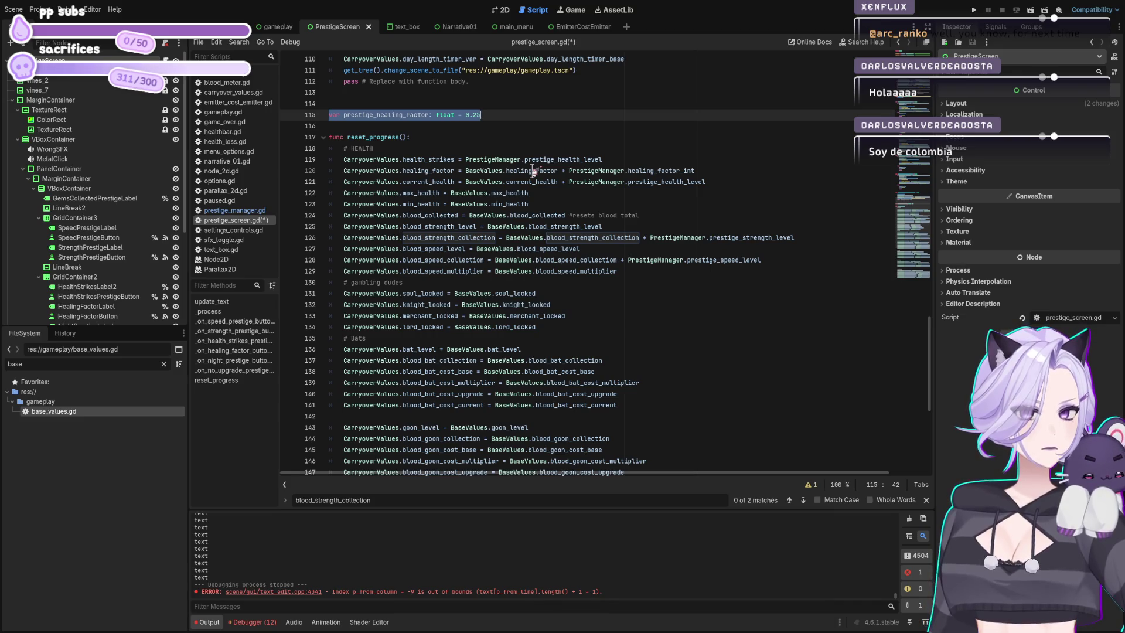
{"action": "key", "text": "BackSpace"}
{"action": "key", "text": "BackSpace"}
{"action": "key", "text": "BackSpace"}
{"action": "key", "text": "ctrl+s"}
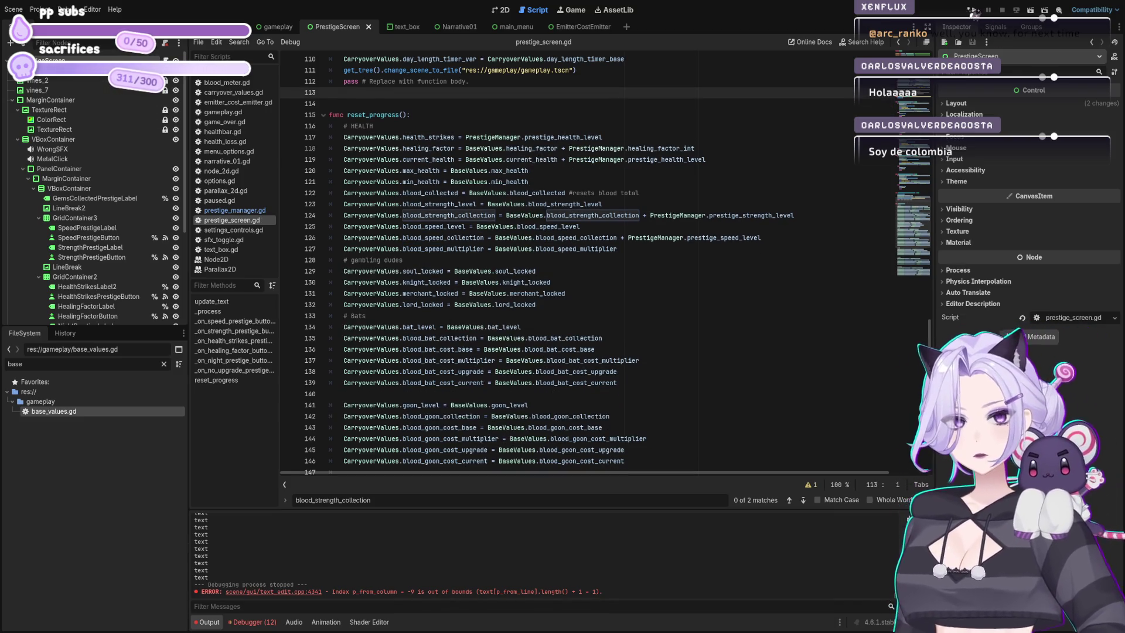
{"action": "left_click", "coordinate": [972, 10]}
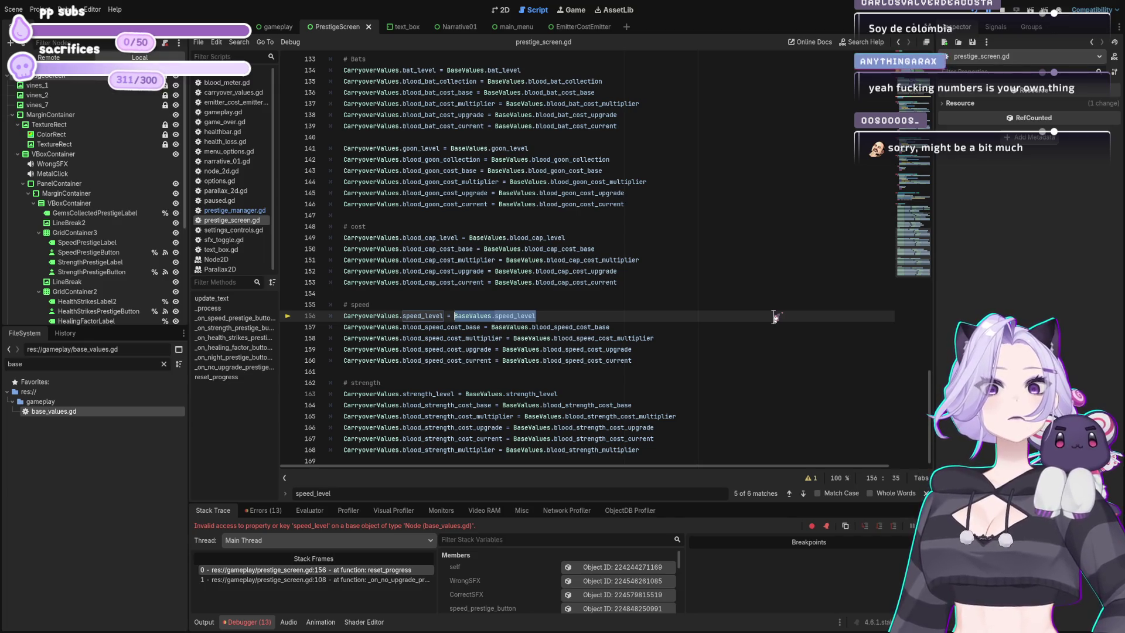
Step: Investigate the speed_level error by checking base_values.gd and the speed_level matches across scripts
{"action": "double_click", "coordinate": [504, 317]}
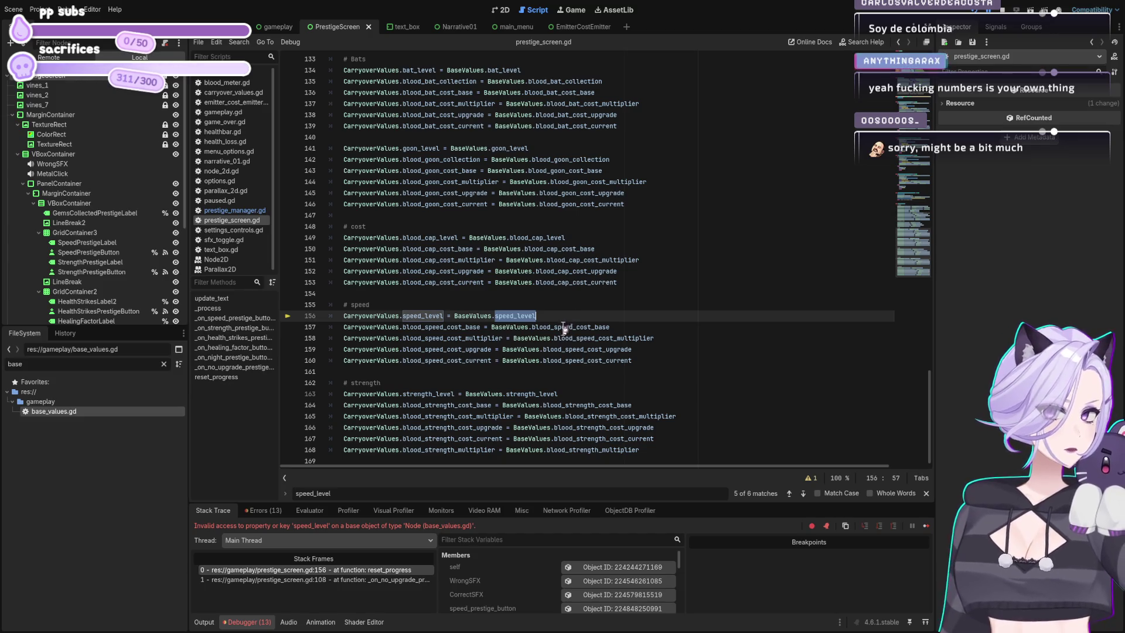
{"action": "left_click", "coordinate": [243, 74]}
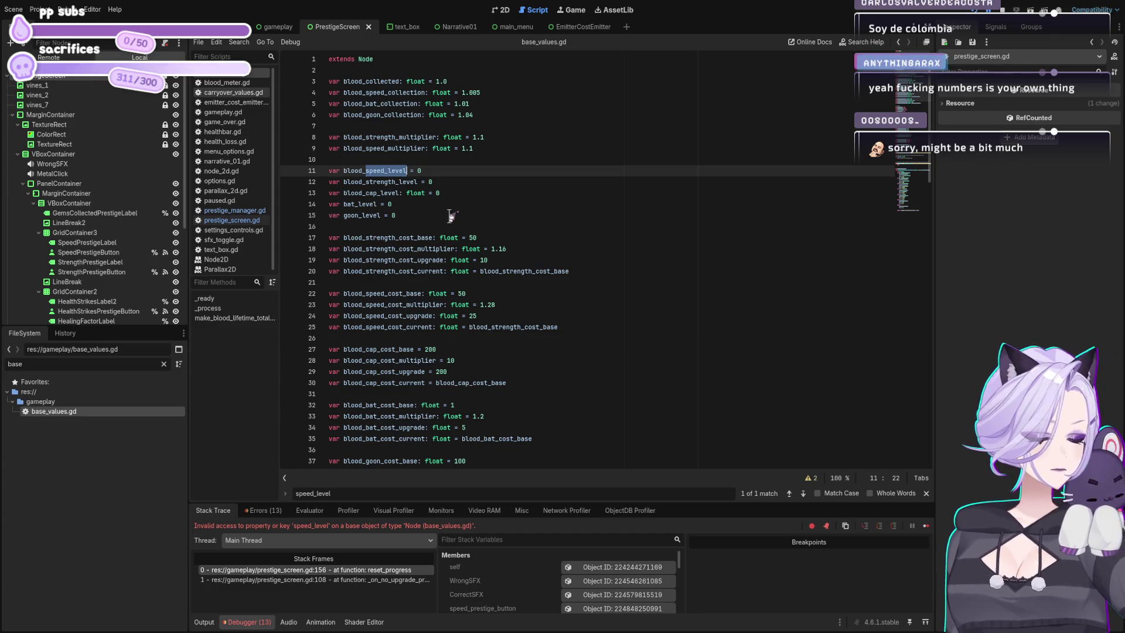
{"action": "key", "text": "alt+Left"}
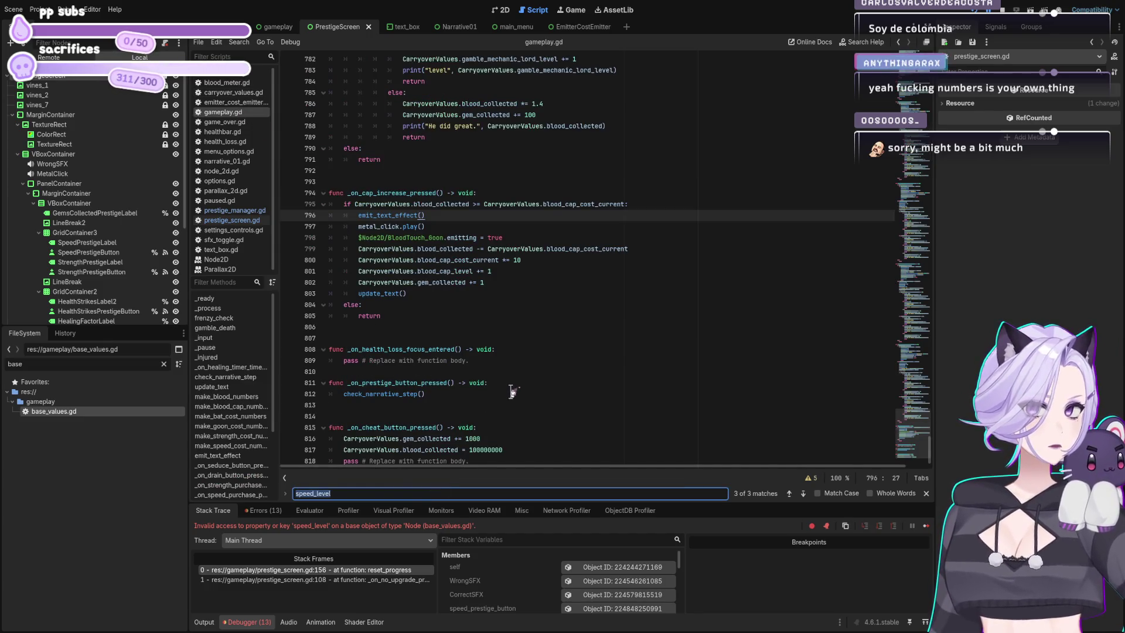
{"action": "left_click", "coordinate": [803, 494]}
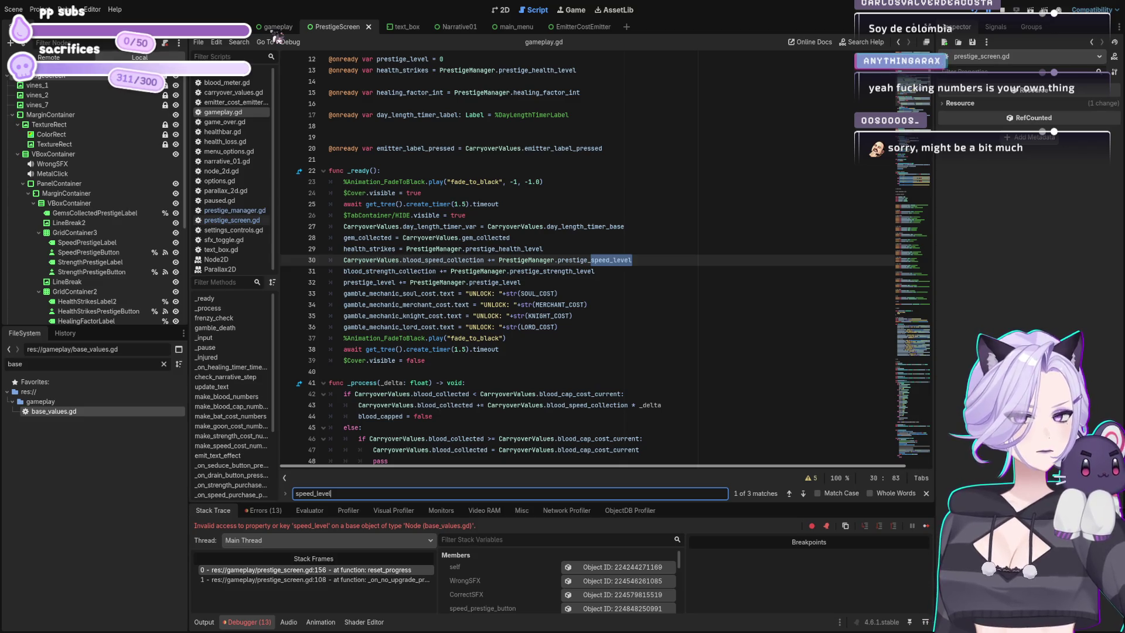
{"action": "key", "text": "shift+Return"}
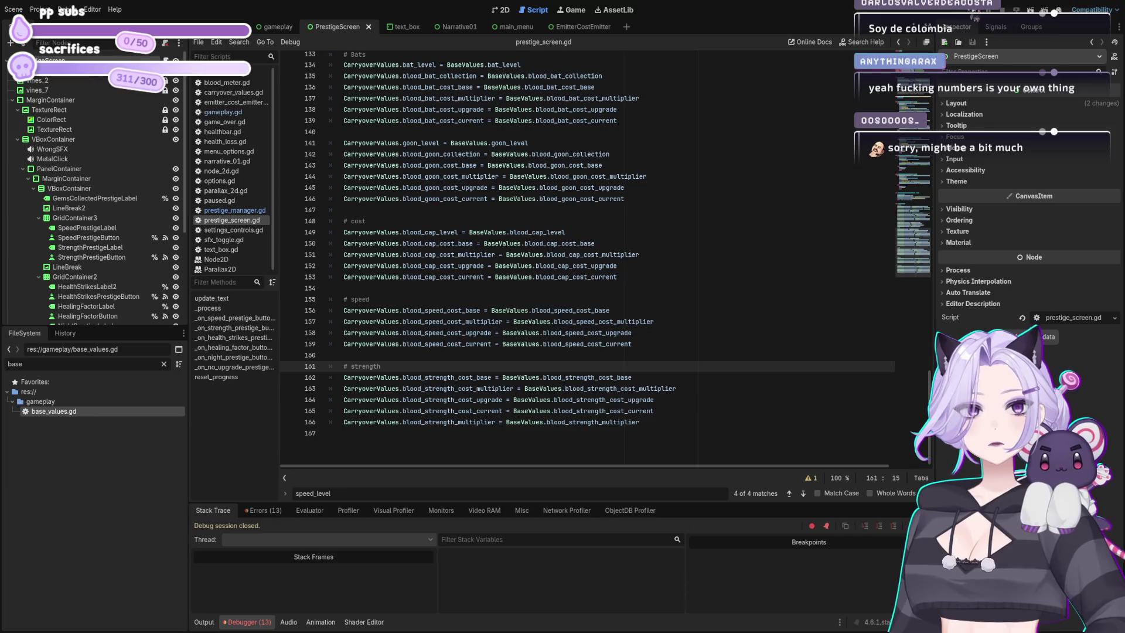
Step: Relaunch the game with F5 to test the prestige reset
{"action": "key", "text": "F5"}
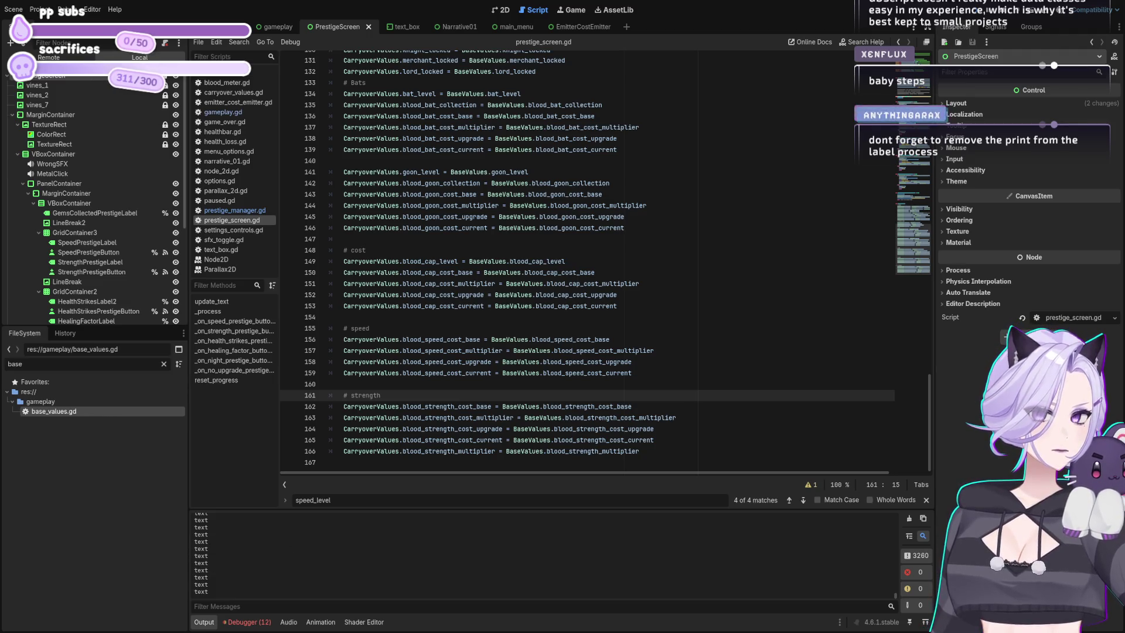
Step: Stop the game, switch to the EmitterCostEmitter scene, and review prestige_manager.gd and base_values.gd
{"action": "left_click", "coordinate": [703, 239]}
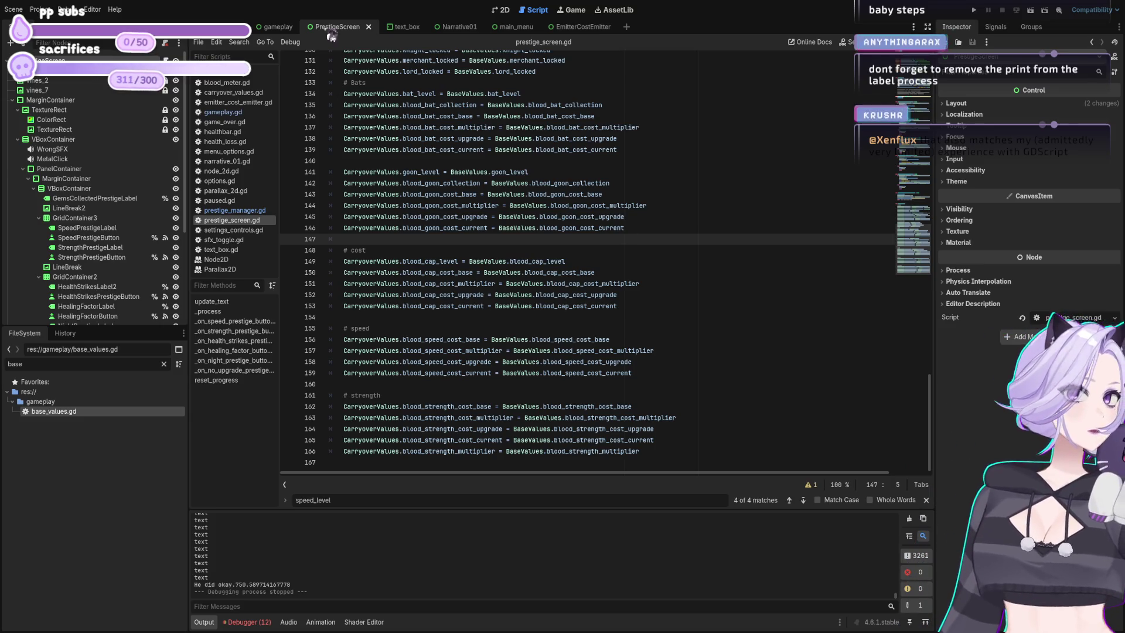
{"action": "left_click", "coordinate": [562, 29]}
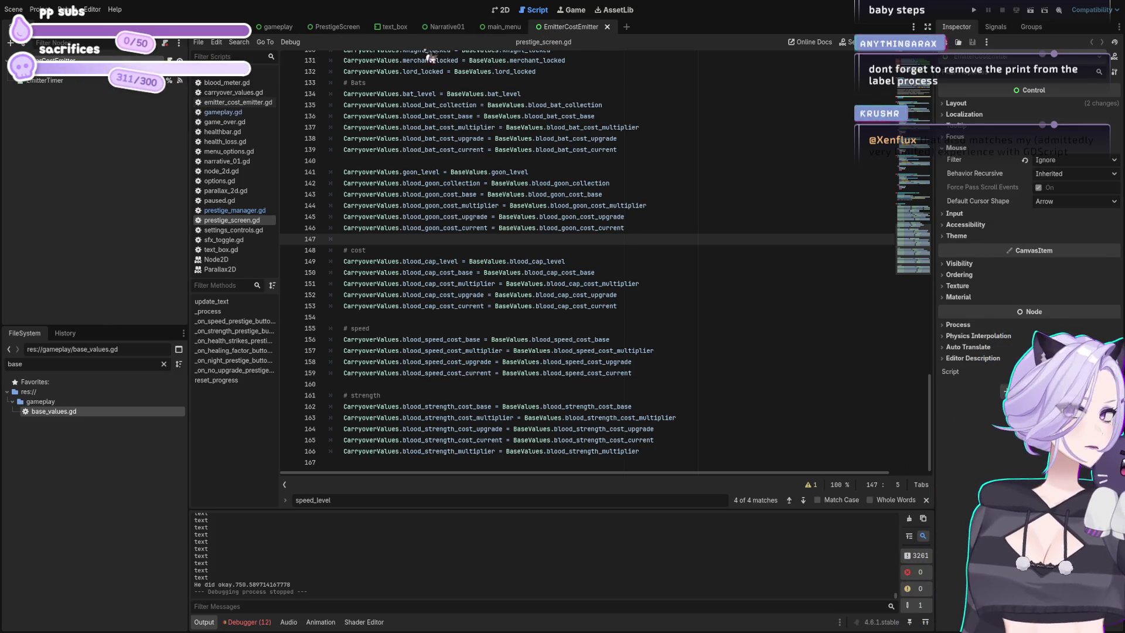
{"action": "left_click", "coordinate": [246, 112]}
{"action": "left_click", "coordinate": [234, 91]}
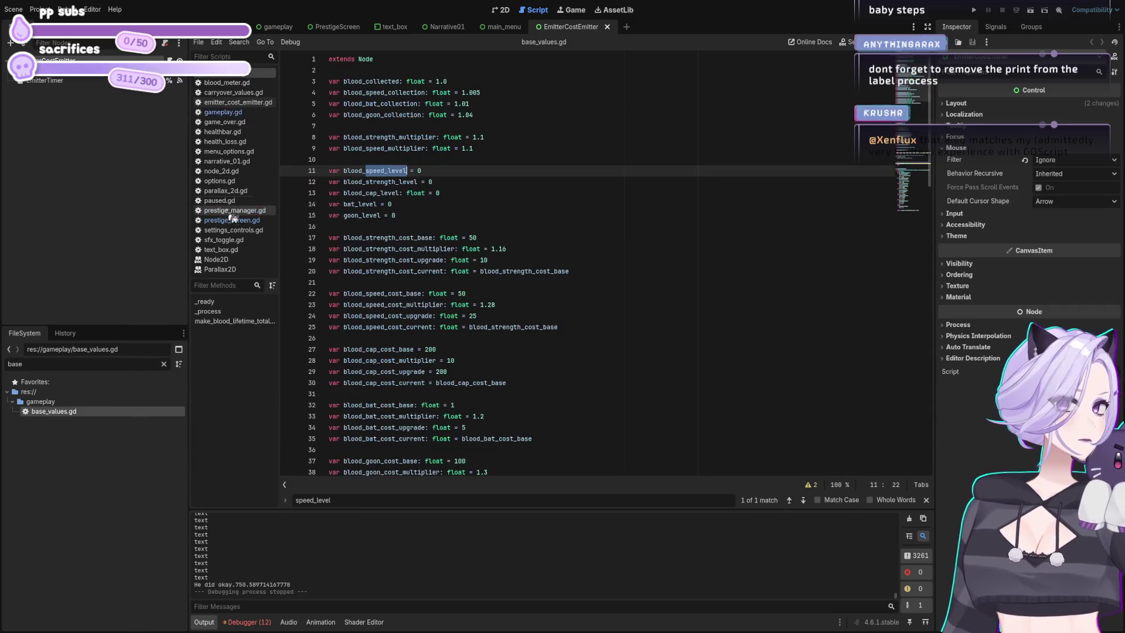
{"action": "left_click", "coordinate": [232, 220]}
{"action": "left_click", "coordinate": [234, 210]}
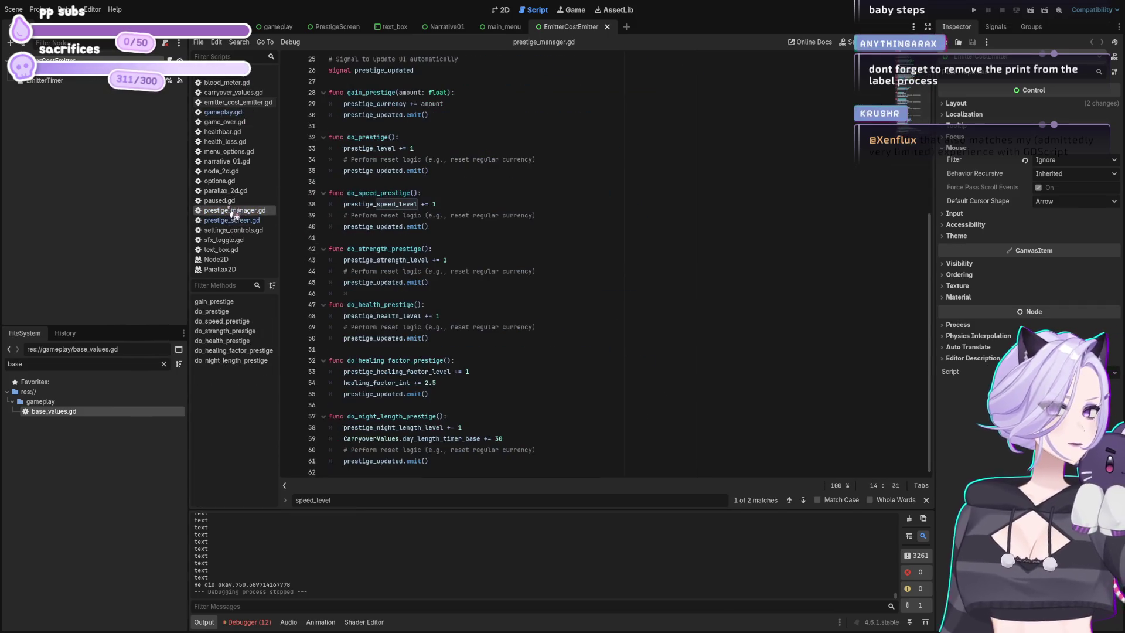
{"action": "left_click", "coordinate": [580, 248]}
{"action": "scroll", "coordinate": [649, 216], "scroll_direction": "up", "scroll_amount": 8}
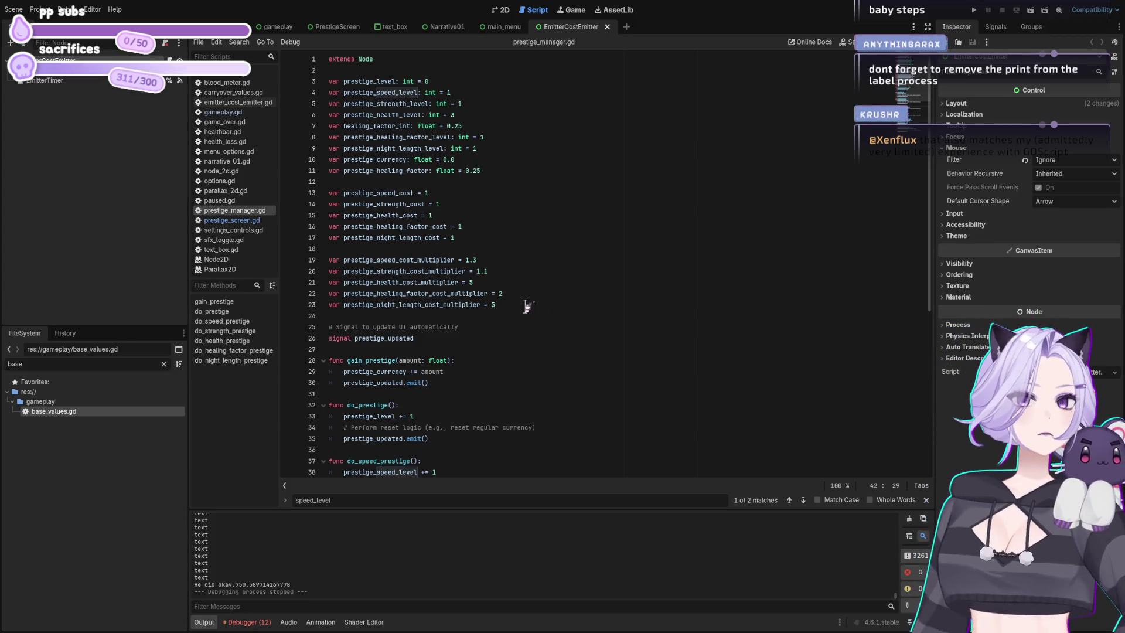
{"action": "scroll", "coordinate": [524, 306], "scroll_direction": "down", "scroll_amount": 8}
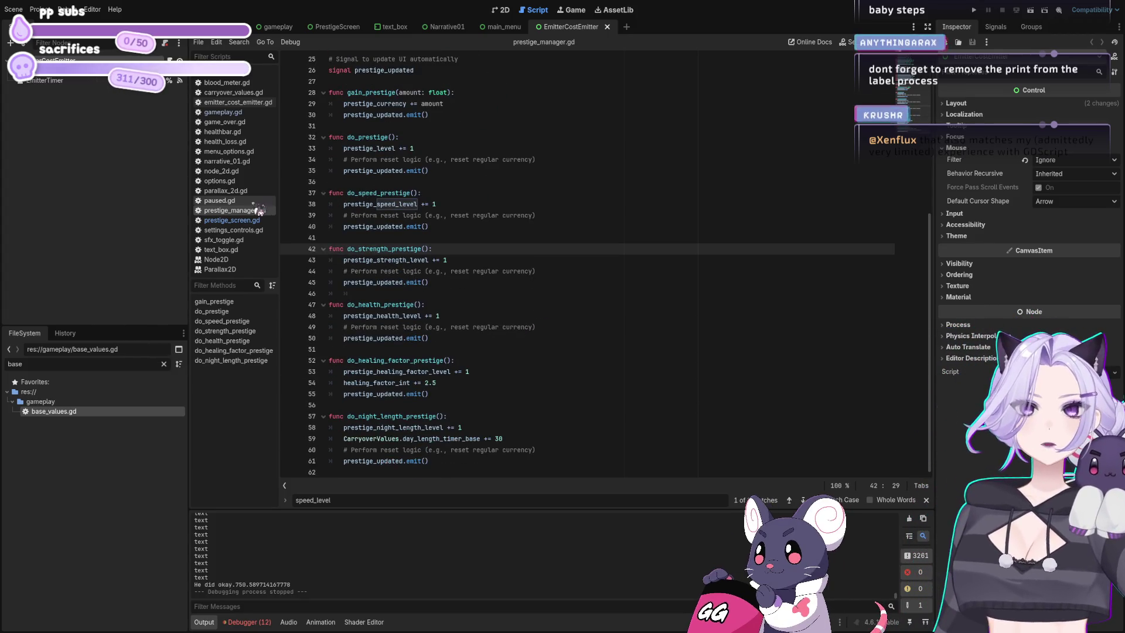
{"action": "left_click", "coordinate": [246, 73]}
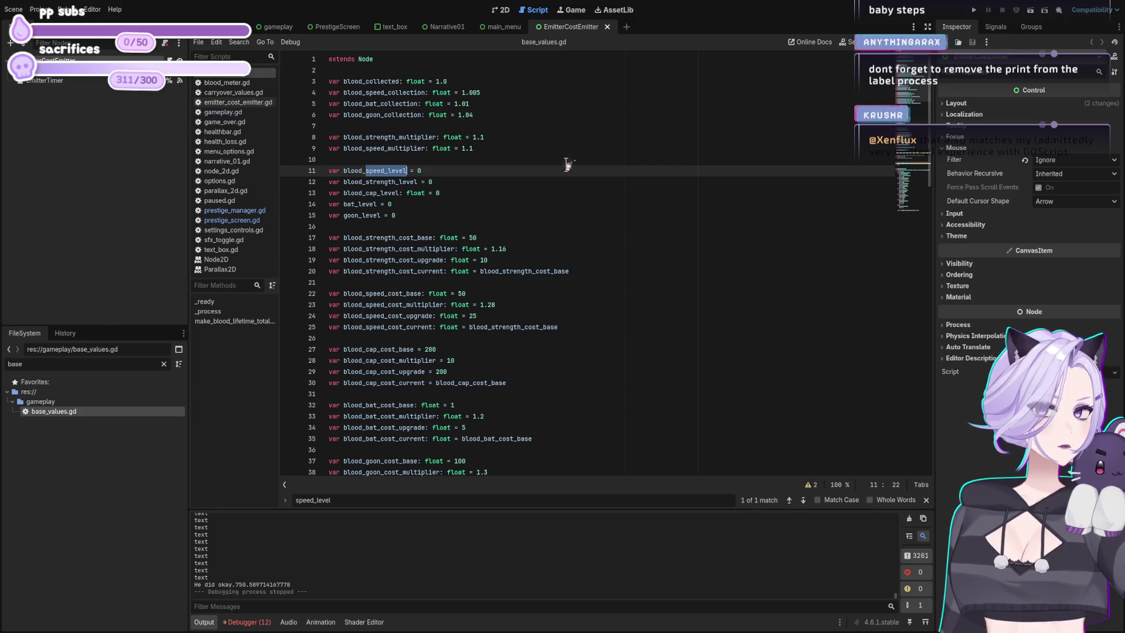
{"action": "scroll", "coordinate": [569, 193], "scroll_direction": "down", "scroll_amount": 9}
{"action": "scroll", "coordinate": [569, 194], "scroll_direction": "up", "scroll_amount": 9}
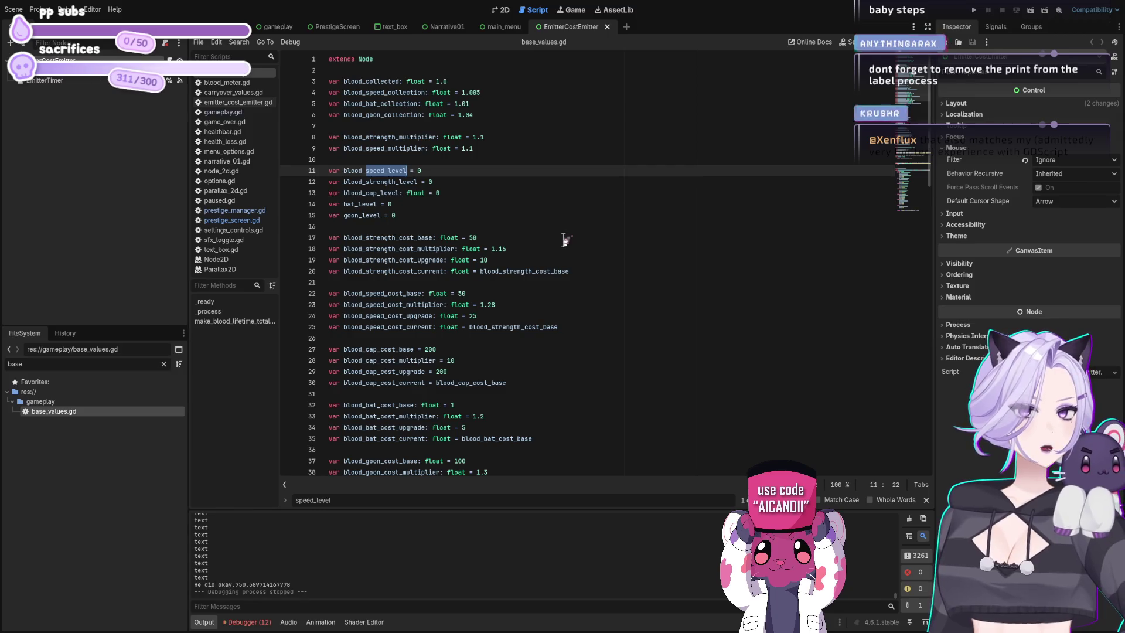
{"action": "left_click", "coordinate": [235, 210]}
{"action": "left_click", "coordinate": [467, 238]}
{"action": "scroll", "coordinate": [502, 241], "scroll_direction": "up", "scroll_amount": 8}
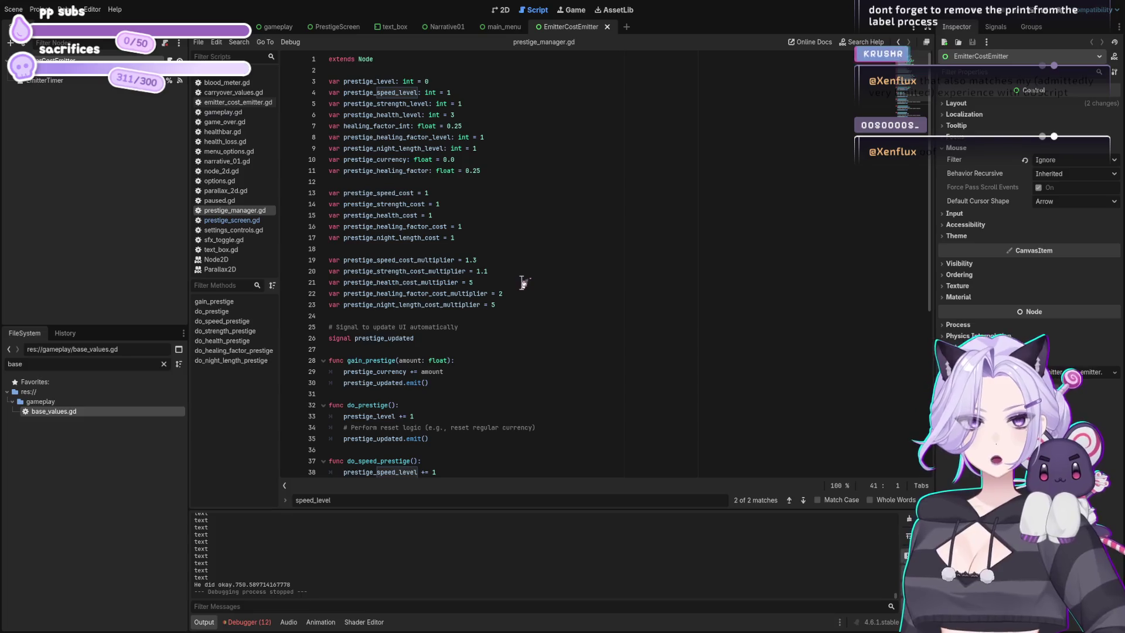
{"action": "scroll", "coordinate": [523, 283], "scroll_direction": "down", "scroll_amount": 8}
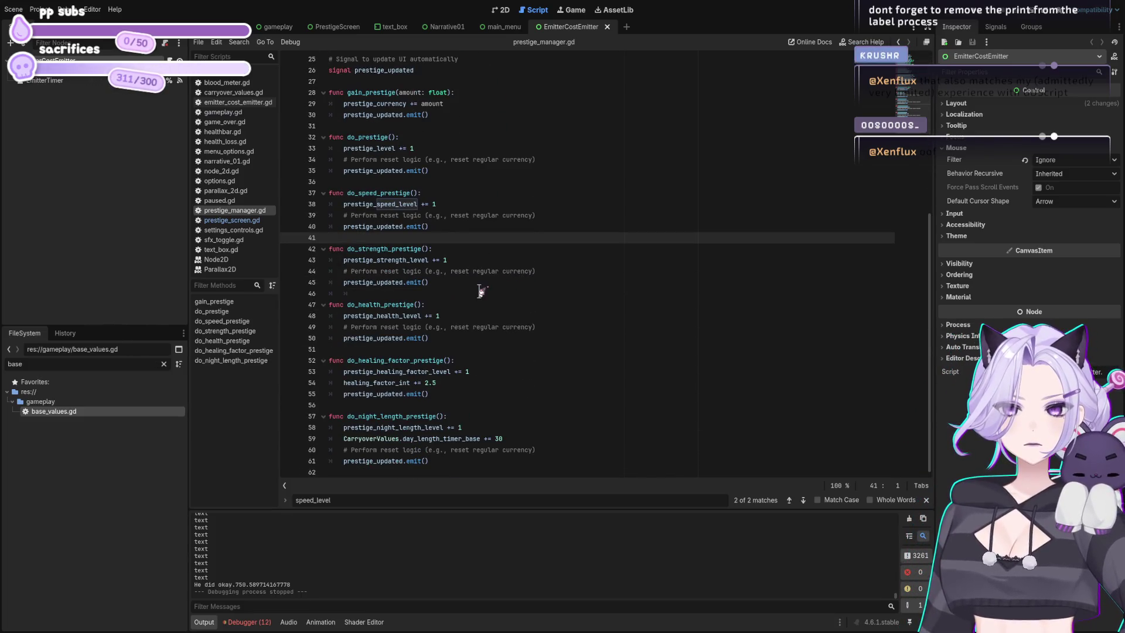
Step: Delete the print("text") debug line from _process in emitter_cost_emitter.gd
{"action": "left_click", "coordinate": [238, 220]}
{"action": "scroll", "coordinate": [586, 299], "scroll_direction": "up", "scroll_amount": 12}
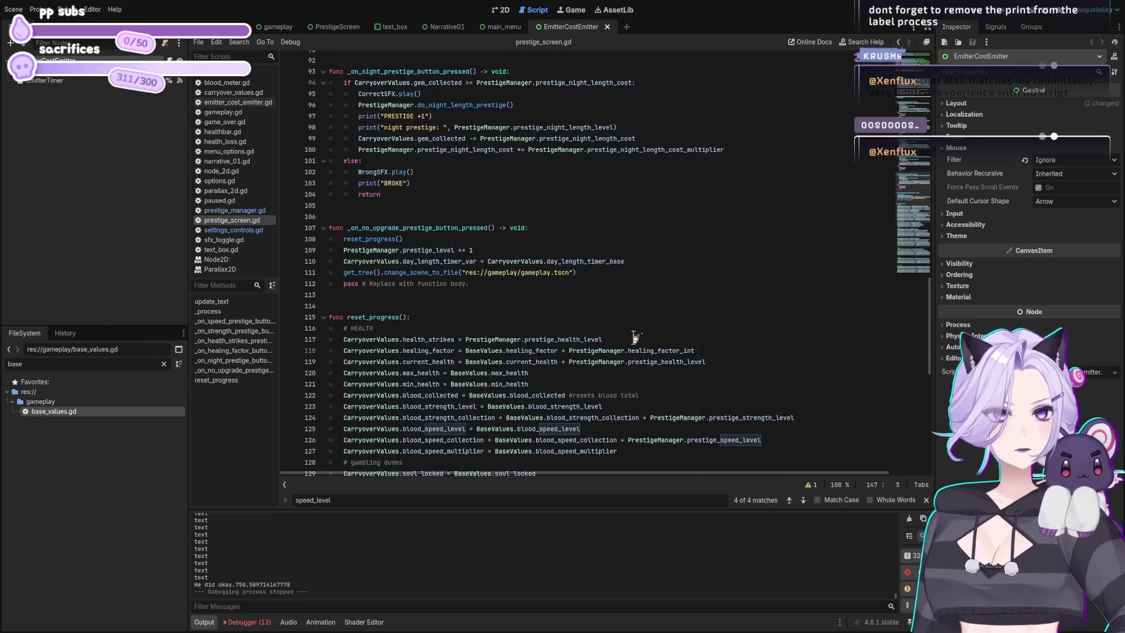
{"action": "left_click", "coordinate": [237, 103]}
{"action": "scroll", "coordinate": [511, 350], "scroll_direction": "down", "scroll_amount": 7}
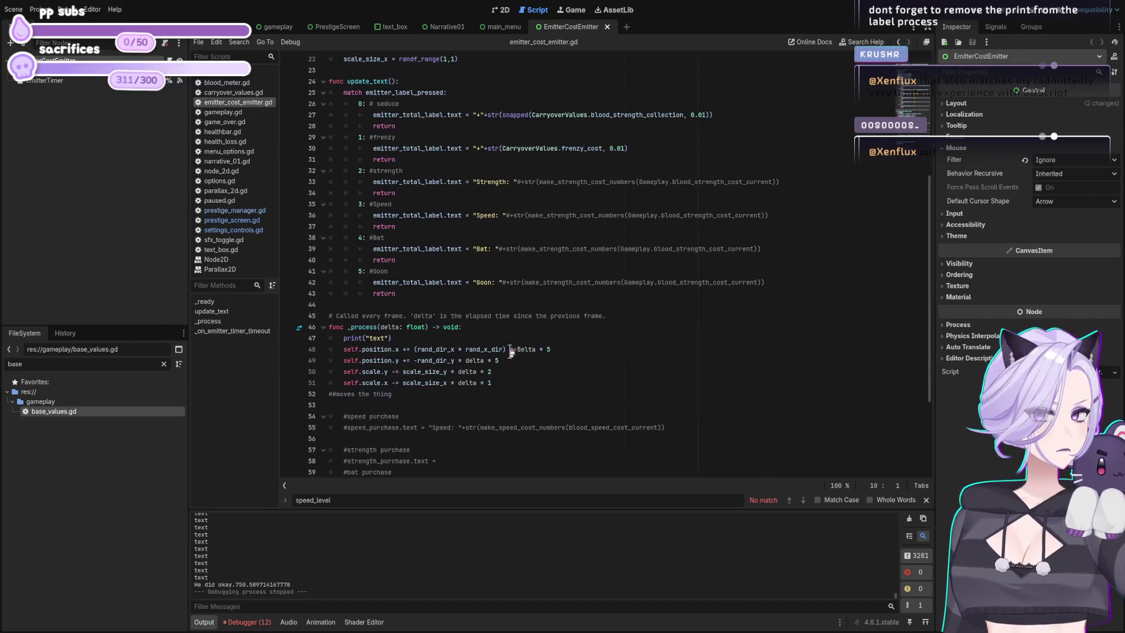
{"action": "scroll", "coordinate": [510, 350], "scroll_direction": "down", "scroll_amount": 1}
{"action": "left_click", "coordinate": [410, 302]}
{"action": "key", "text": "shift+Home"}
{"action": "key", "text": "shift+Home"}
{"action": "key", "text": "BackSpace"}
{"action": "key", "text": "BackSpace"}
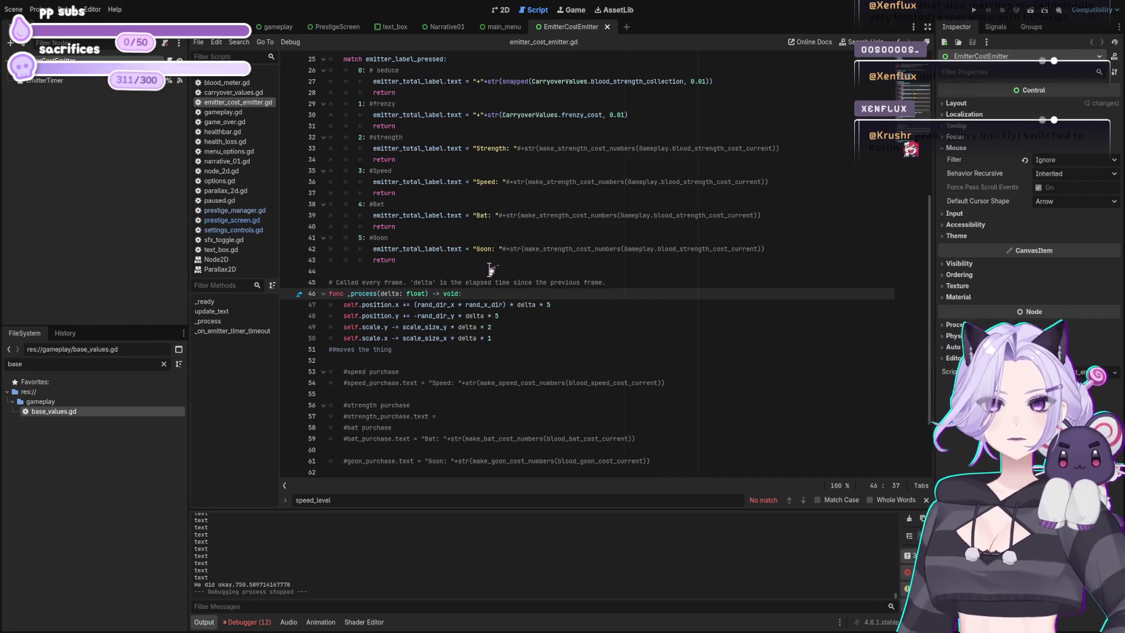
{"action": "left_click", "coordinate": [499, 239]}
{"action": "key", "text": "Down"}
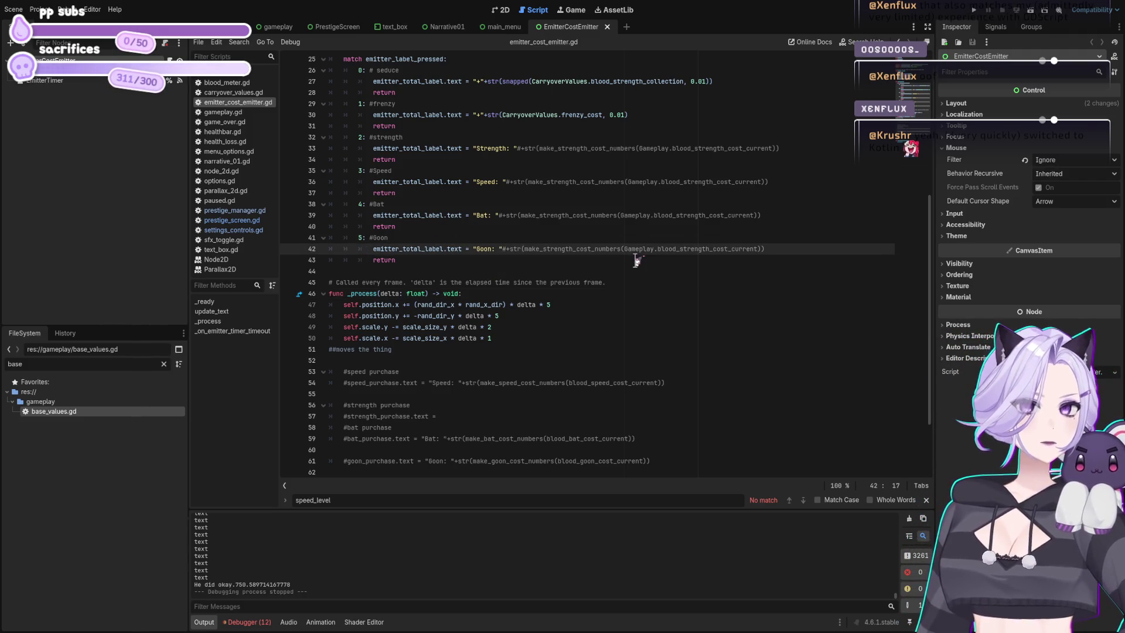
Step: Remove the ': ' separator from the Goon, Bat, Speed and Strength cost labels
{"action": "left_click", "coordinate": [500, 252]}
{"action": "key", "text": "BackSpace"}
{"action": "key", "text": "BackSpace"}
{"action": "key", "text": "Up"}
{"action": "key", "text": "Up"}
{"action": "key", "text": "Up"}
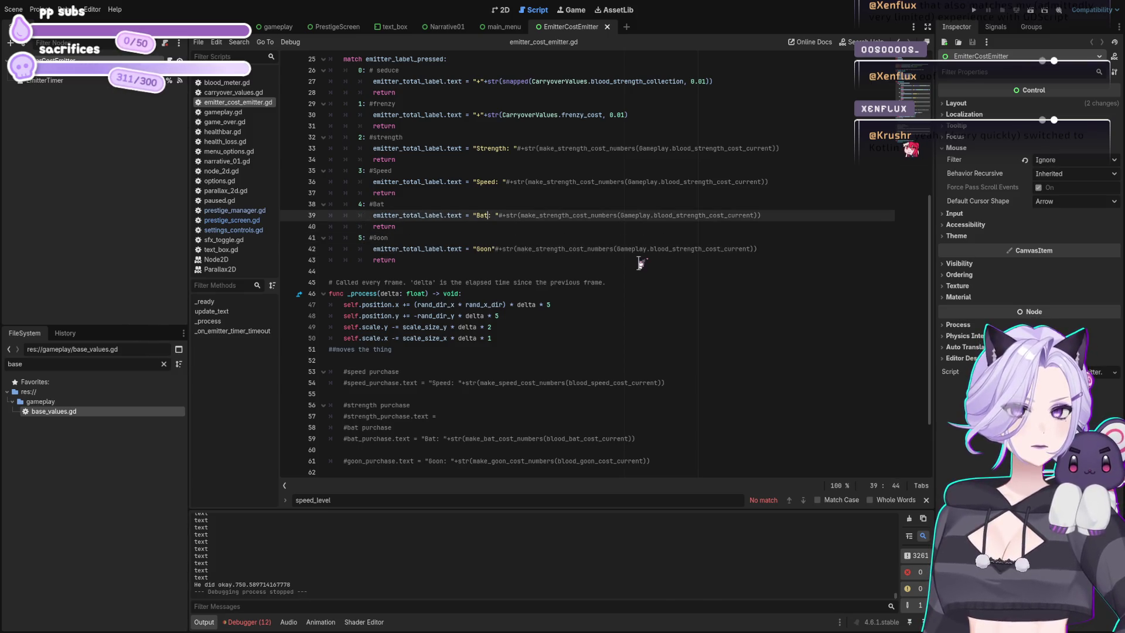
{"action": "key", "text": "Delete"}
{"action": "key", "text": "Delete"}
{"action": "key", "text": "Up"}
{"action": "key", "text": "Up"}
{"action": "key", "text": "Up"}
{"action": "key", "text": "Delete"}
{"action": "key", "text": "Delete"}
{"action": "key", "text": "Up"}
{"action": "key", "text": "Up"}
{"action": "key", "text": "Up"}
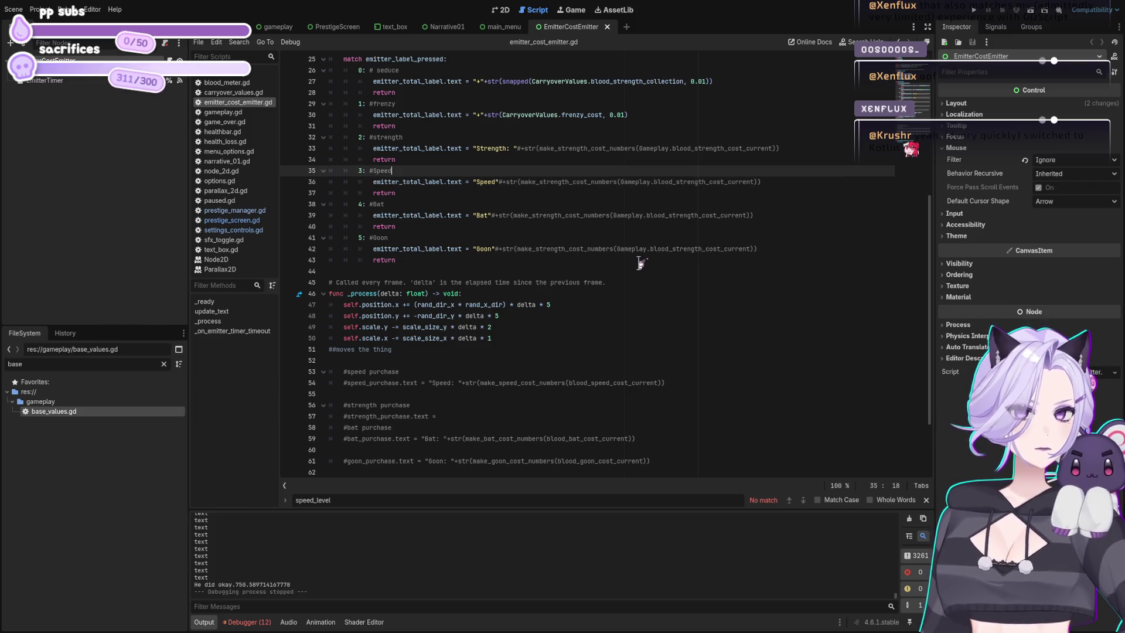
{"action": "left_click", "coordinate": [509, 148]}
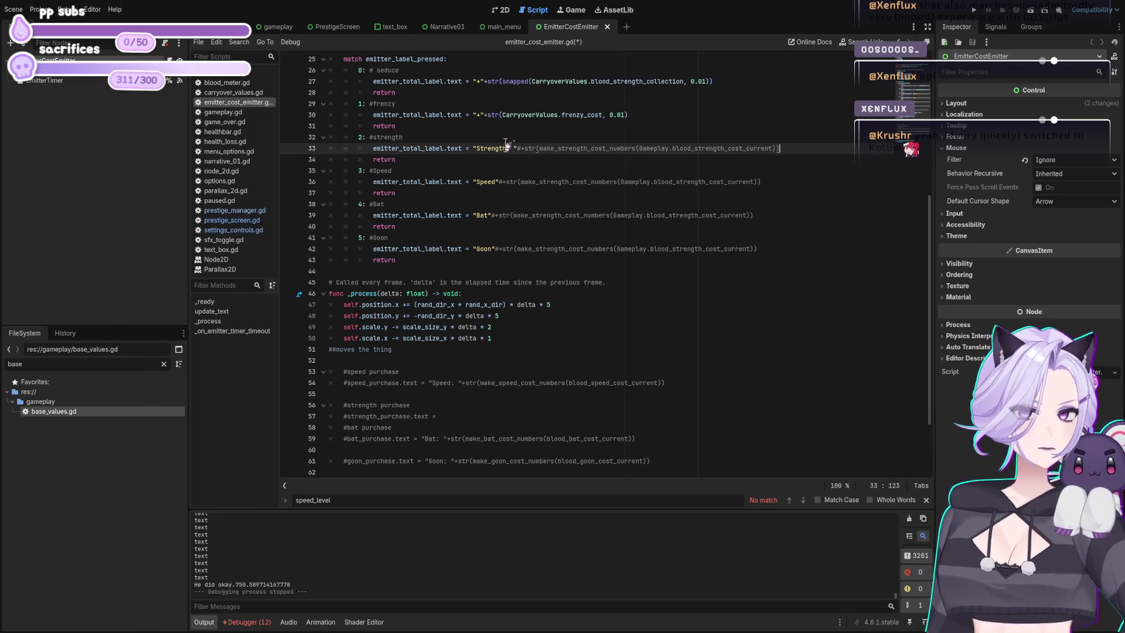
{"action": "key", "text": "Delete"}
{"action": "key", "text": "Delete"}
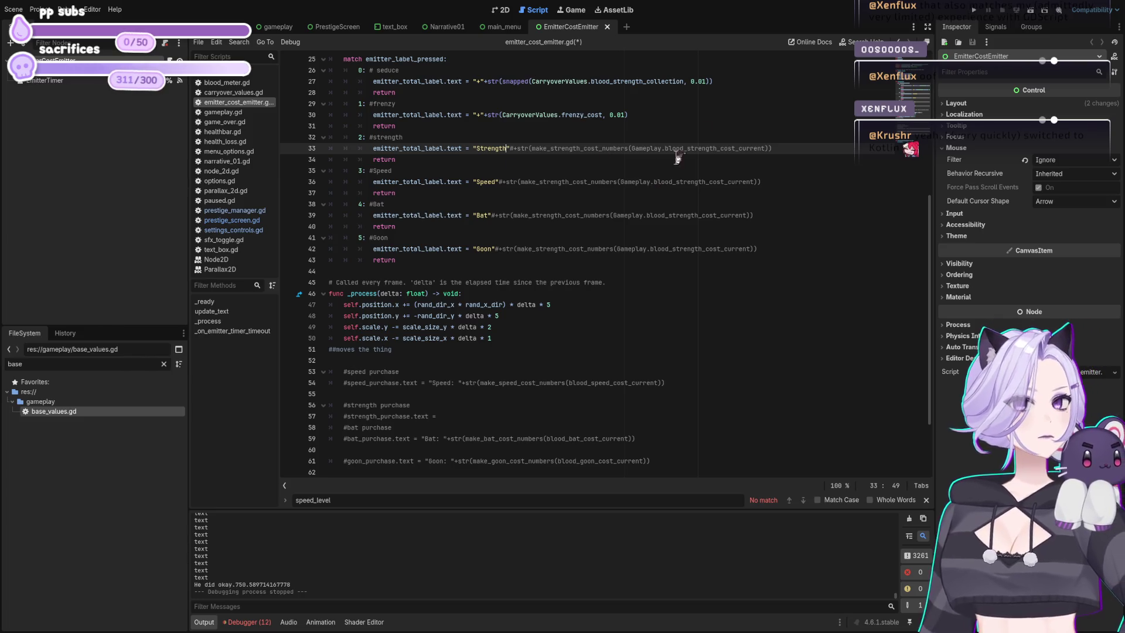
{"action": "left_click", "coordinate": [603, 116]}
{"action": "double_click", "coordinate": [565, 115]}
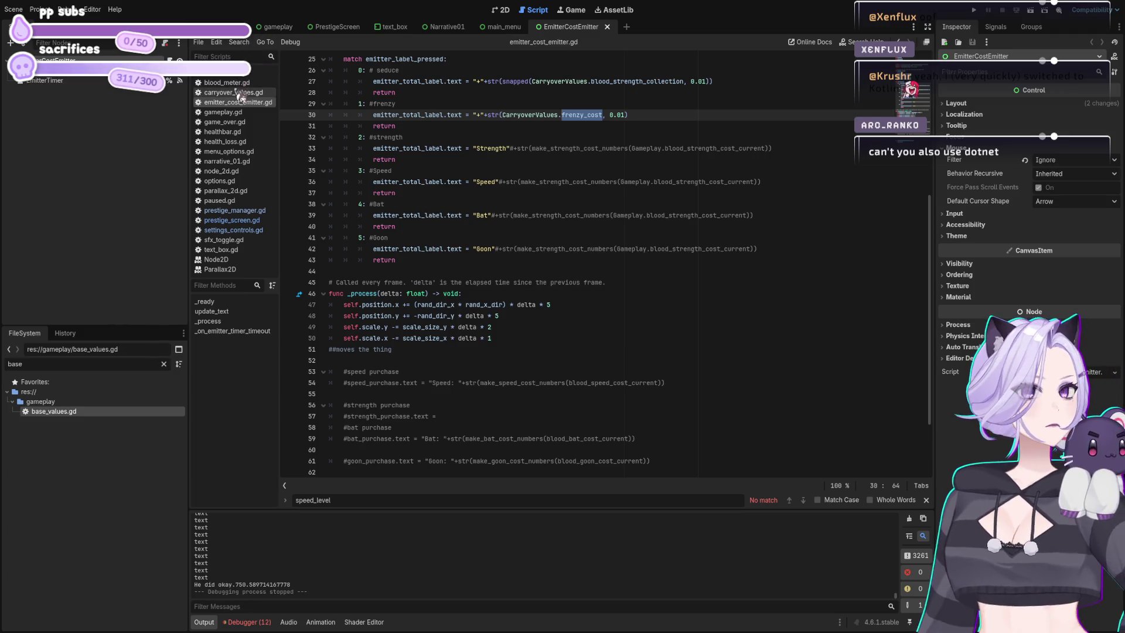
Step: Find frenzy_cost in carryover_values.gd and change it to blood_cap_cost_current / 4 instead of / 2
{"action": "left_click", "coordinate": [233, 92]}
{"action": "left_click", "coordinate": [422, 500]}
{"action": "key", "text": "Return"}
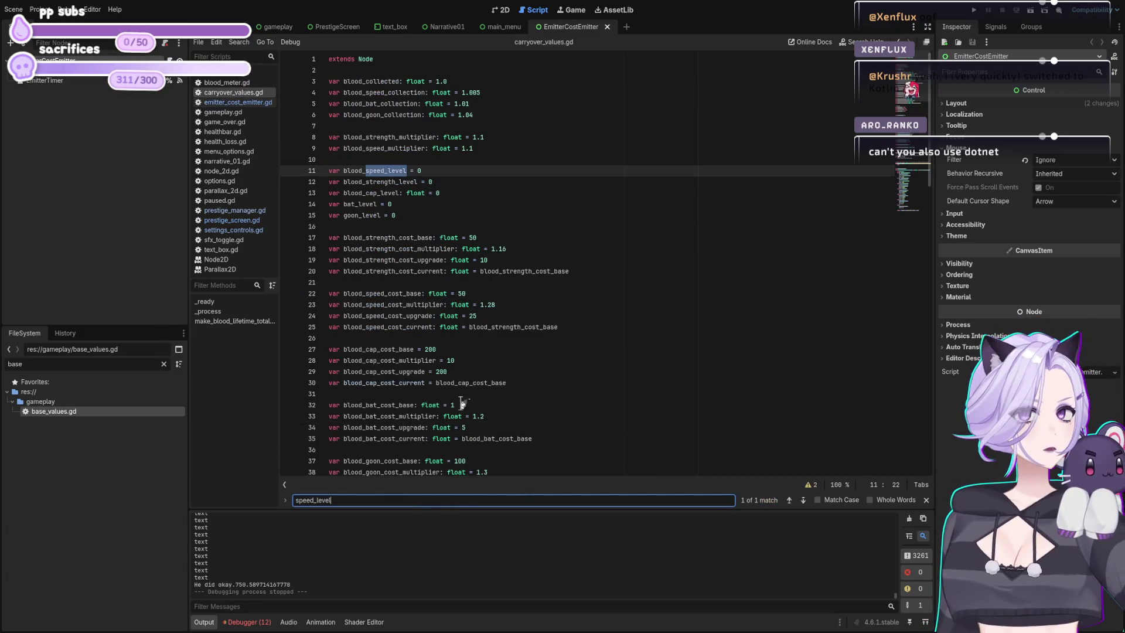
{"action": "key", "text": "ctrl+a"}
{"action": "key", "text": "BackSpace"}
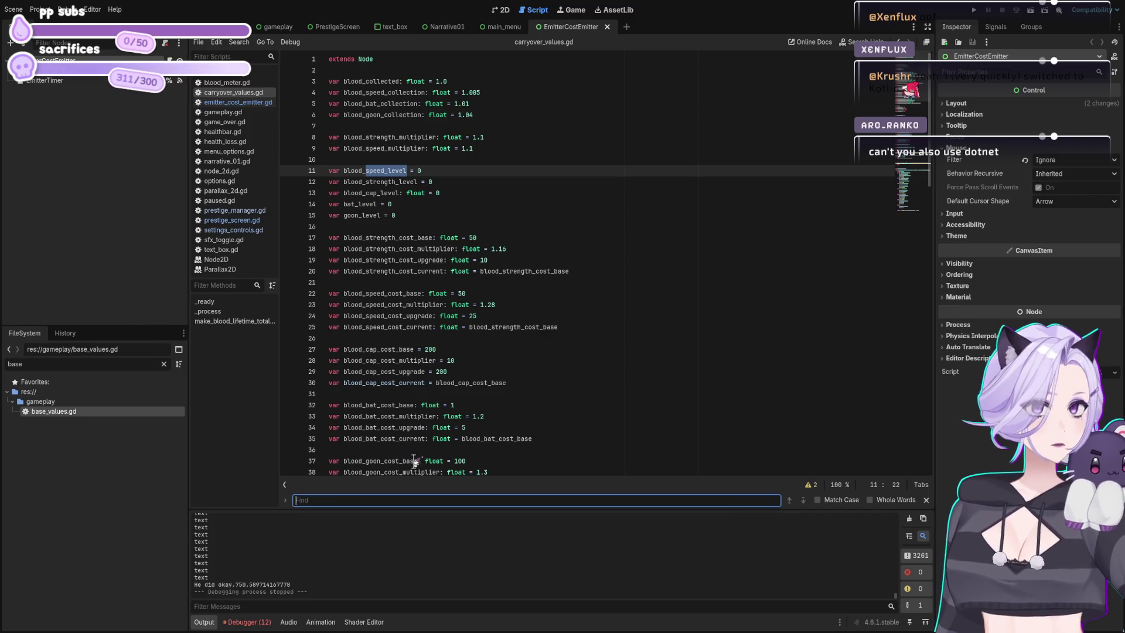
{"action": "left_click", "coordinate": [244, 103]}
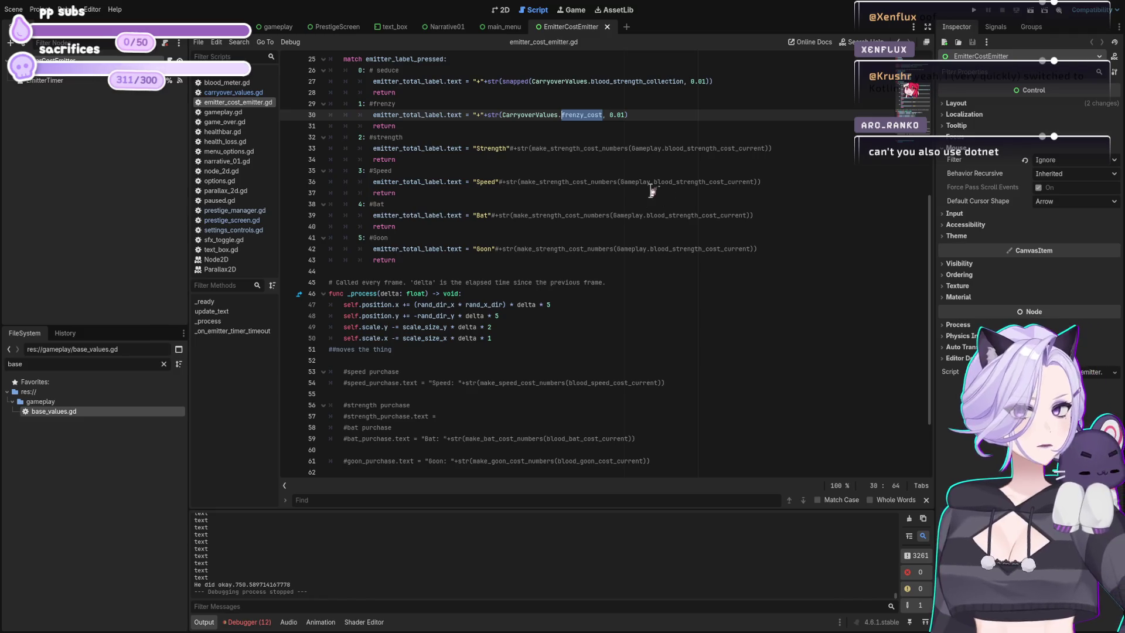
{"action": "left_click_drag", "start_coordinate": [562, 115], "coordinate": [602, 116]}
{"action": "key", "text": "ctrl+c"}
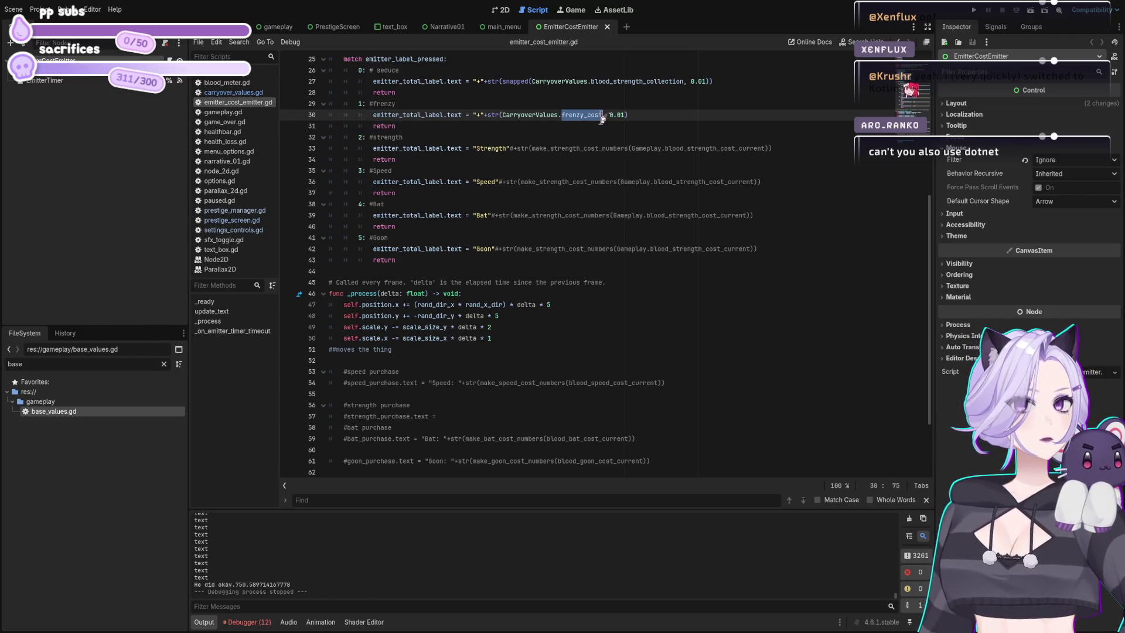
{"action": "left_click", "coordinate": [234, 93]}
{"action": "key", "text": "ctrl+v"}
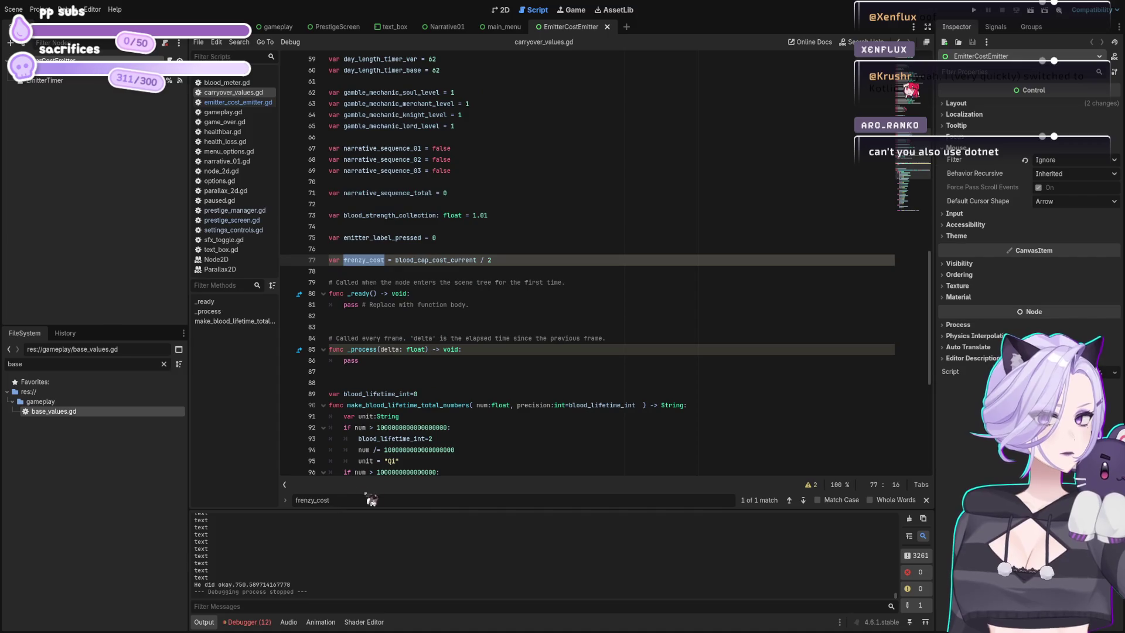
{"action": "left_click", "coordinate": [499, 260]}
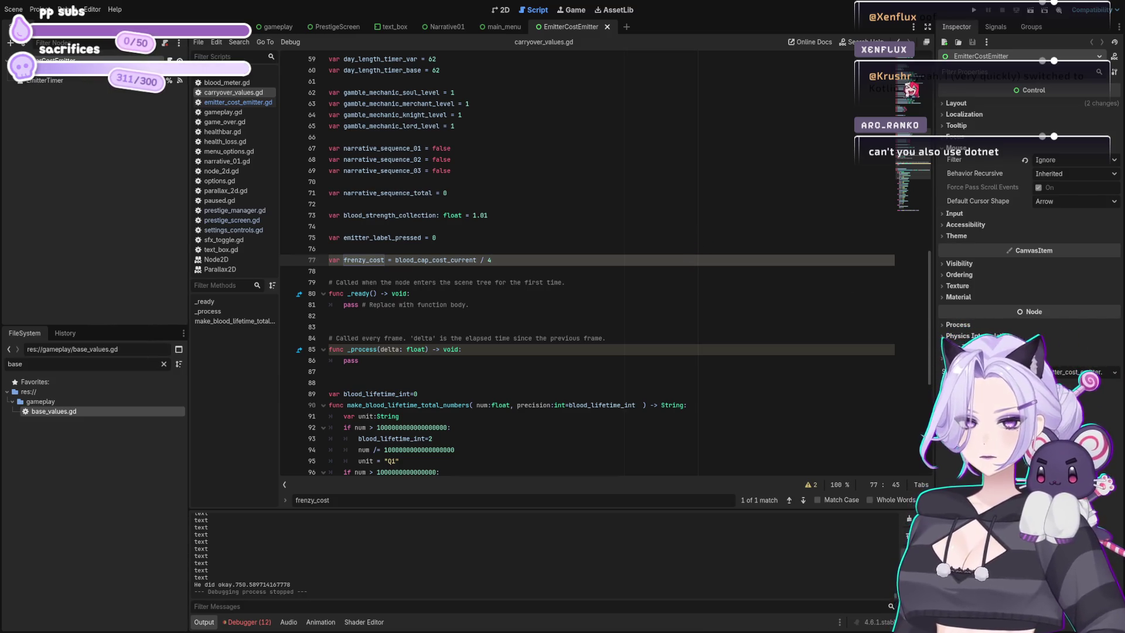
{"action": "left_click", "coordinate": [237, 102]}
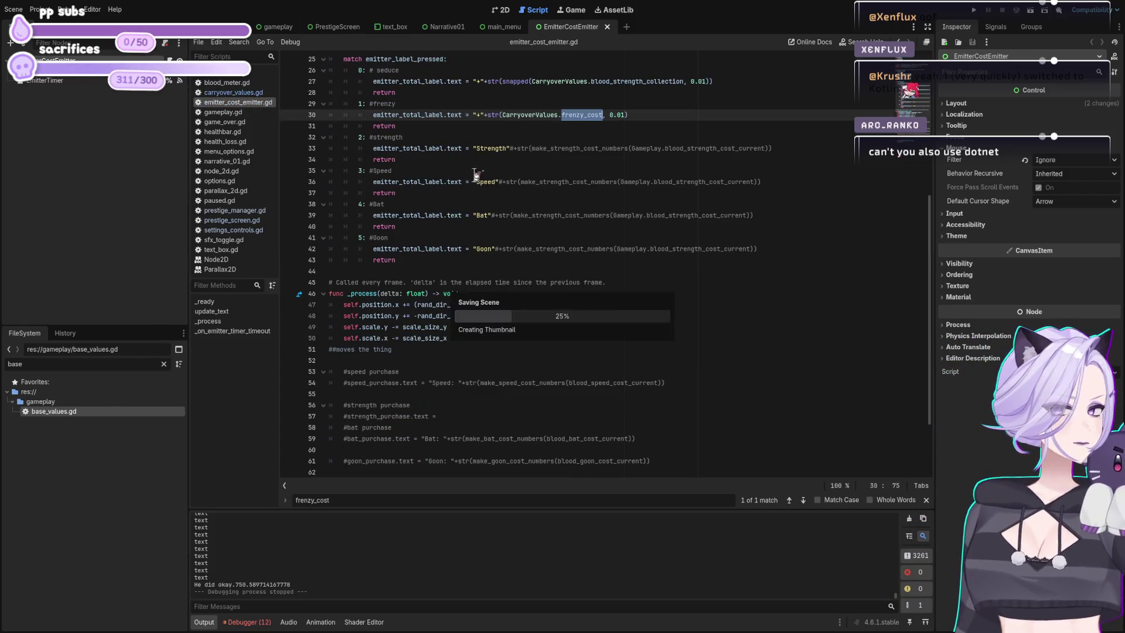
Step: Paste line 30's CarryoverValues str() cost expression into the Strength case on line 33
{"action": "left_click", "coordinate": [632, 115]}
{"action": "scroll", "coordinate": [519, 135], "scroll_direction": "up", "scroll_amount": 2}
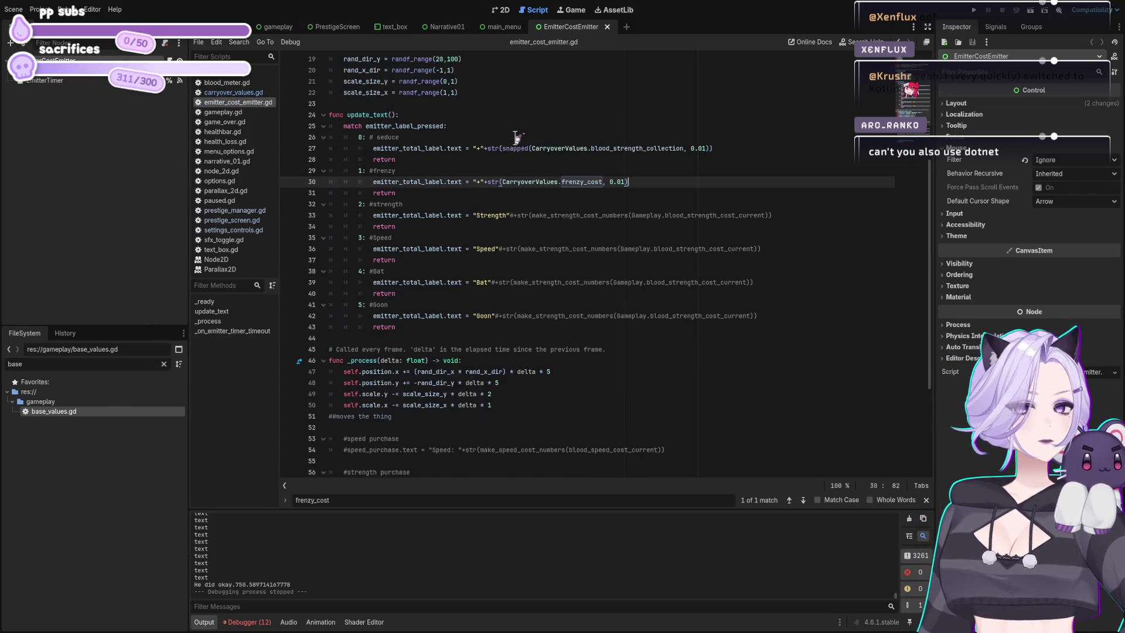
{"action": "left_click", "coordinate": [475, 183], "text": "shift"}
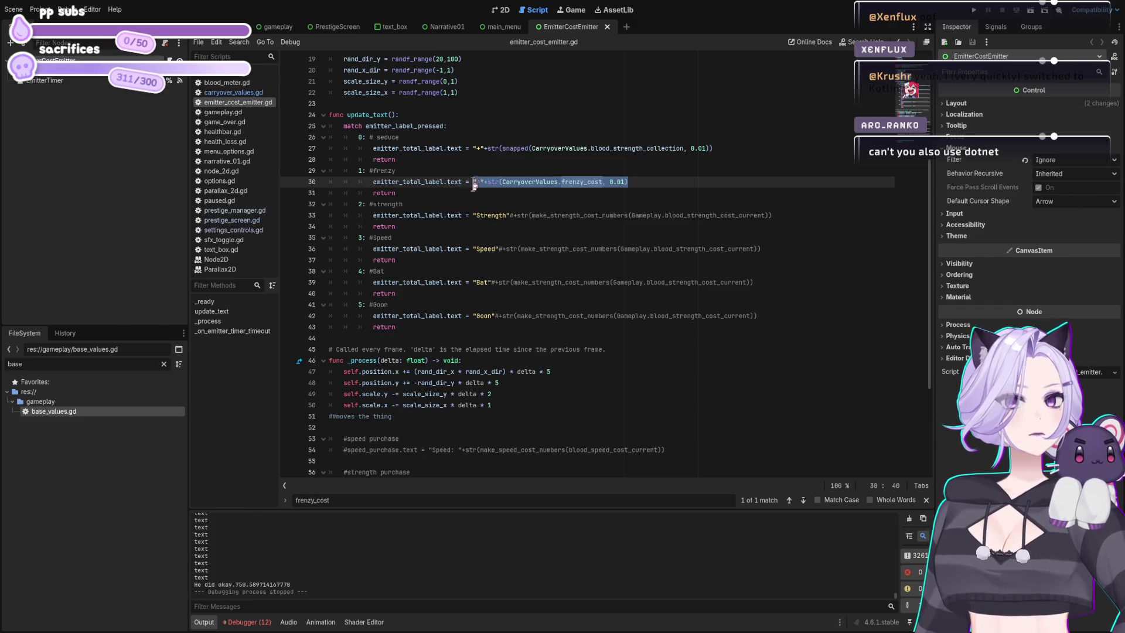
{"action": "left_click", "coordinate": [474, 215]}
{"action": "left_click", "coordinate": [752, 212], "text": "shift"}
{"action": "type", "text": "\"+\"+str(CarryoverValues.frenzy_cost, 0.01)"}
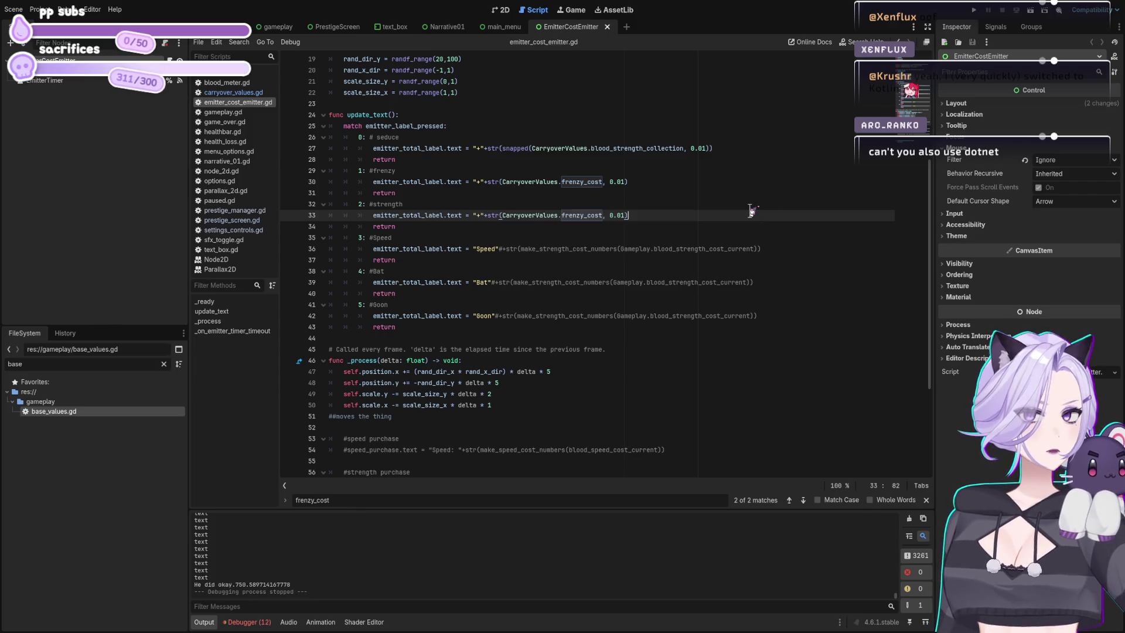
{"action": "key", "text": "BackSpace"}
{"action": "key", "text": "BackSpace"}
{"action": "key", "text": "BackSpace"}
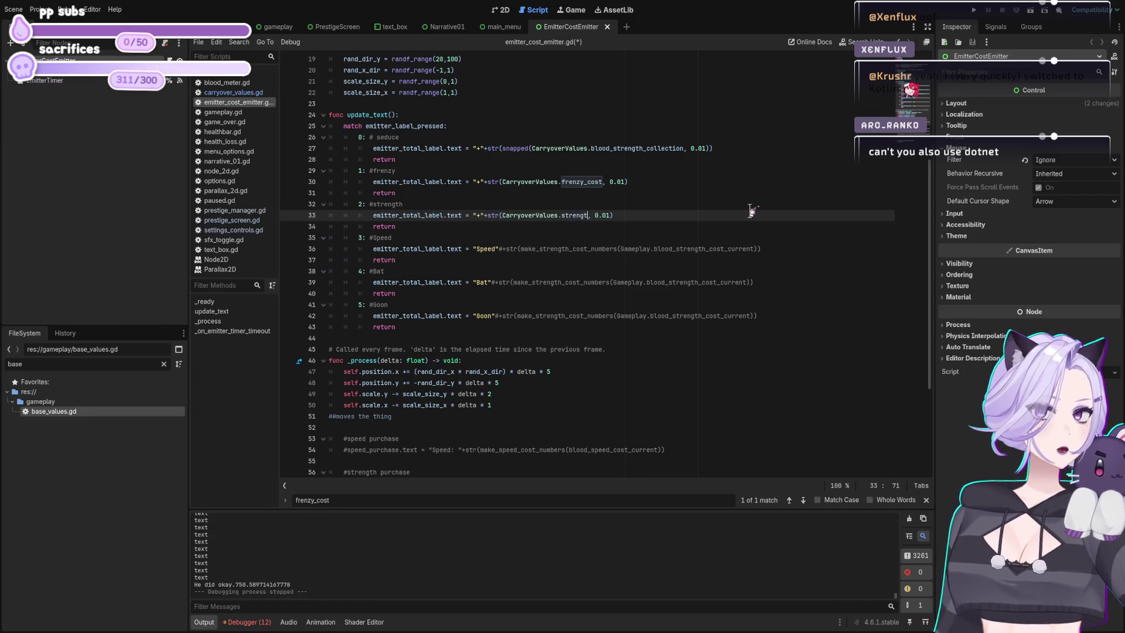
{"action": "type", "text": "th"}
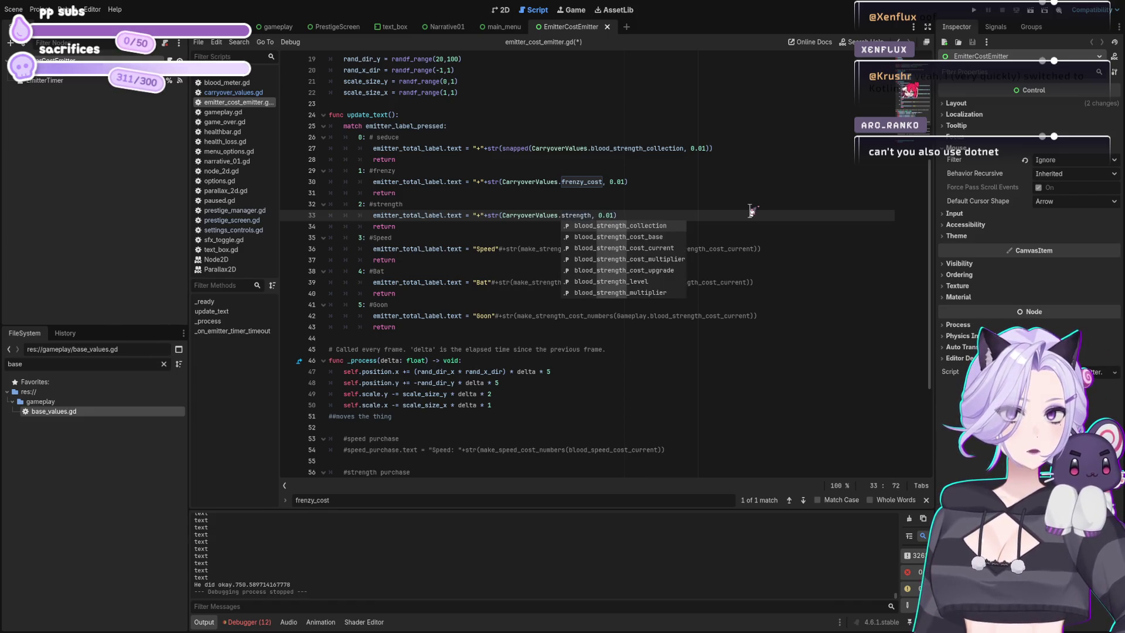
{"action": "key", "text": "Return"}
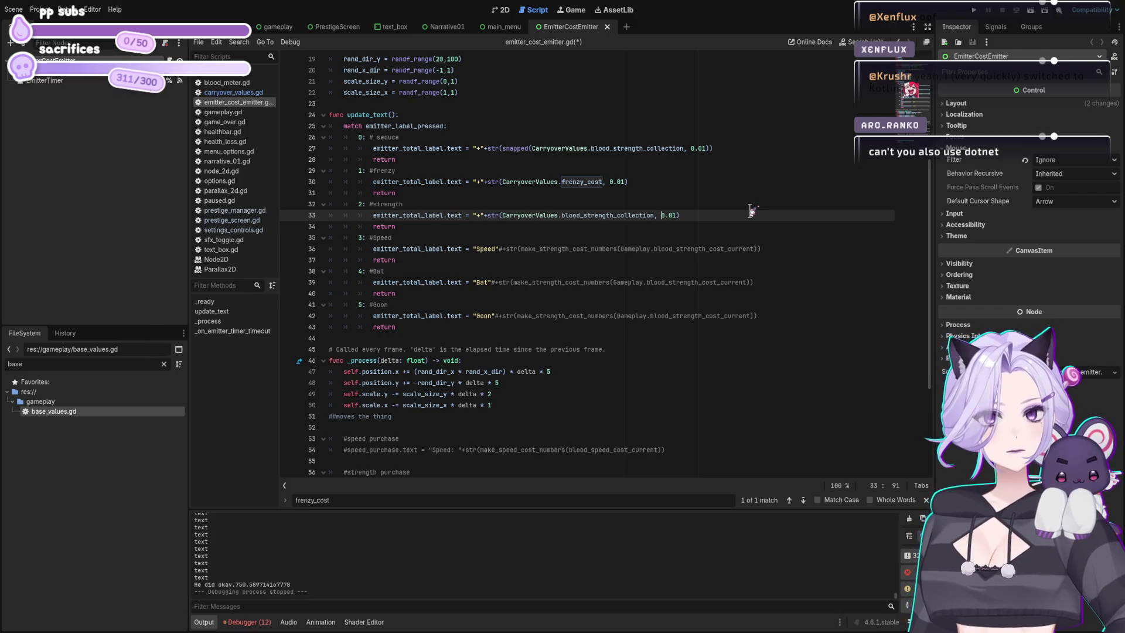
{"action": "left_click_drag", "start_coordinate": [681, 215], "coordinate": [473, 218]}
{"action": "key", "text": "ctrl+c"}
Step: Paste the expression into the Speed case on line 36 using blood_speed_cost_current
{"action": "left_click", "coordinate": [474, 249]}
{"action": "key", "text": "shift+End"}
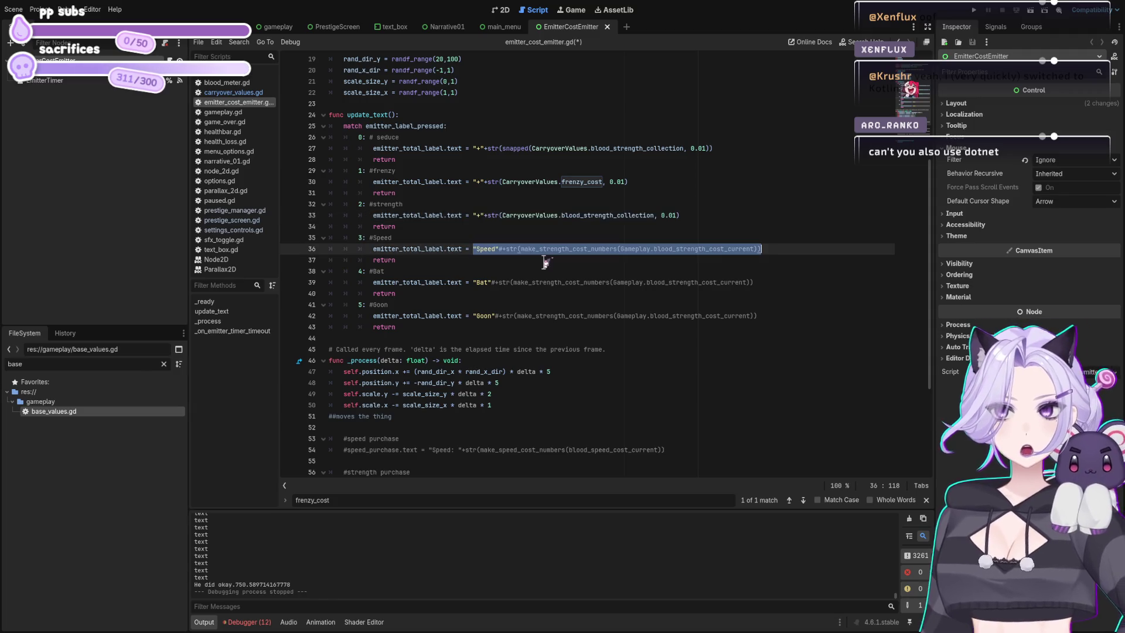
{"action": "key", "text": "ctrl+v"}
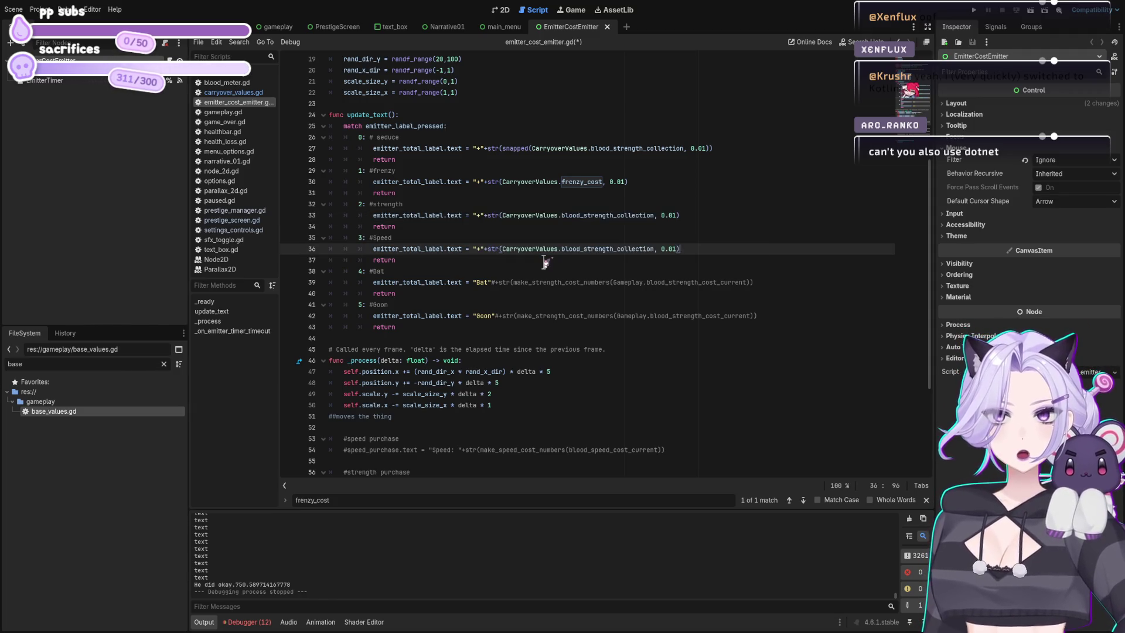
{"action": "left_click_drag", "start_coordinate": [583, 248], "coordinate": [620, 249]}
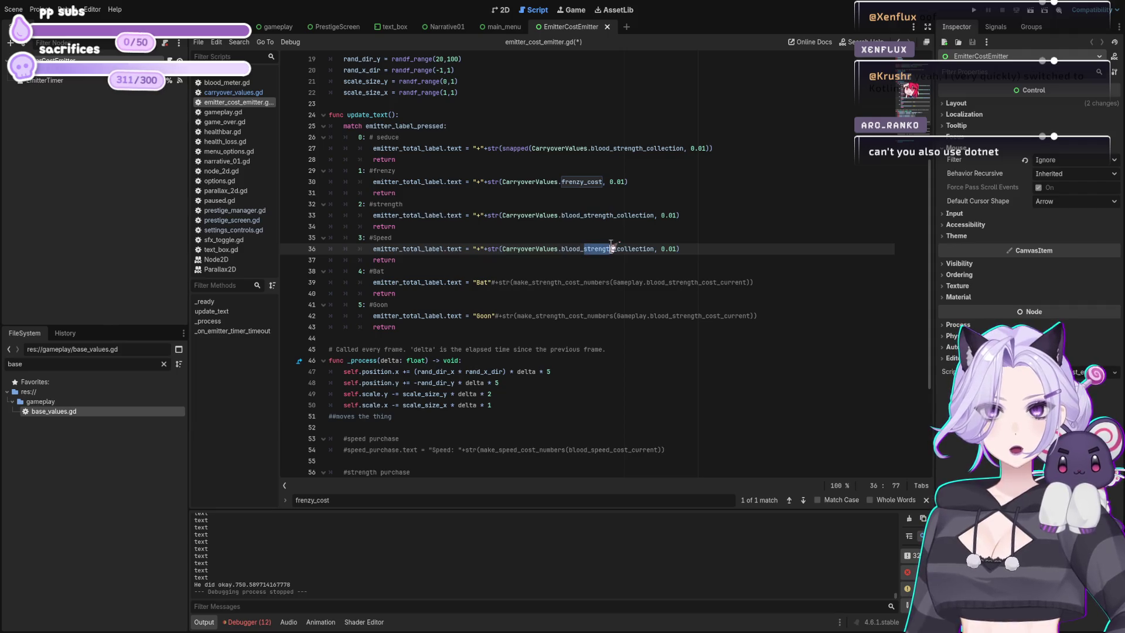
{"action": "type", "text": "s"}
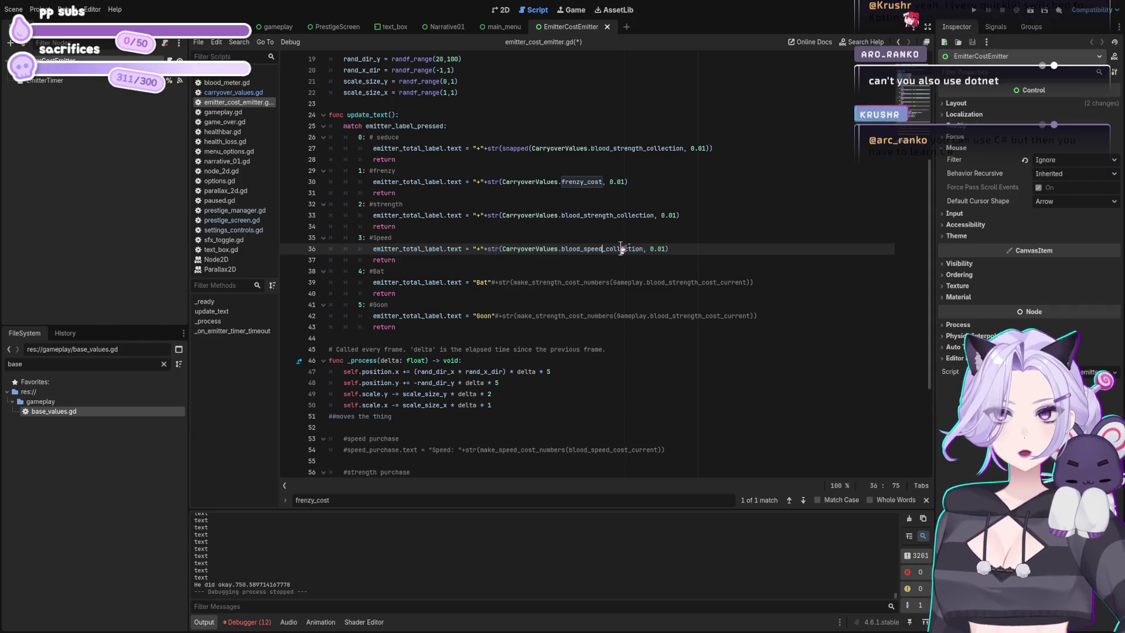
{"action": "type", "text": "peed"}
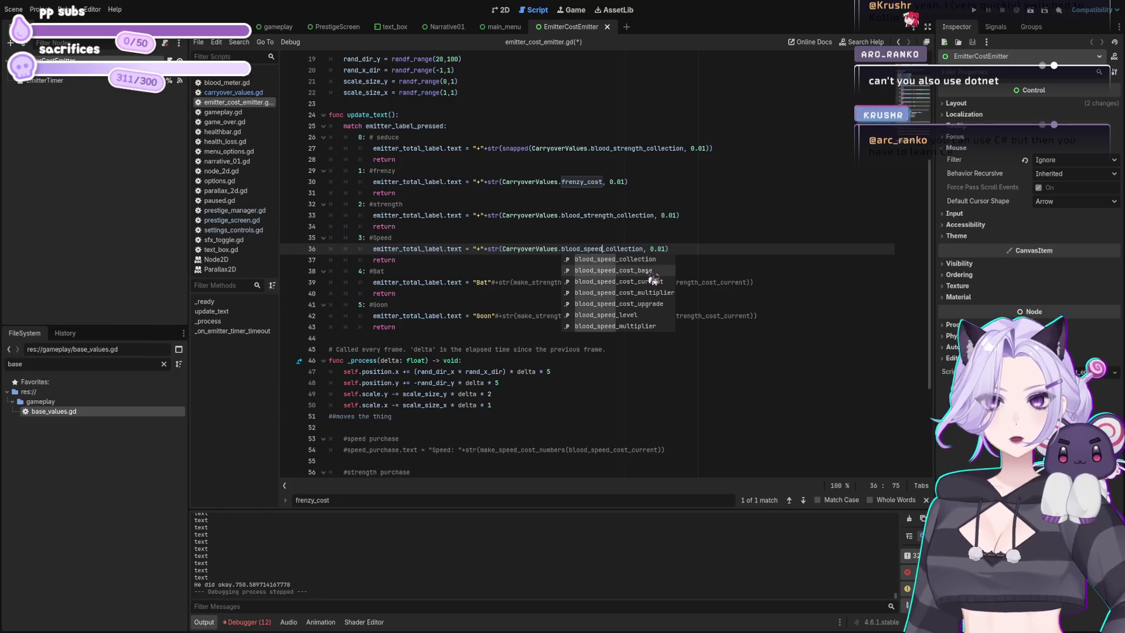
{"action": "left_click", "coordinate": [656, 282]}
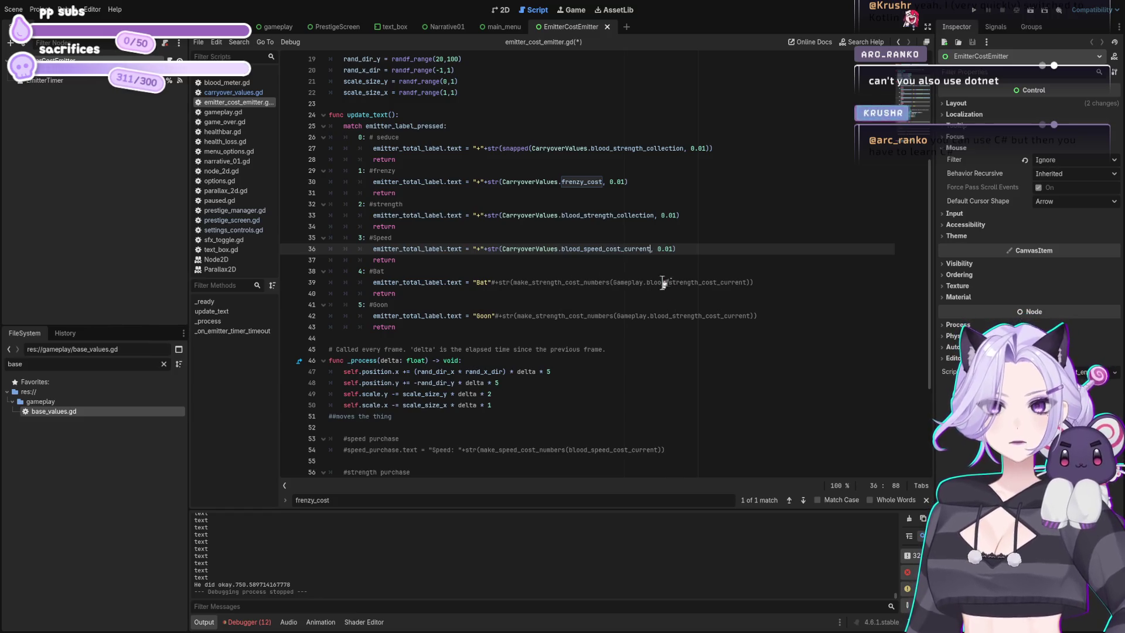
Step: Change line 33's member to blood_strength_cost_current and save the script
{"action": "left_click", "coordinate": [614, 216]}
{"action": "left_click_drag", "start_coordinate": [618, 217], "coordinate": [656, 221]}
{"action": "type", "text": "cost_curren"}
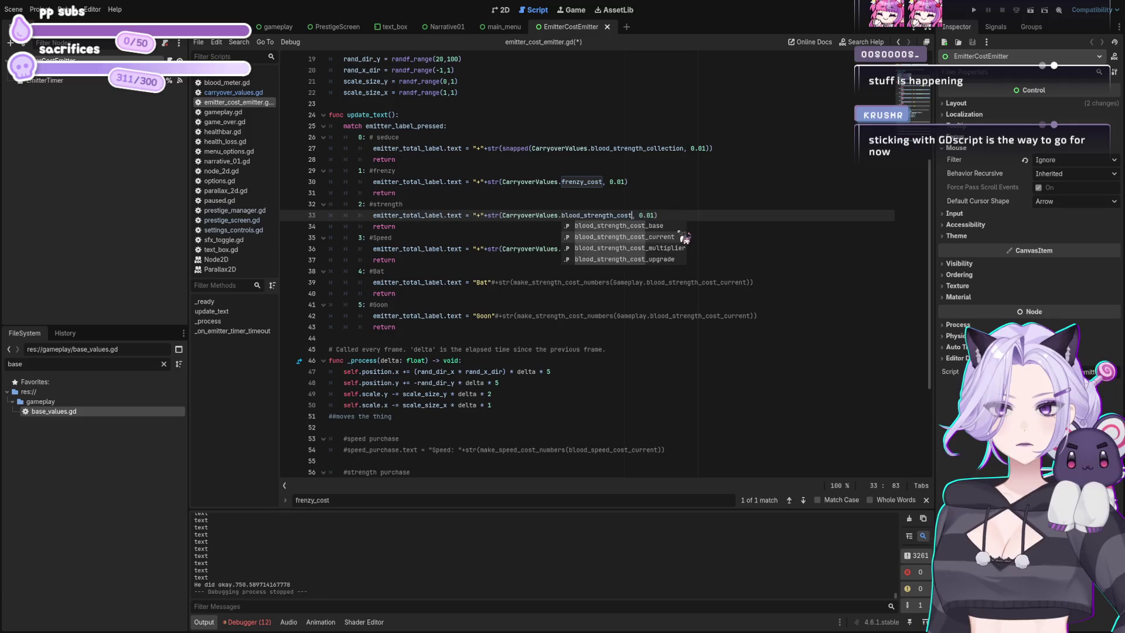
{"action": "double_click", "coordinate": [683, 236]}
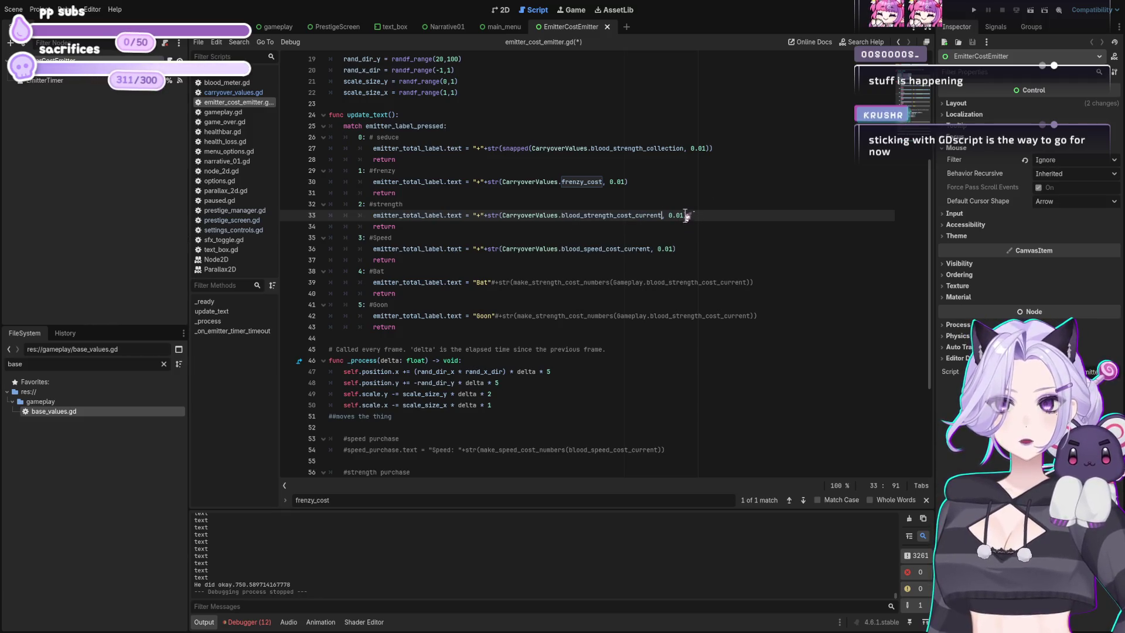
{"action": "left_click", "coordinate": [378, 215], "text": "shift"}
{"action": "left_click", "coordinate": [373, 215], "text": "shift"}
{"action": "key", "text": "ctrl+s"}
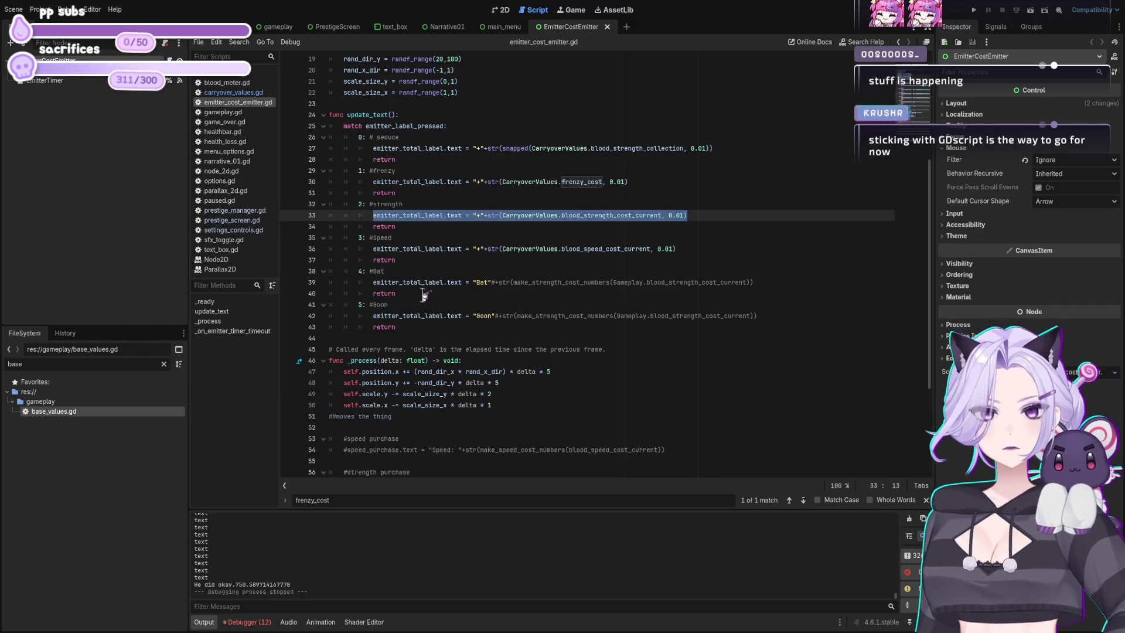
{"action": "left_click", "coordinate": [373, 282]}
Step: Paste the cost statement into the Bat case and switch the Bat and Strength prefixes to '-'
{"action": "key", "text": "shift+End"}
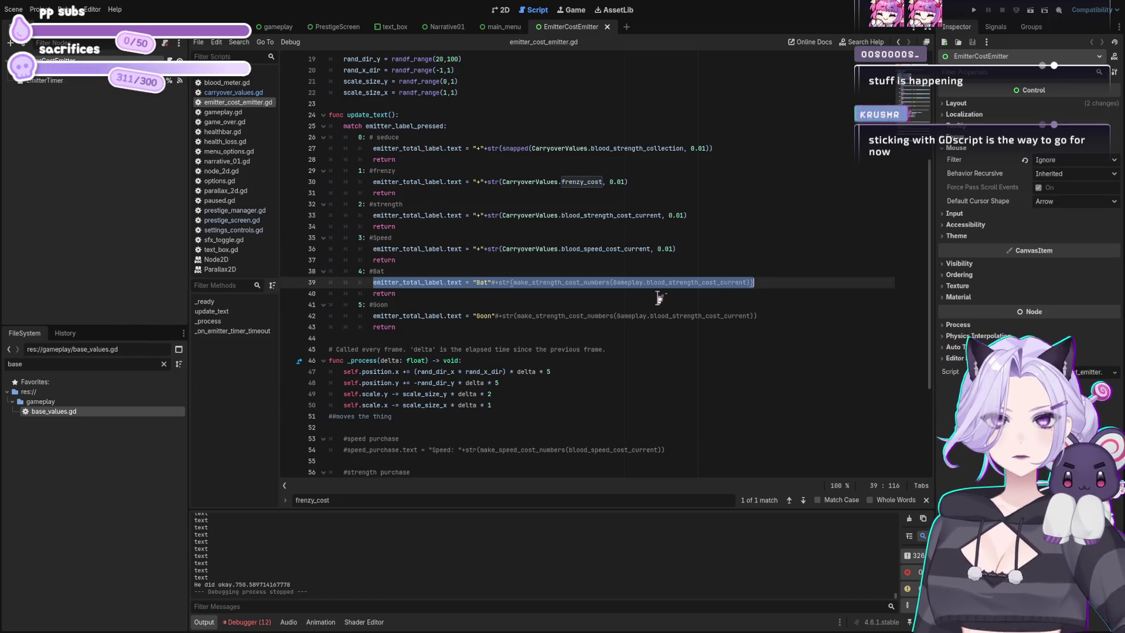
{"action": "type", "text": "emitter_total_label.text = \"+\"+str(CarryoverValues.blood_strength_cost_current, 0.01)"}
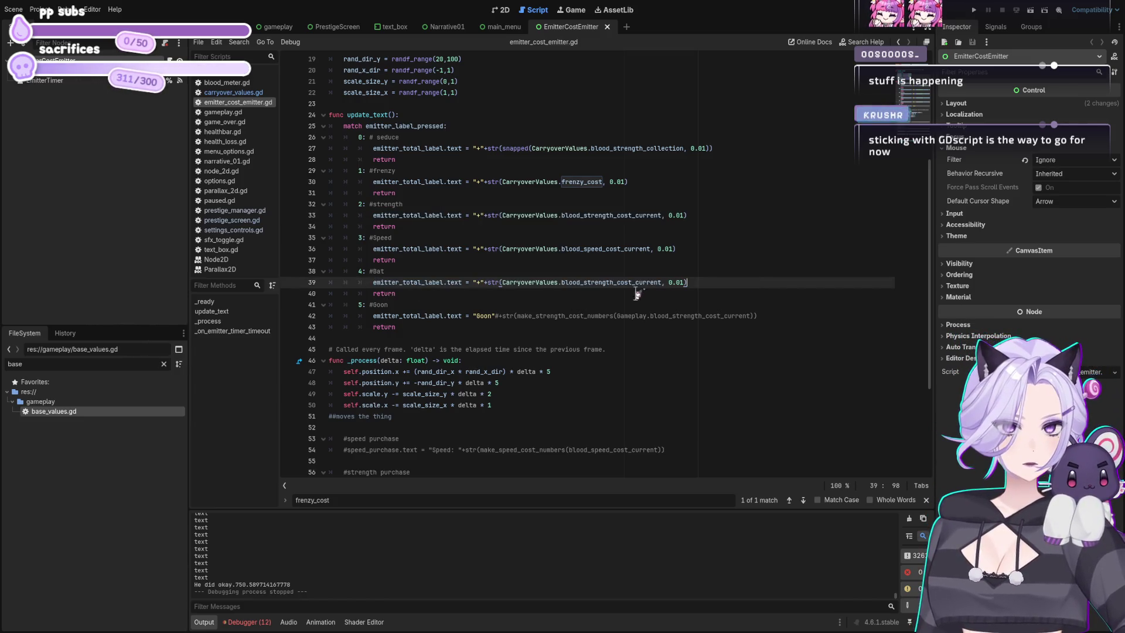
{"action": "key", "text": "BackSpace"}
{"action": "type", "text": "-"}
{"action": "key", "text": "Up"}
{"action": "key", "text": "Up"}
{"action": "key", "text": "Up"}
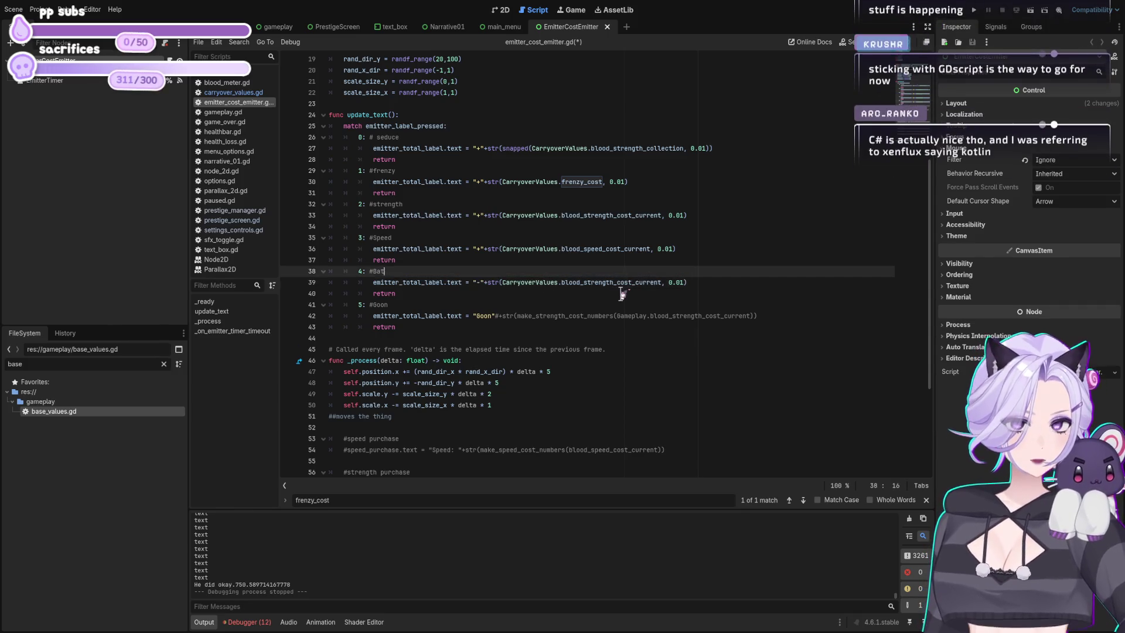
{"action": "key", "text": "Up"}
{"action": "key", "text": "Up"}
{"action": "key", "text": "Up"}
{"action": "key", "text": "BackSpace"}
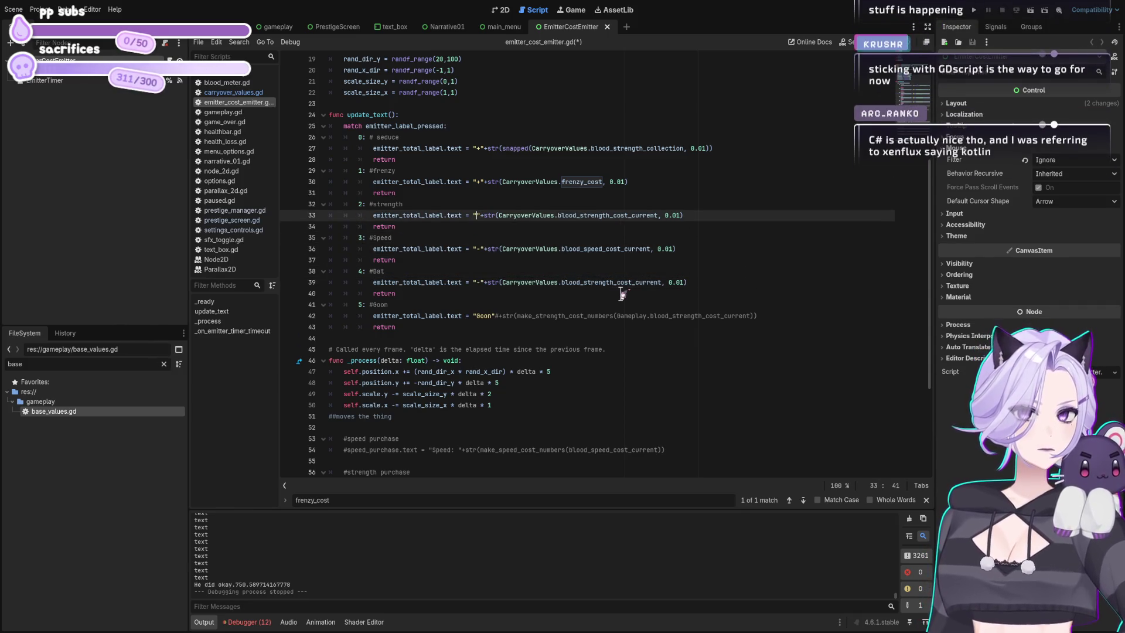
{"action": "type", "text": "-"}
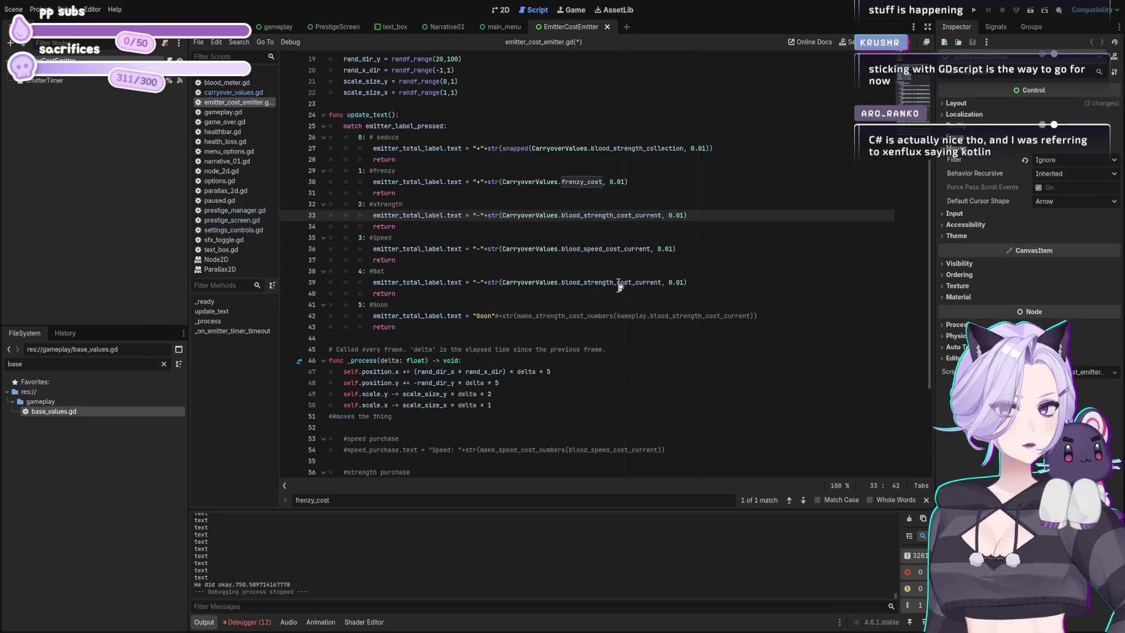
Step: Rename the Bat case's member to blood_bat_cost_current
{"action": "left_click", "coordinate": [619, 283]}
{"action": "key", "text": "BackSpace"}
{"action": "key", "text": "BackSpace"}
{"action": "key", "text": "BackSpace"}
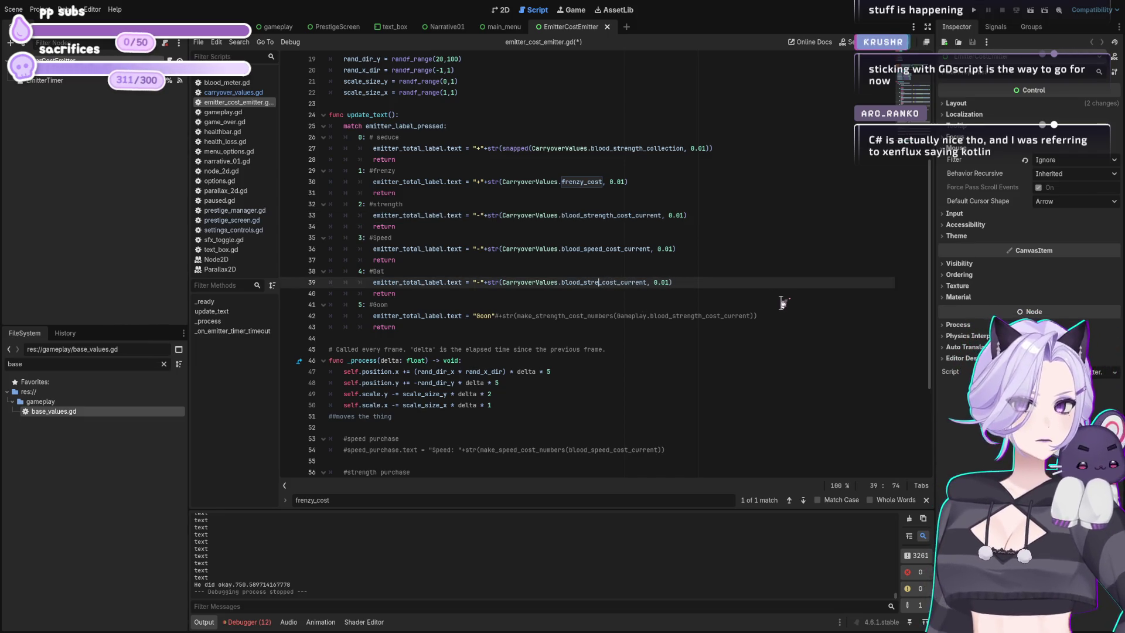
{"action": "type", "text": "bart"}
{"action": "key", "text": "BackSpace"}
{"action": "key", "text": "BackSpace"}
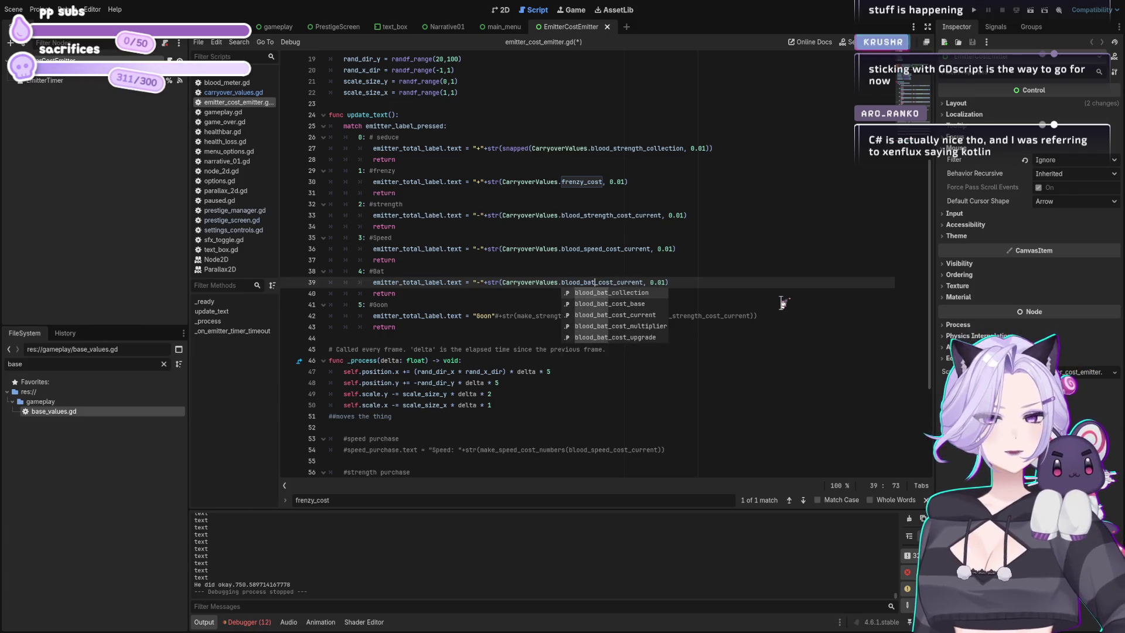
{"action": "type", "text": "t"}
Step: Copy the Bat statement onto Goon line 42 using blood_cost_cost_current, and save
{"action": "left_click", "coordinate": [780, 304]}
{"action": "left_click", "coordinate": [730, 287]}
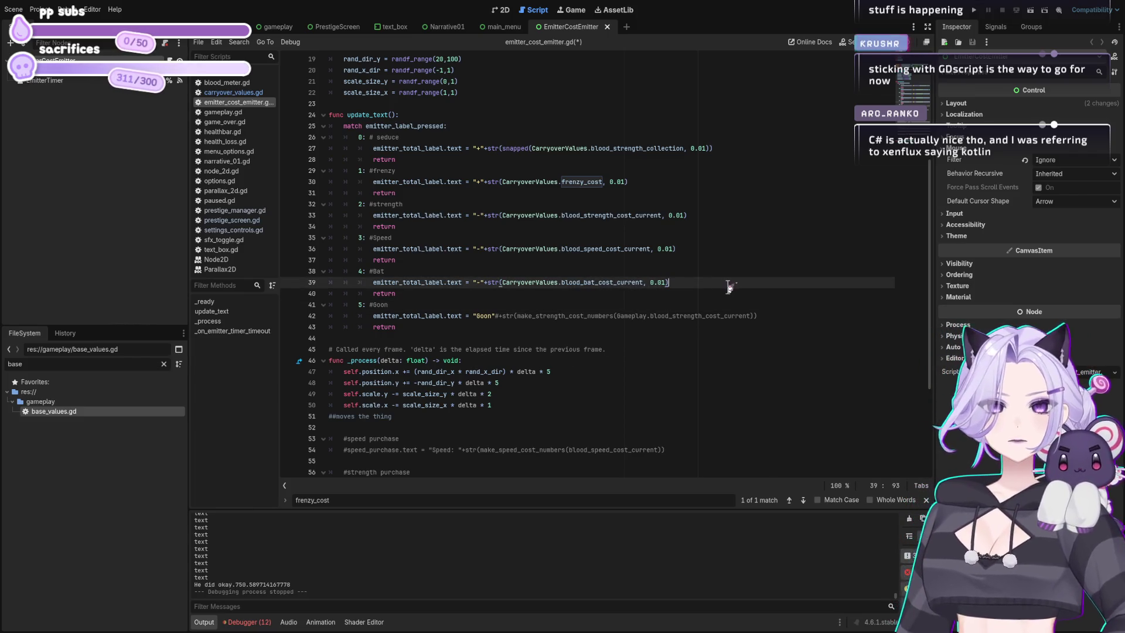
{"action": "key", "text": "shift+Home"}
{"action": "key", "text": "Down"}
{"action": "key", "text": "Down"}
{"action": "key", "text": "Down"}
{"action": "key", "text": "shift+End"}
{"action": "type", "text": "emitter_total_label.text = \"-\"+str(CarryoverValues.blood_bat_cost_current, 0.01)"}
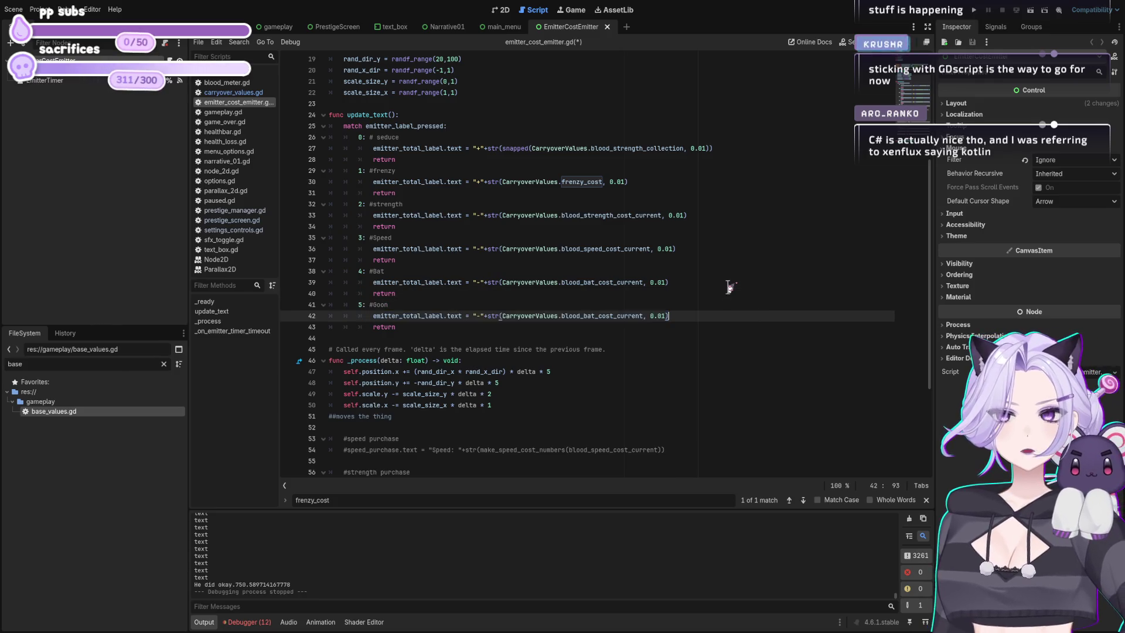
{"action": "left_click", "coordinate": [596, 316]}
{"action": "key", "text": "BackSpace"}
{"action": "key", "text": "BackSpace"}
{"action": "key", "text": "BackSpace"}
{"action": "type", "text": "cost"}
{"action": "key", "text": "End"}
{"action": "key", "text": "ctrl+s"}
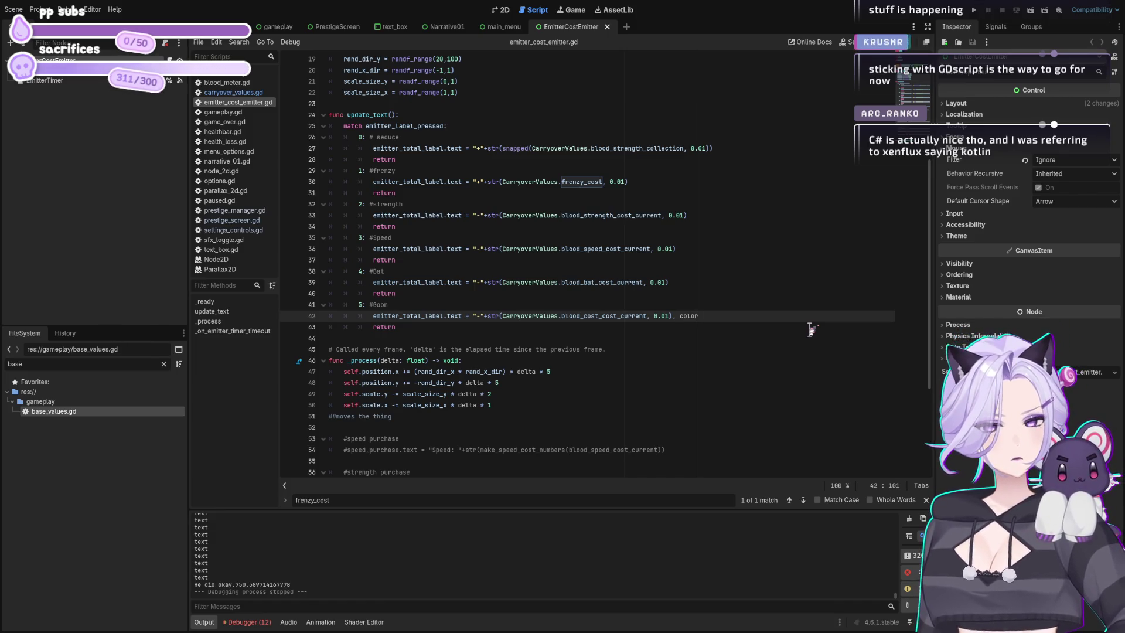
Step: Start appending a 'set.col' call at the end of line 42
{"action": "key", "text": "BackSpace"}
{"action": "key", "text": "BackSpace"}
{"action": "key", "text": "BackSpace"}
{"action": "type", "text": "sr"}
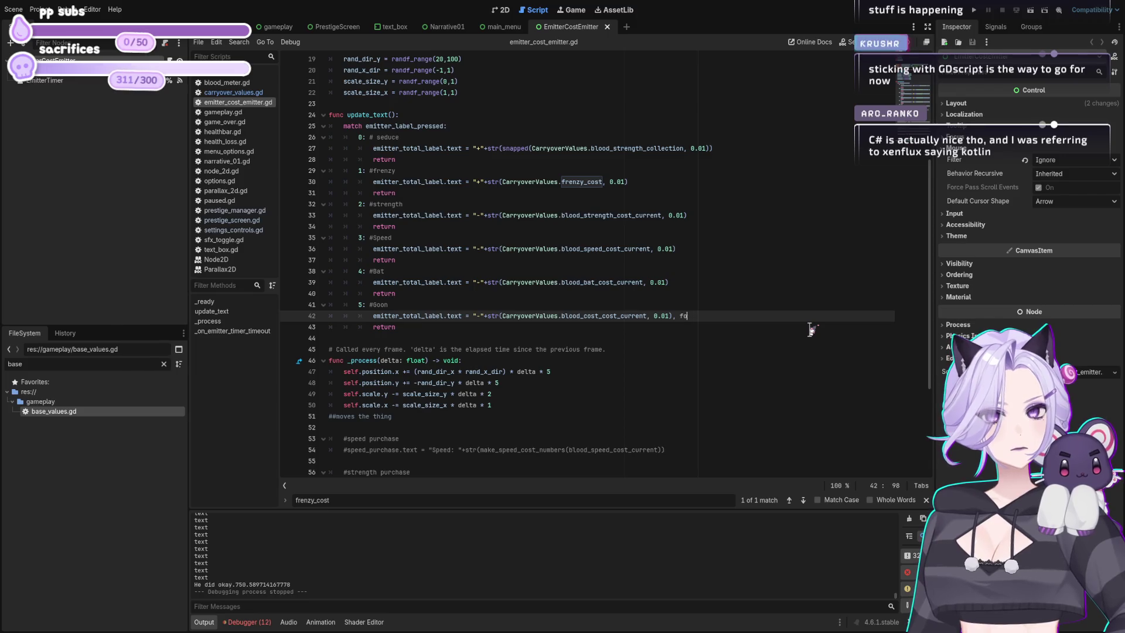
{"action": "key", "text": "BackSpace"}
{"action": "type", "text": "et"}
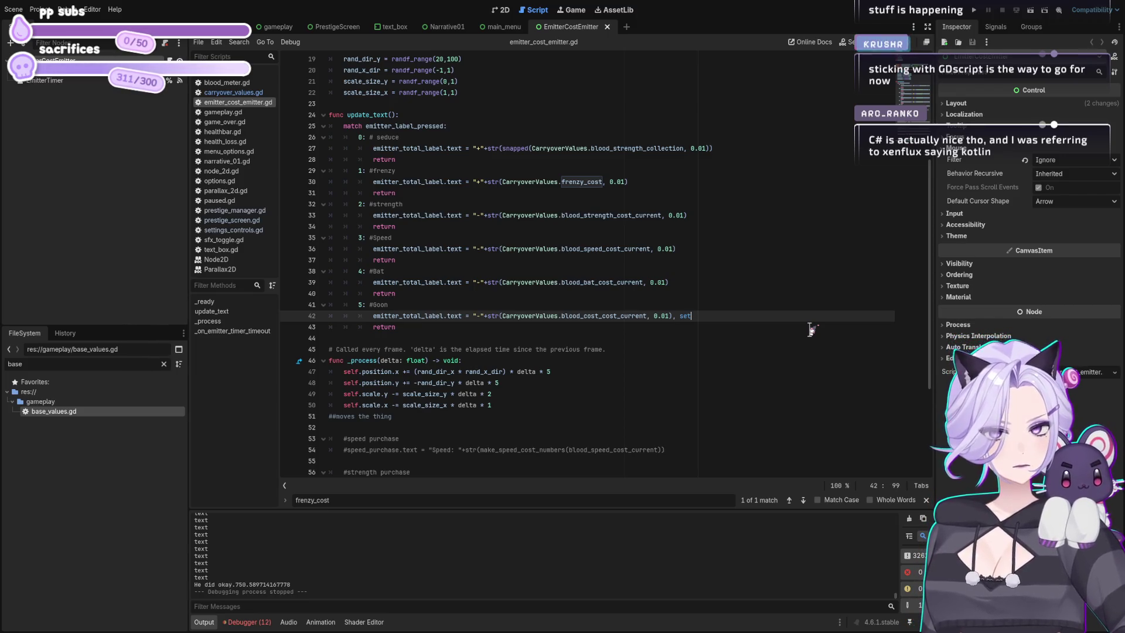
{"action": "type", "text": ".col"}
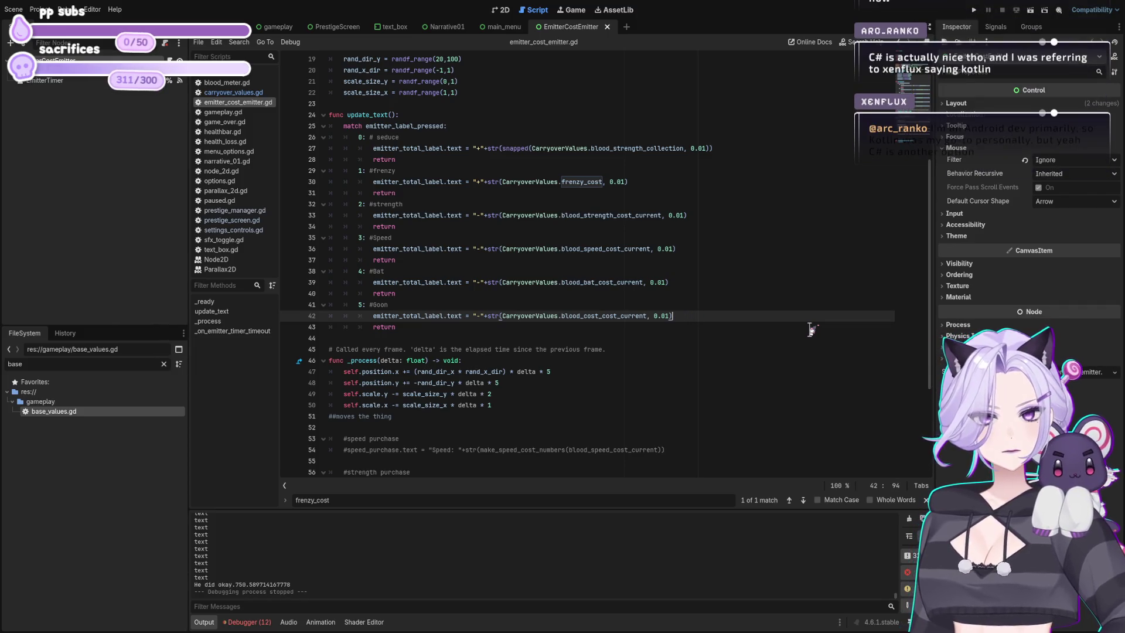
{"action": "scroll", "coordinate": [766, 295], "scroll_direction": "up", "scroll_amount": 3}
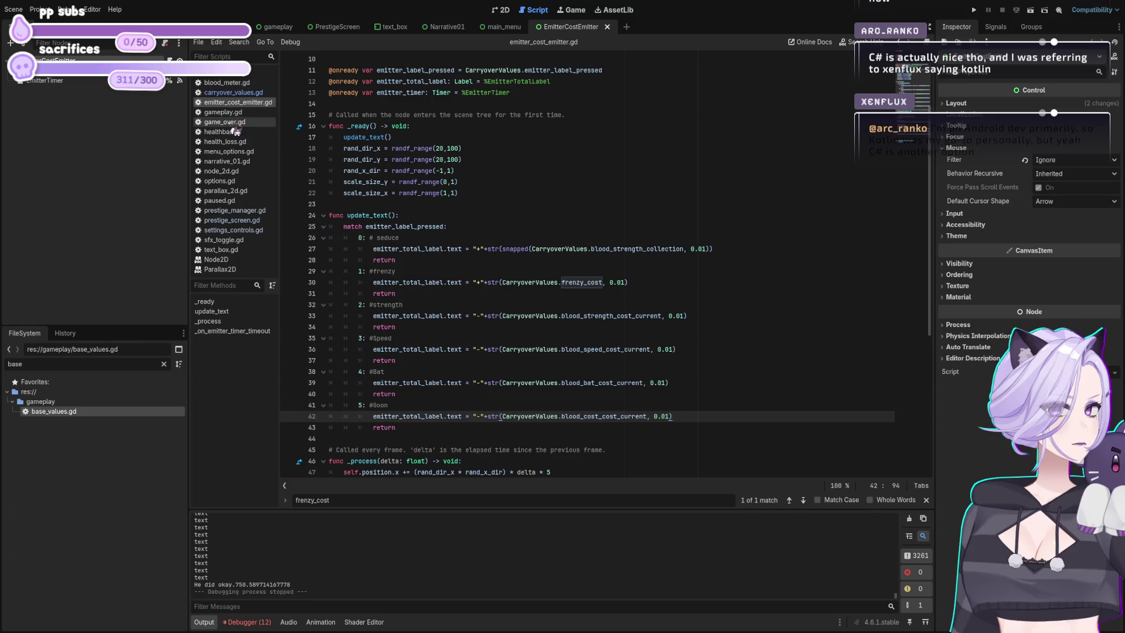
{"action": "left_click", "coordinate": [233, 93]}
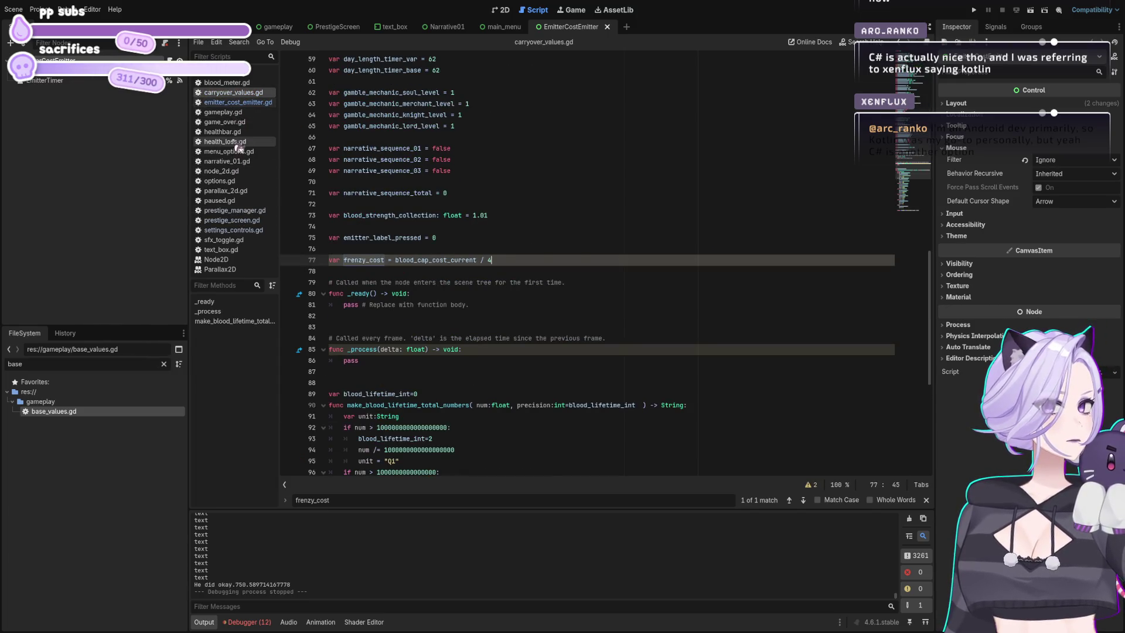
{"action": "left_click", "coordinate": [223, 112]}
{"action": "key", "text": "ctrl+f"}
{"action": "type", "text": "co"}
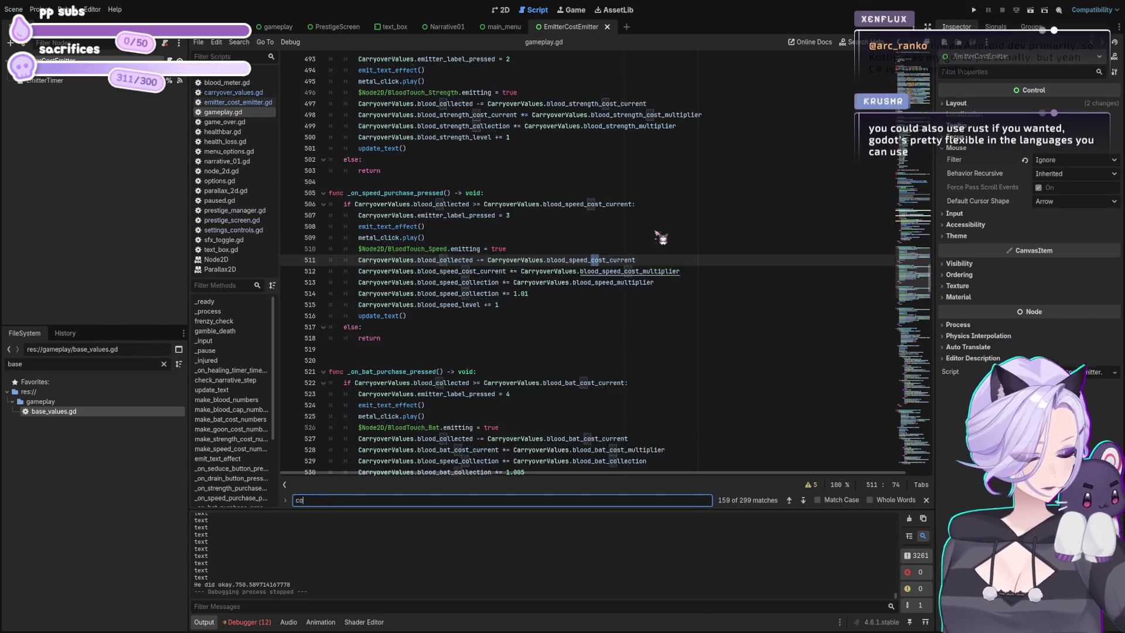
{"action": "type", "text": "lor"}
{"action": "left_click", "coordinate": [538, 260]}
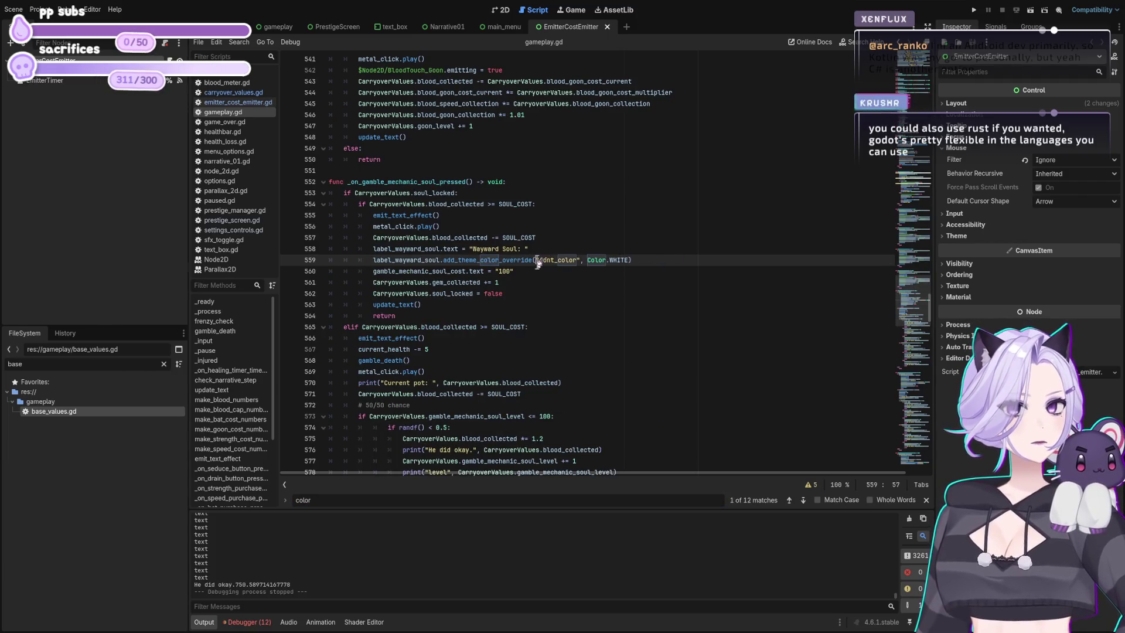
{"action": "left_click_drag", "start_coordinate": [538, 260], "coordinate": [628, 260]}
{"action": "key", "text": "ctrl+c"}
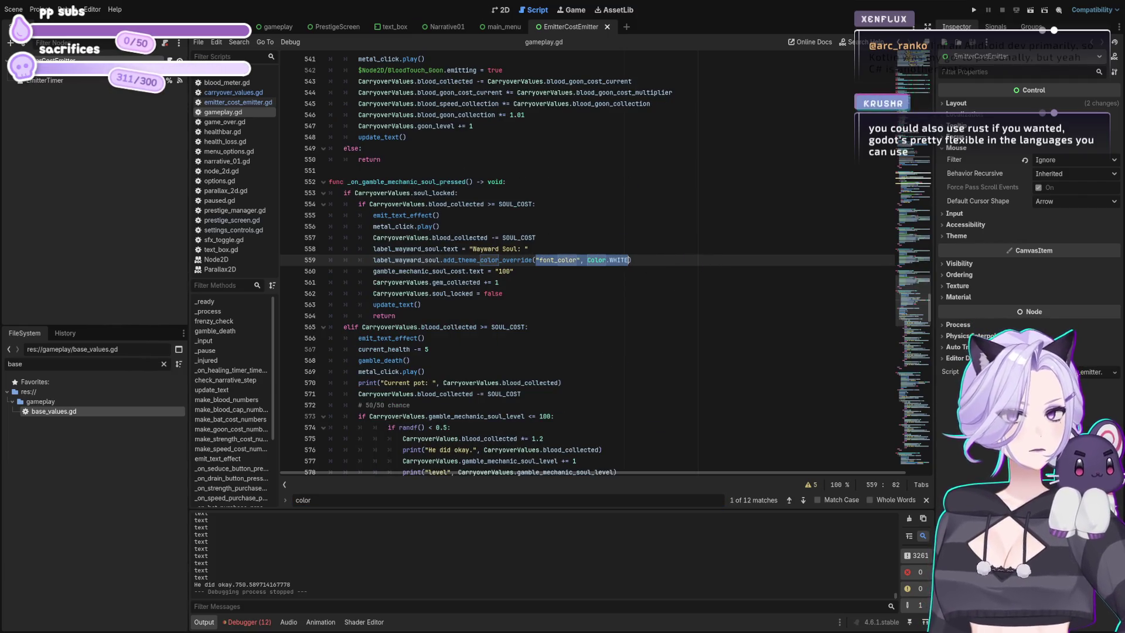
{"action": "left_click", "coordinate": [239, 102]}
{"action": "left_click", "coordinate": [711, 248]}
{"action": "left_click", "coordinate": [707, 248]}
{"action": "key", "text": "ctrl+v"}
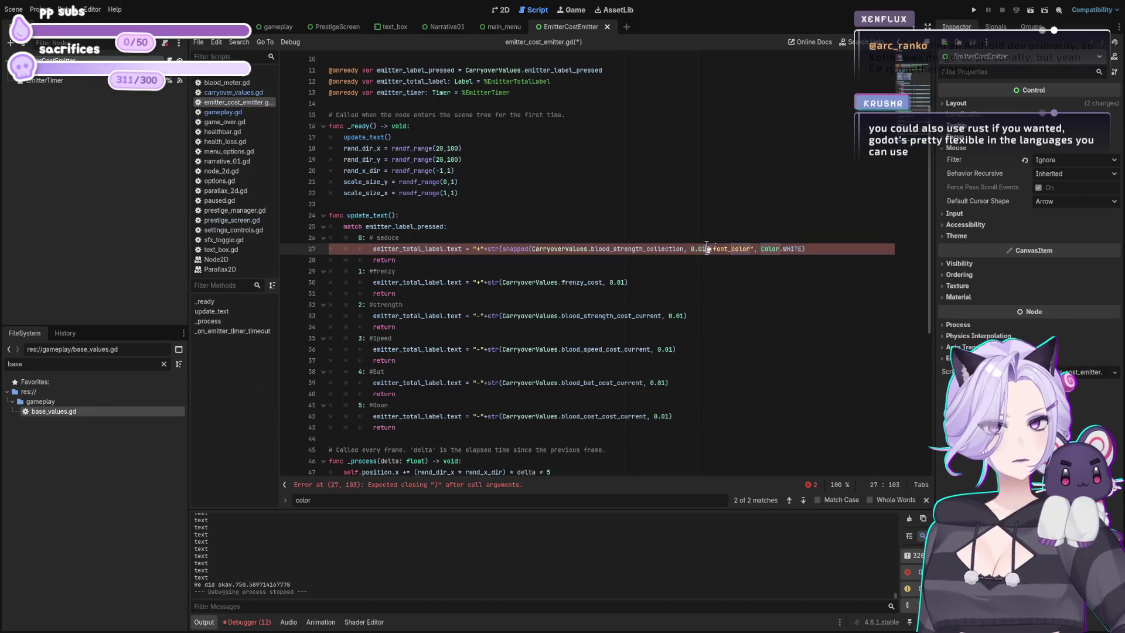
{"action": "type", "text": ","}
{"action": "left_click", "coordinate": [798, 260]}
{"action": "left_click", "coordinate": [814, 327]}
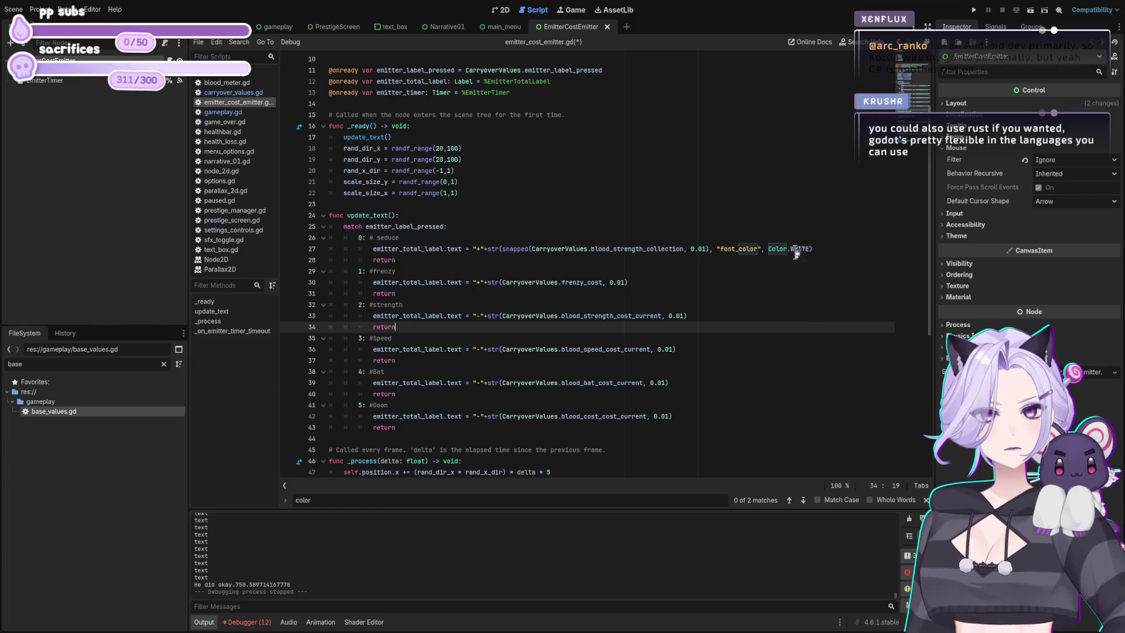
{"action": "left_click_drag", "start_coordinate": [709, 249], "coordinate": [807, 256]}
{"action": "key", "text": "ctrl+c"}
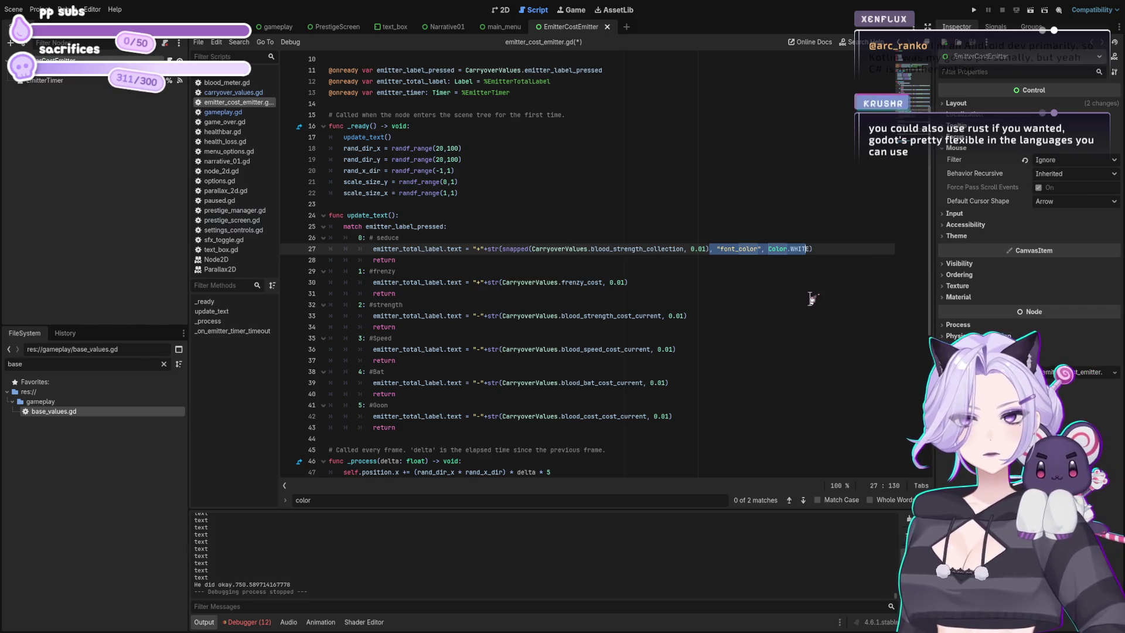
{"action": "key", "text": "BackSpace"}
{"action": "scroll", "coordinate": [738, 282], "scroll_direction": "down", "scroll_amount": 2}
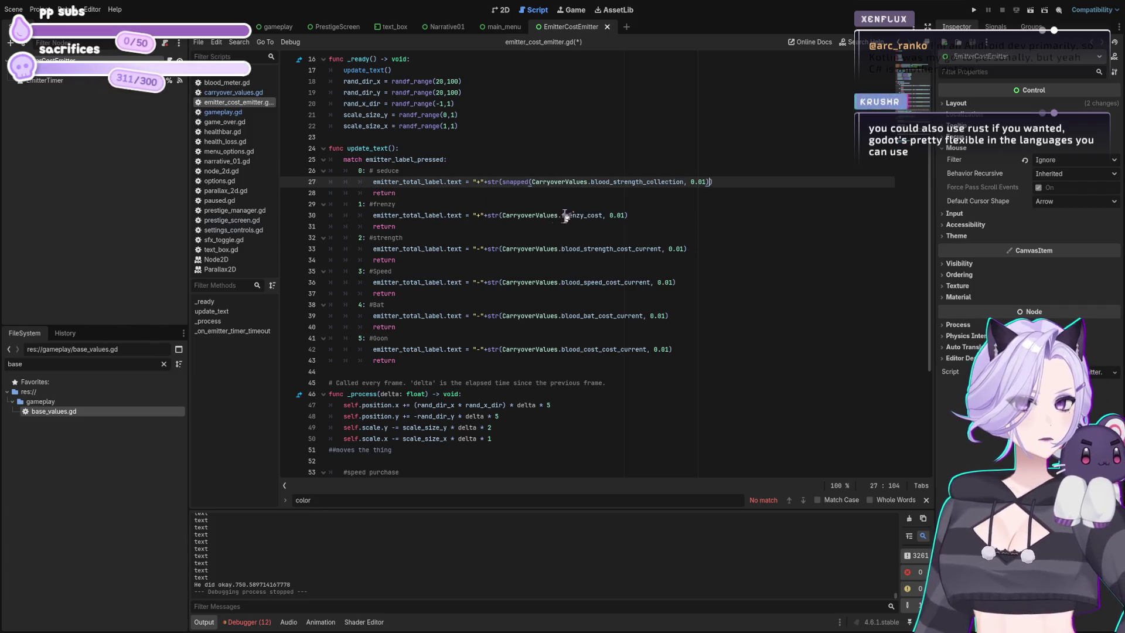
{"action": "left_click", "coordinate": [703, 249]}
{"action": "key", "text": "ctrl+v"}
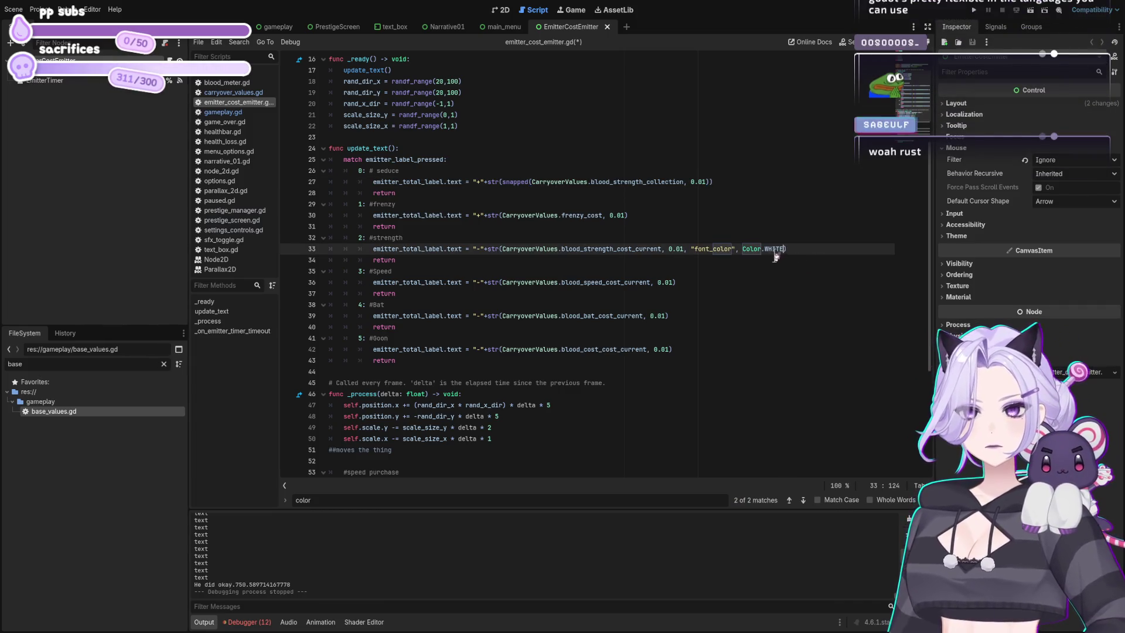
{"action": "key", "text": "ctrl+shift+Left"}
{"action": "type", "text": "RED"}
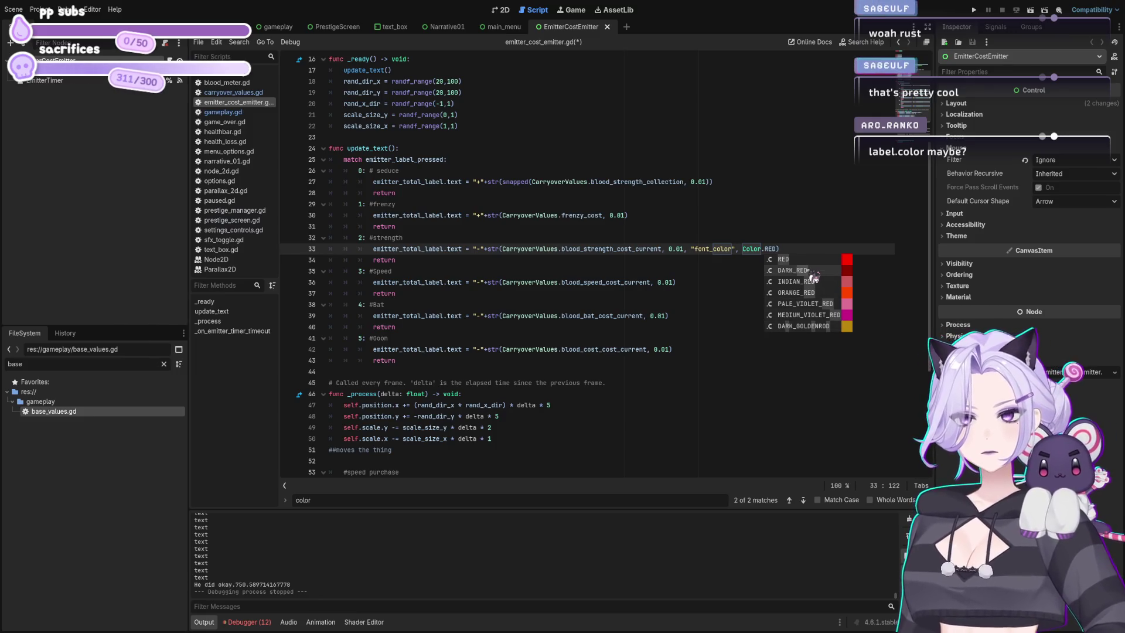
{"action": "left_click", "coordinate": [811, 271]}
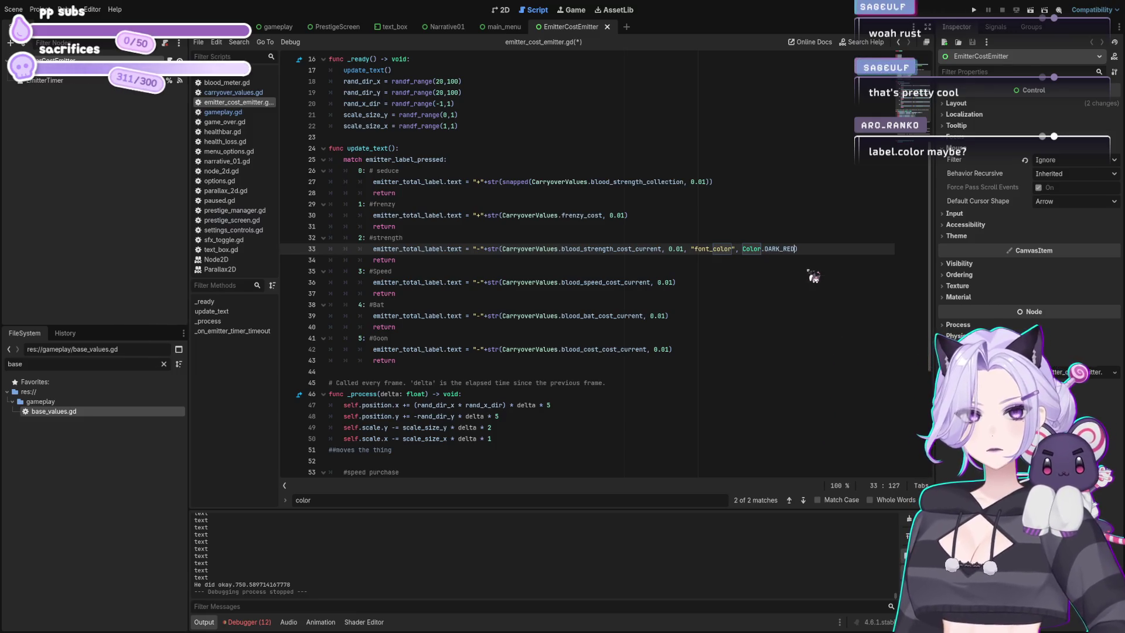
{"action": "left_click", "coordinate": [693, 250], "text": "shift"}
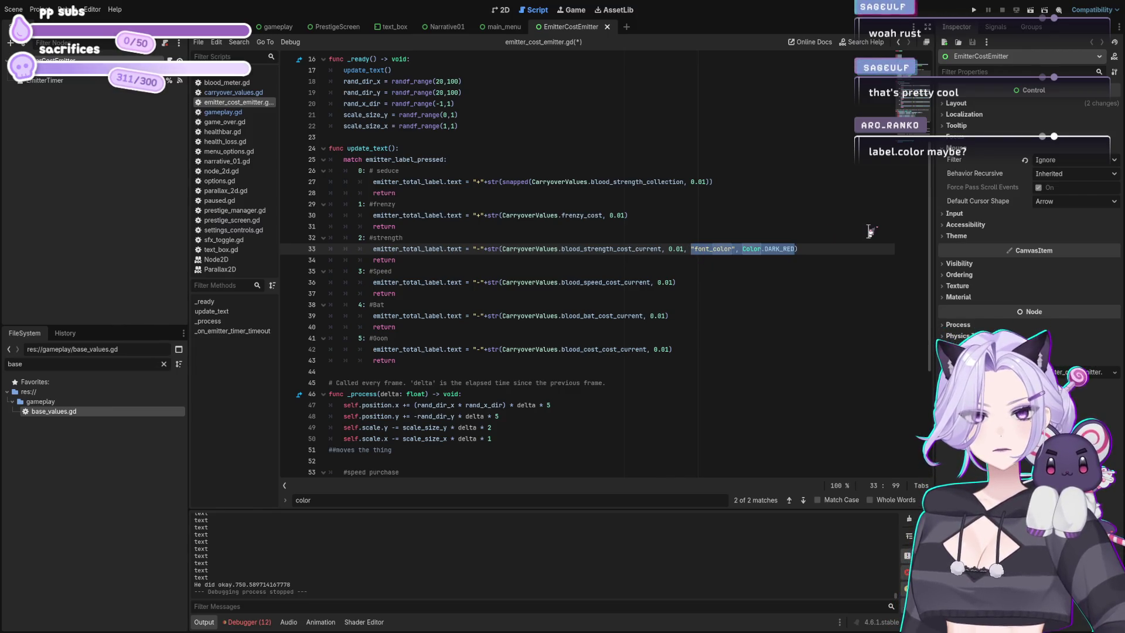
{"action": "key", "text": "Left"}
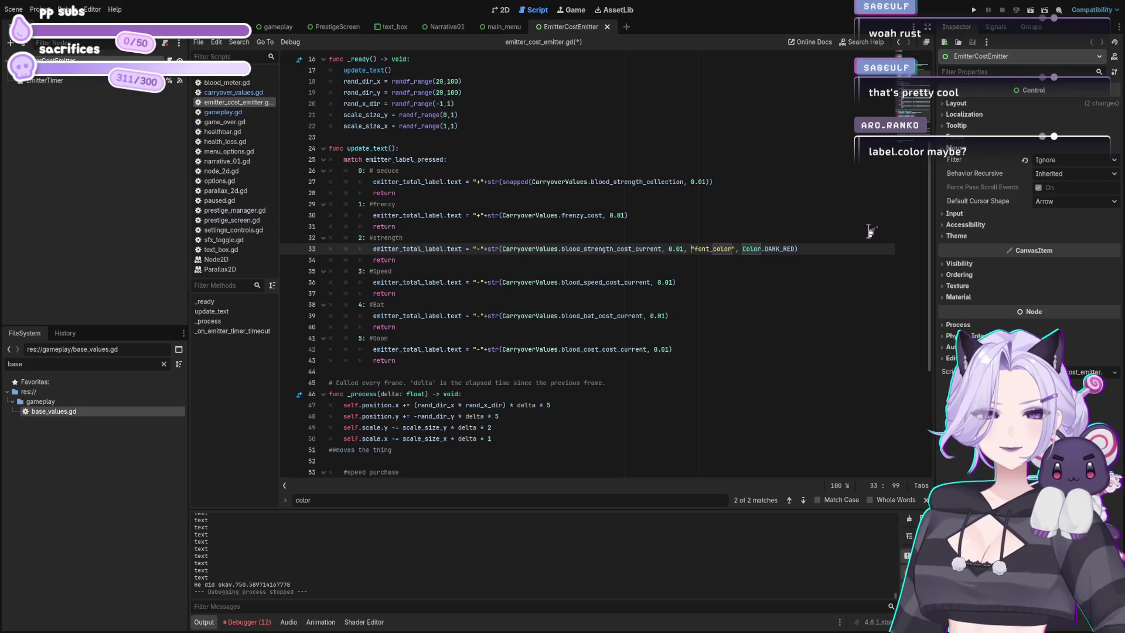
{"action": "type", "text": "label."}
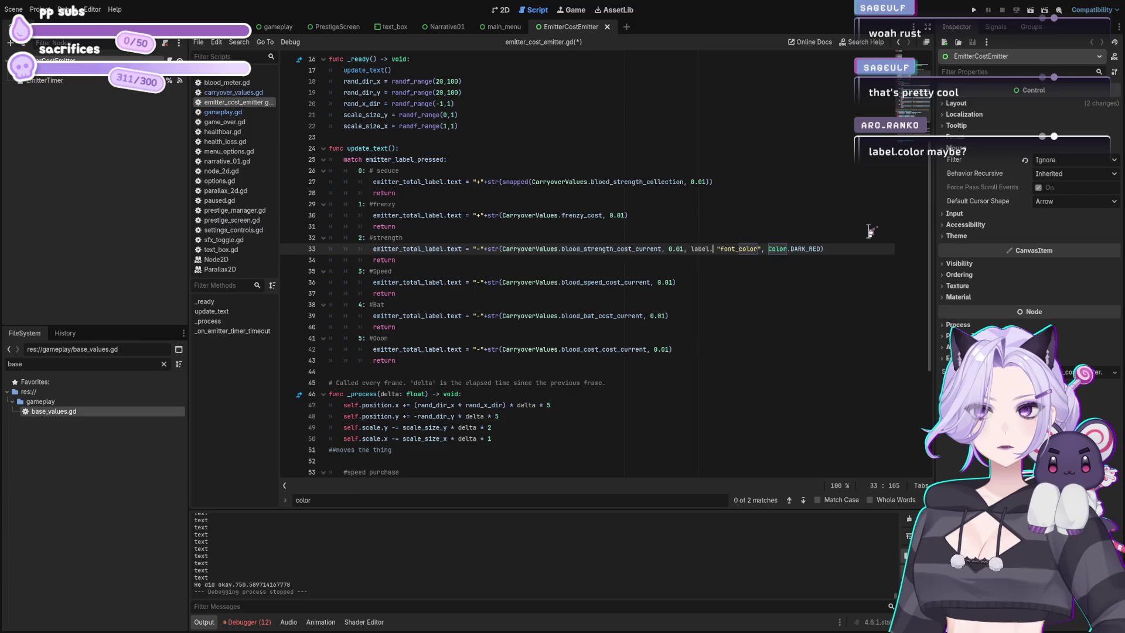
{"action": "type", "text": "color"}
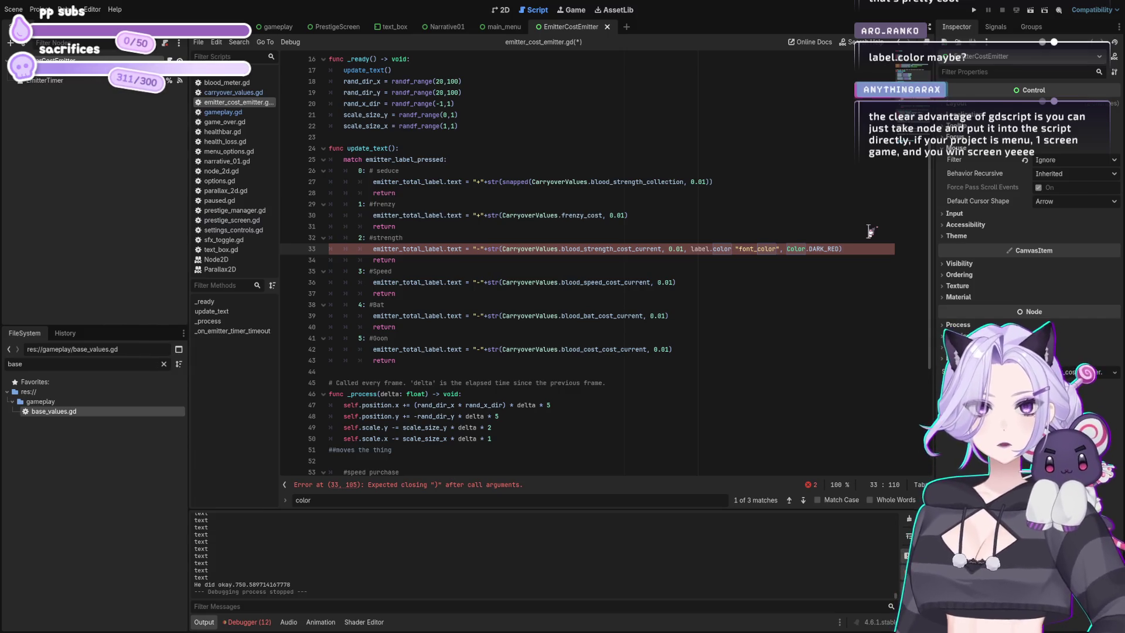
{"action": "key", "text": "shift+End"}
{"action": "key", "text": "BackSpace"}
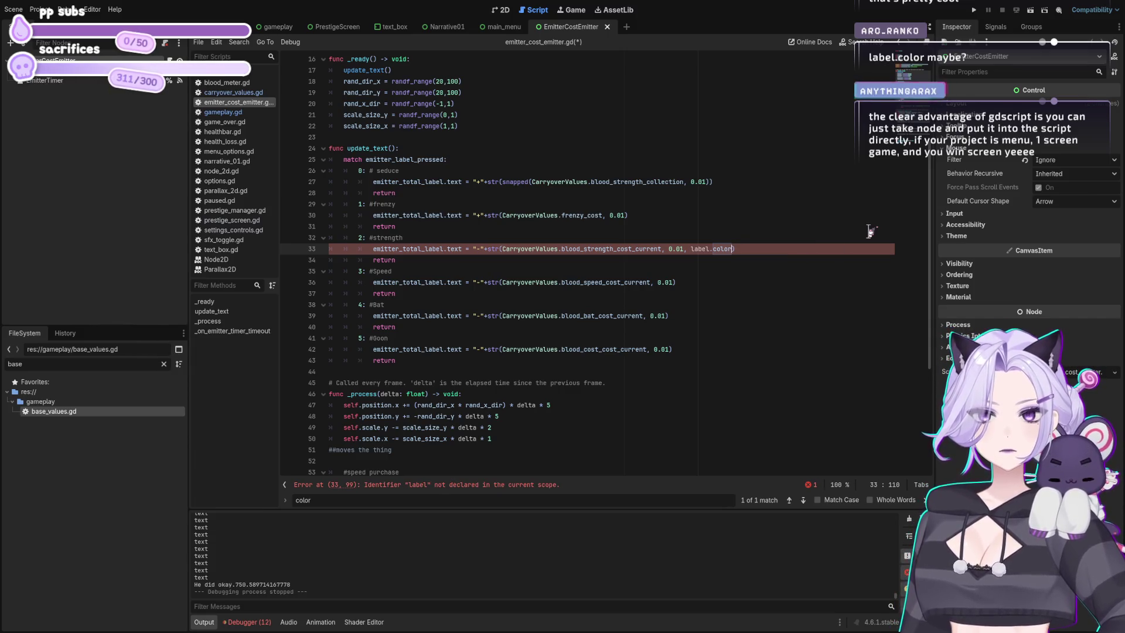
{"action": "key", "text": "Left"}
{"action": "key", "text": "Left"}
{"action": "key", "text": "Left"}
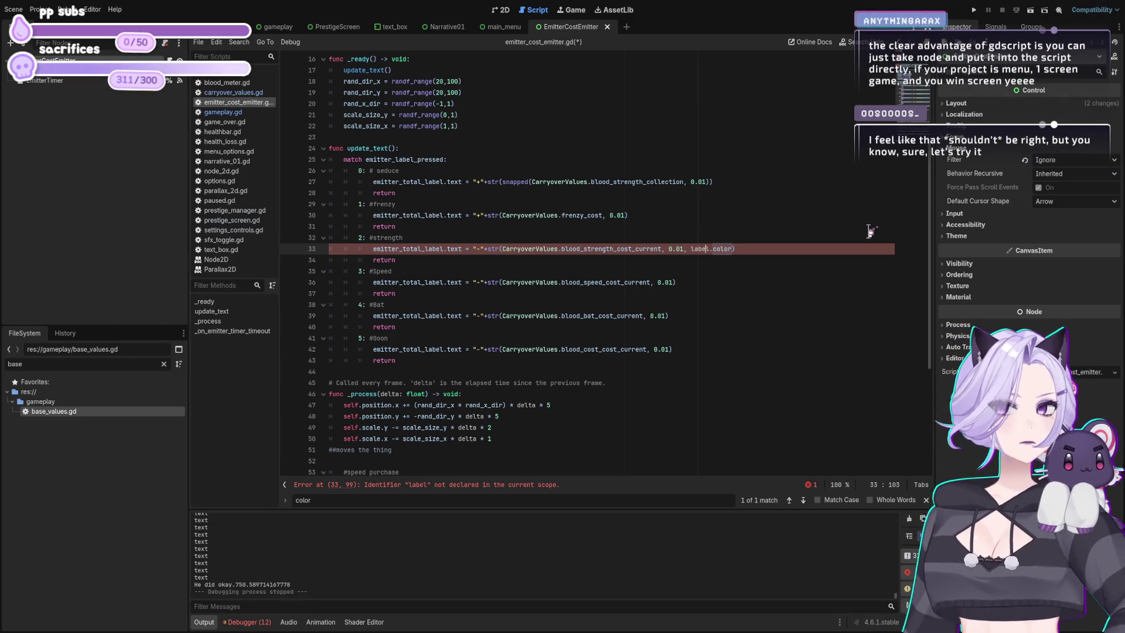
{"action": "key", "text": "Left"}
{"action": "key", "text": "Left"}
{"action": "key", "text": "Left"}
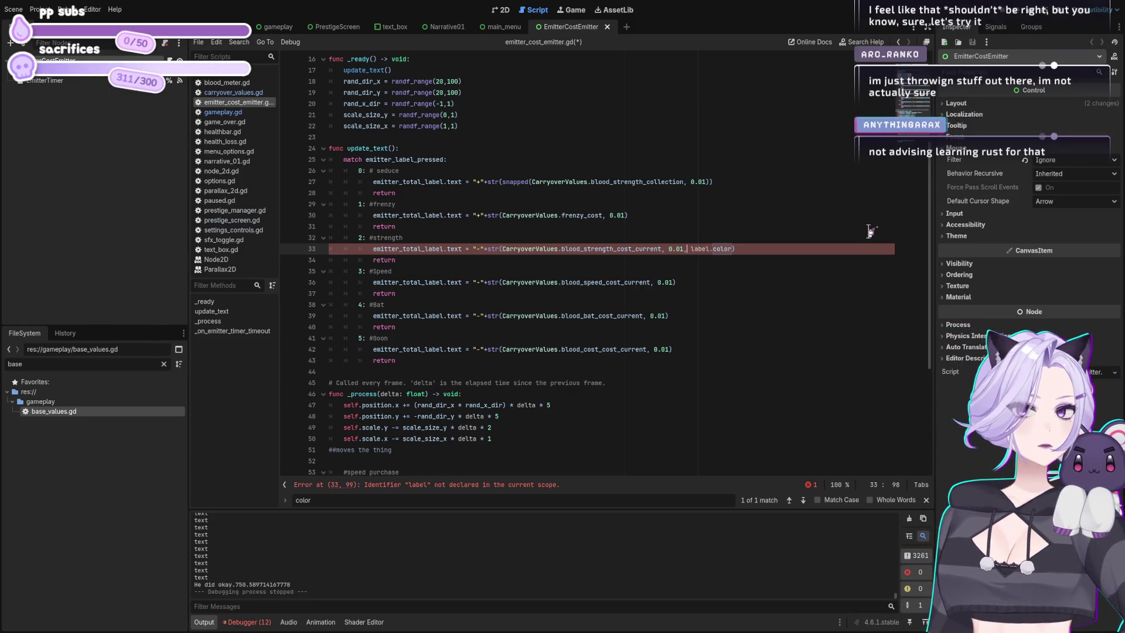
{"action": "key", "text": "shift+End"}
{"action": "key", "text": "BackSpace"}
{"action": "type", "text": ")"}
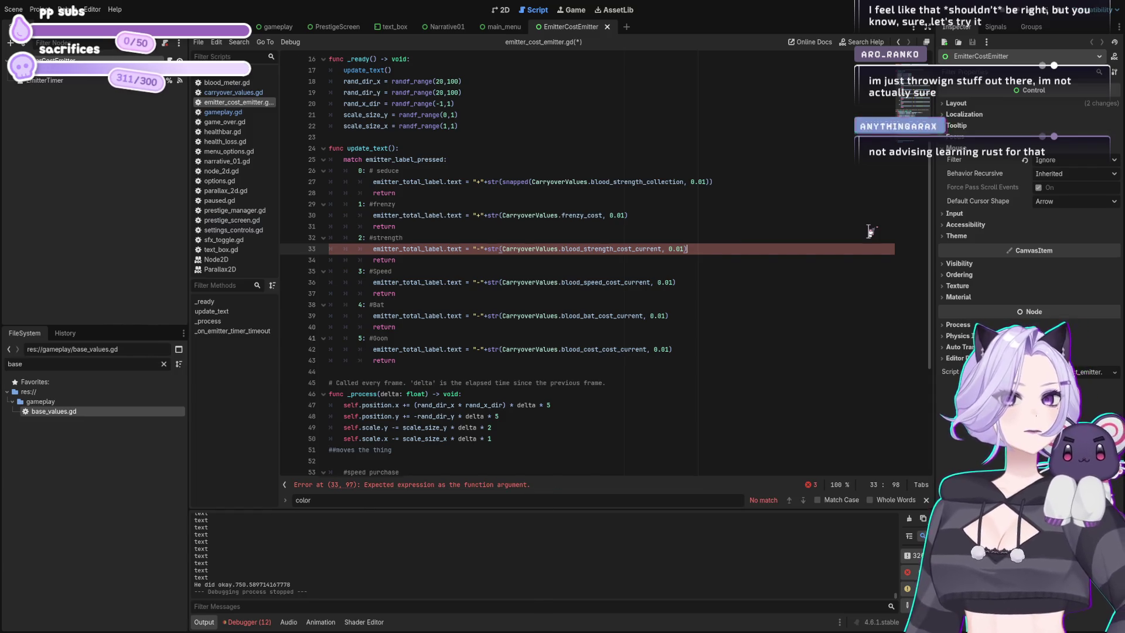
{"action": "left_click", "coordinate": [466, 248]}
{"action": "key", "text": "Left"}
Step: Add an emitter_total_label.add_theme_color_override("font_color", …) call on line 33
{"action": "left_click", "coordinate": [768, 248]}
{"action": "key", "text": "ctrl+shift+Return"}
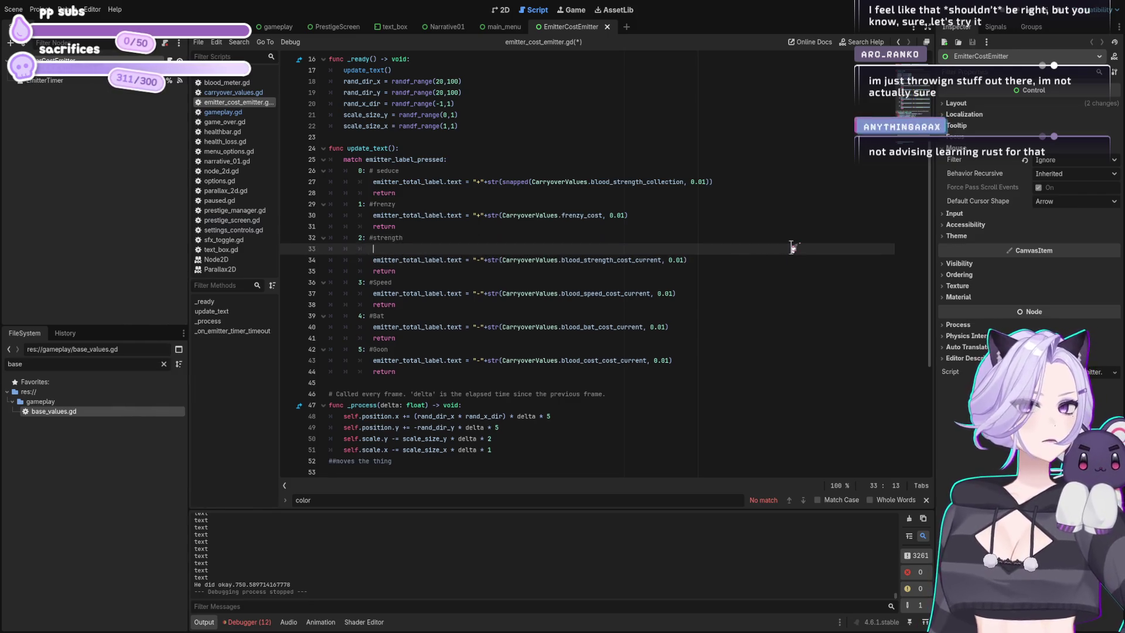
{"action": "key", "text": "BackSpace"}
{"action": "key", "text": "BackSpace"}
{"action": "type", "text": "itter"}
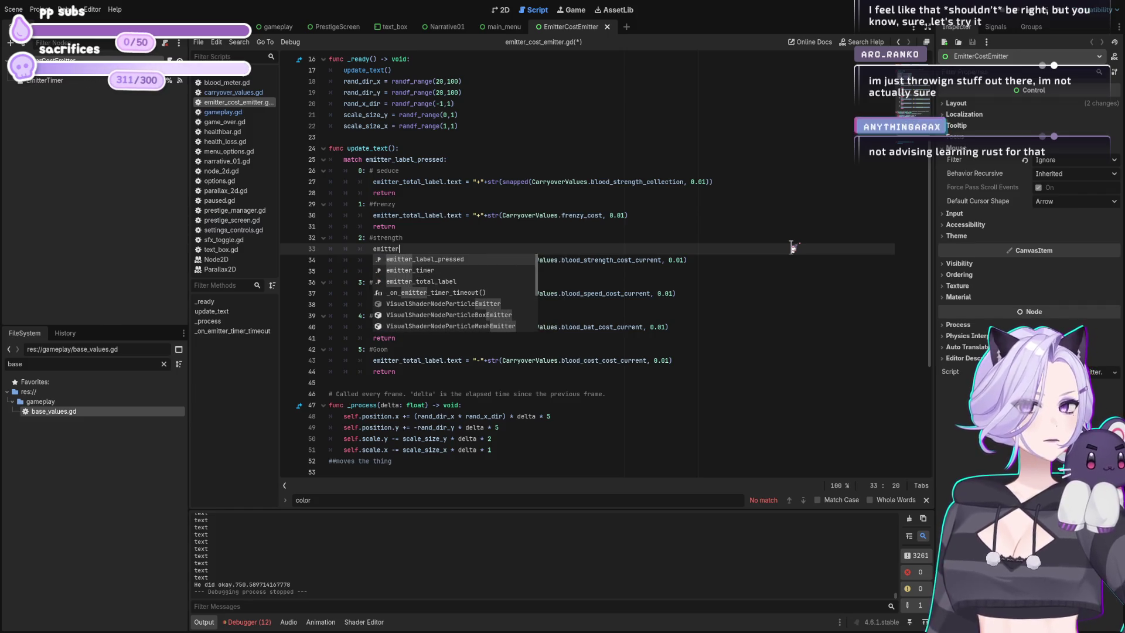
{"action": "key", "text": "Return"}
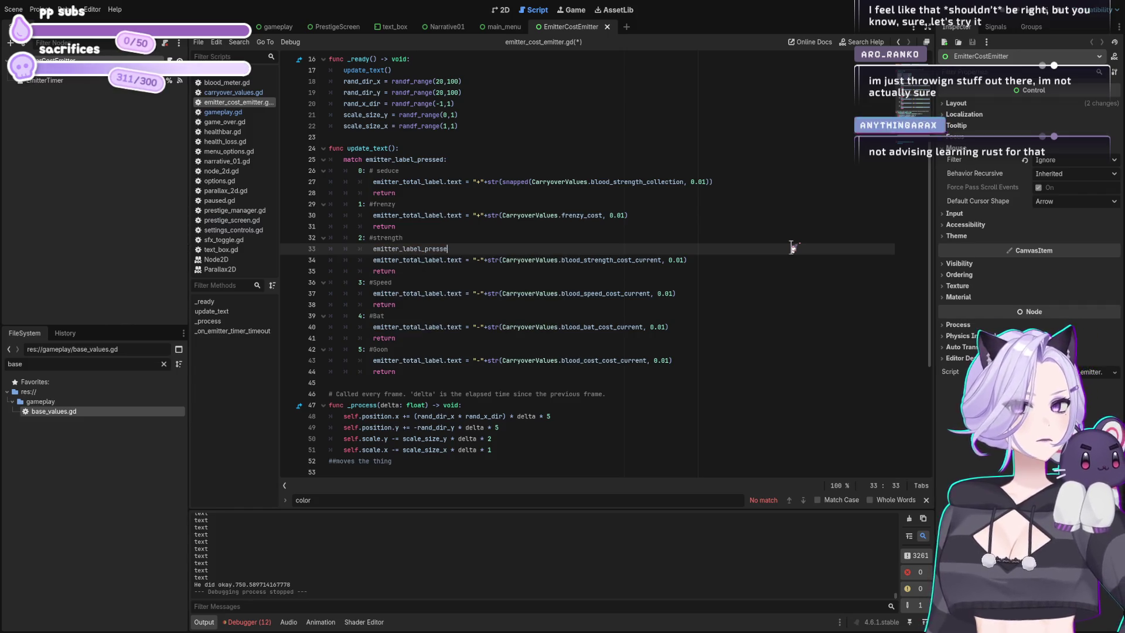
{"action": "type", "text": "_label.colo"}
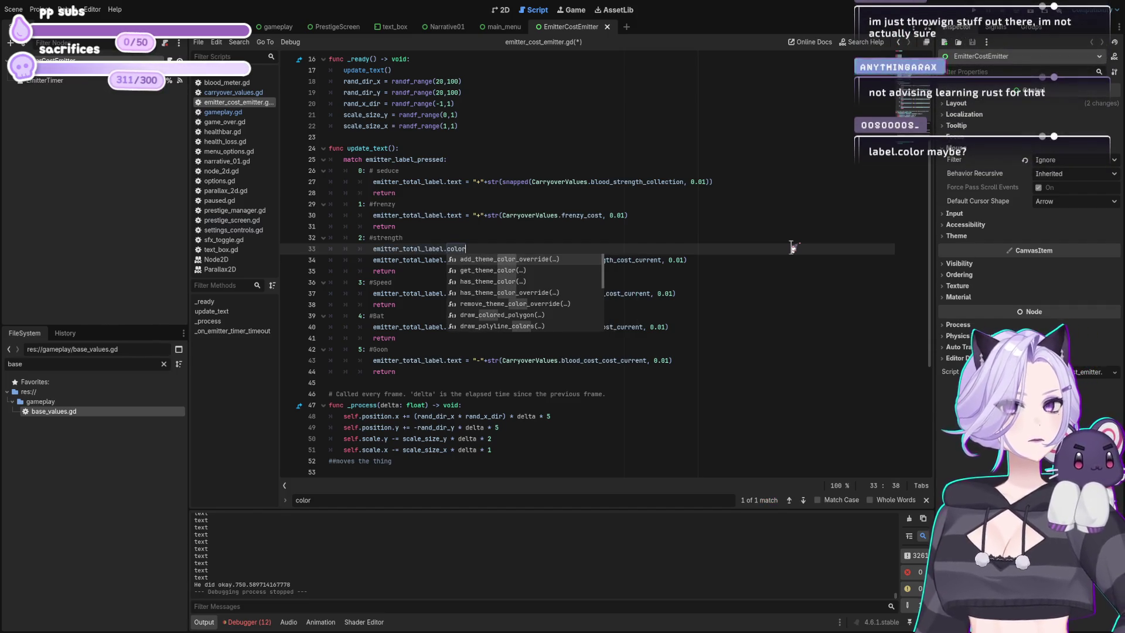
{"action": "type", "text": "r"}
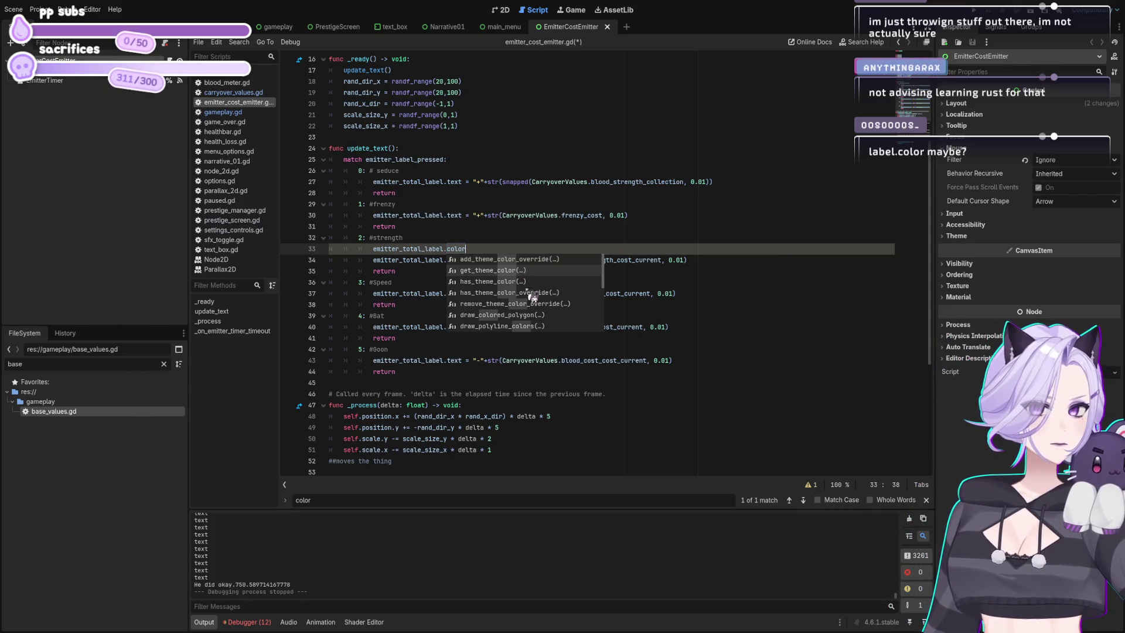
{"action": "left_click", "coordinate": [554, 260]}
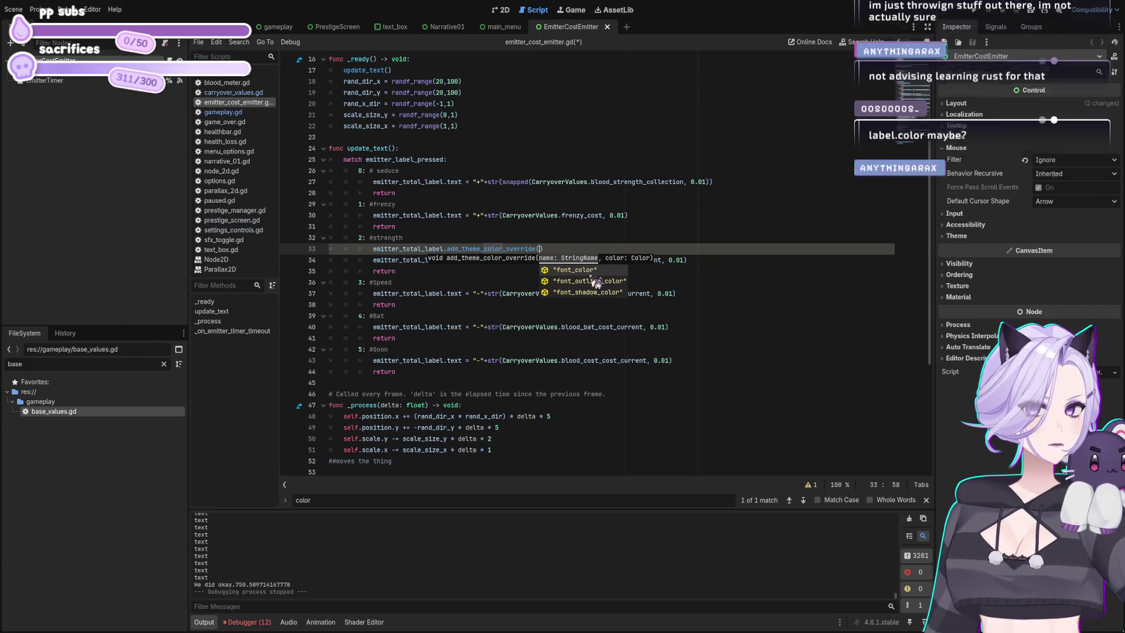
{"action": "key", "text": "Return"}
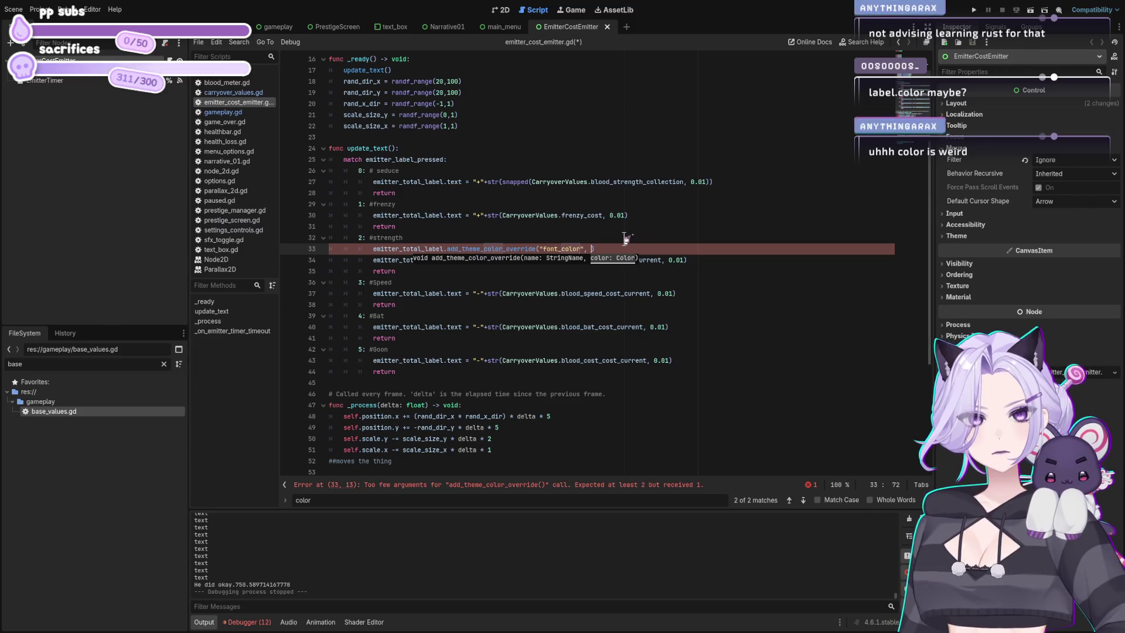
{"action": "key", "text": "BackSpace"}
{"action": "type", "text": "r: Da"}
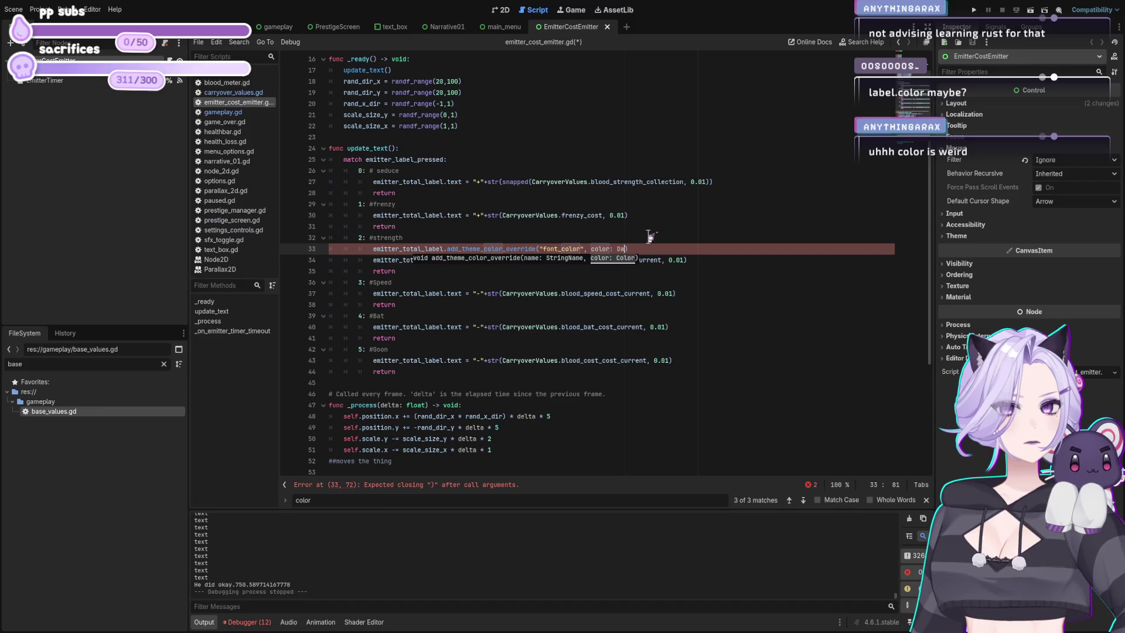
{"action": "key", "text": "BackSpace"}
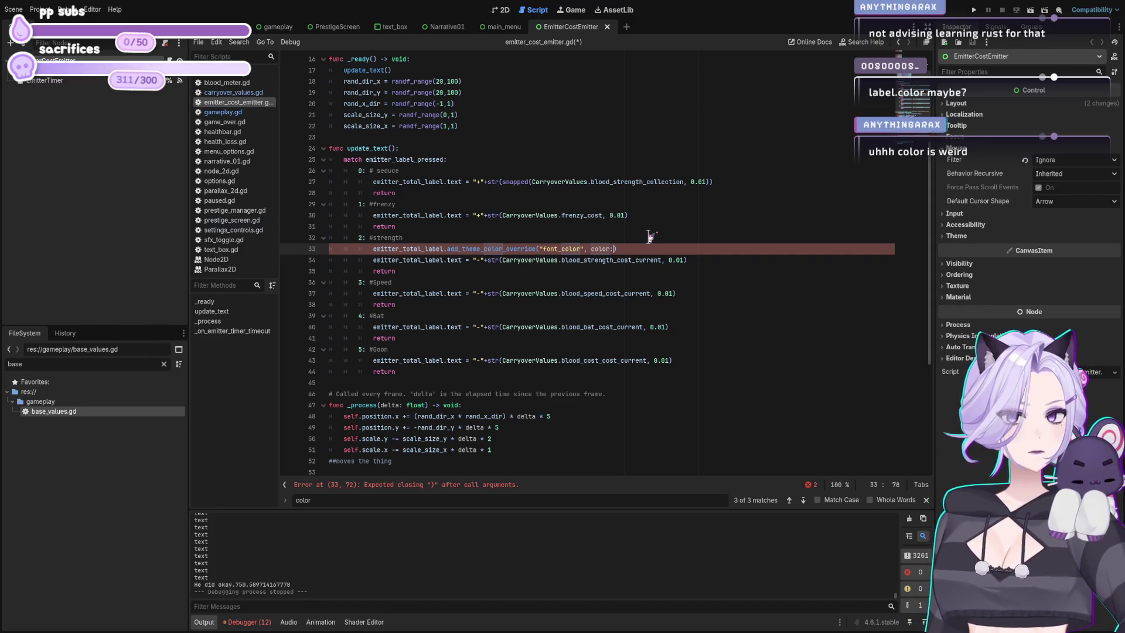
Step: Undo back to a DARK_RED colour argument, then replace it with color.BLACK
{"action": "key", "text": "ctrl+z"}
{"action": "key", "text": "ctrl+z"}
{"action": "key", "text": "ctrl+z"}
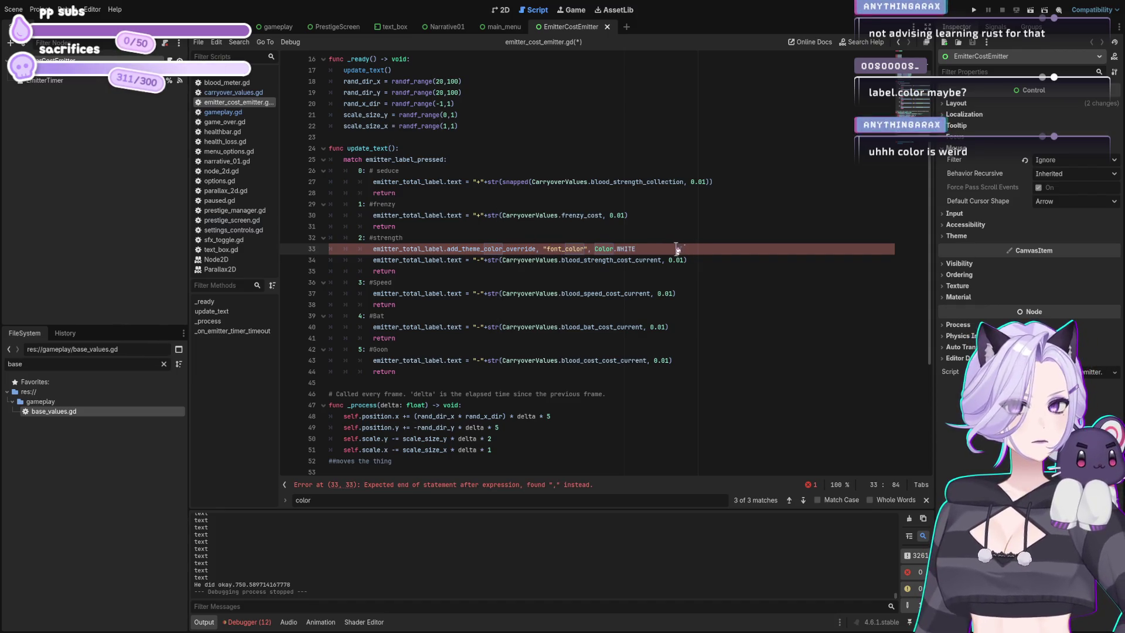
{"action": "key", "text": "ctrl+z"}
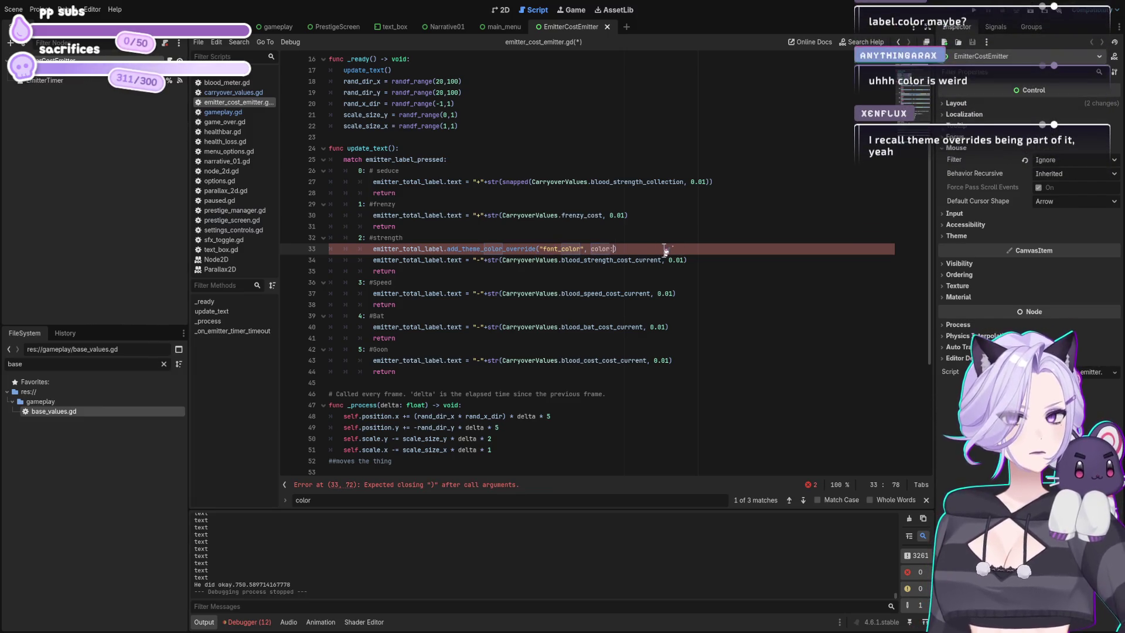
{"action": "key", "text": "ctrl+z"}
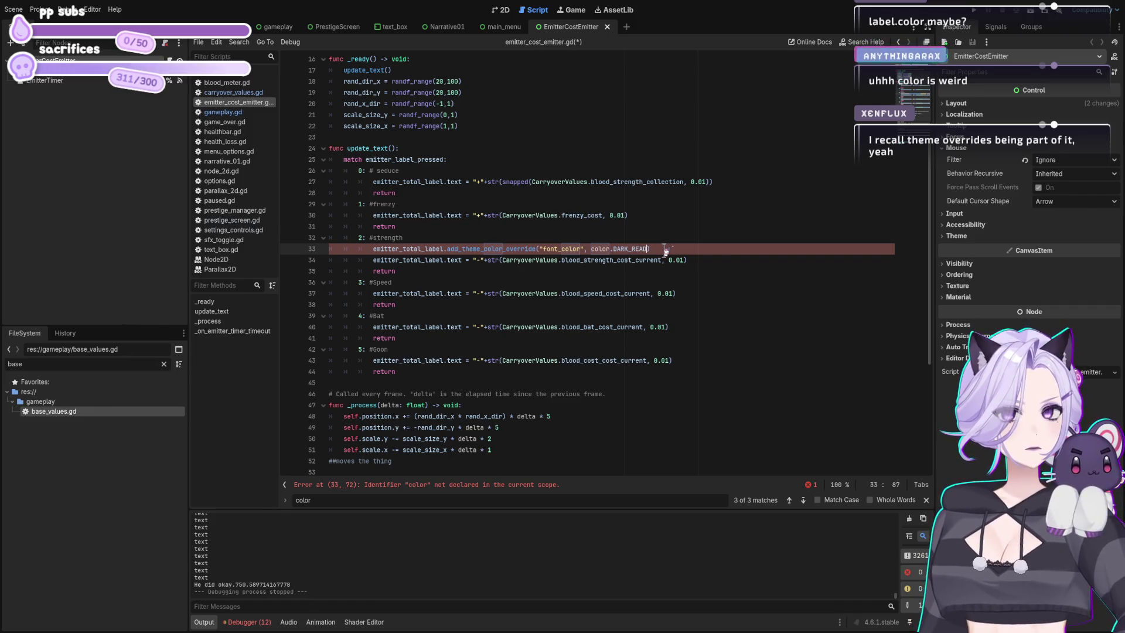
{"action": "key", "text": "ctrl+z"}
{"action": "key", "text": "Down"}
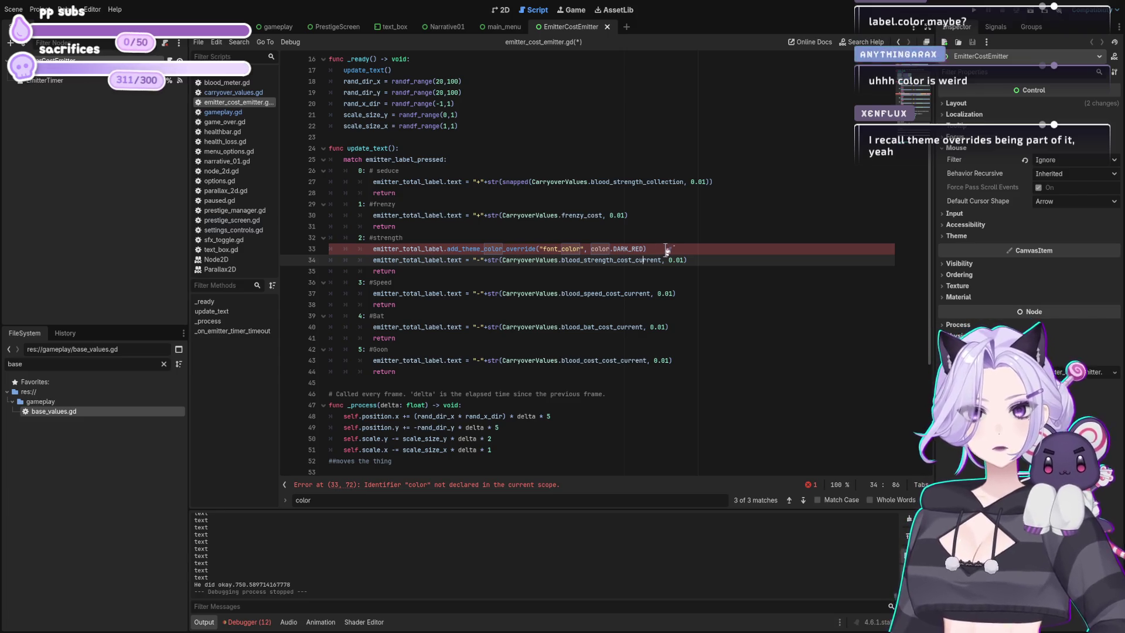
{"action": "left_click", "coordinate": [640, 249]}
{"action": "double_click", "coordinate": [642, 248]}
{"action": "type", "text": "BLAC"}
{"action": "key", "text": "Down"}
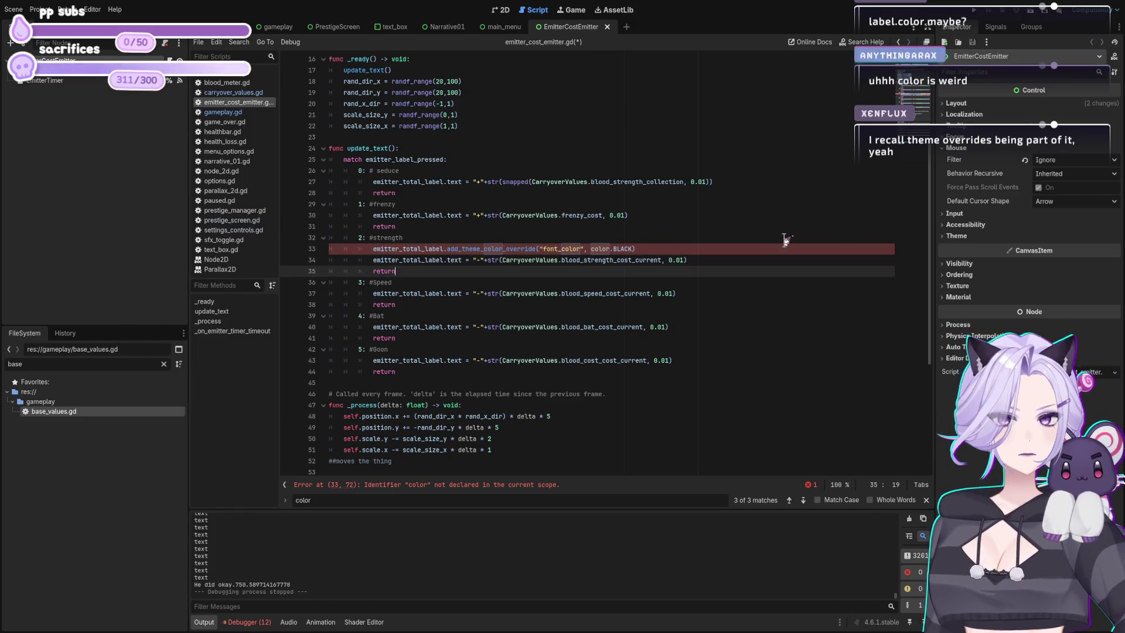
{"action": "key", "text": "Up"}
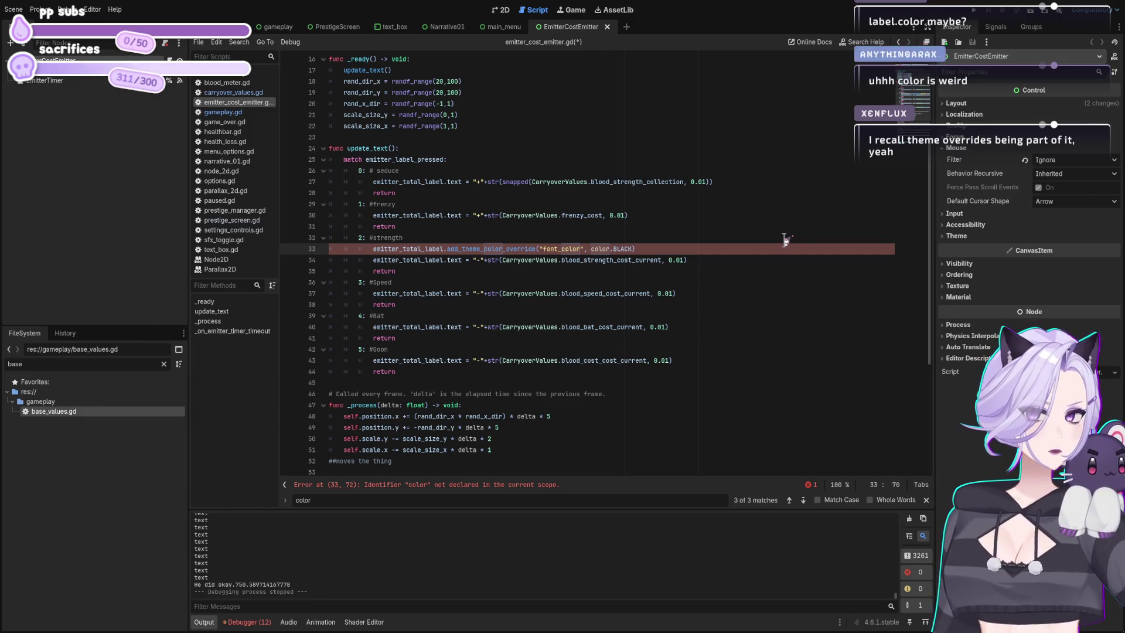
{"action": "key", "text": "shift+End"}
{"action": "key", "text": "Delete"}
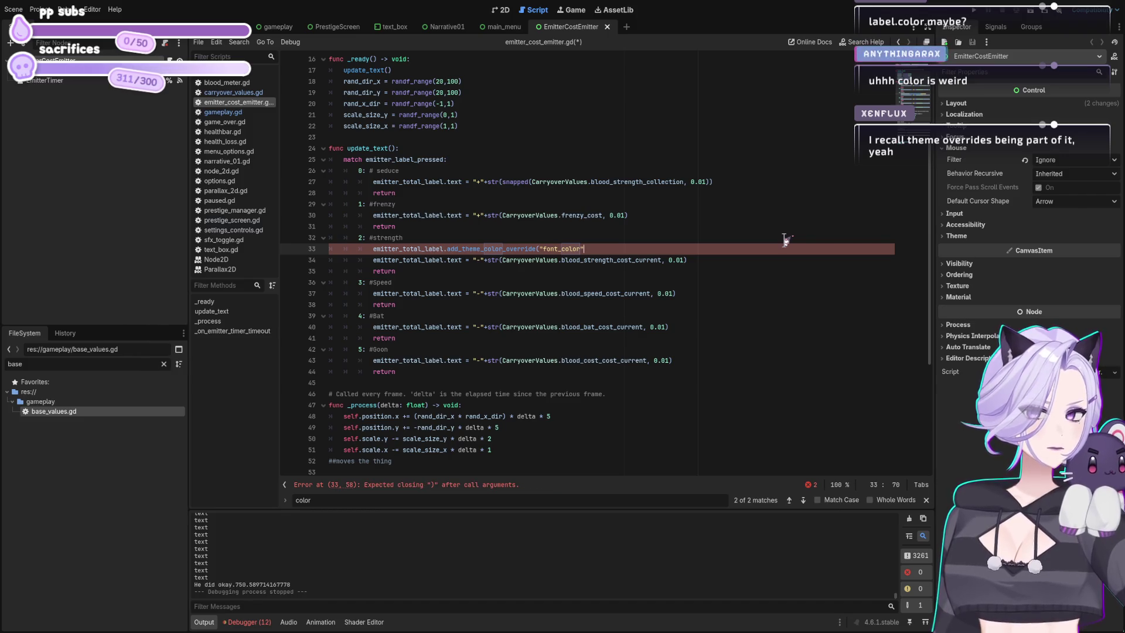
{"action": "key", "text": "ctrl+z"}
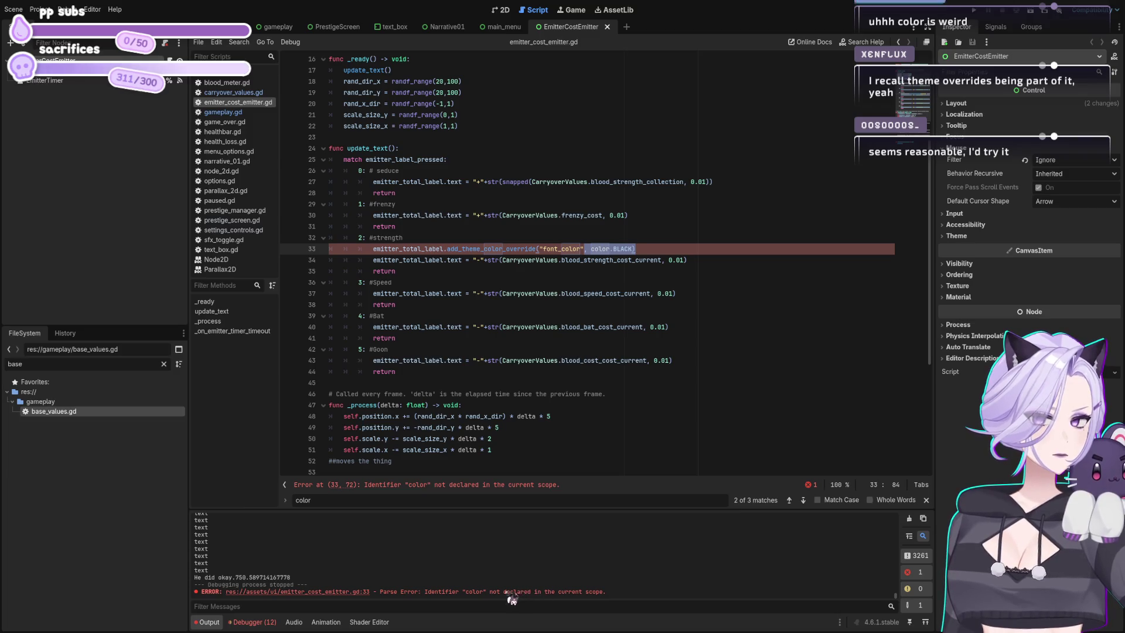
Step: Replace line 33's colour argument with Color.BLUE, save, and run the project with F5
{"action": "left_click", "coordinate": [507, 251]}
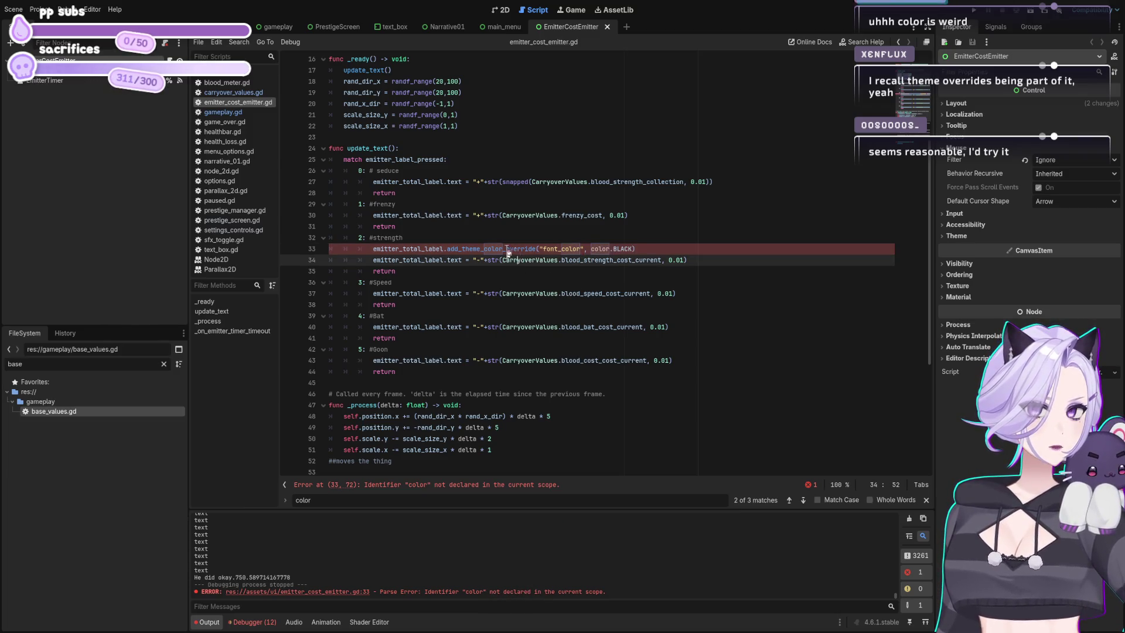
{"action": "left_click", "coordinate": [536, 249]}
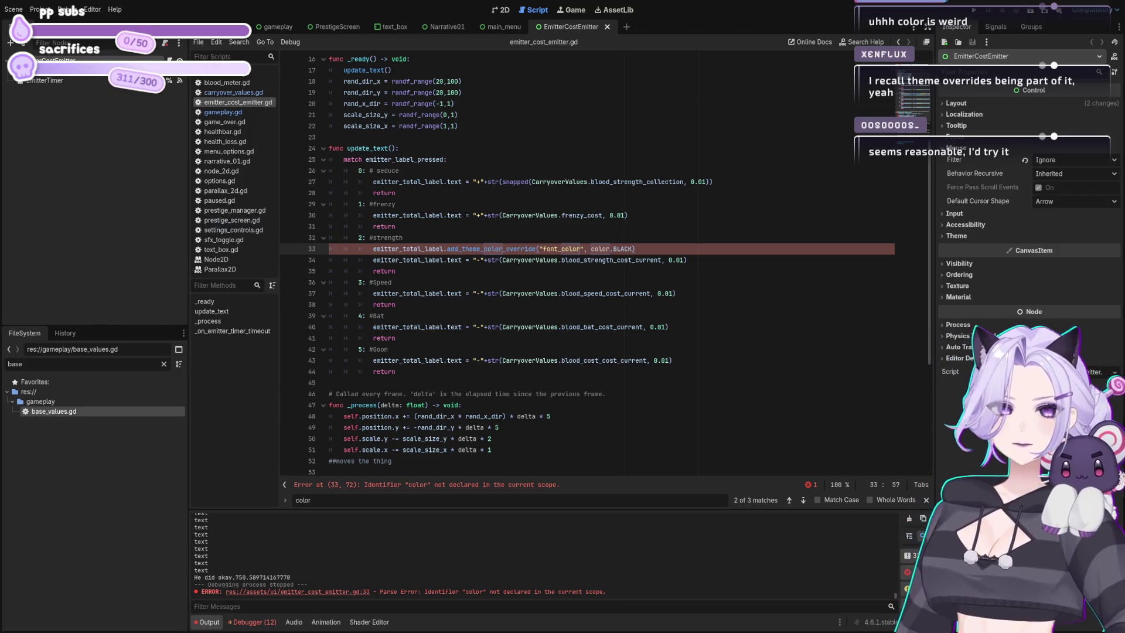
{"action": "left_click_drag", "start_coordinate": [539, 252], "coordinate": [711, 249]}
{"action": "left_click", "coordinate": [568, 252]}
{"action": "left_click_drag", "start_coordinate": [539, 252], "coordinate": [682, 249]}
{"action": "key", "text": "ctrl+v"}
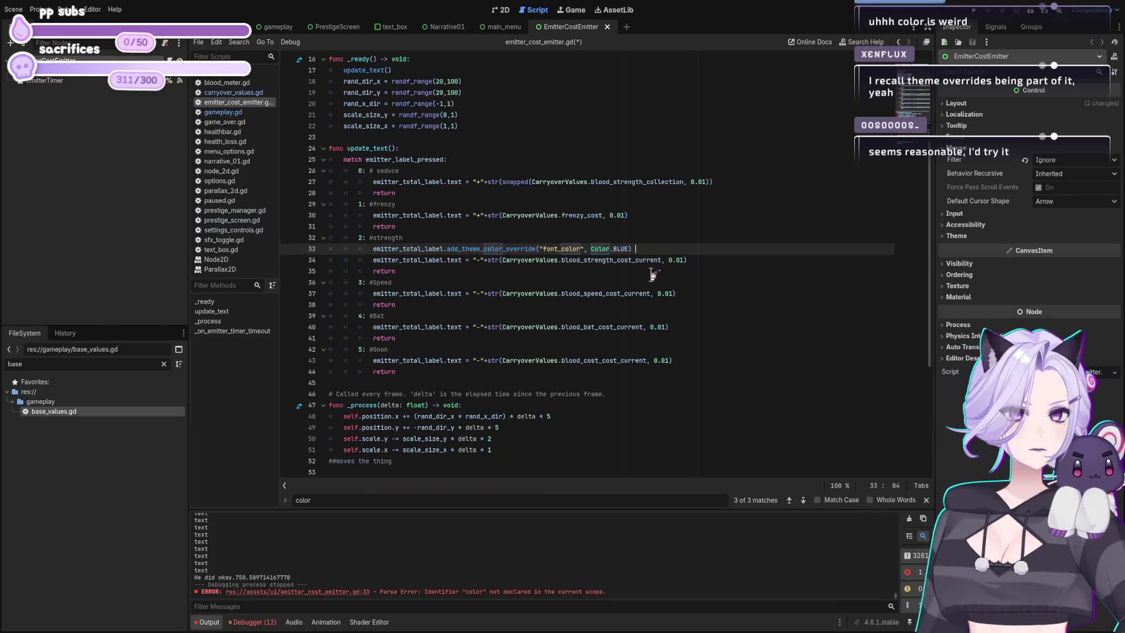
{"action": "key", "text": "BackSpace"}
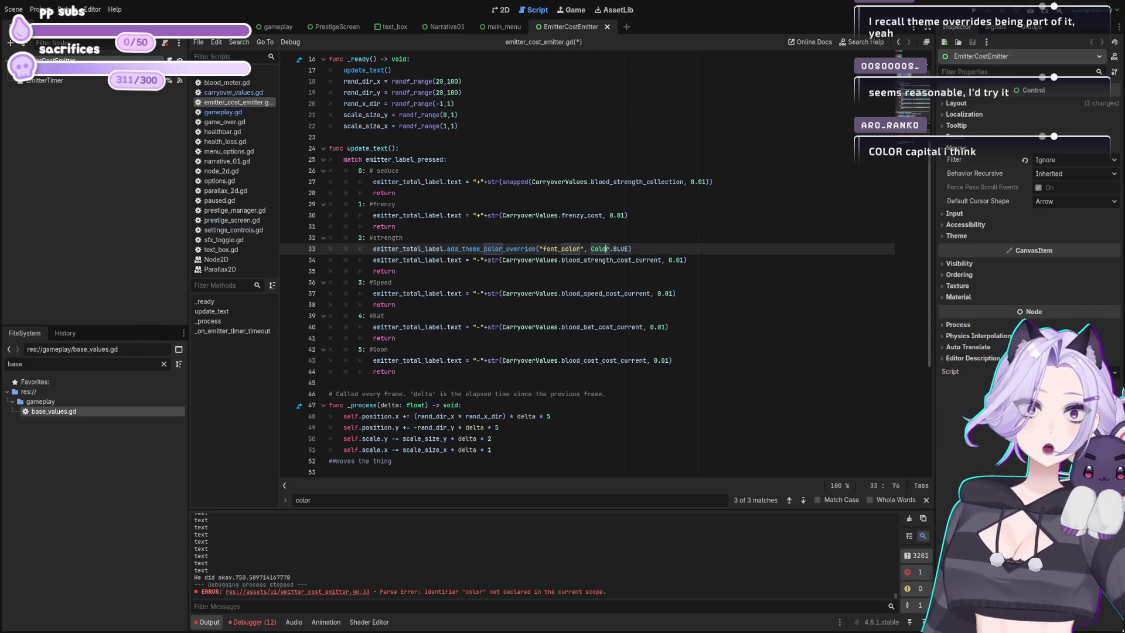
{"action": "left_click", "coordinate": [623, 249]}
{"action": "key", "text": "ctrl+s"}
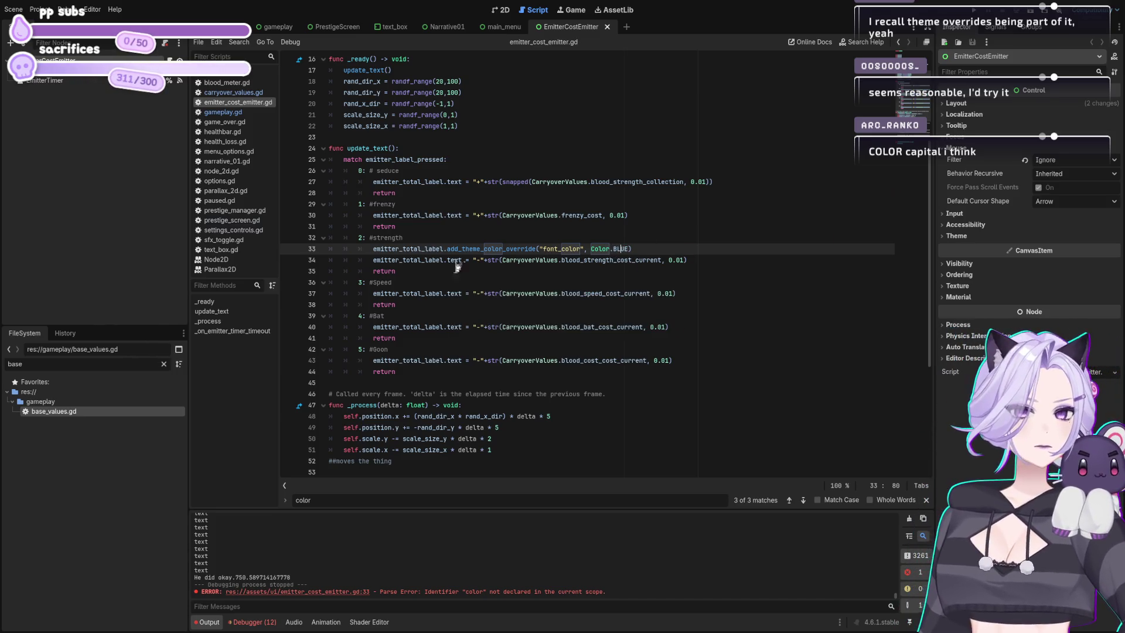
{"action": "key", "text": "F5"}
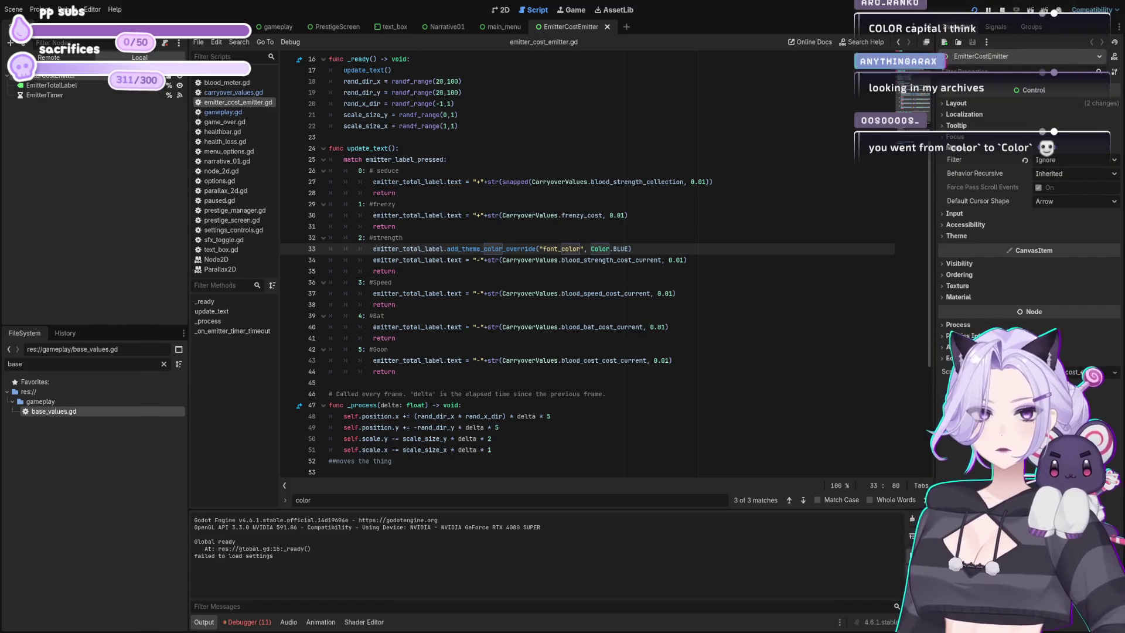
Step: Stop the game, capitalise Color on line 33, trim the trailing space, and save
{"action": "left_click", "coordinate": [558, 259]}
{"action": "double_click", "coordinate": [592, 249]}
{"action": "type", "text": "Color"}
{"action": "left_click", "coordinate": [756, 279]}
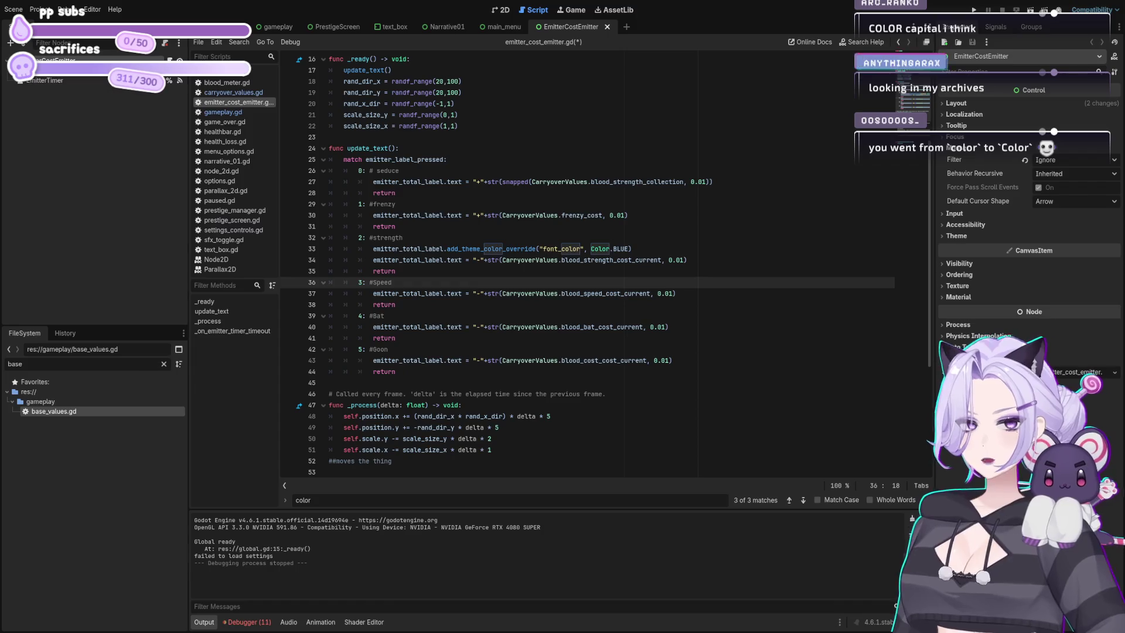
{"action": "left_click", "coordinate": [545, 248]}
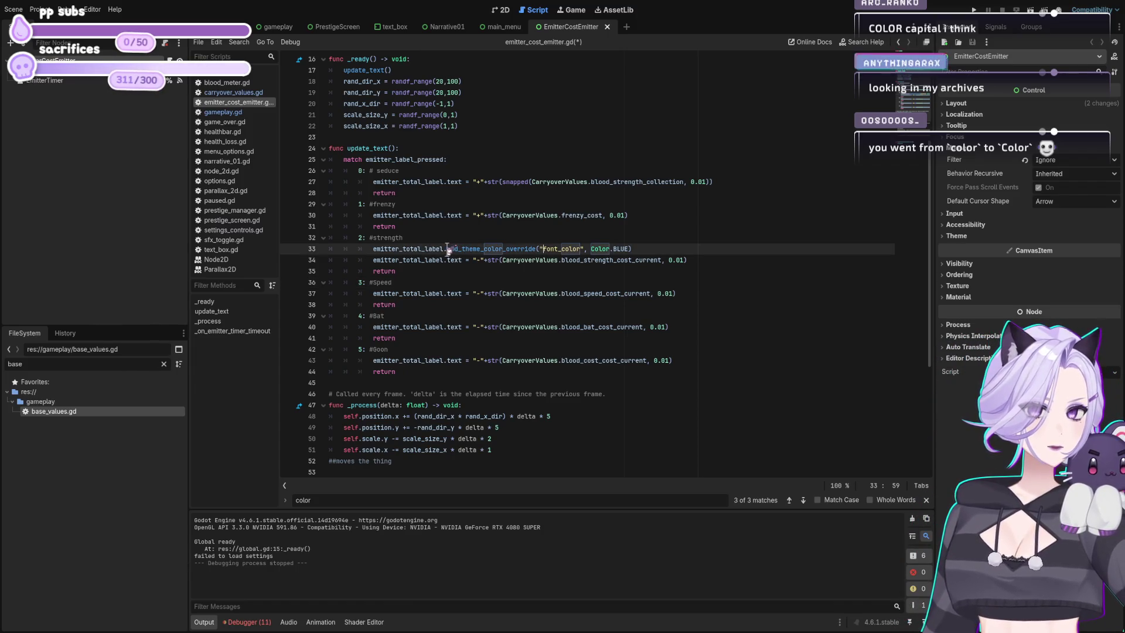
{"action": "left_click_drag", "start_coordinate": [447, 248], "coordinate": [679, 249]}
{"action": "left_click", "coordinate": [681, 248]}
{"action": "key", "text": "BackSpace"}
{"action": "key", "text": "ctrl+s"}
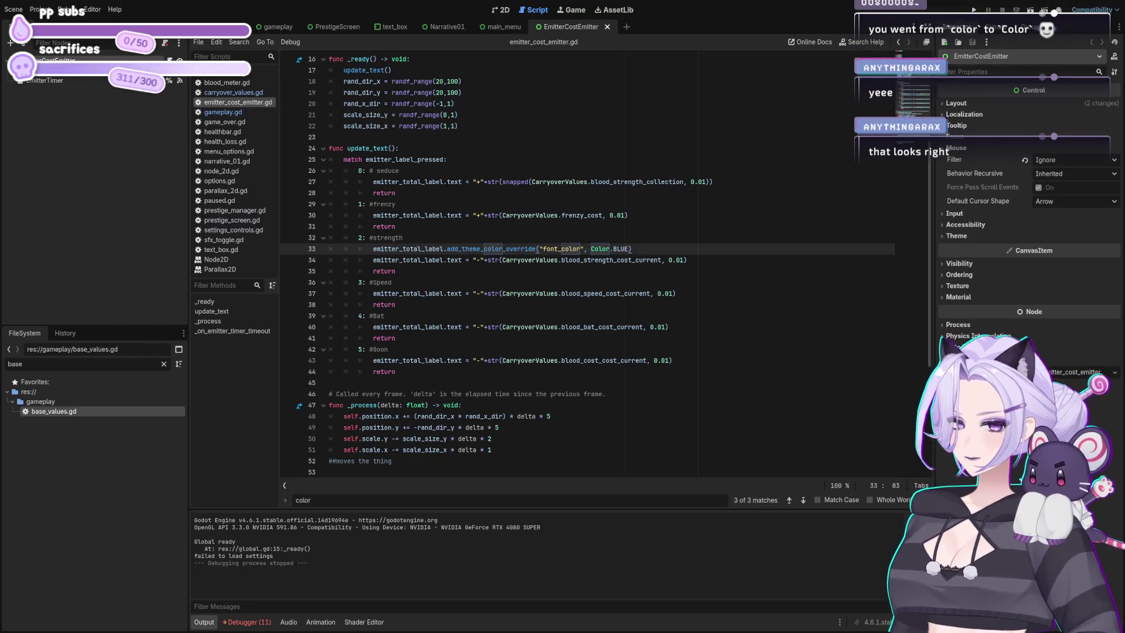
Step: Run the game again, try a 'text.' prefix on line 33, undo it, and save
{"action": "left_click", "coordinate": [973, 10]}
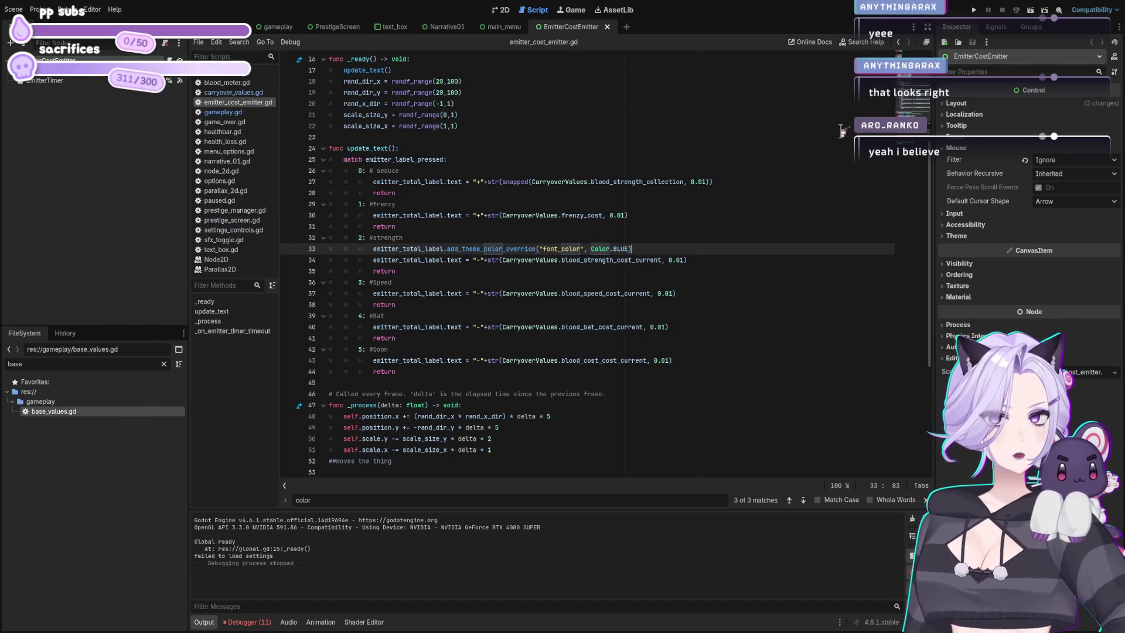
{"action": "left_click", "coordinate": [449, 250]}
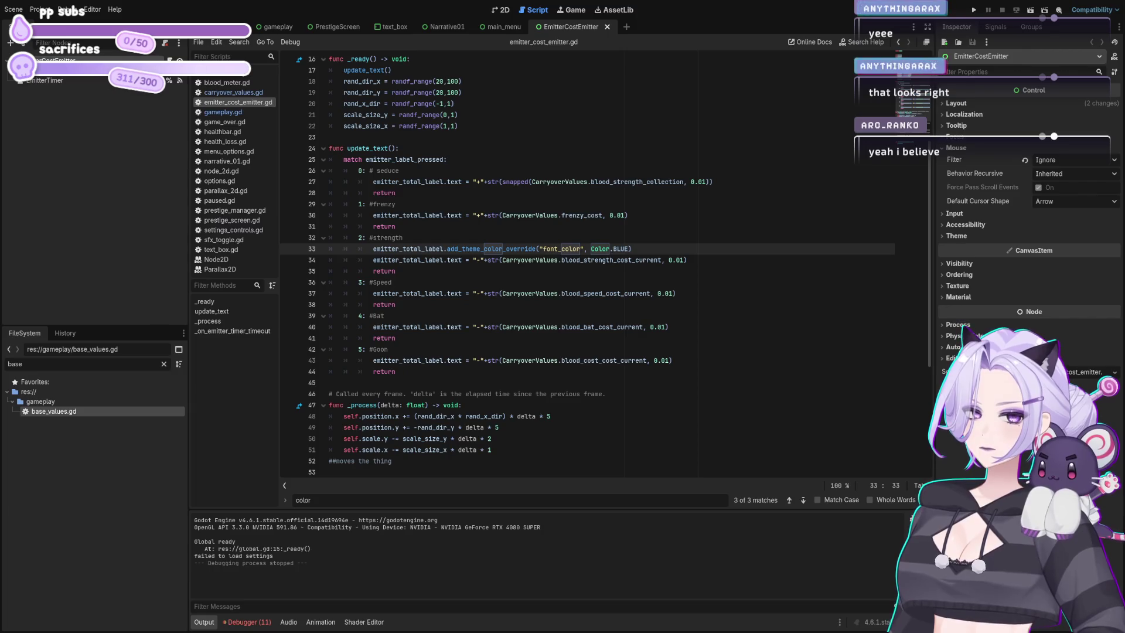
{"action": "type", "text": "text."}
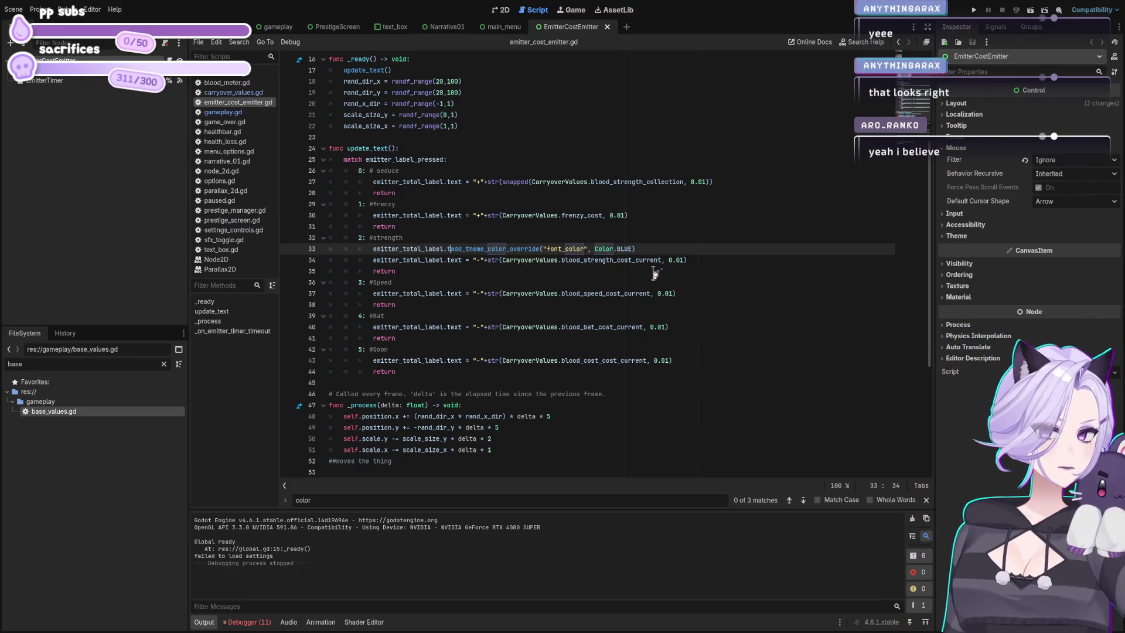
{"action": "left_click", "coordinate": [686, 269]}
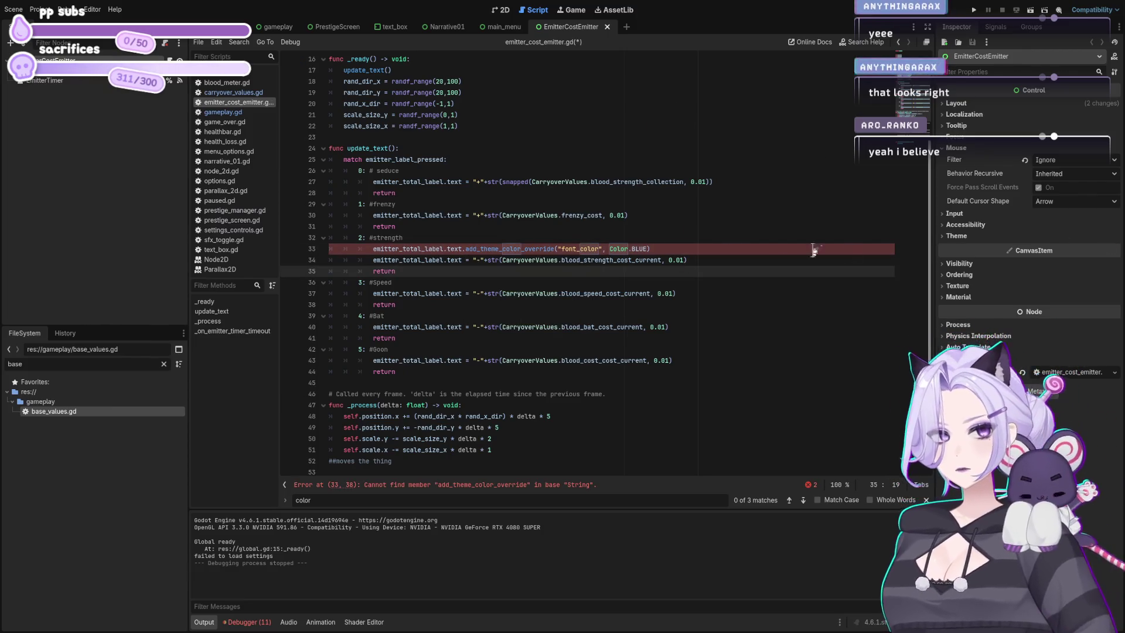
{"action": "key", "text": "ctrl+z"}
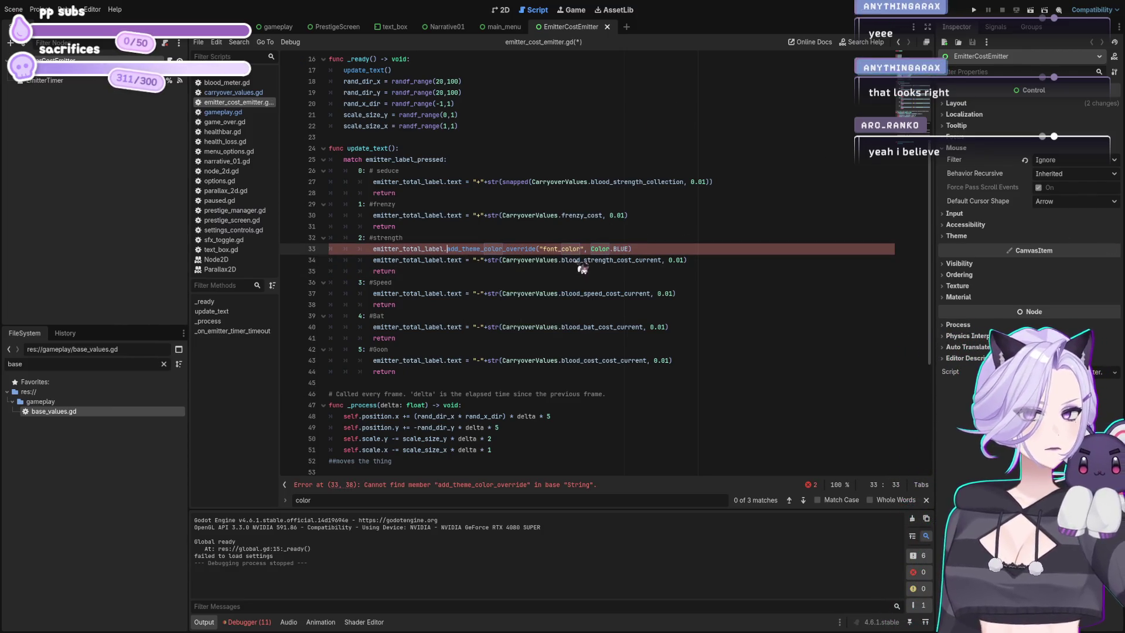
{"action": "key", "text": "ctrl+s"}
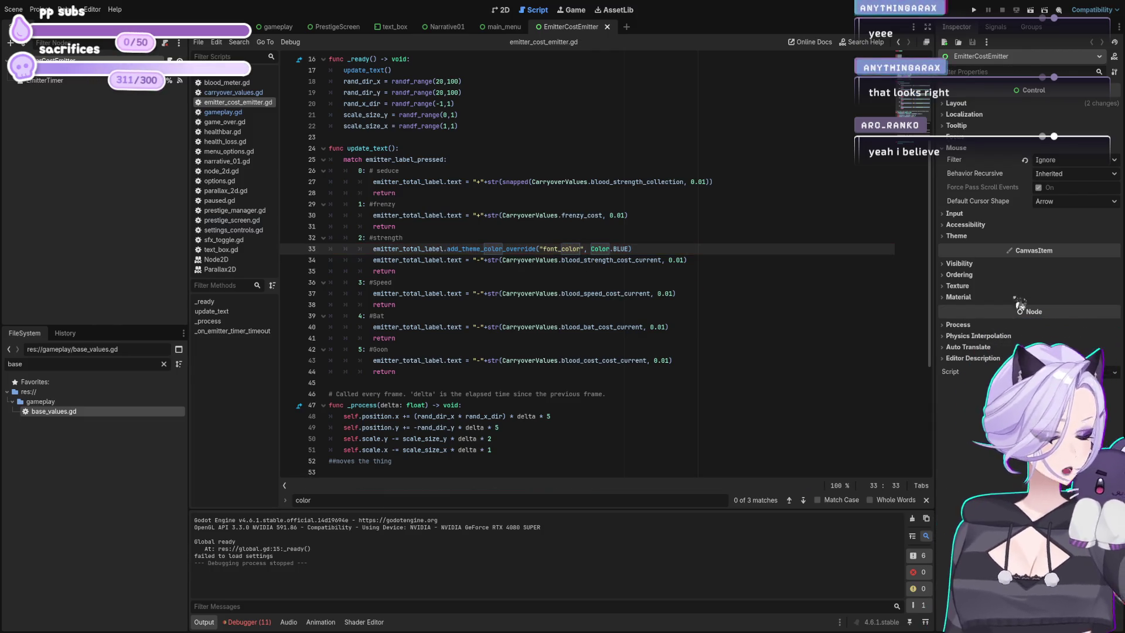
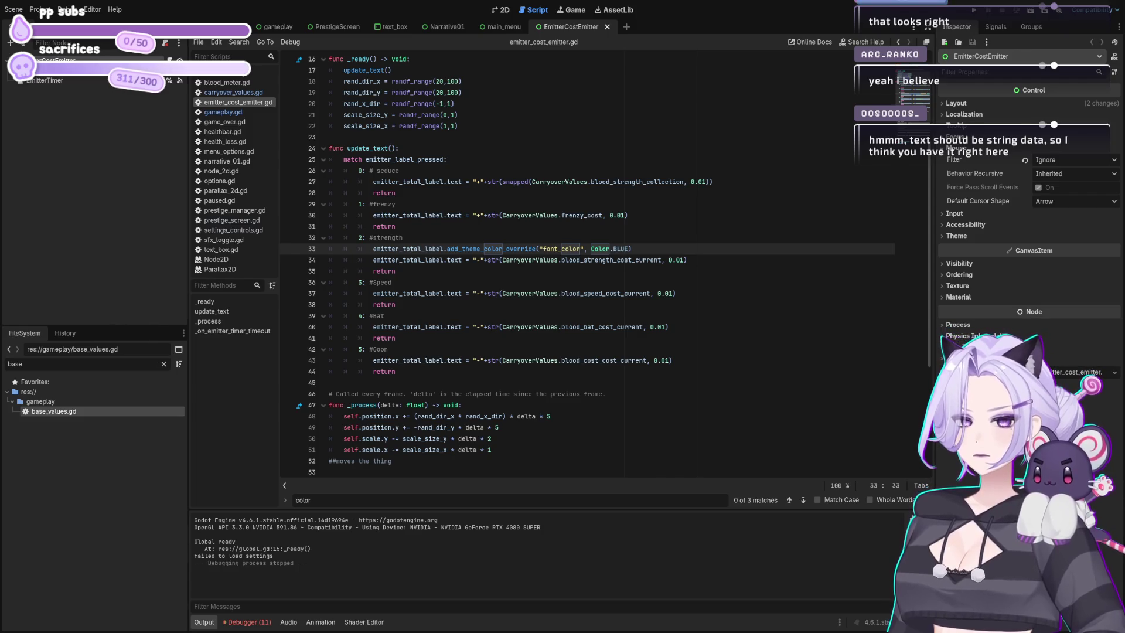
Step: Replace line 33's add_theme_color_override call with set("theme_override_colors/font_color", Color.BLUE) and run the project
{"action": "left_click_drag", "start_coordinate": [447, 249], "coordinate": [721, 252]}
{"action": "type", "text": "set(\"theme_override_colors/font_color\", Color.BLUE)"}
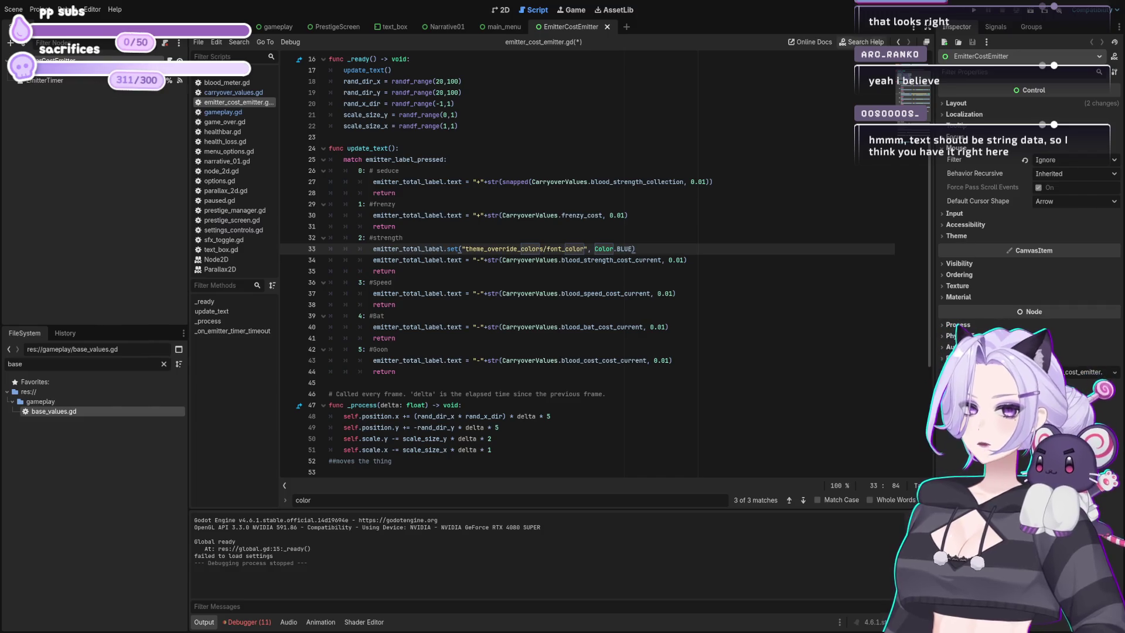
{"action": "key", "text": "F5"}
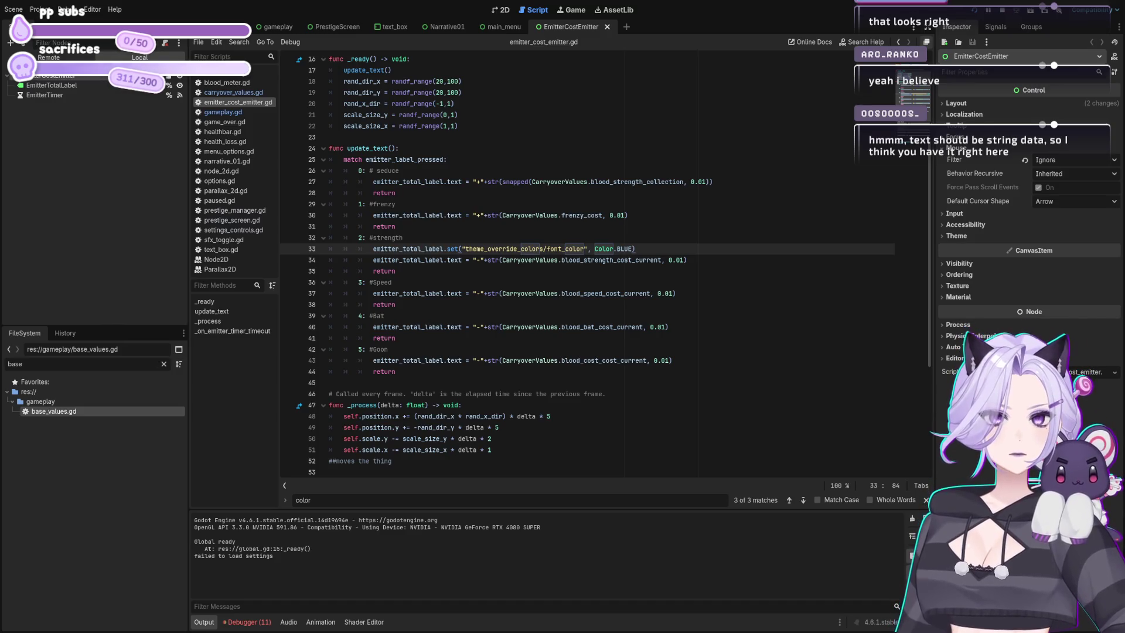
Step: Select the set() call at the end of the strength text line
{"action": "left_click", "coordinate": [486, 260]}
{"action": "left_click", "coordinate": [705, 259]}
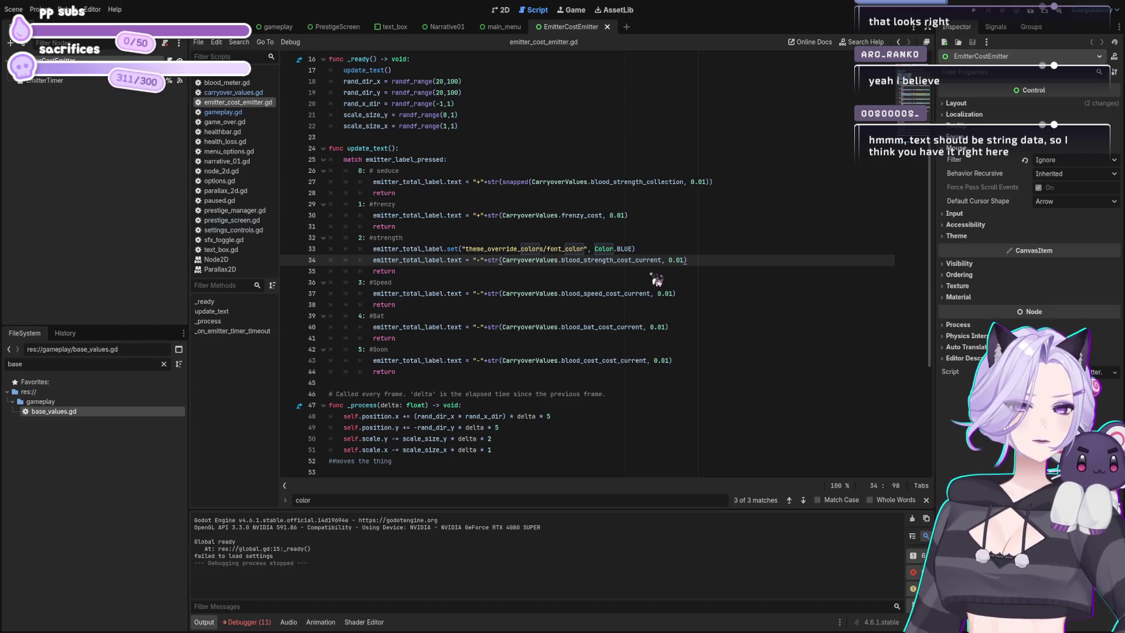
{"action": "left_click_drag", "start_coordinate": [655, 249], "coordinate": [443, 249]}
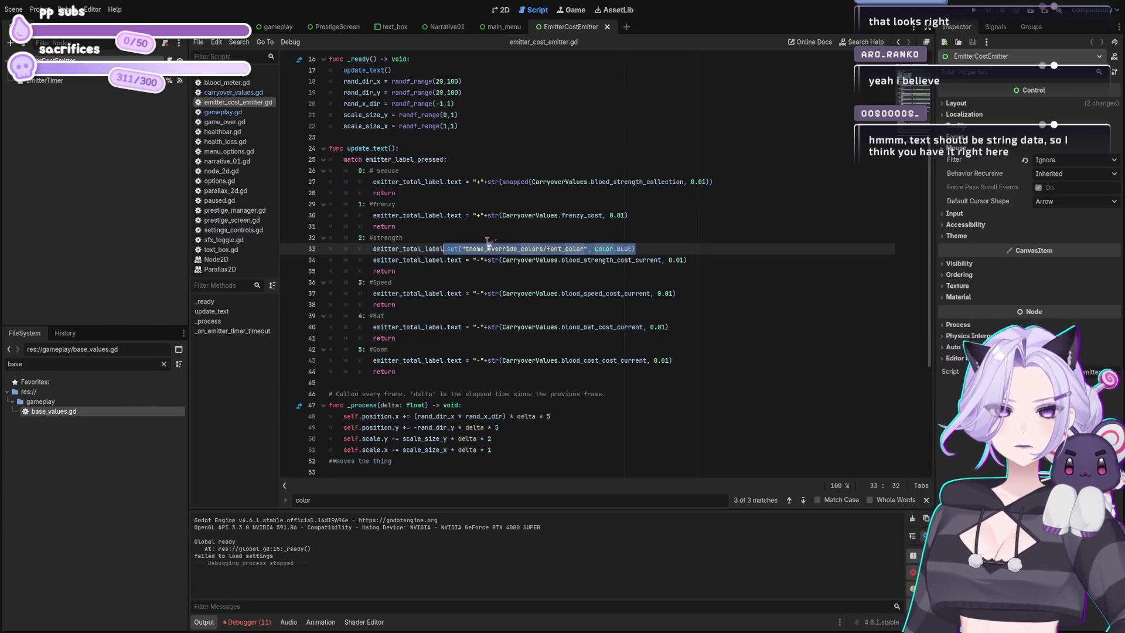
Step: Move the set() call onto the end of line 34 and remove the leftover line 33
{"action": "left_click", "coordinate": [533, 260]}
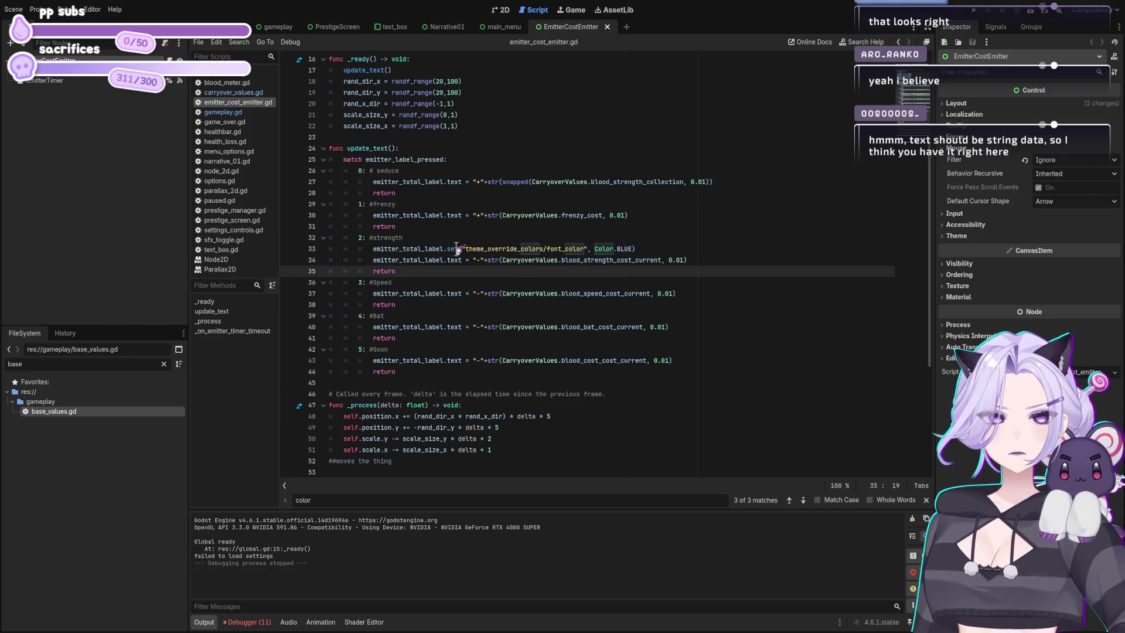
{"action": "left_click_drag", "start_coordinate": [444, 248], "coordinate": [641, 246]}
{"action": "key", "text": "ctrl+x"}
{"action": "left_click", "coordinate": [712, 259]}
{"action": "key", "text": "ctrl+v"}
{"action": "key", "text": "Up"}
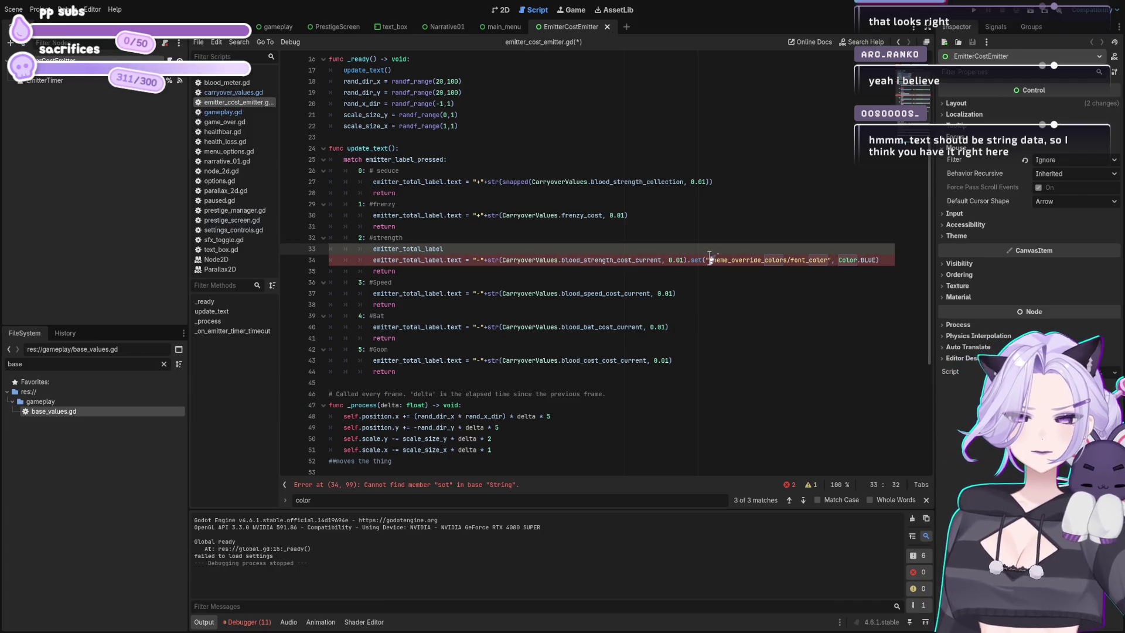
{"action": "key", "text": "shift+Home"}
{"action": "key", "text": "shift+Home"}
{"action": "key", "text": "BackSpace"}
{"action": "key", "text": "BackSpace"}
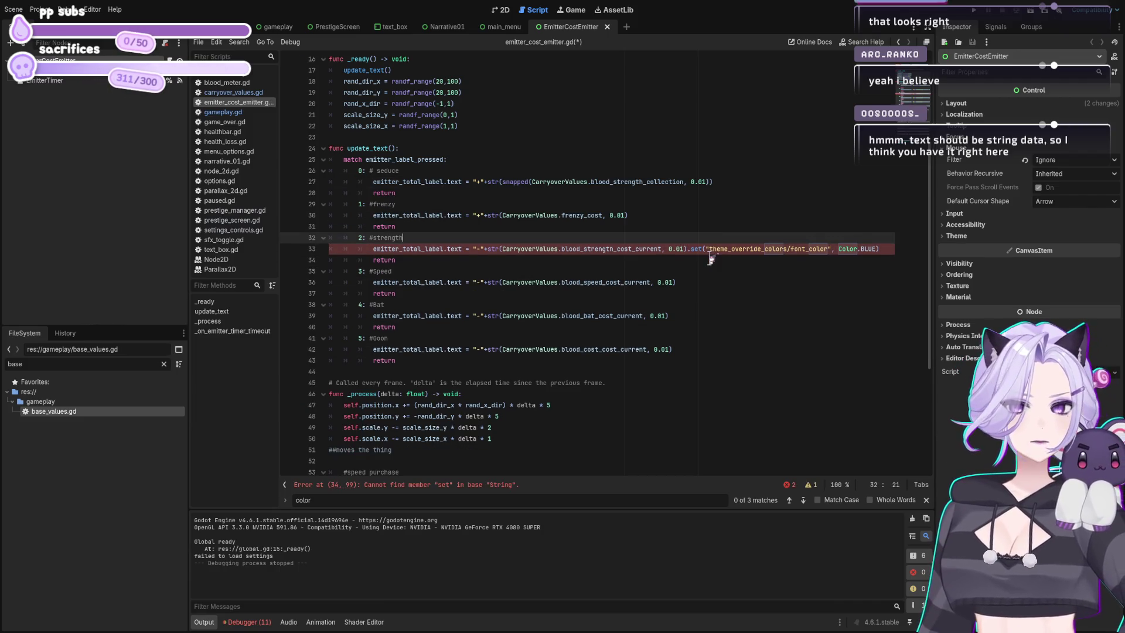
Step: Try a comma instead of the dot before set, then delete the appended set() font-colour text
{"action": "left_click", "coordinate": [618, 249]}
{"action": "left_click", "coordinate": [691, 249]}
{"action": "key", "text": "BackSpace"}
{"action": "type", "text": ","}
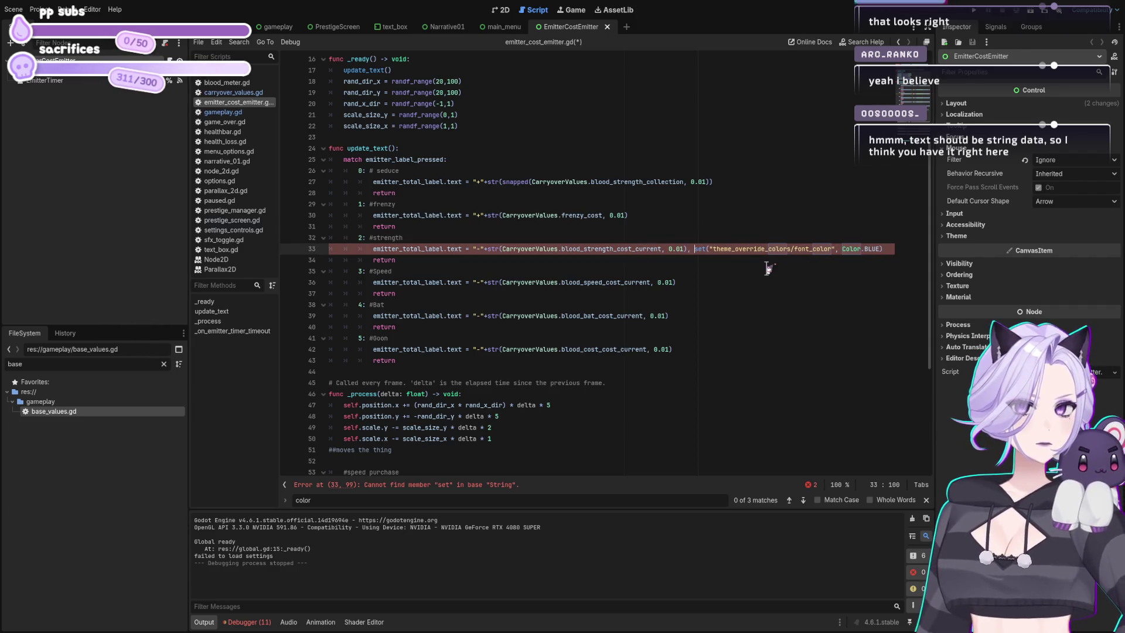
{"action": "key", "text": "BackSpace"}
{"action": "key", "text": "BackSpace"}
{"action": "type", "text": "."}
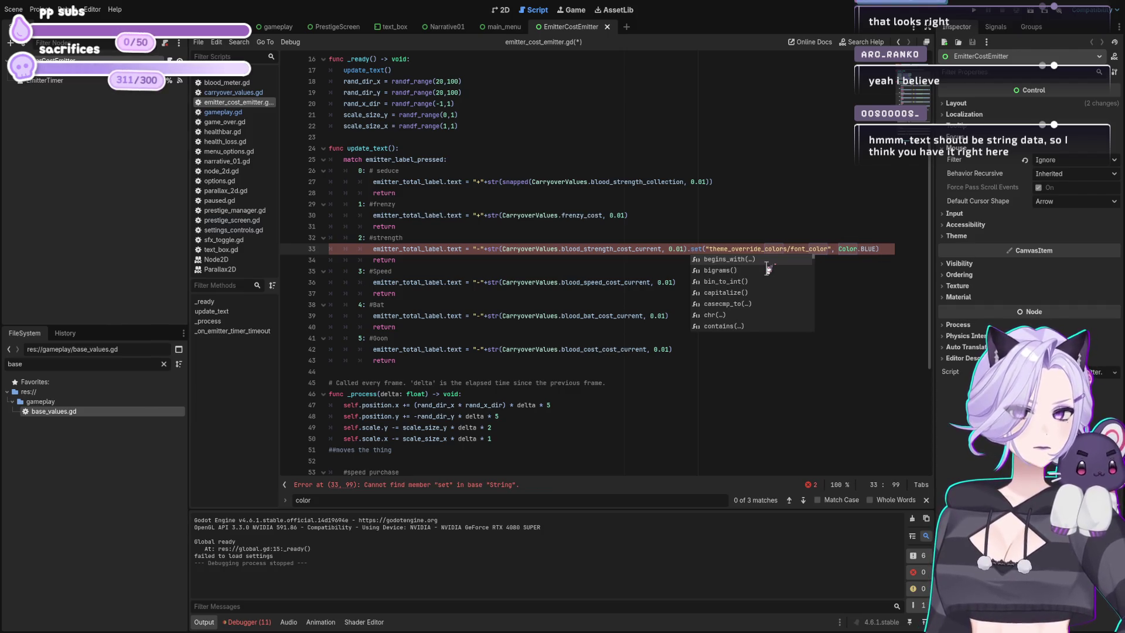
{"action": "key", "text": "BackSpace"}
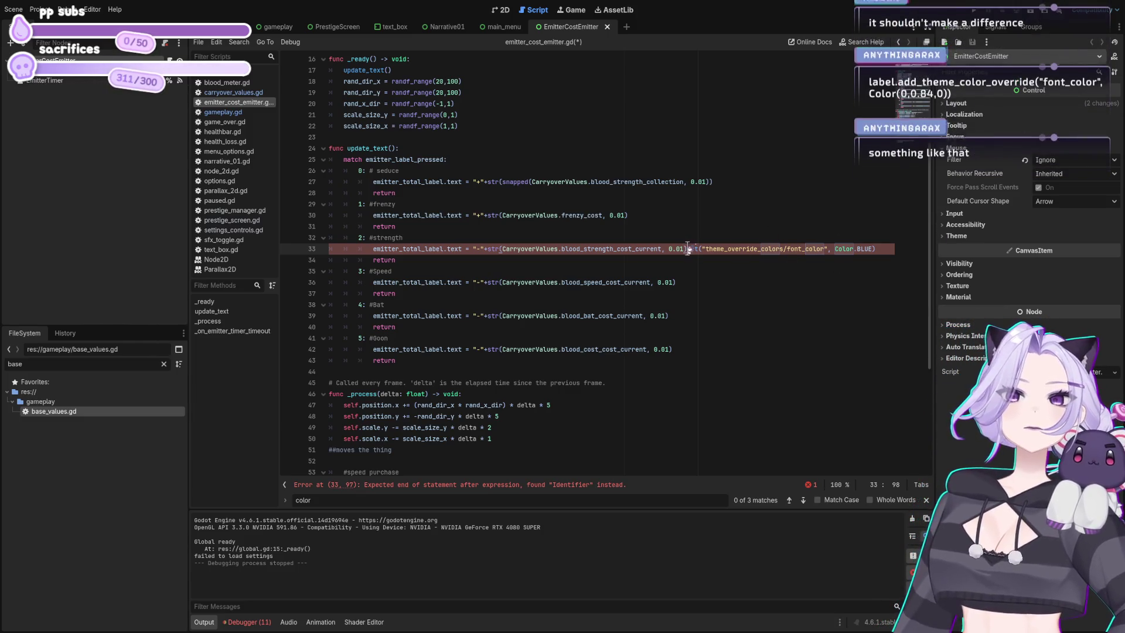
{"action": "key", "text": "shift+End"}
{"action": "key", "text": "Delete"}
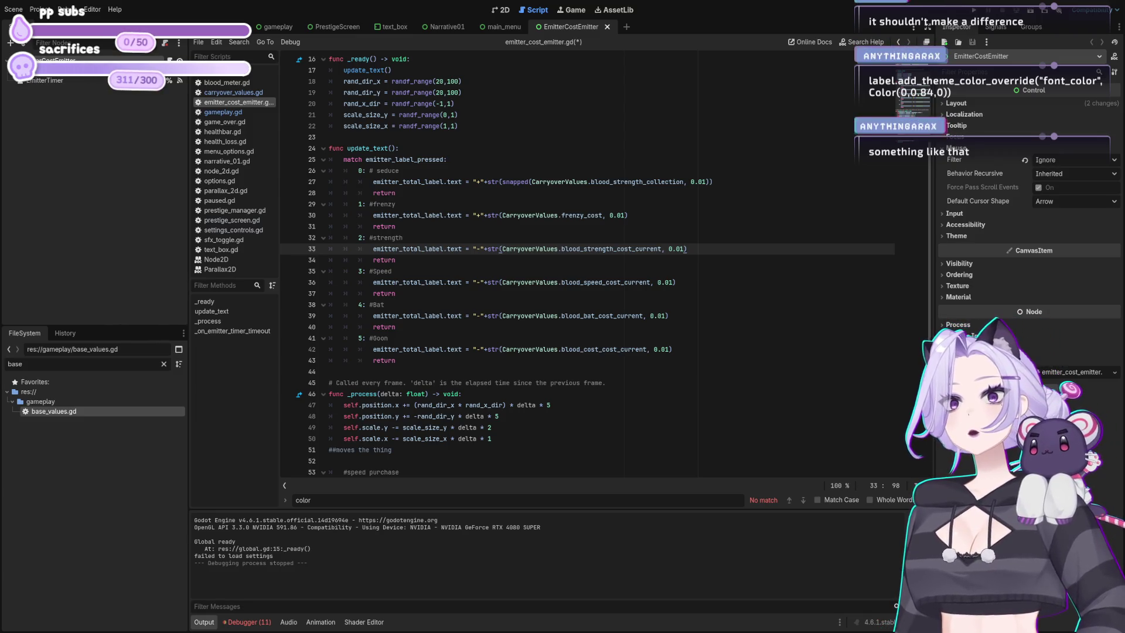
Step: Add emitter_total_label.add_theme_color_override("font_color", Color(0,0.84,0)) under the strength case, save, and run
{"action": "key", "text": "Up"}
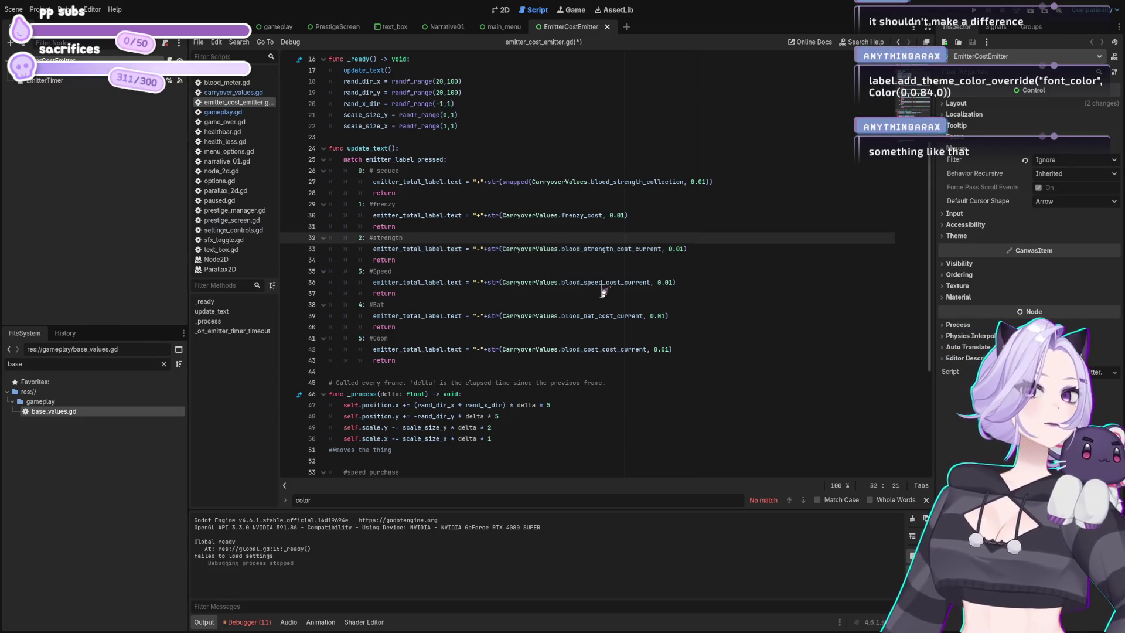
{"action": "key", "text": "Return"}
{"action": "type", "text": "emitte"}
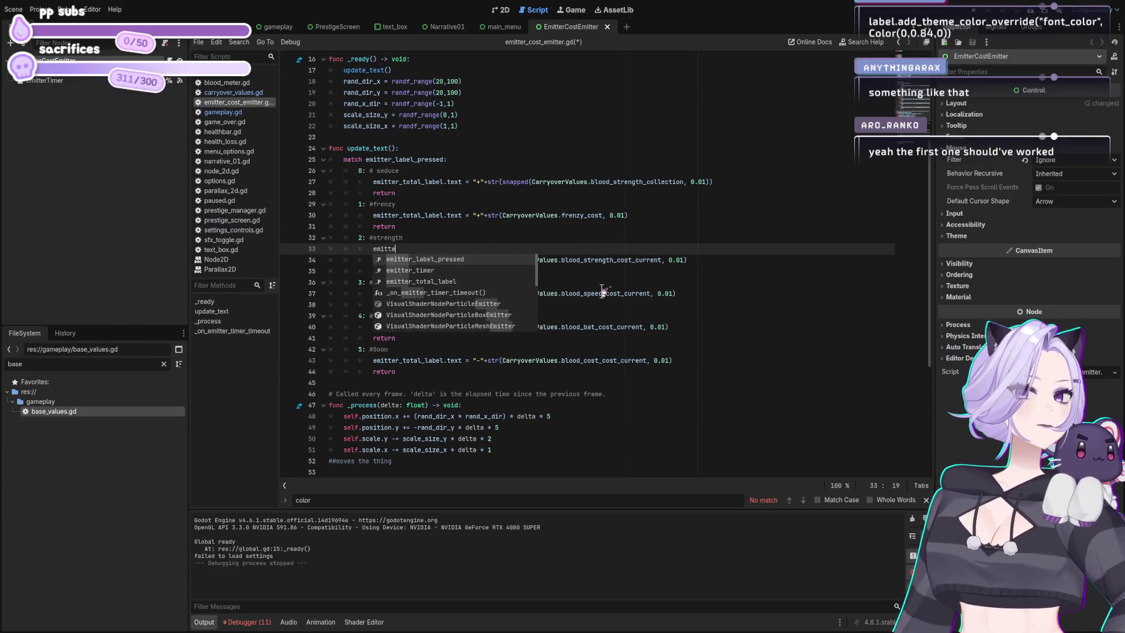
{"action": "type", "text": "r_total_label."}
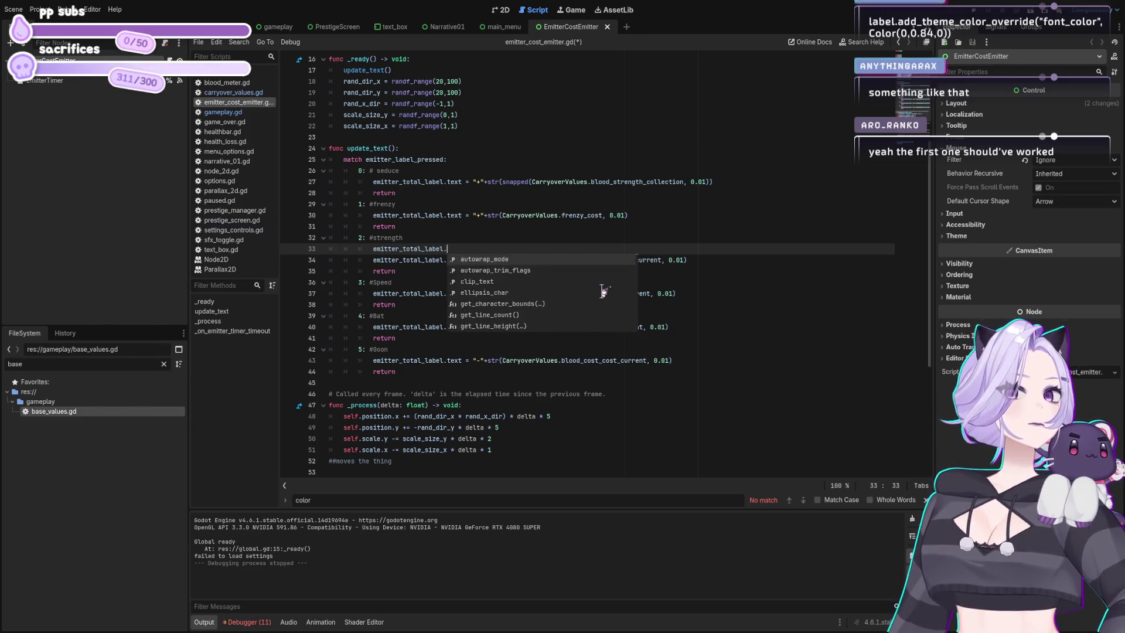
{"action": "key", "text": "BackSpace"}
{"action": "key", "text": "ctrl+v"}
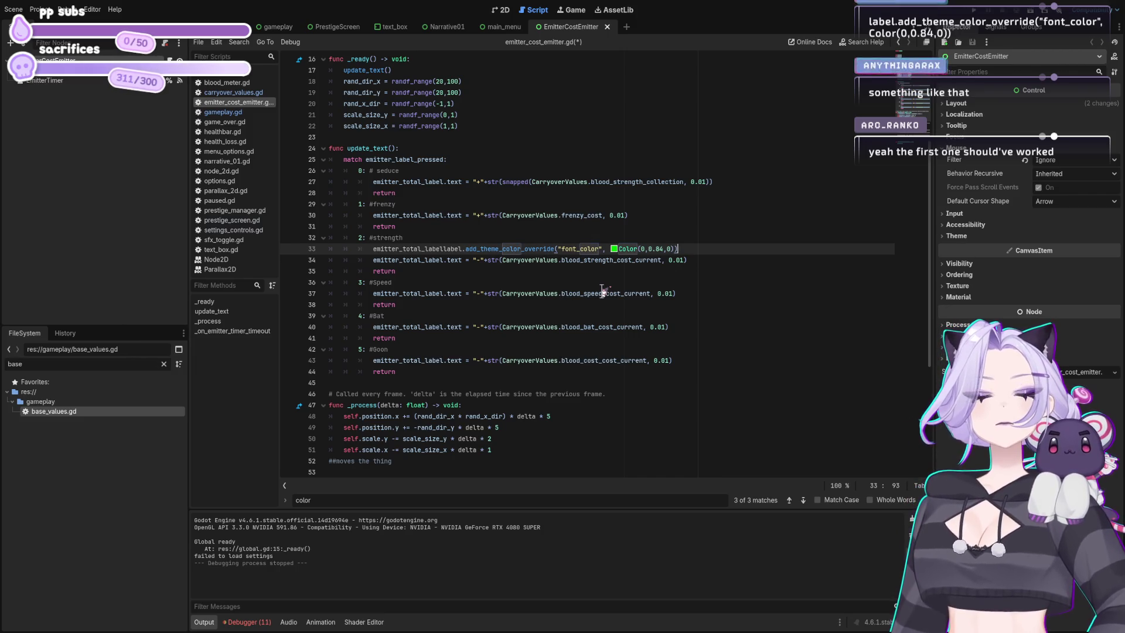
{"action": "key", "text": "ctrl+z"}
{"action": "key", "text": "BackSpace"}
{"action": "key", "text": "ctrl+v"}
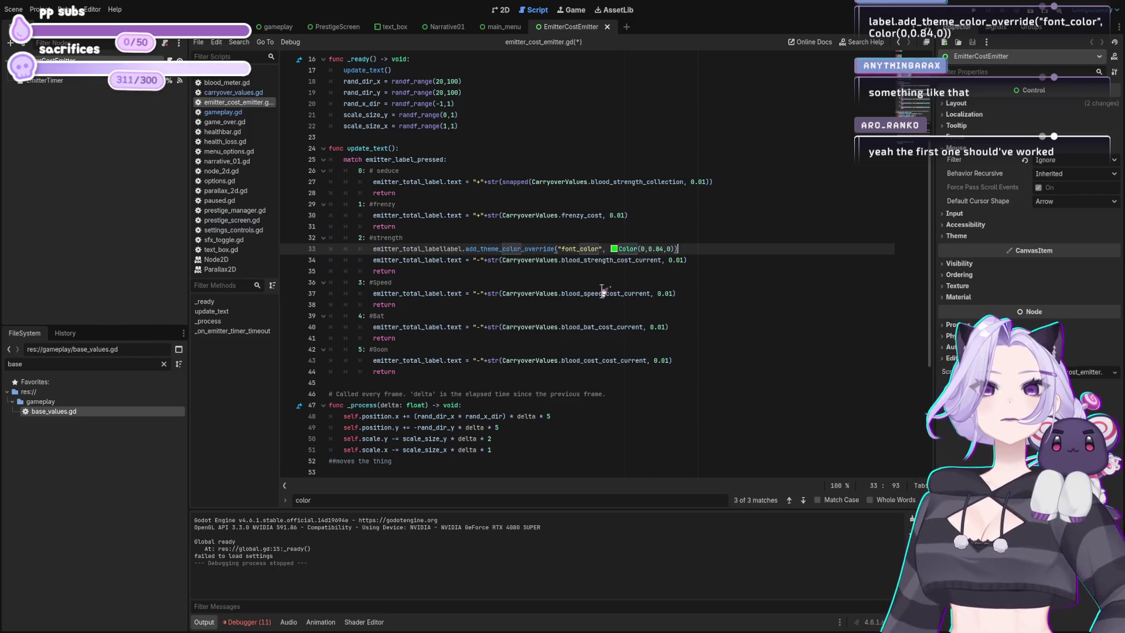
{"action": "left_click", "coordinate": [465, 248]}
{"action": "key", "text": "BackSpace"}
{"action": "key", "text": "BackSpace"}
{"action": "key", "text": "BackSpace"}
{"action": "key", "text": "ctrl+s"}
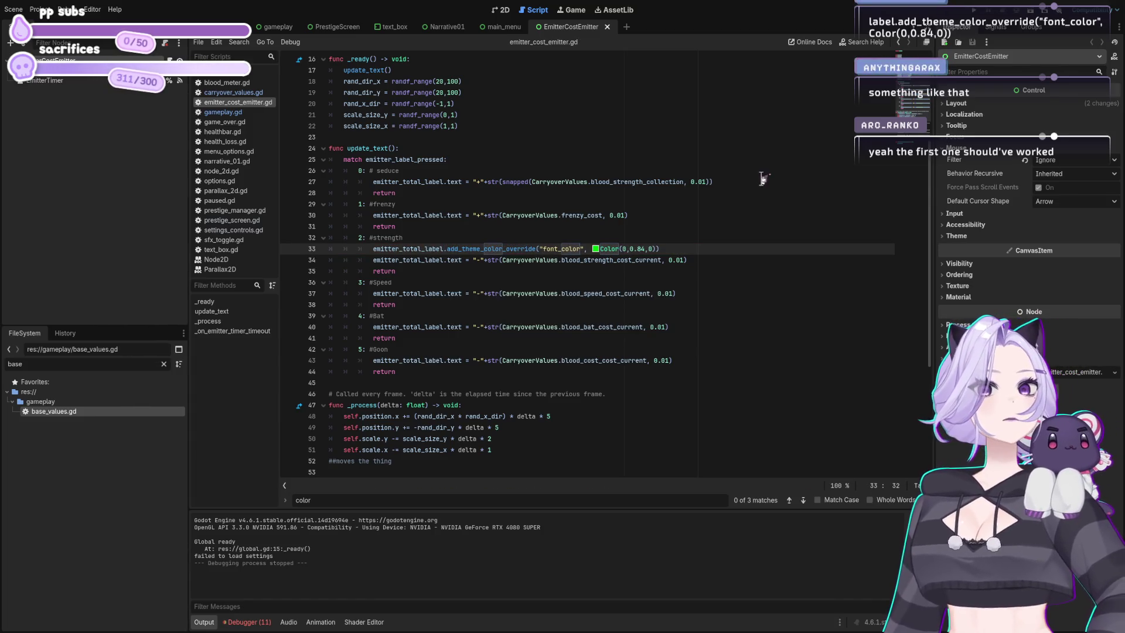
{"action": "left_click", "coordinate": [984, 10]}
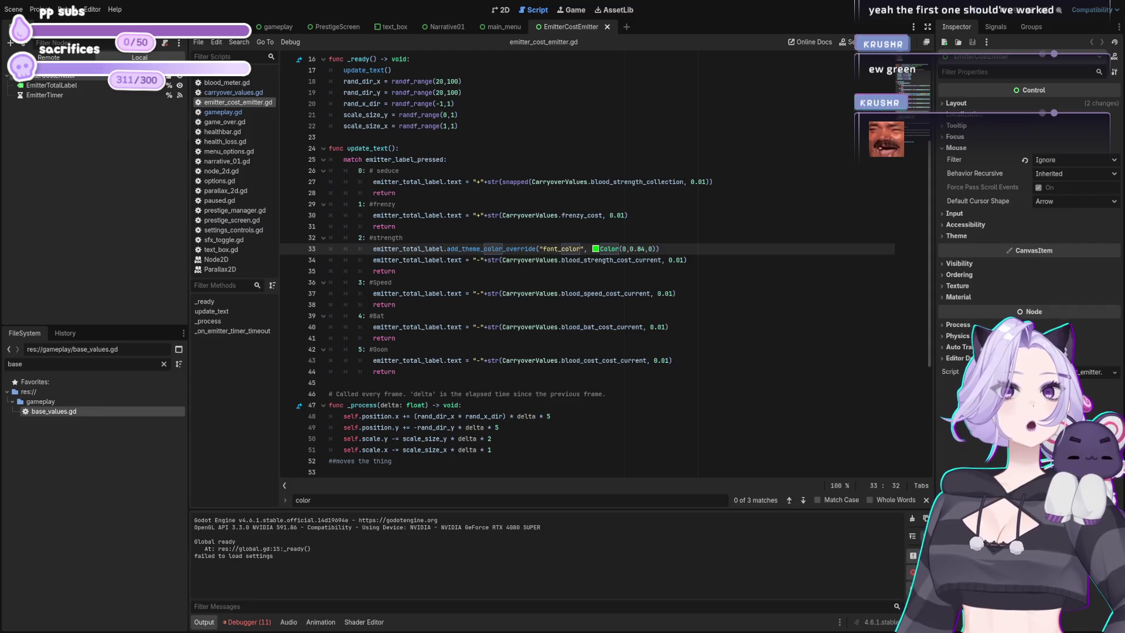
Step: Stop the game and look over the text of line 33 without changing it
{"action": "left_click", "coordinate": [682, 249]}
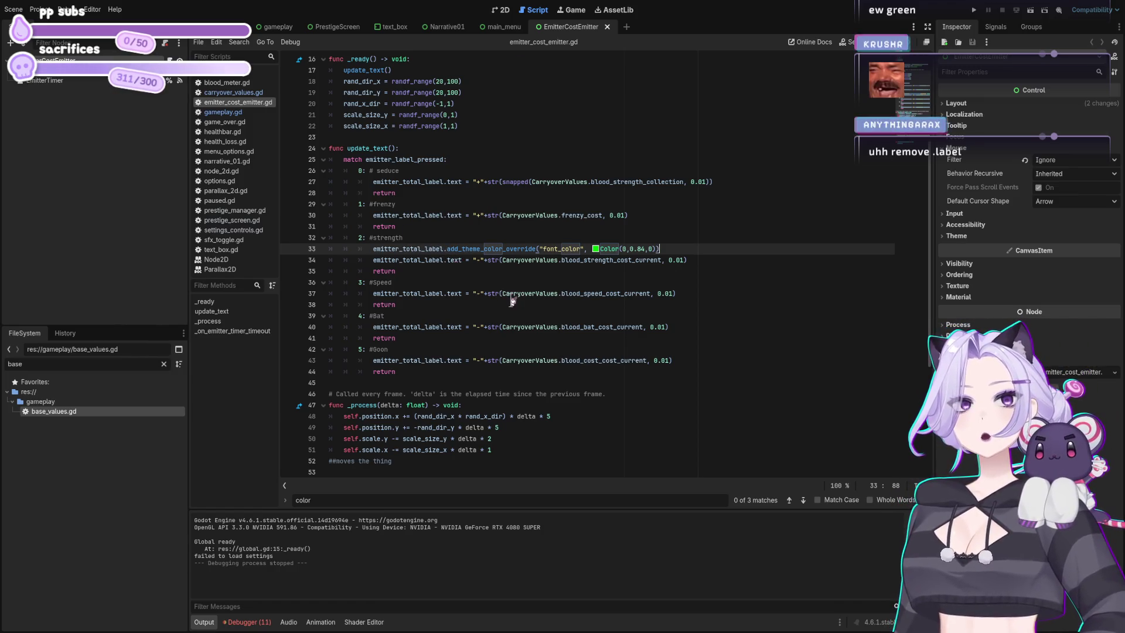
{"action": "left_click", "coordinate": [443, 248]}
{"action": "key", "text": "Left"}
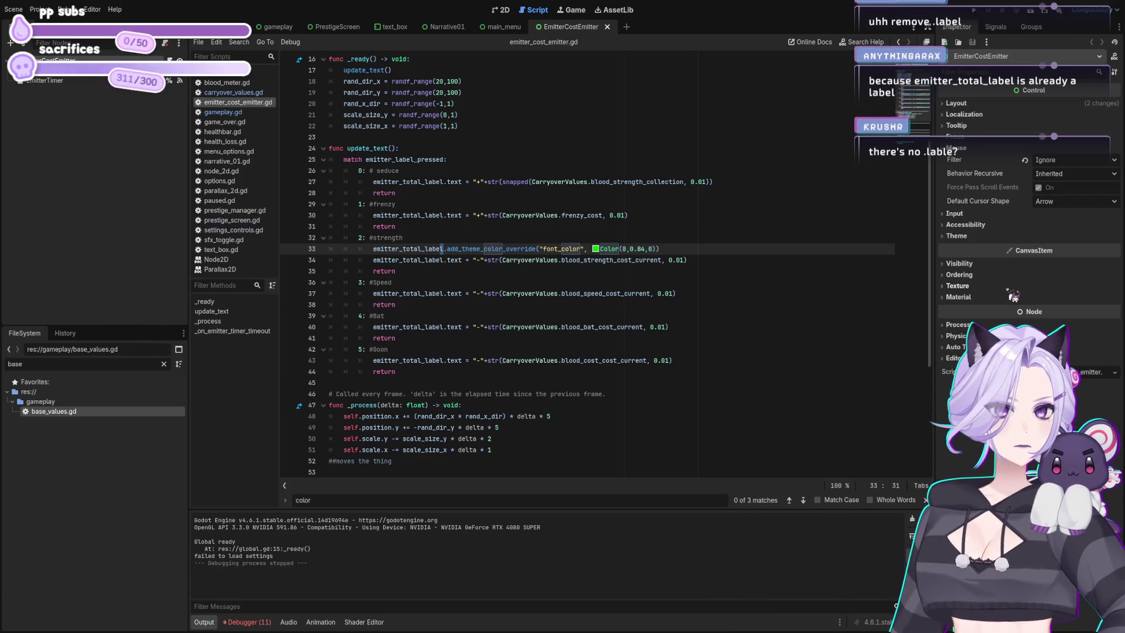
{"action": "key", "text": "End"}
{"action": "key", "text": "shift+Home"}
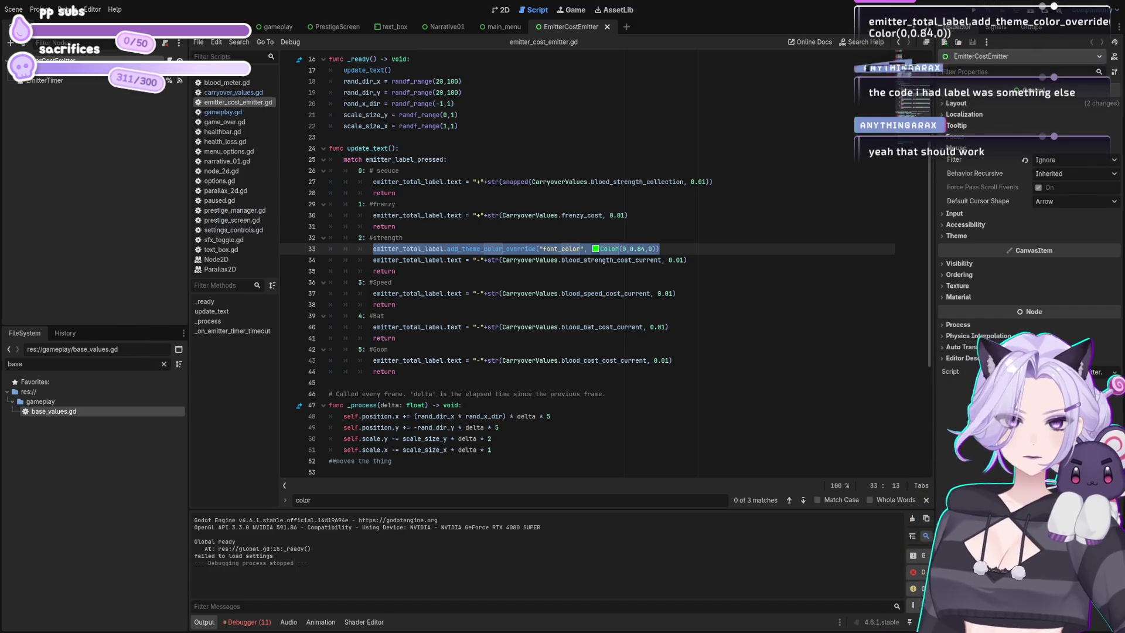
{"action": "left_click", "coordinate": [670, 249]}
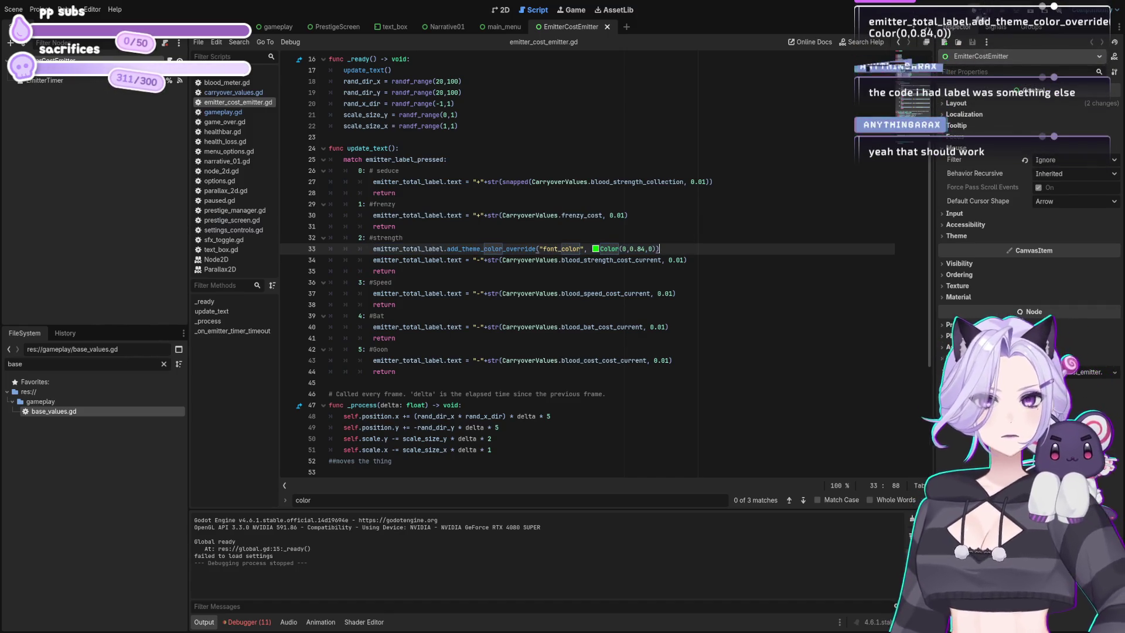
Step: Run the game again, stop it, and select the EmitterTotalLabel node
{"action": "key", "text": "F5"}
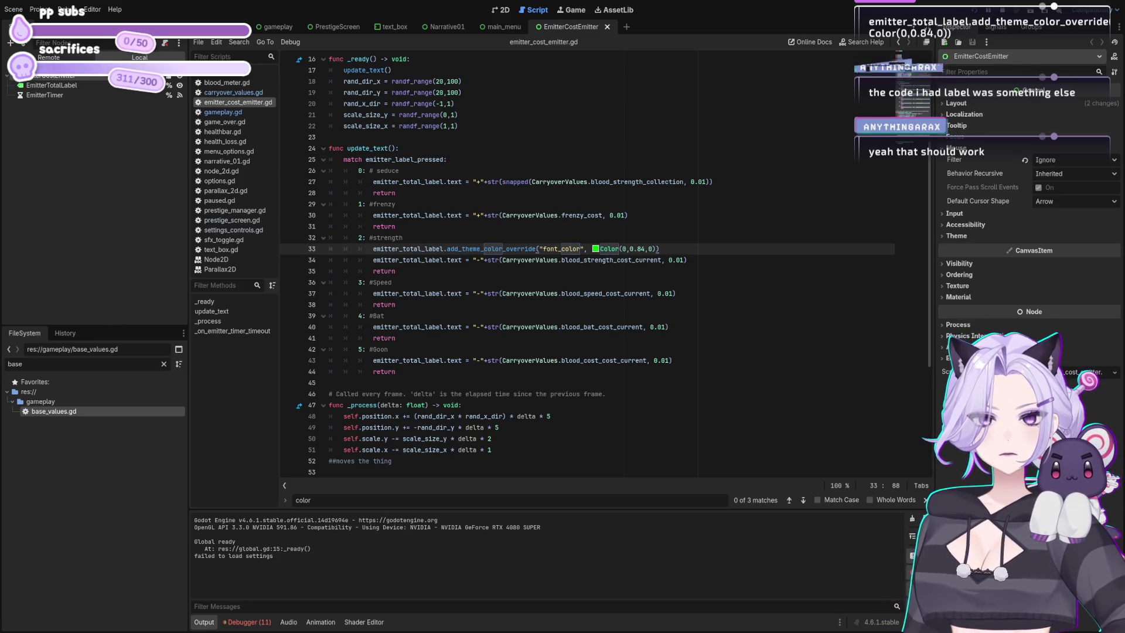
{"action": "left_click", "coordinate": [664, 217]}
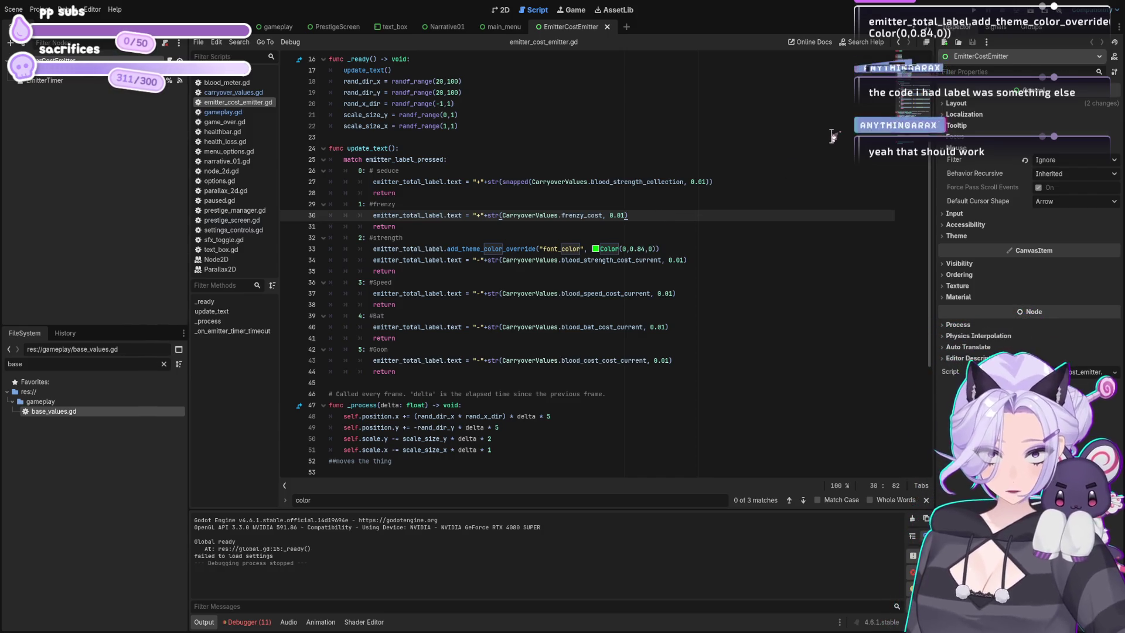
{"action": "left_click", "coordinate": [47, 70]}
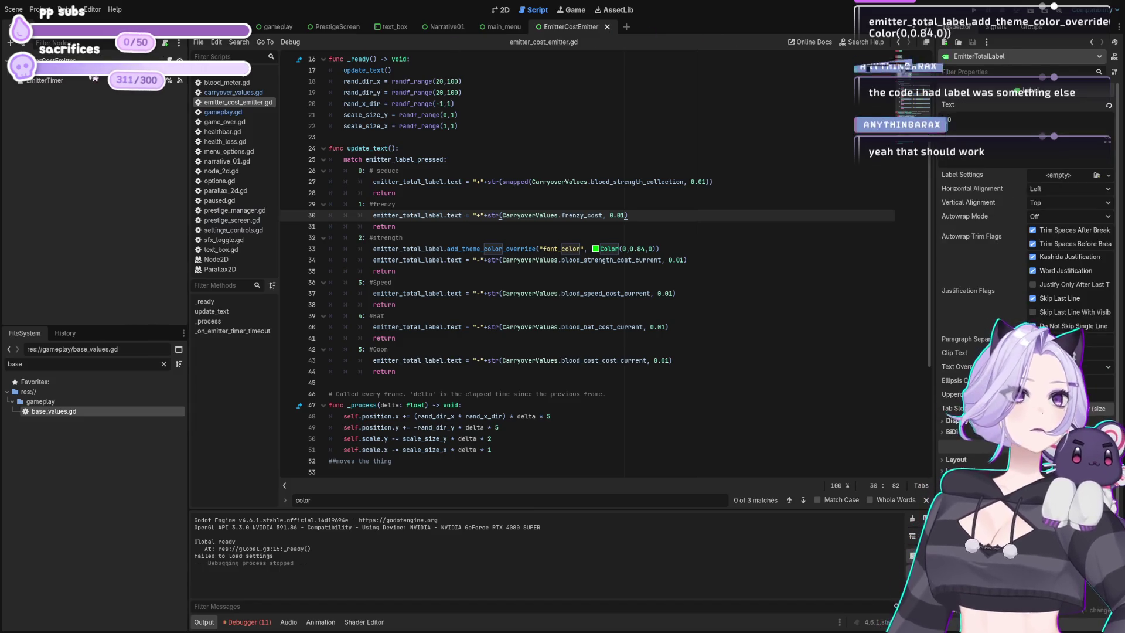
Step: In the 2D view, test-run the game to check the label, then stop it
{"action": "left_click", "coordinate": [501, 11]}
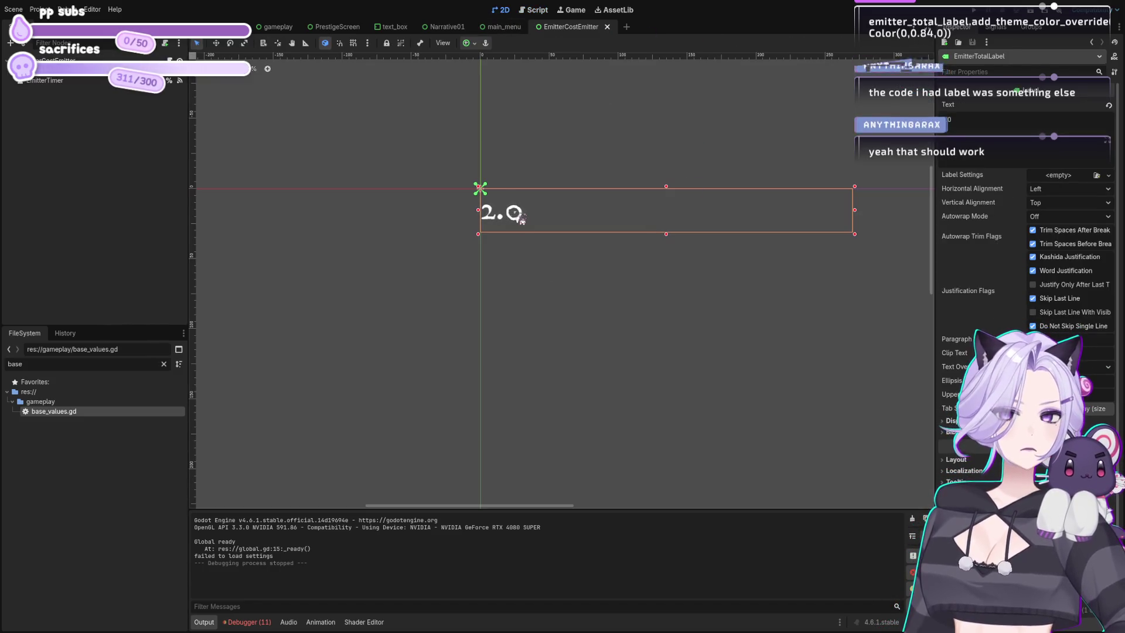
{"action": "scroll", "coordinate": [975, 475], "scroll_direction": "down", "scroll_amount": 3}
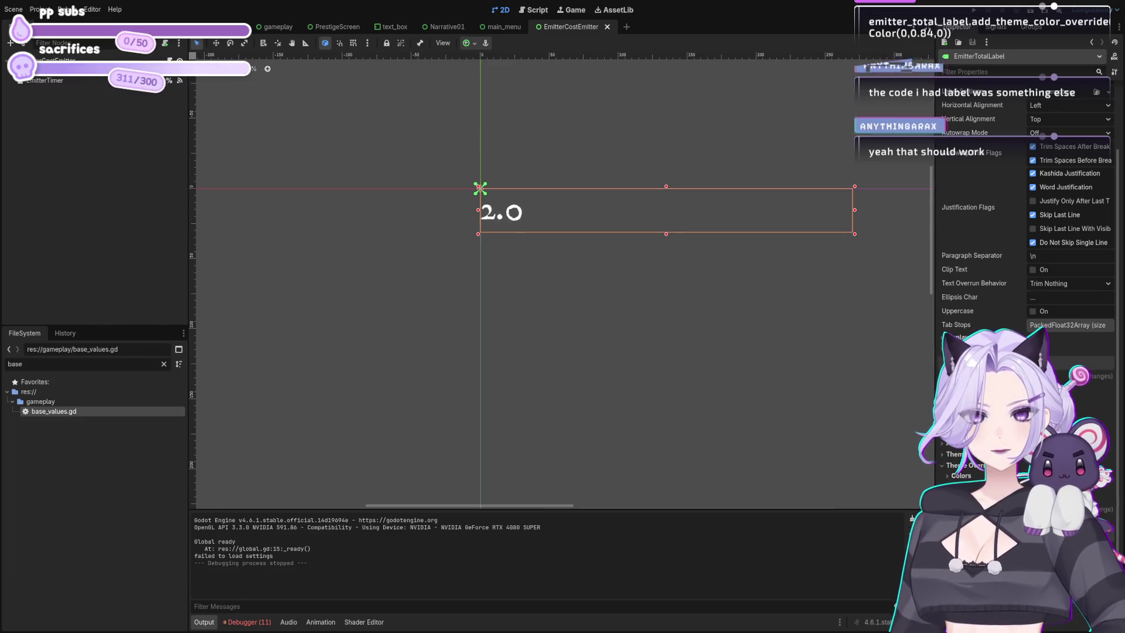
{"action": "scroll", "coordinate": [976, 476], "scroll_direction": "down", "scroll_amount": 3}
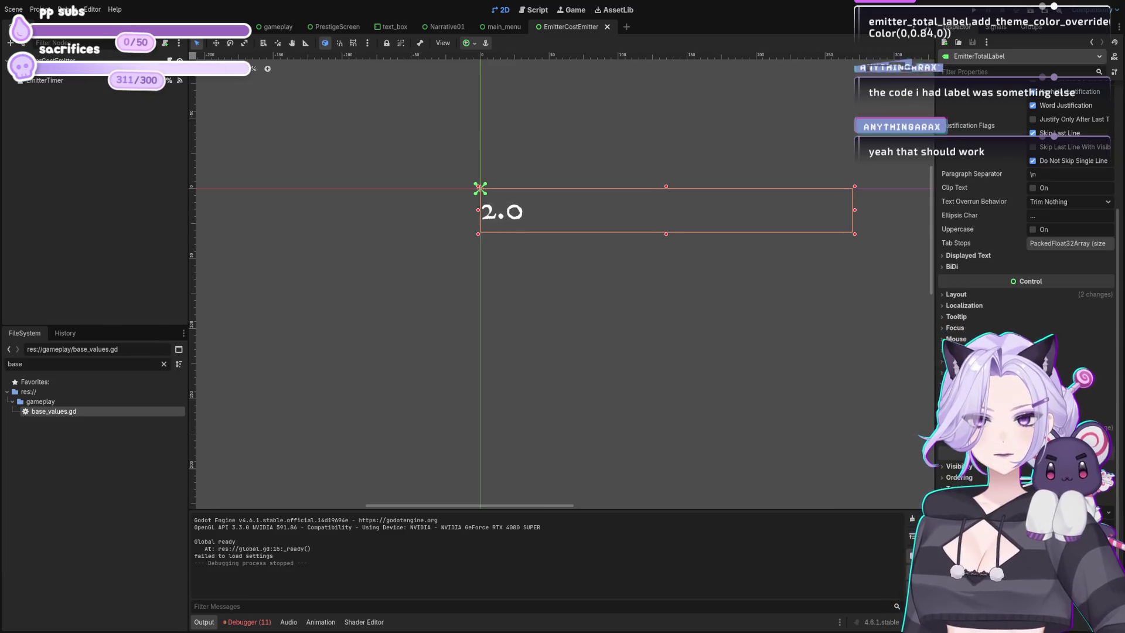
{"action": "left_click", "coordinate": [975, 476]}
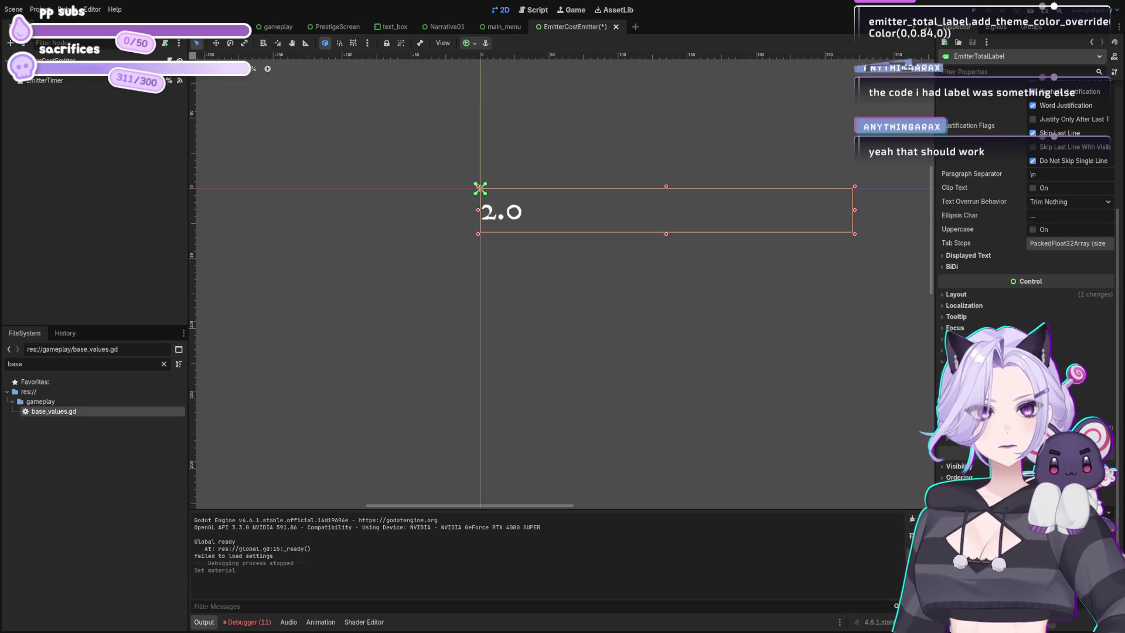
{"action": "left_click", "coordinate": [977, 12]}
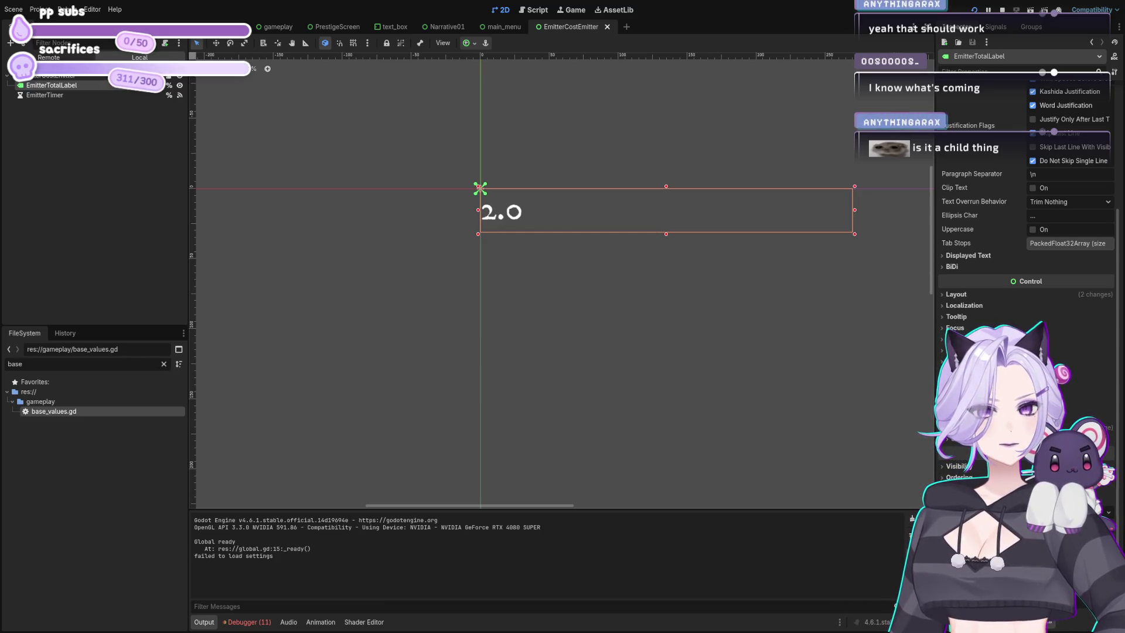
{"action": "key", "text": "F8"}
Step: Enable Theme Overrides > Colors > Font Color on EmitterTotalLabel and test-run the scene
{"action": "left_click", "coordinate": [626, 318]}
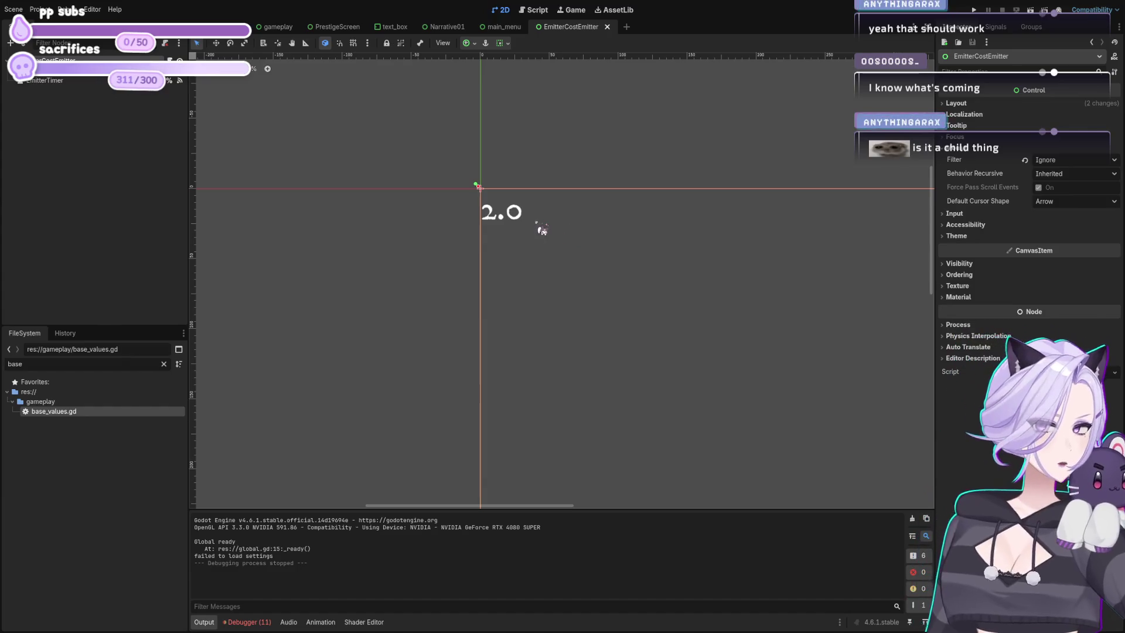
{"action": "left_click", "coordinate": [547, 230]}
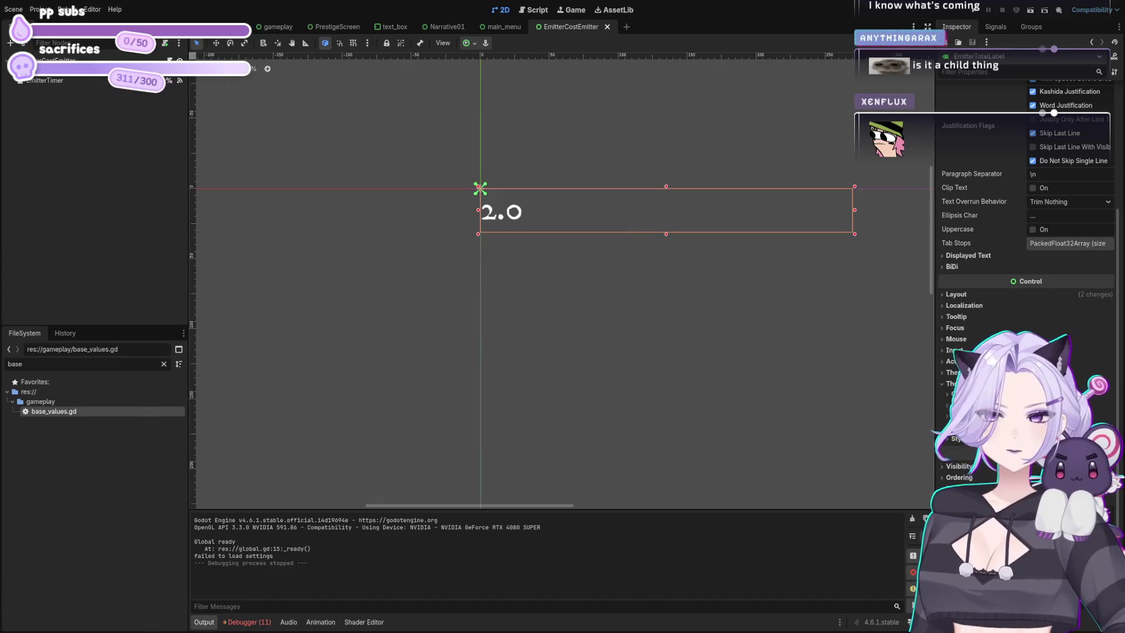
{"action": "left_click", "coordinate": [960, 438]}
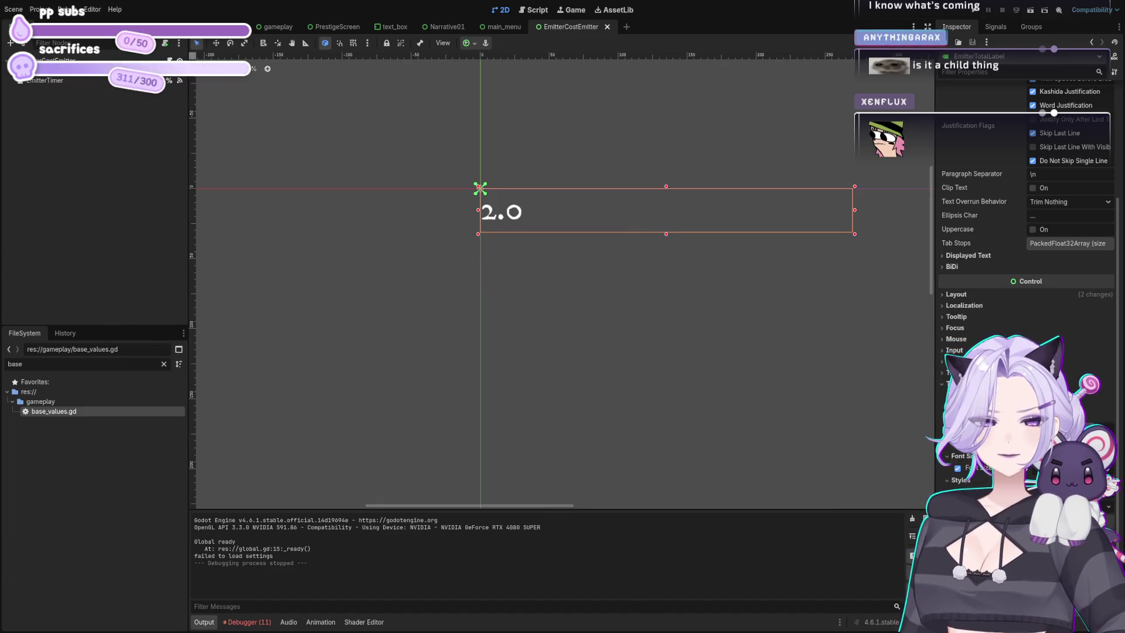
{"action": "left_click", "coordinate": [964, 394]}
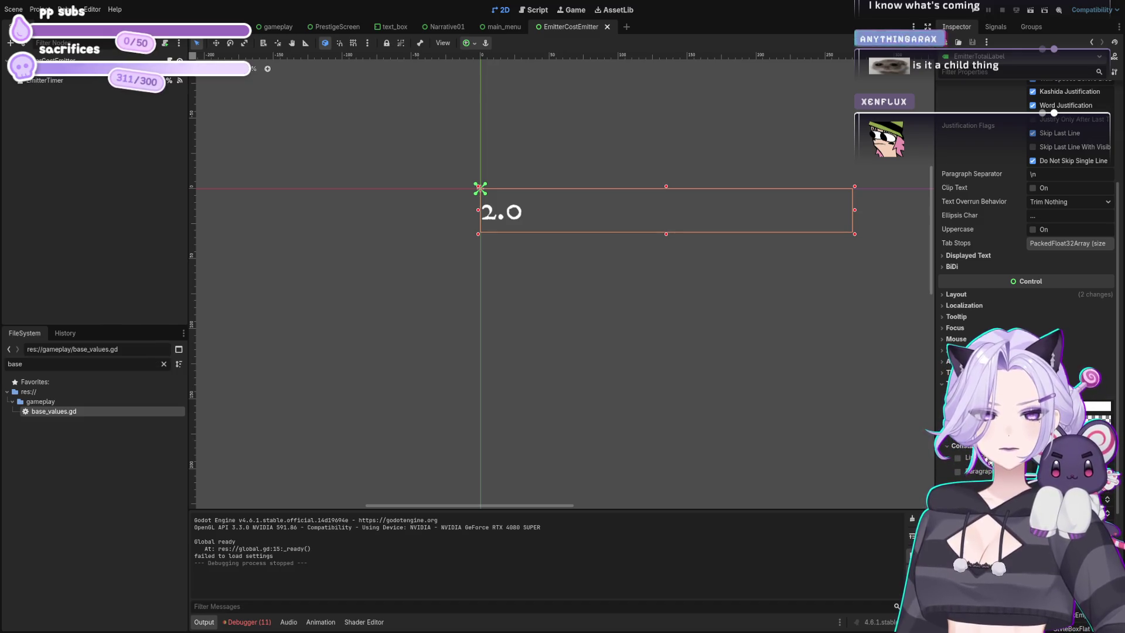
{"action": "left_click", "coordinate": [958, 406]}
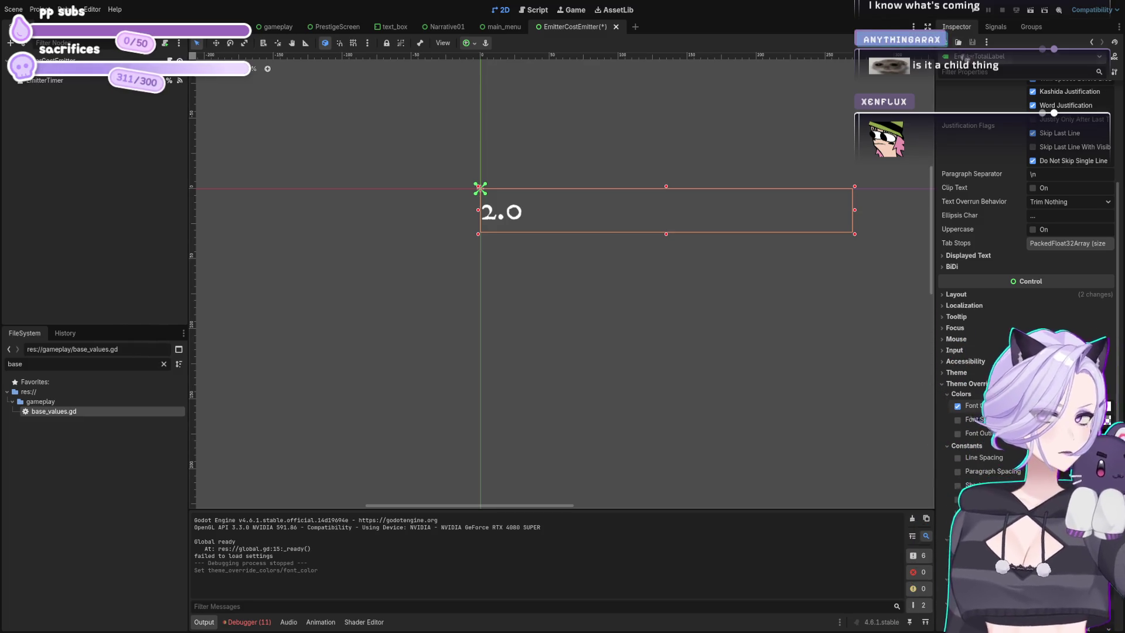
{"action": "left_click", "coordinate": [974, 9]}
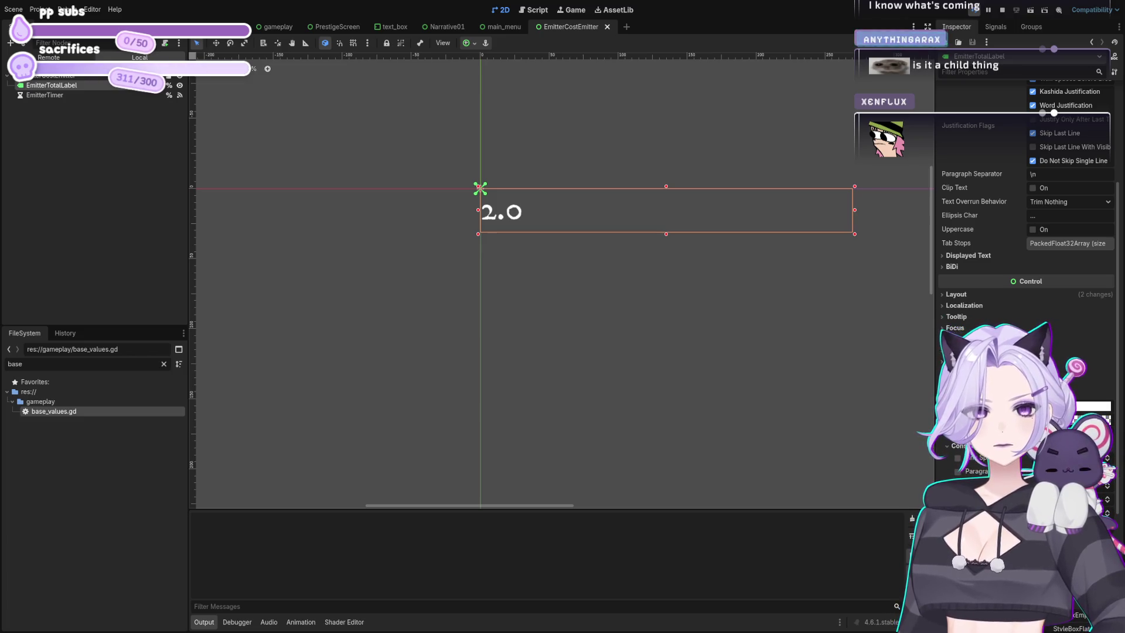
{"action": "left_click", "coordinate": [533, 10]}
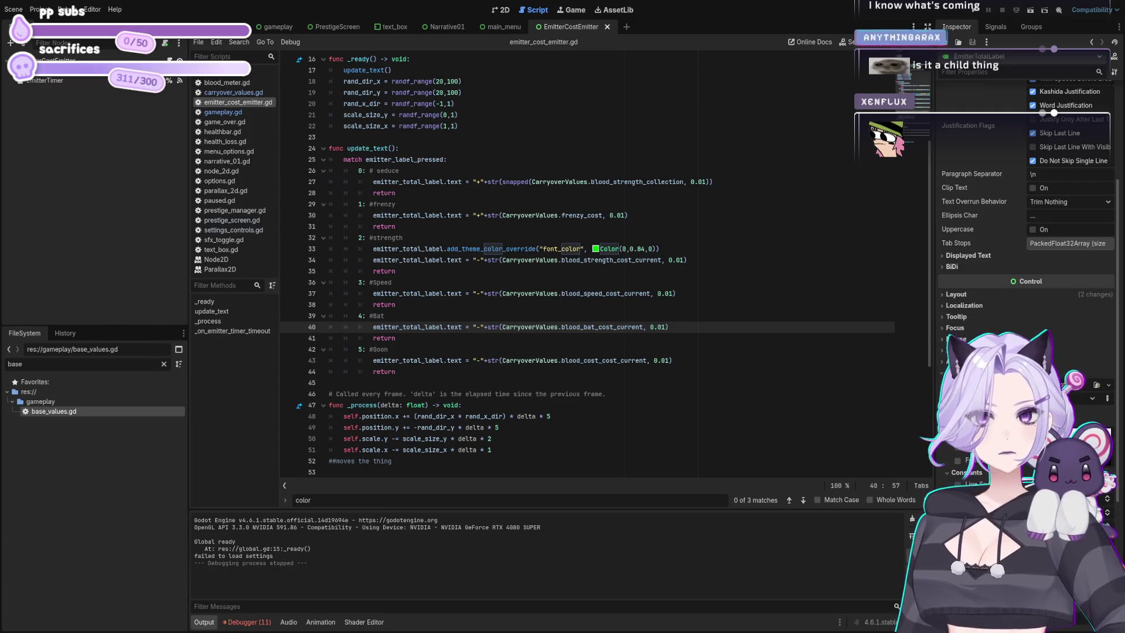
Step: Assign a new Theme resource to the label's Theme property and inspect its details
{"action": "left_click", "coordinate": [1089, 416]}
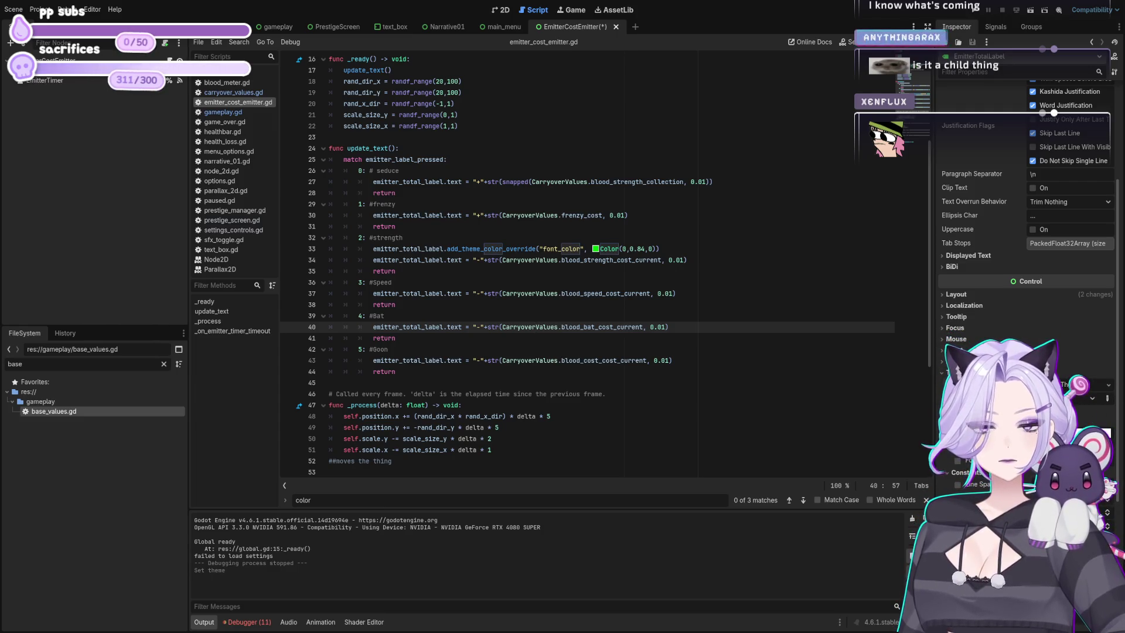
{"action": "left_click", "coordinate": [1079, 396]}
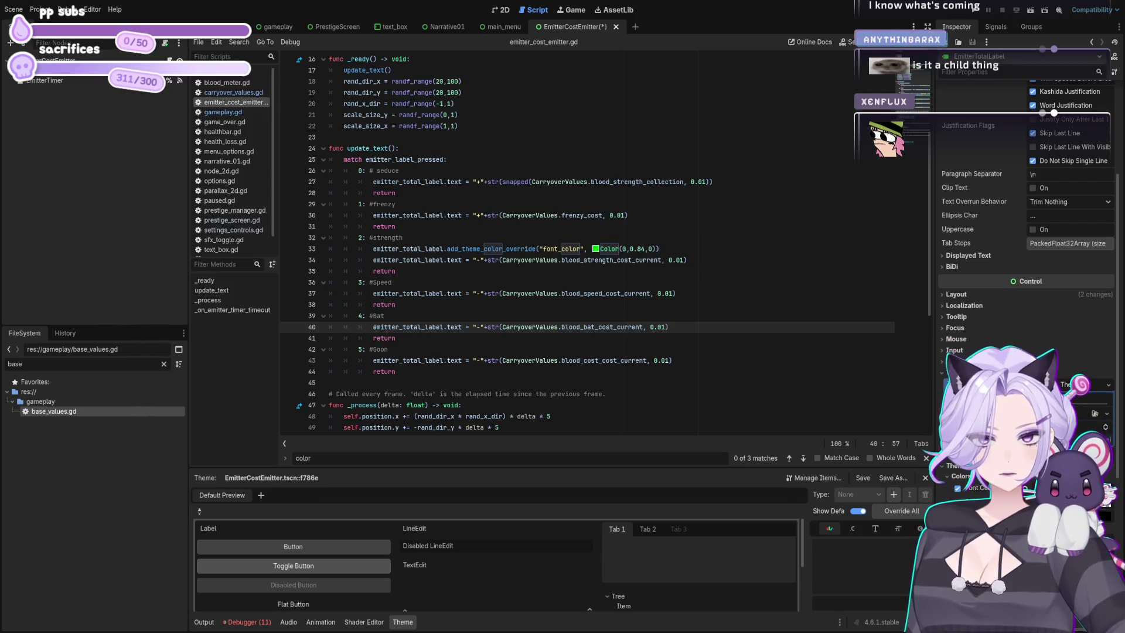
{"action": "scroll", "coordinate": [1025, 293], "scroll_direction": "down", "scroll_amount": 5}
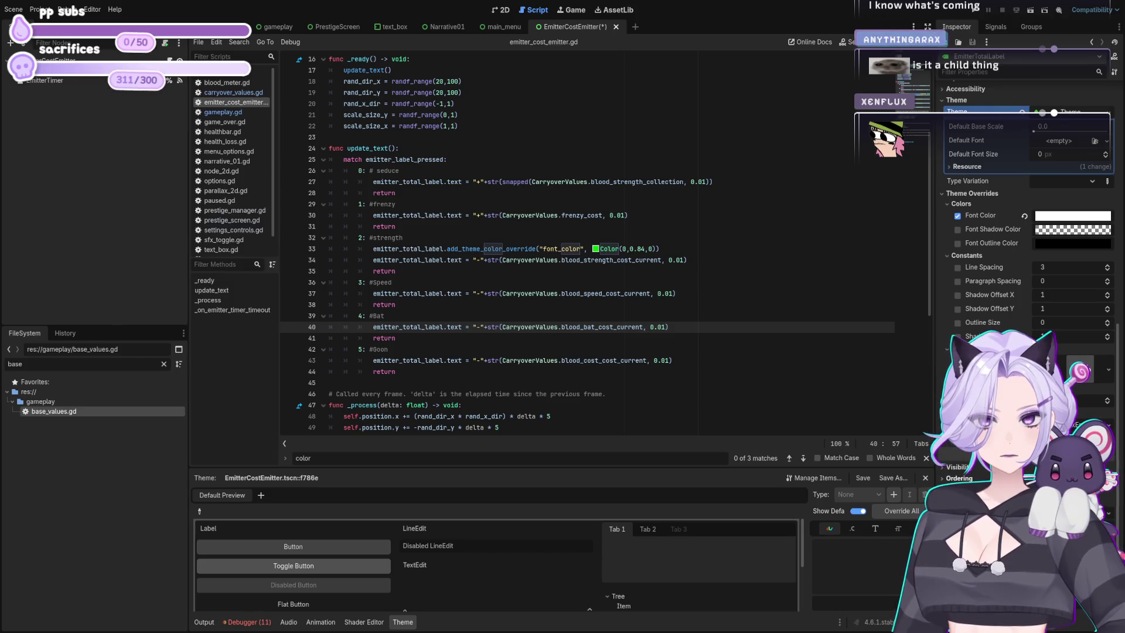
{"action": "scroll", "coordinate": [1026, 235], "scroll_direction": "up", "scroll_amount": 3}
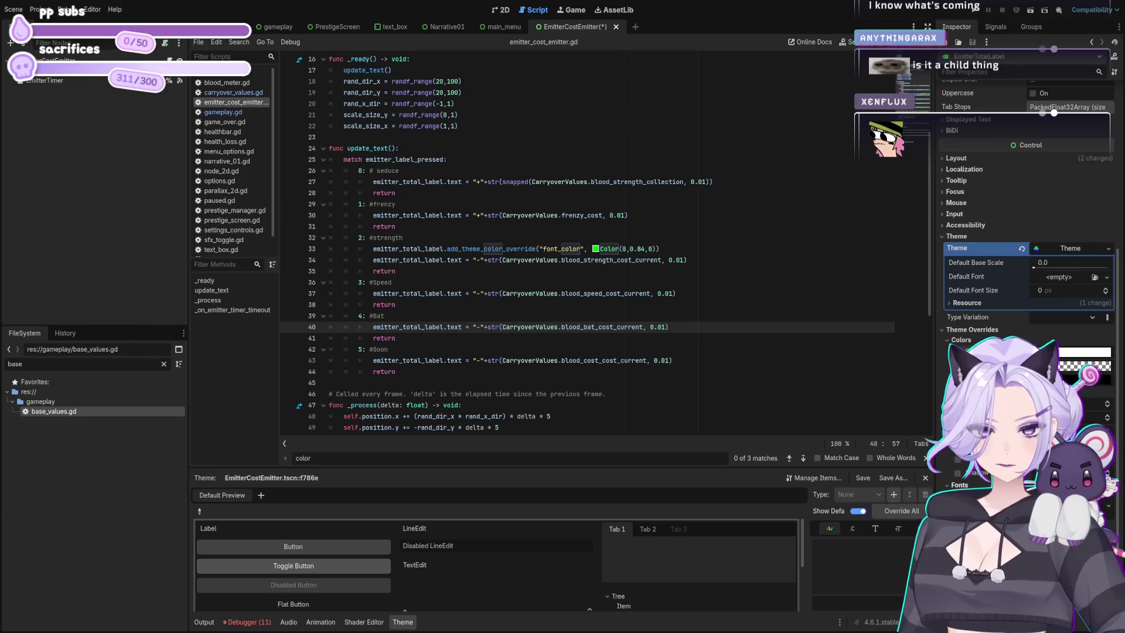
{"action": "left_click", "coordinate": [989, 305]}
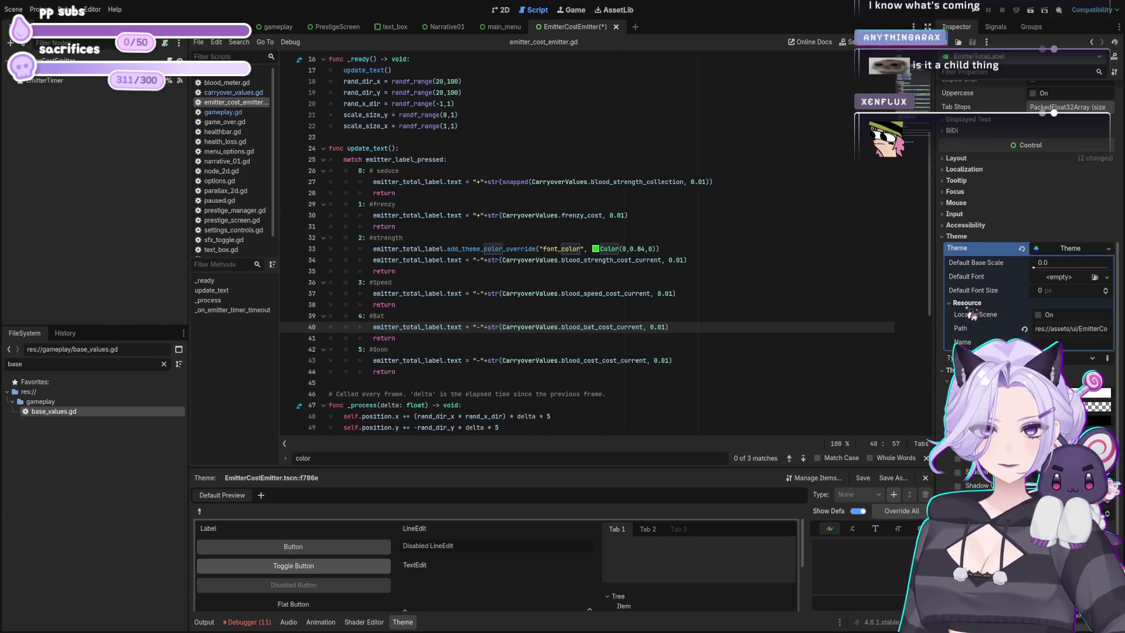
{"action": "left_click", "coordinate": [971, 304]}
Step: Test-run the game with the new theme, stop it, and return to emitter_cost_emitter.gd
{"action": "left_click", "coordinate": [700, 293]}
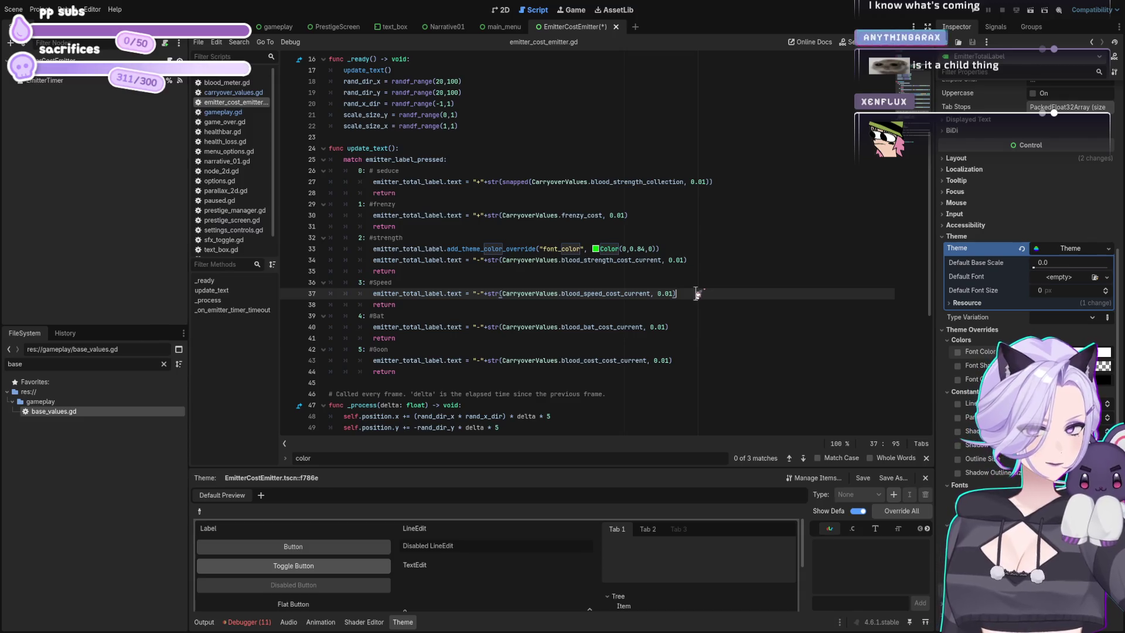
{"action": "scroll", "coordinate": [700, 293], "scroll_direction": "down", "scroll_amount": 3}
{"action": "scroll", "coordinate": [703, 282], "scroll_direction": "up", "scroll_amount": 3}
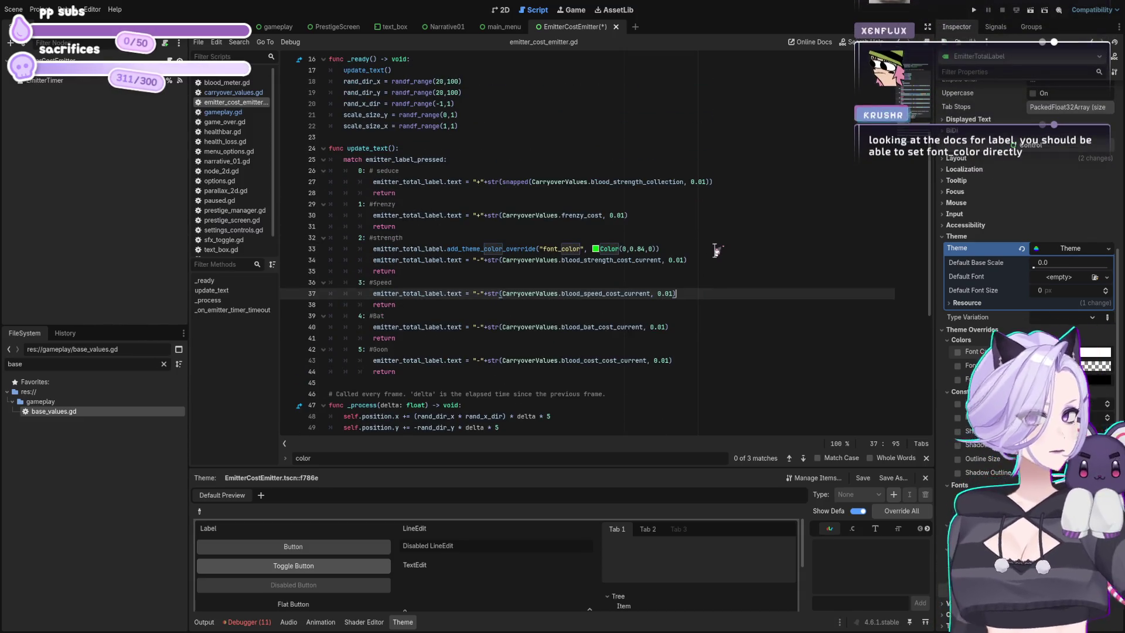
{"action": "left_click", "coordinate": [500, 10]}
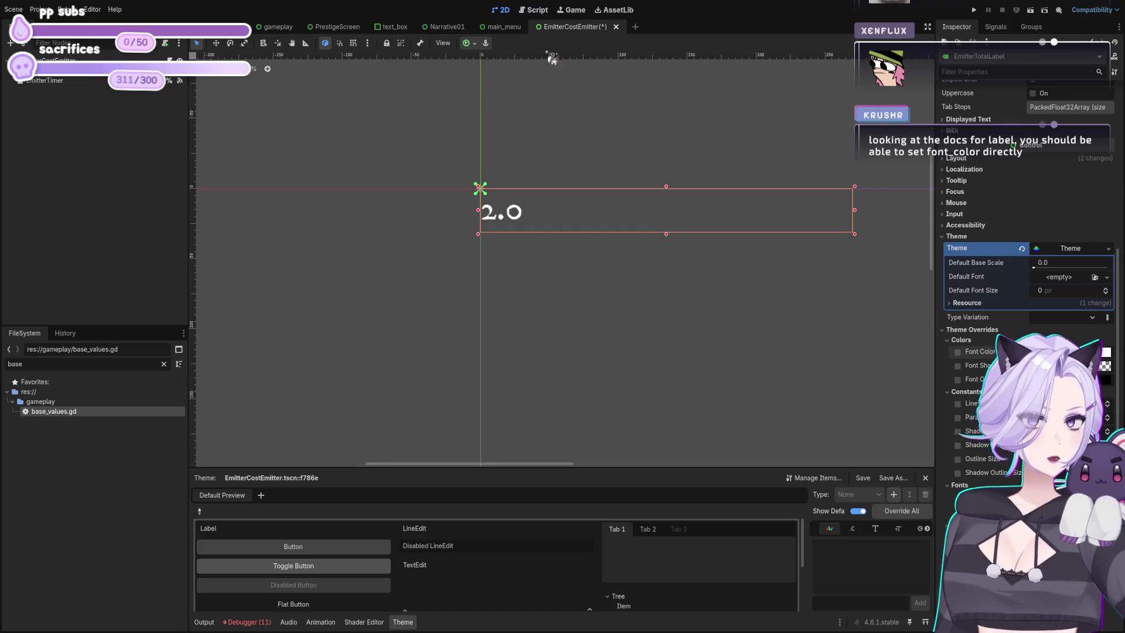
{"action": "left_click", "coordinate": [974, 10]}
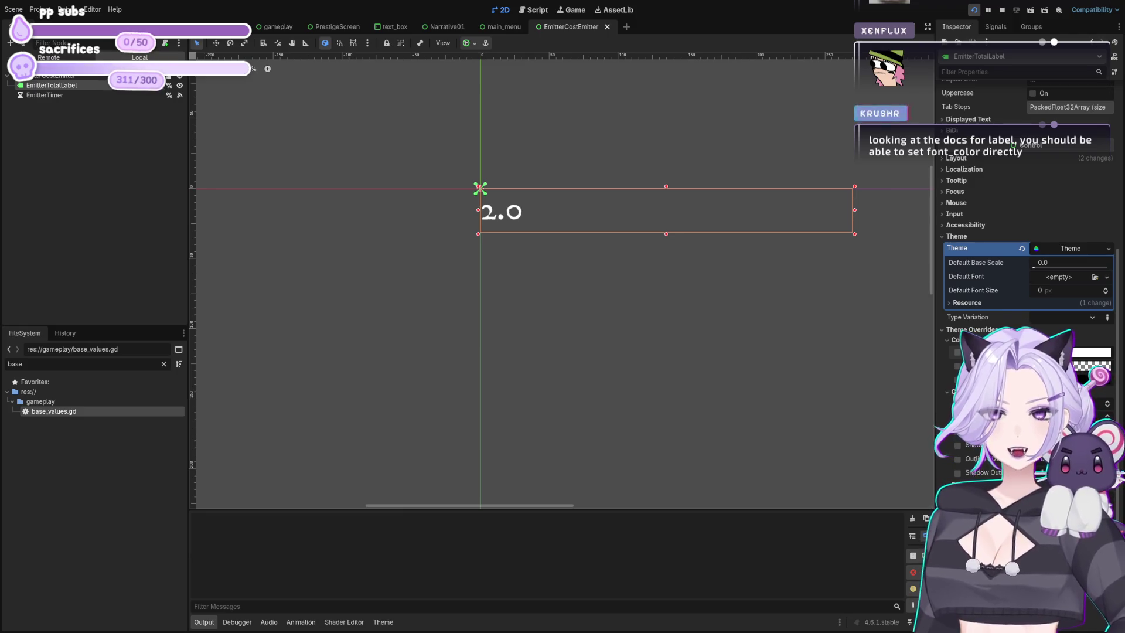
{"action": "left_click", "coordinate": [624, 328]}
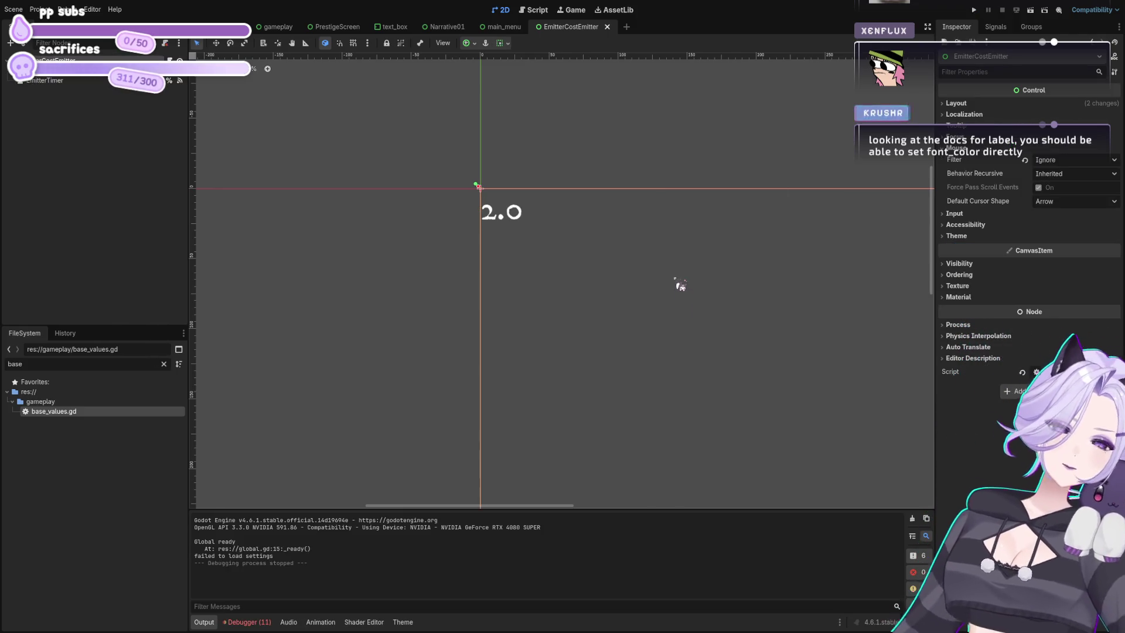
{"action": "left_click", "coordinate": [548, 14]}
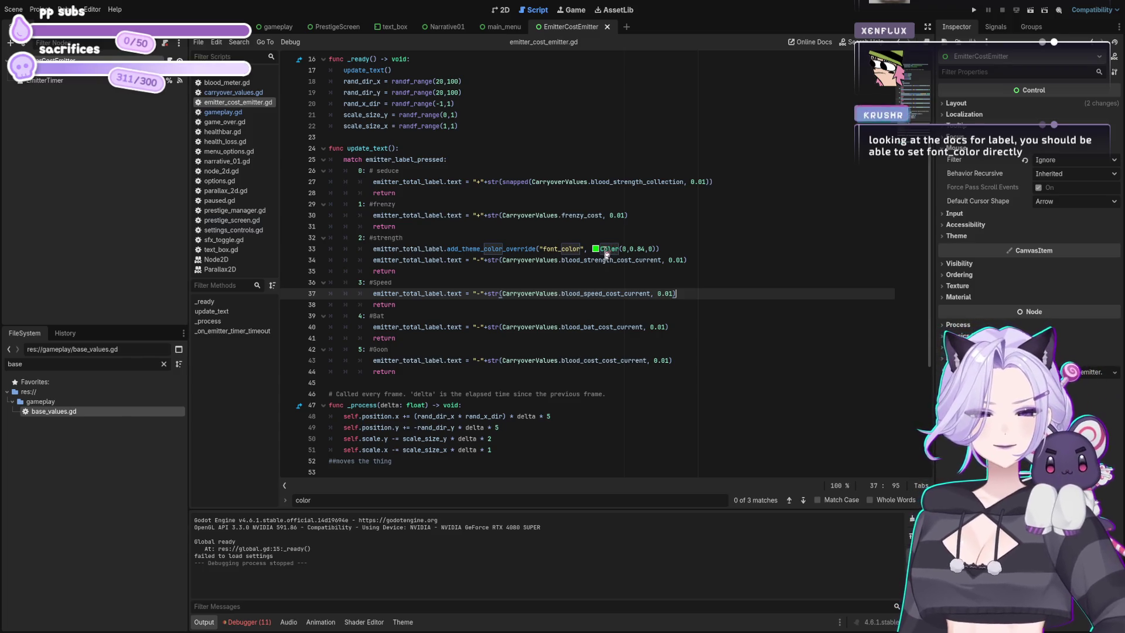
Step: Change line 33's font colour to the dark red Color(0.337, 0.104, 0.108, 1.0)
{"action": "key", "text": "shift+F3"}
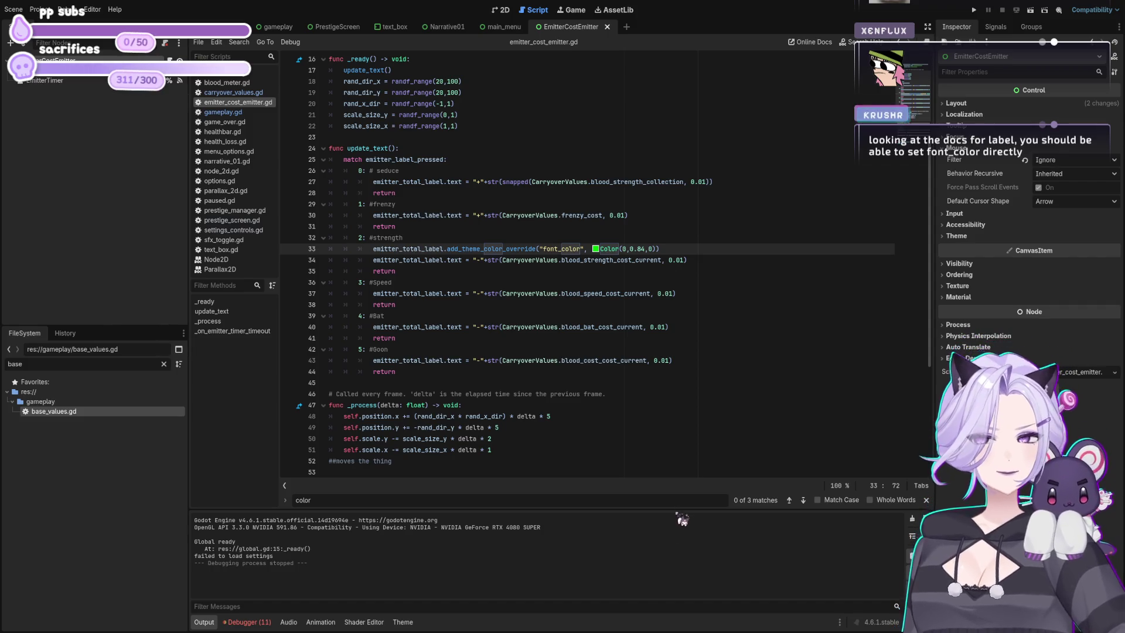
{"action": "type", "text": "Color(0.39, 0.0, 0.0, 1.0)"}
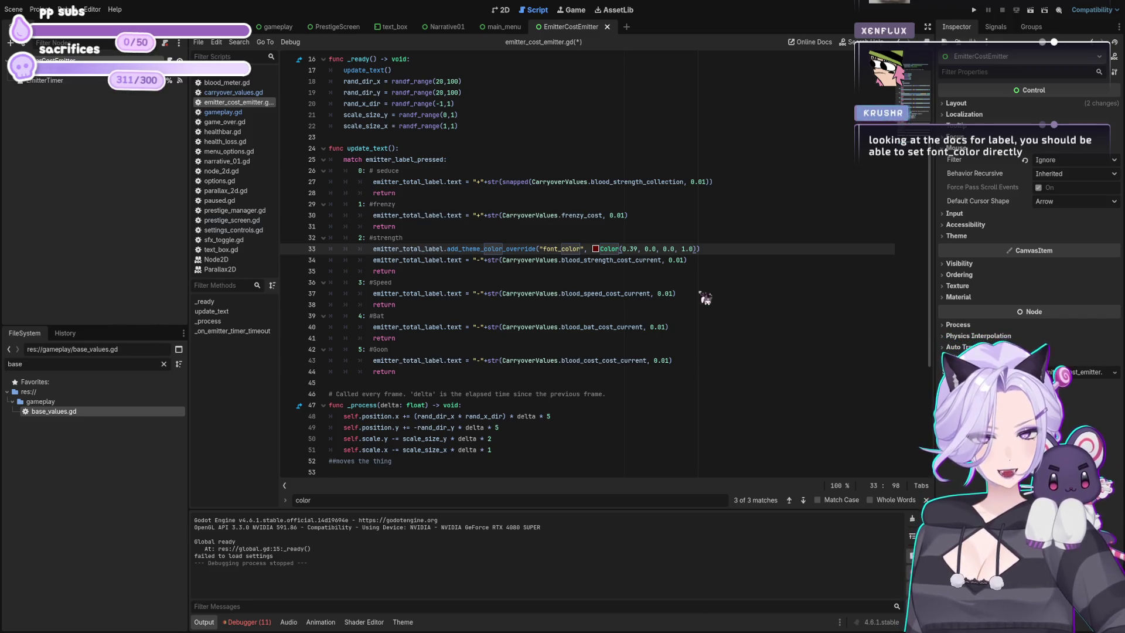
{"action": "key", "text": "ctrl+v"}
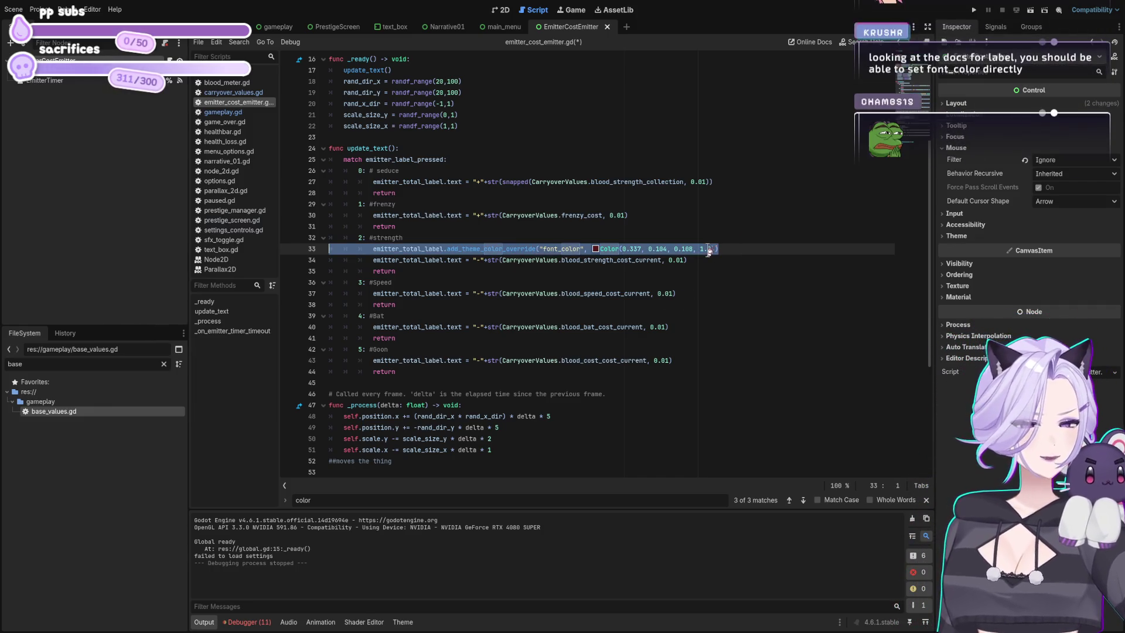
Step: Copy that colour override into the speed, bat and doon cases, save, and run
{"action": "key", "text": "Down"}
{"action": "key", "text": "Down"}
{"action": "key", "text": "Down"}
{"action": "key", "text": "Home"}
{"action": "type", "text": "emitter_total_label.add_theme_color_override(\"font_color\", Color(0.337, 0.104, 0.108, 1.0))"}
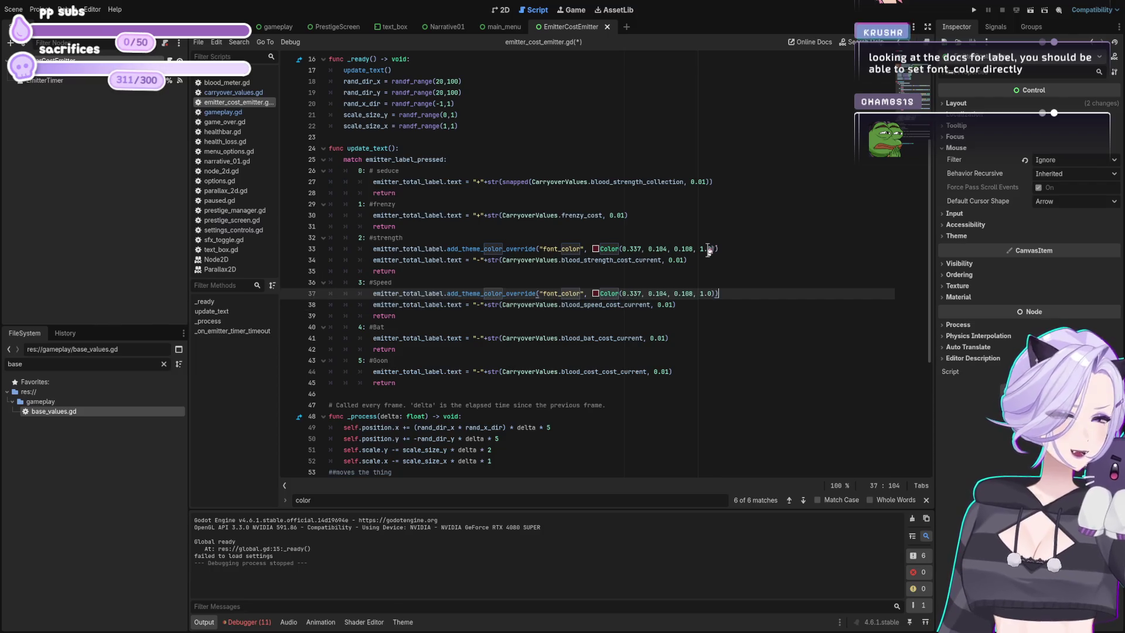
{"action": "key", "text": "Down"}
{"action": "key", "text": "Down"}
{"action": "key", "text": "Down"}
{"action": "key", "text": "Return"}
{"action": "type", "text": "emitter_total_label.add_theme_color_override(\"font_color\", Color(0.337, 0.184, 0.188, 1.0))"}
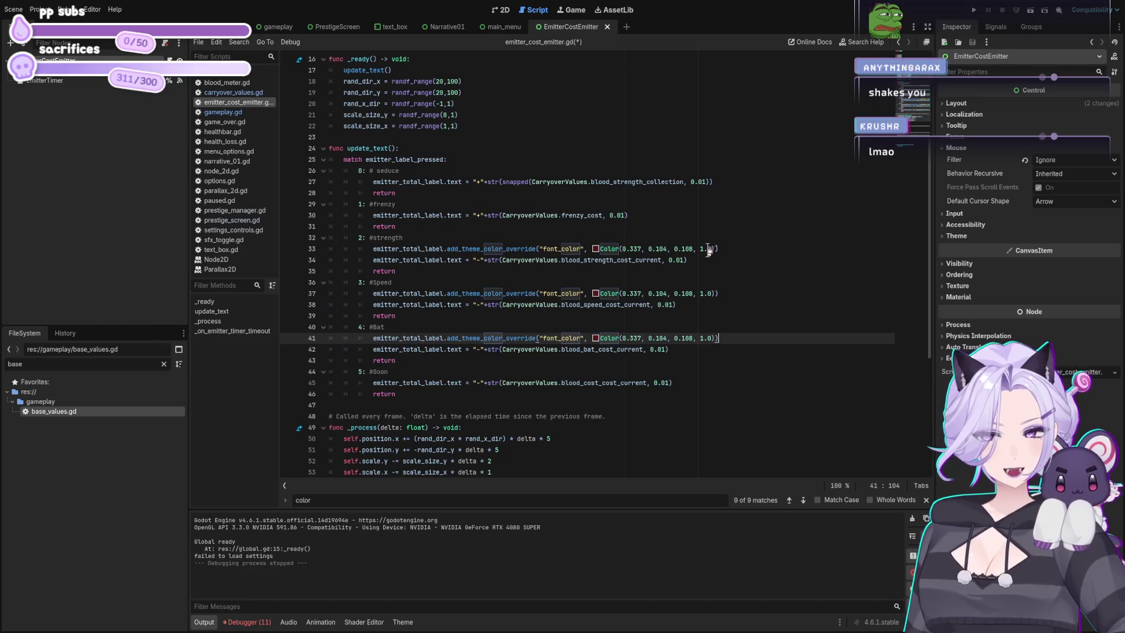
{"action": "key", "text": "Down"}
{"action": "key", "text": "Down"}
{"action": "key", "text": "Down"}
{"action": "key", "text": "Return"}
{"action": "type", "text": "emitter_total_label.add_theme_color_override(\"font_color\", Color(0.337, 0.104, 0.108, 1.0))"}
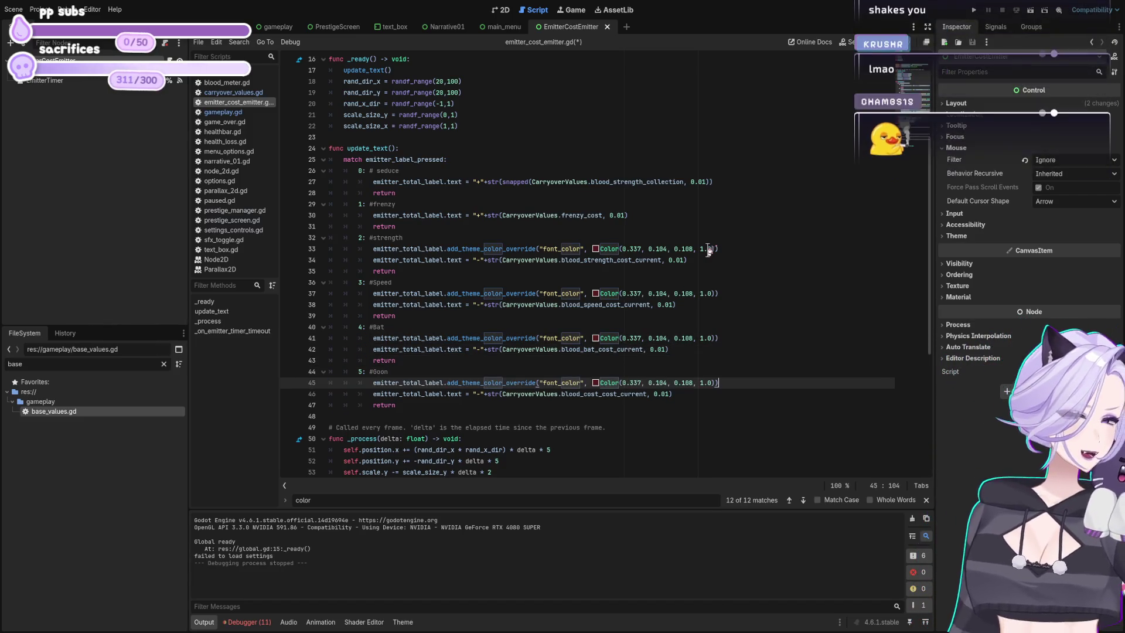
{"action": "key", "text": "ctrl+s"}
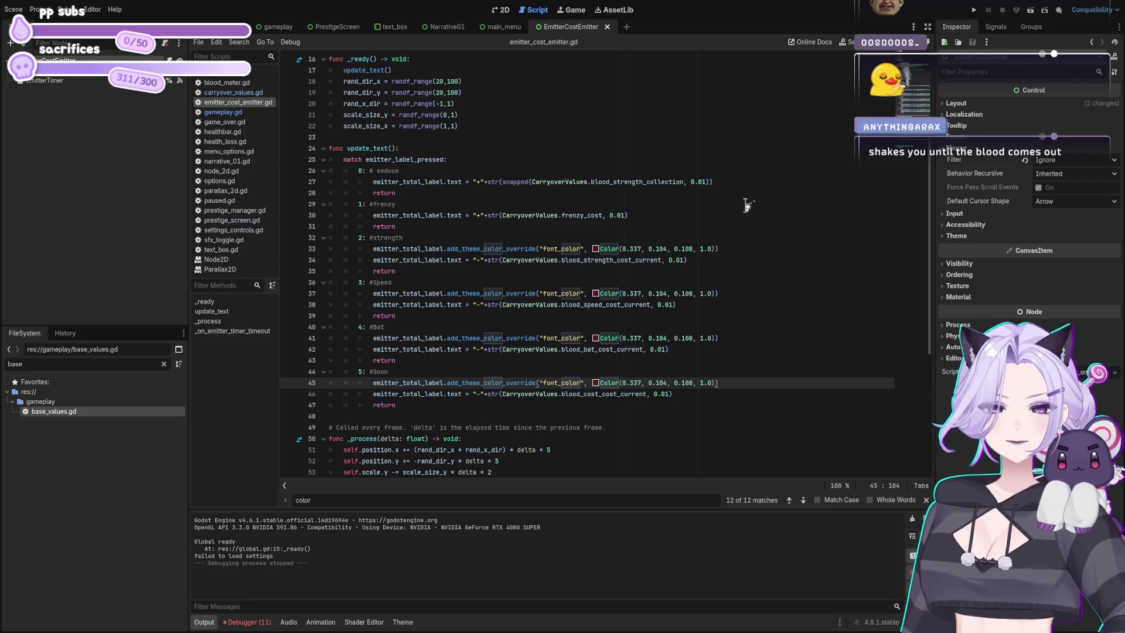
{"action": "left_click", "coordinate": [974, 10]}
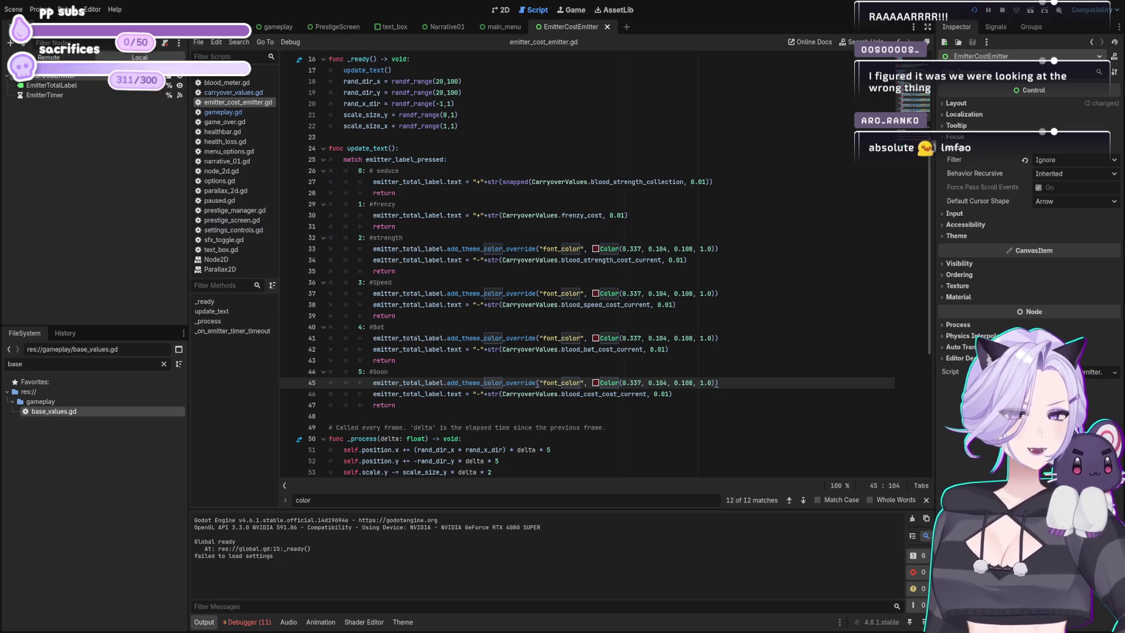
Step: Stop the game and lighten line 33's colour to Color(0.571, 0.203, 0.208, 1.0)
{"action": "key", "text": "F8"}
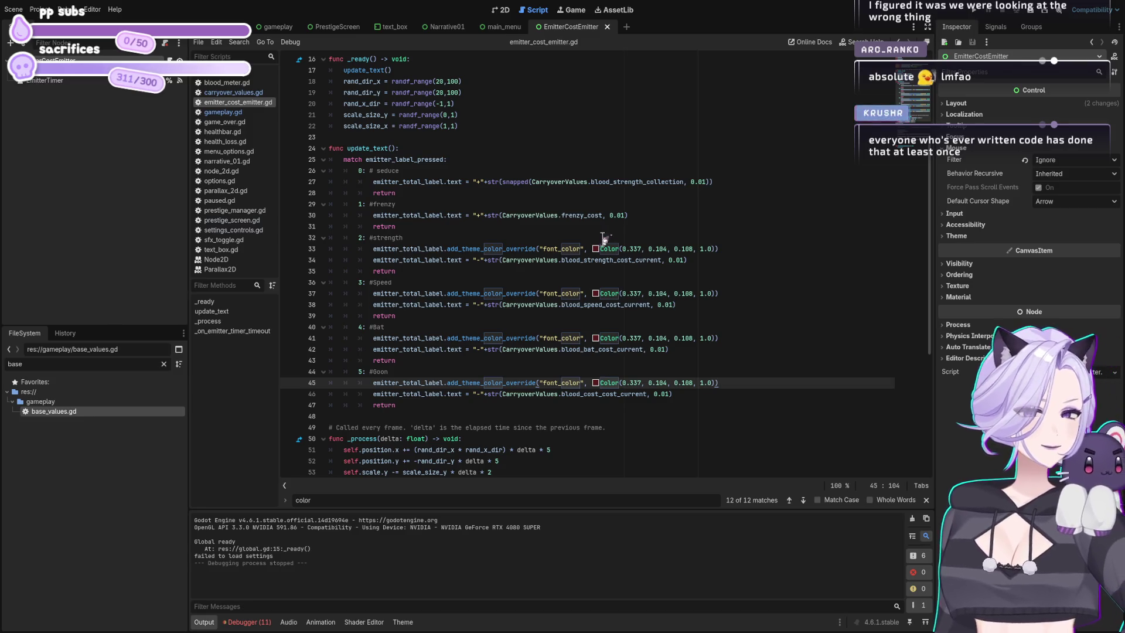
{"action": "key", "text": "ctrl+z"}
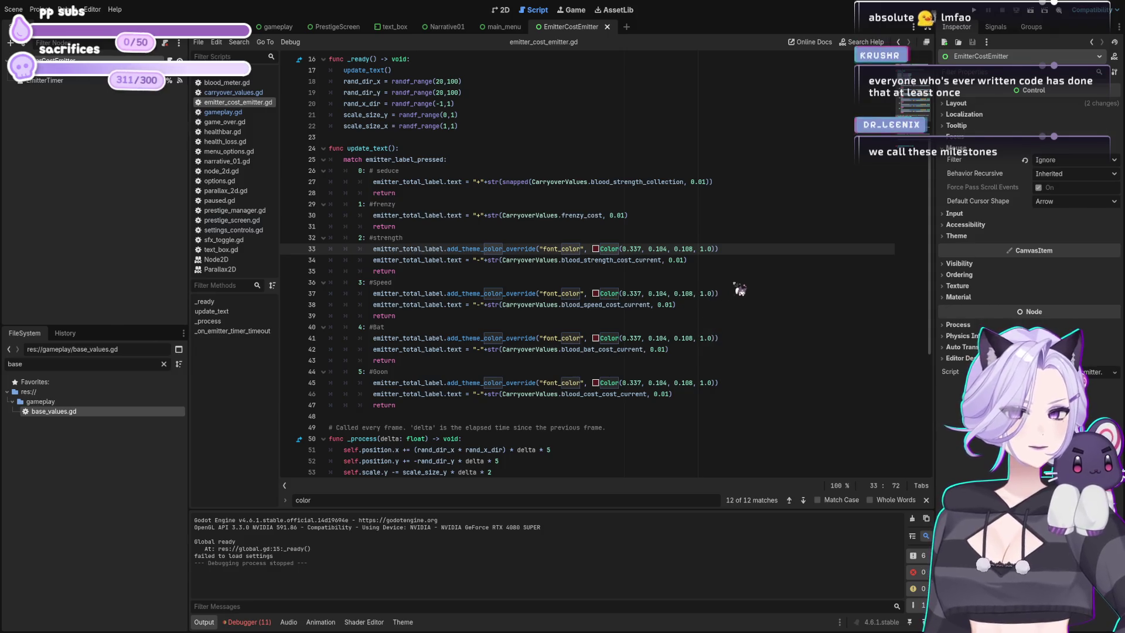
{"action": "key", "text": "ctrl+y"}
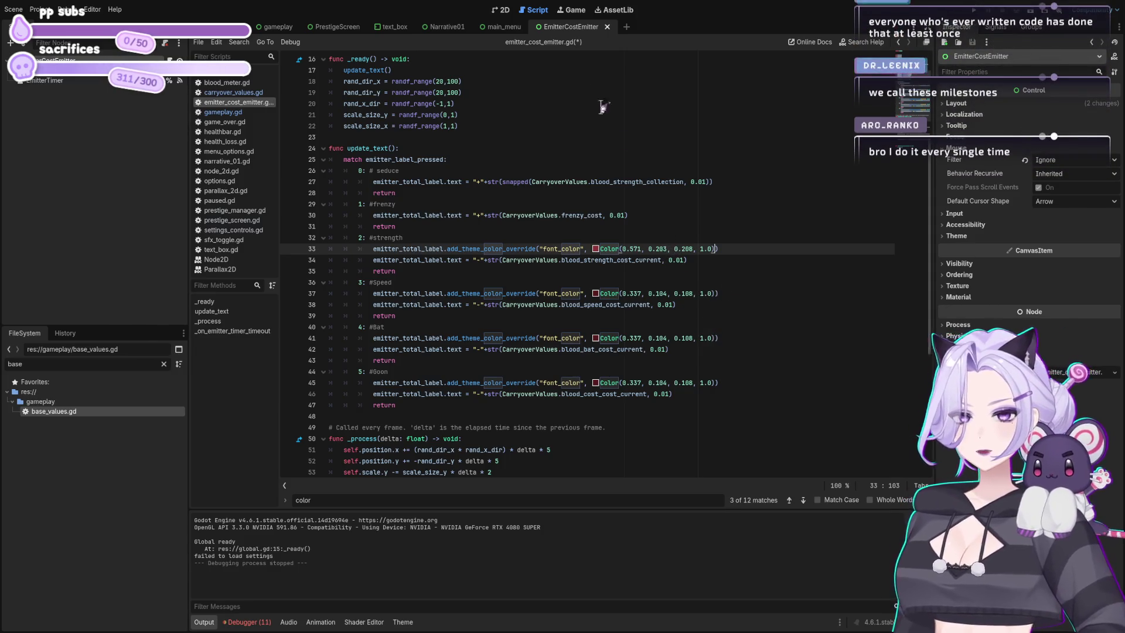
{"action": "left_click", "coordinate": [502, 10]}
Step: Inspect the gameplay scene's MarginContainer and TabContainer, then switch to the EmitterCostEmitter scene
{"action": "left_click", "coordinate": [503, 26]}
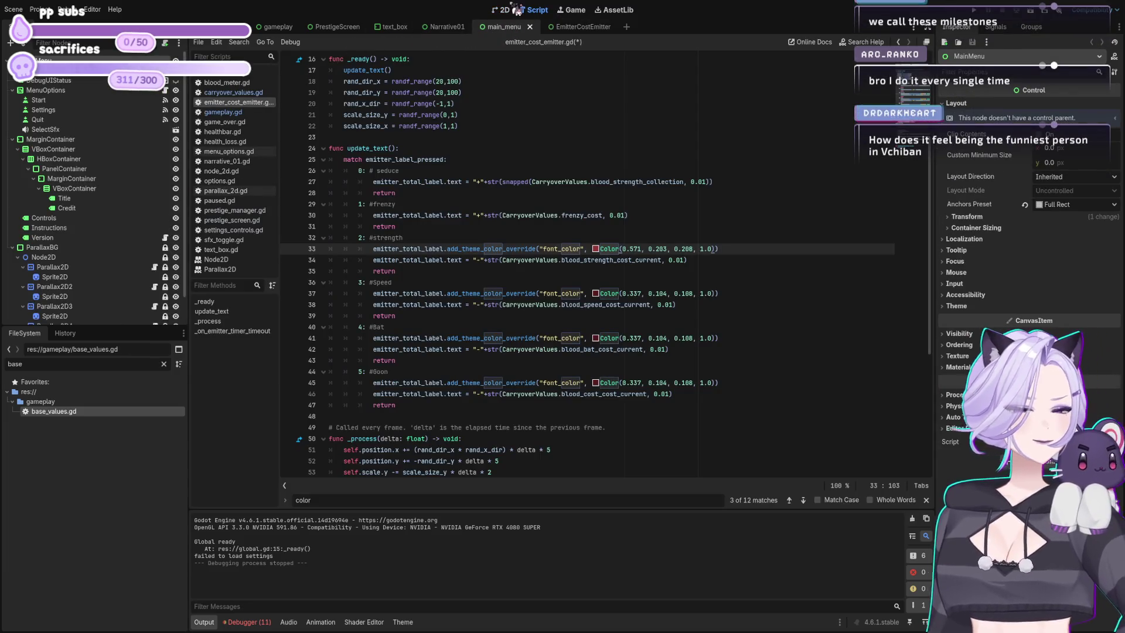
{"action": "left_click", "coordinate": [502, 10]}
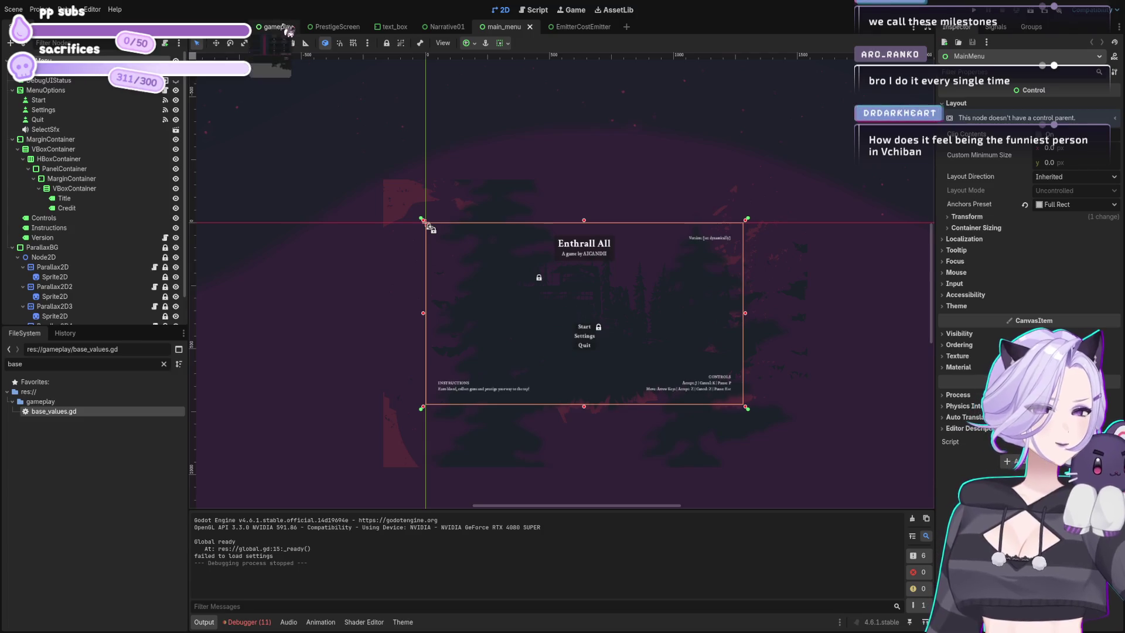
{"action": "left_click", "coordinate": [278, 26]}
{"action": "left_click", "coordinate": [546, 139]}
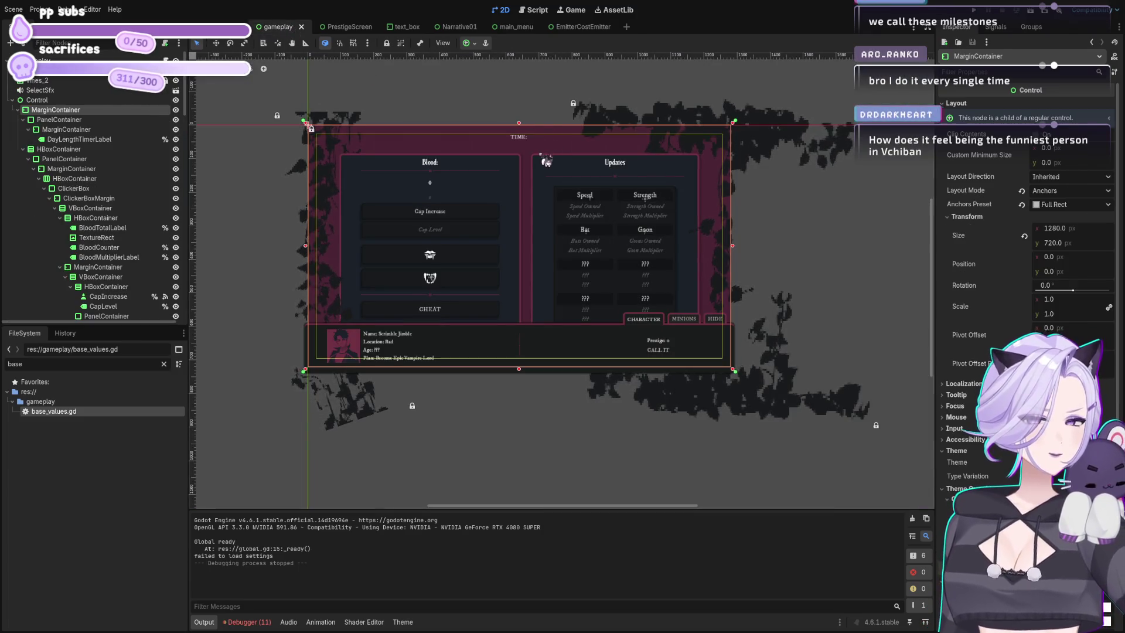
{"action": "scroll", "coordinate": [410, 237], "scroll_direction": "up", "scroll_amount": 3}
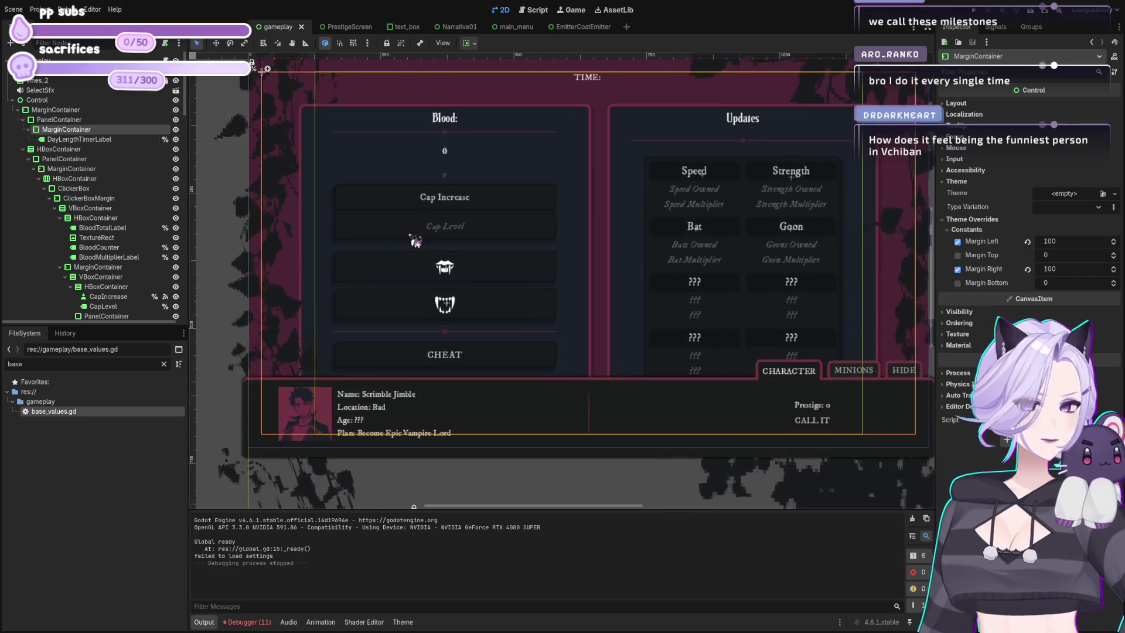
{"action": "left_click", "coordinate": [471, 388]}
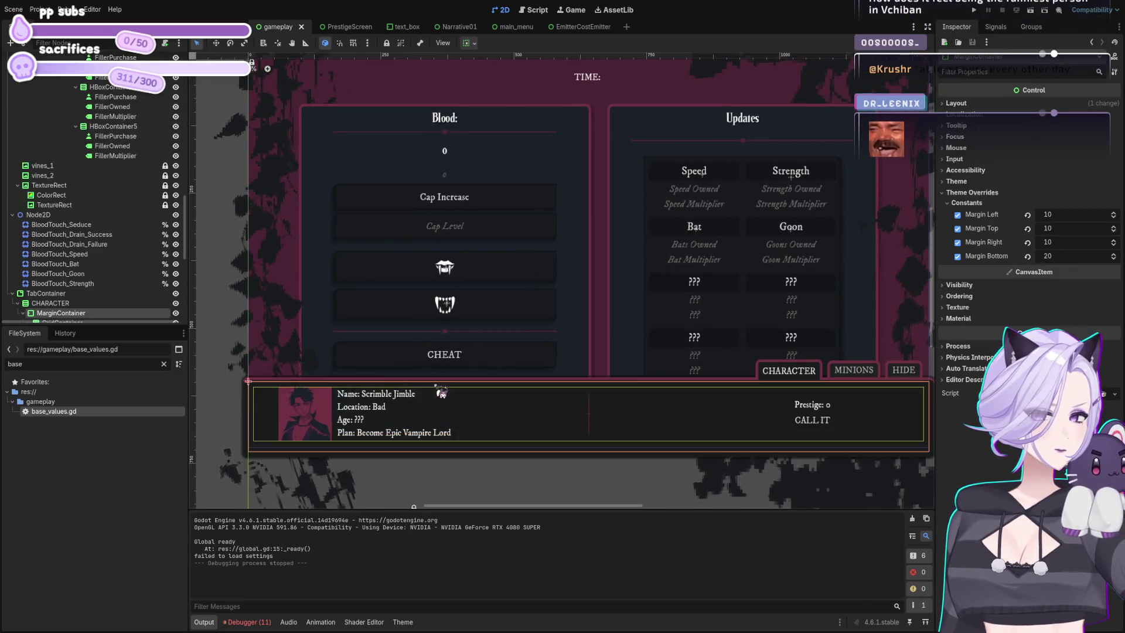
{"action": "left_click", "coordinate": [472, 386]}
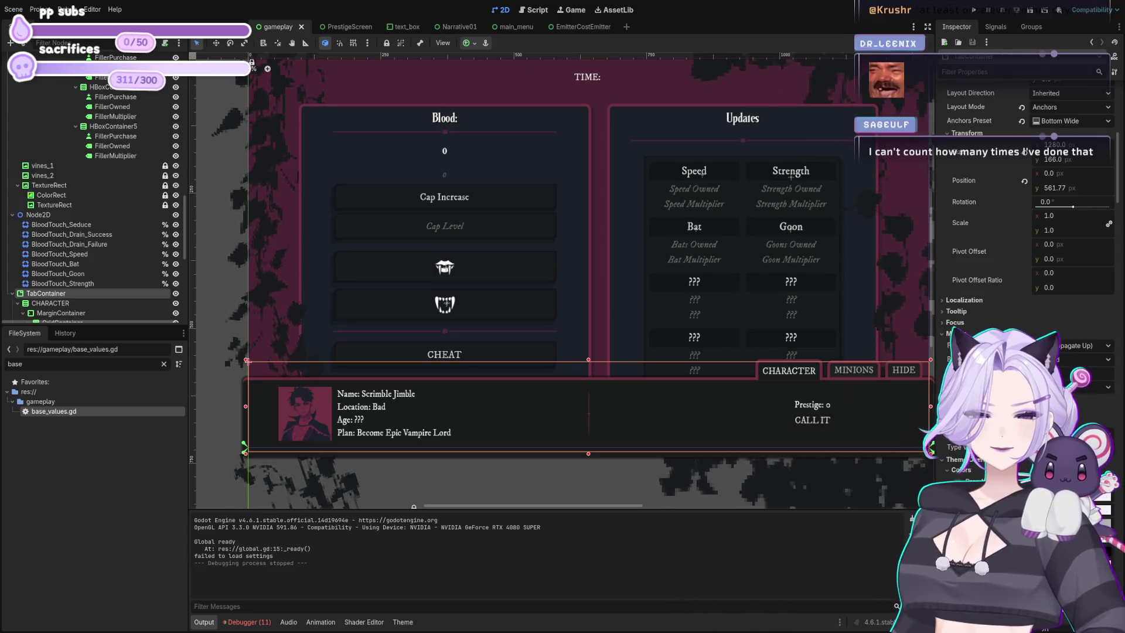
{"action": "scroll", "coordinate": [1025, 234], "scroll_direction": "down", "scroll_amount": 8}
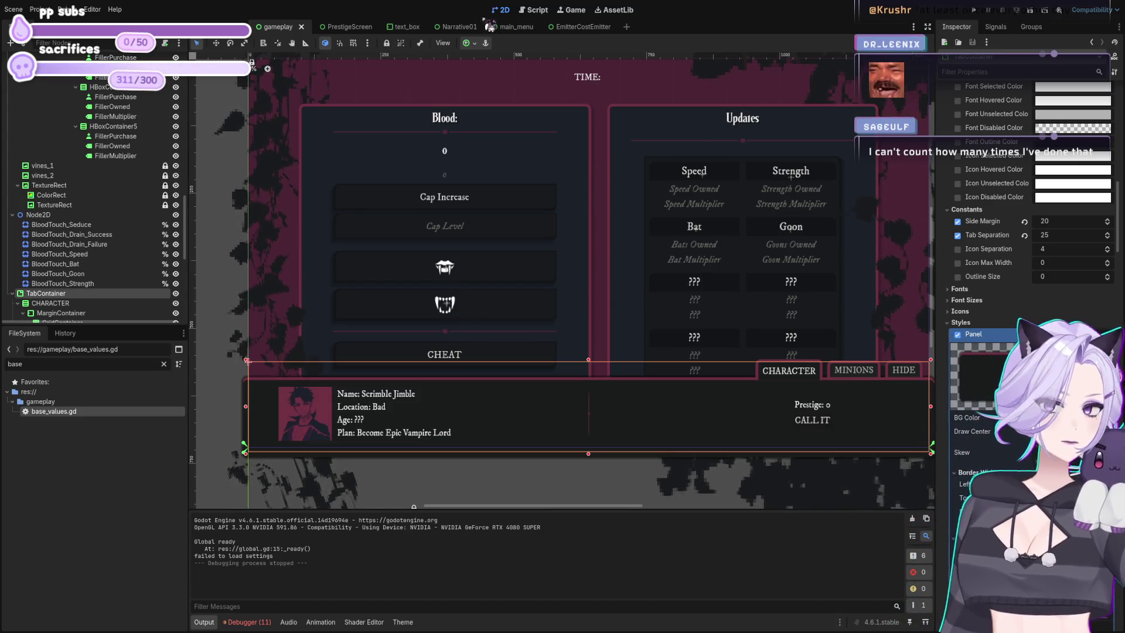
{"action": "left_click", "coordinate": [571, 26]}
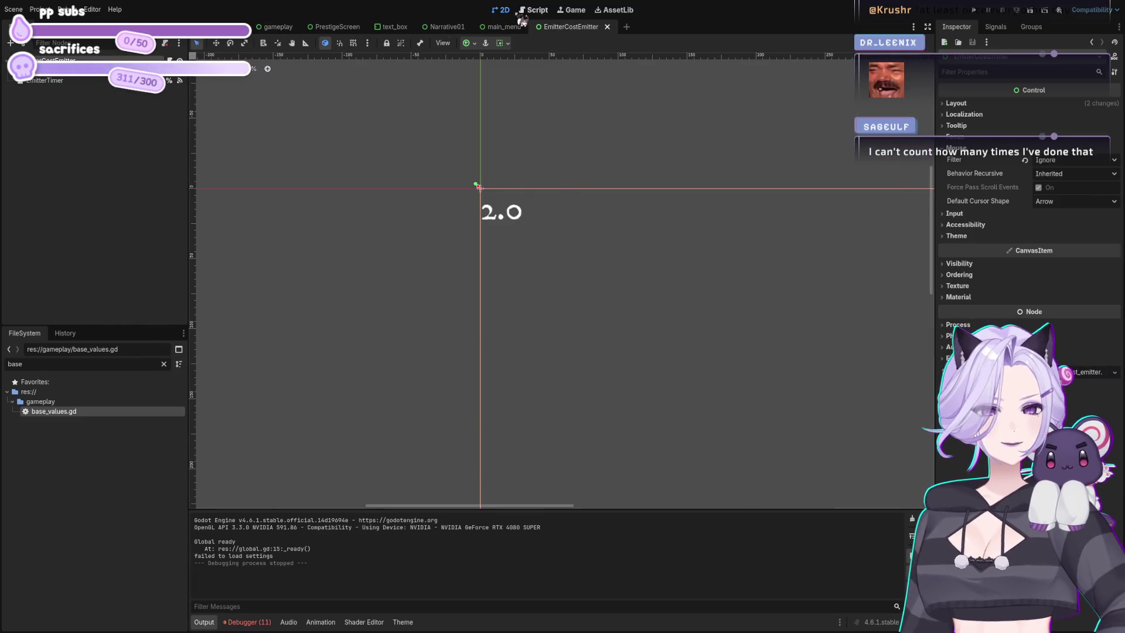
Step: Try typing a Color( call around line 24's bare numbers, then undo the stray edits
{"action": "left_click", "coordinate": [538, 12]}
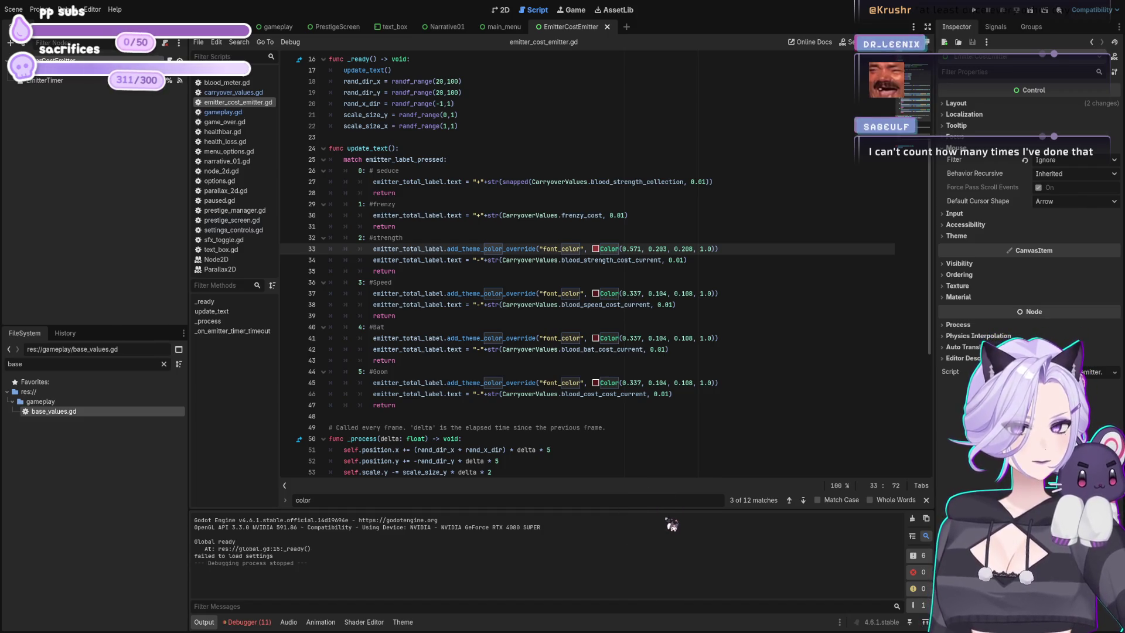
{"action": "key", "text": "End"}
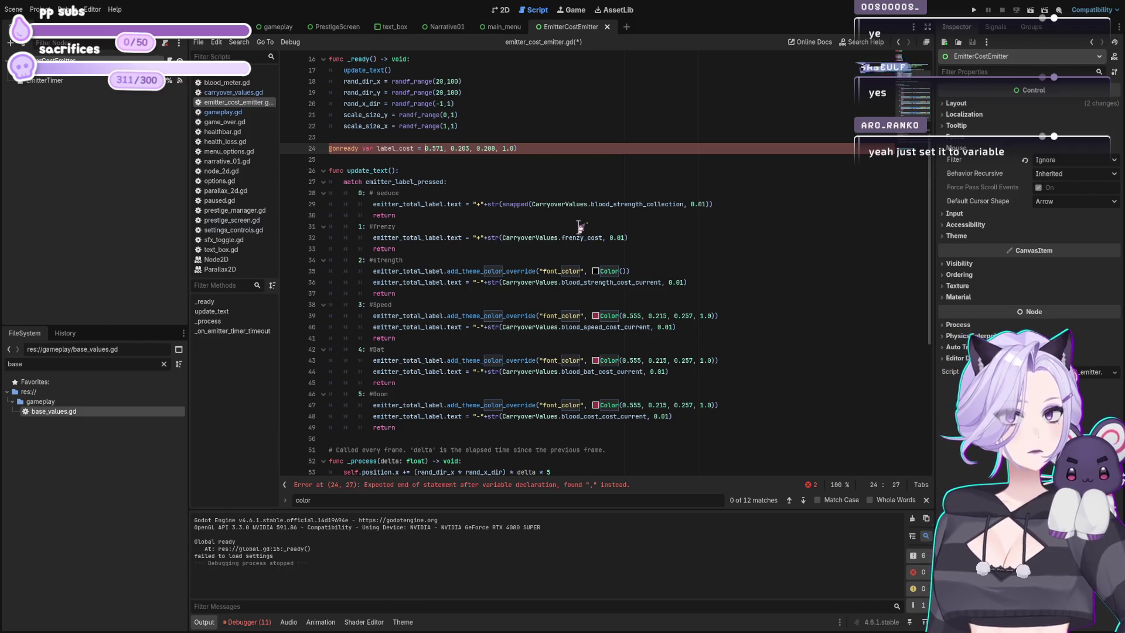
{"action": "type", "text": "("}
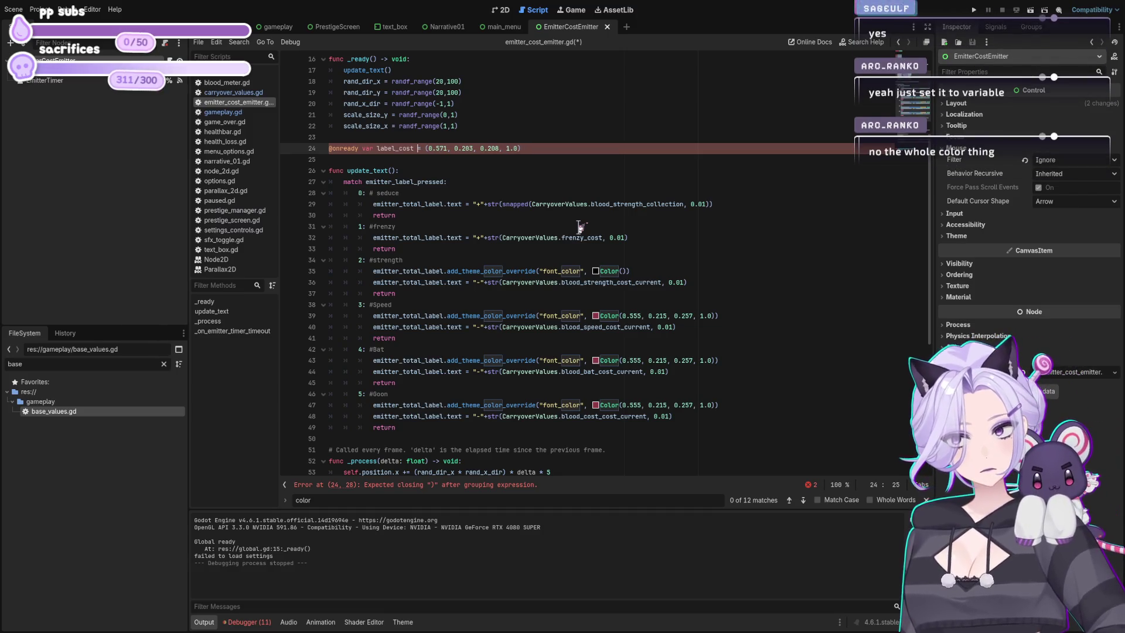
{"action": "type", "text": "Co"}
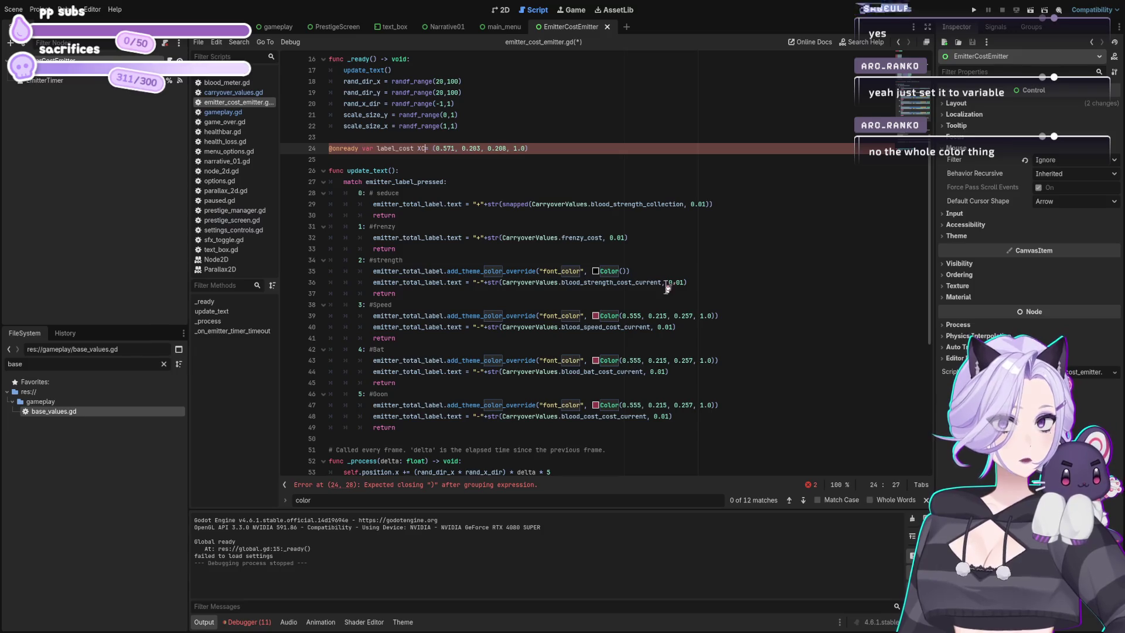
{"action": "key", "text": "BackSpace"}
{"action": "key", "text": "BackSpace"}
{"action": "left_click", "coordinate": [643, 271]}
{"action": "key", "text": "ctrl+z"}
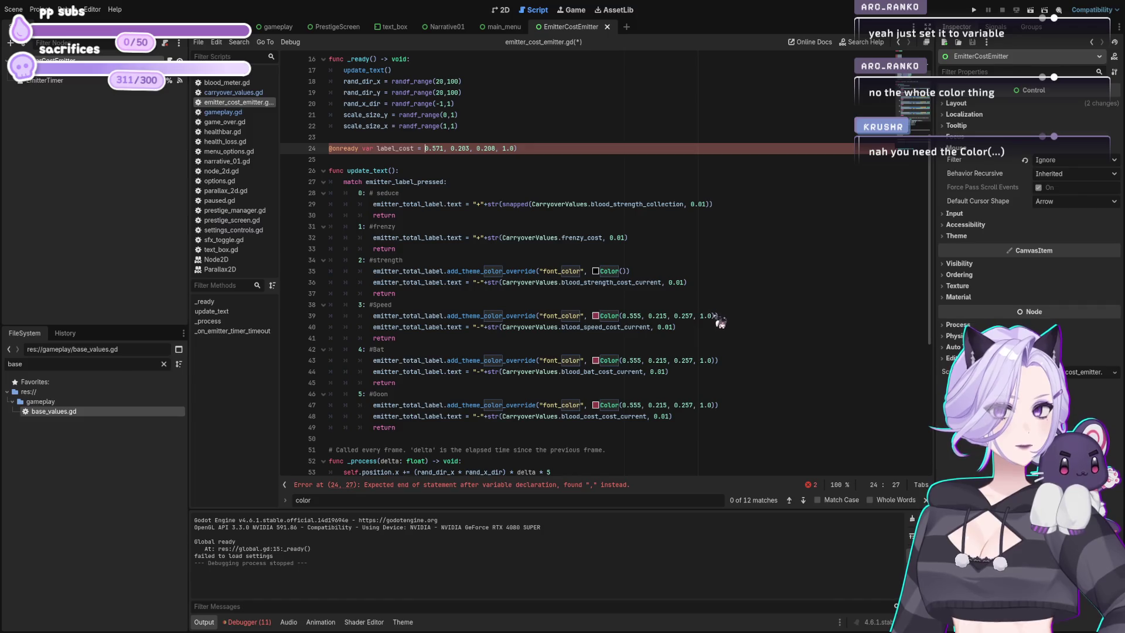
Step: Replace line 24's bare numbers with the speed case's Color(0.555, 0.215, 0.257, 1.0)
{"action": "left_click_drag", "start_coordinate": [715, 316], "coordinate": [593, 316]}
{"action": "key", "text": "ctrl+c"}
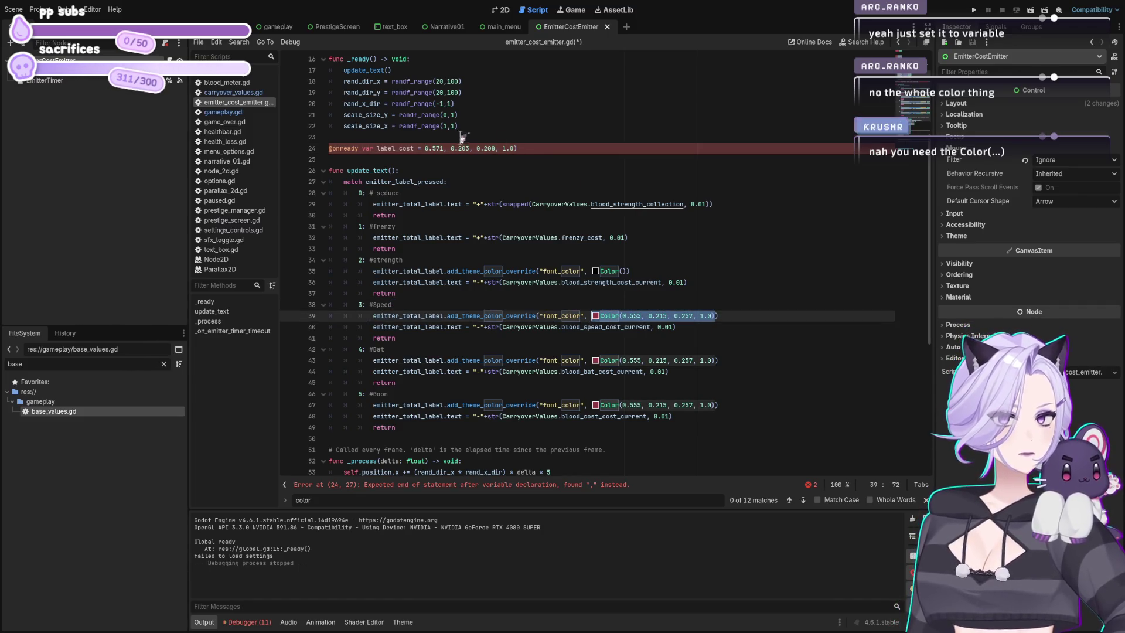
{"action": "mouse_move", "coordinate": [516, 148]}
{"action": "left_mouse_down"}
{"action": "mouse_move", "coordinate": [404, 149]}
{"action": "mouse_move", "coordinate": [426, 150]}
{"action": "left_mouse_up"}
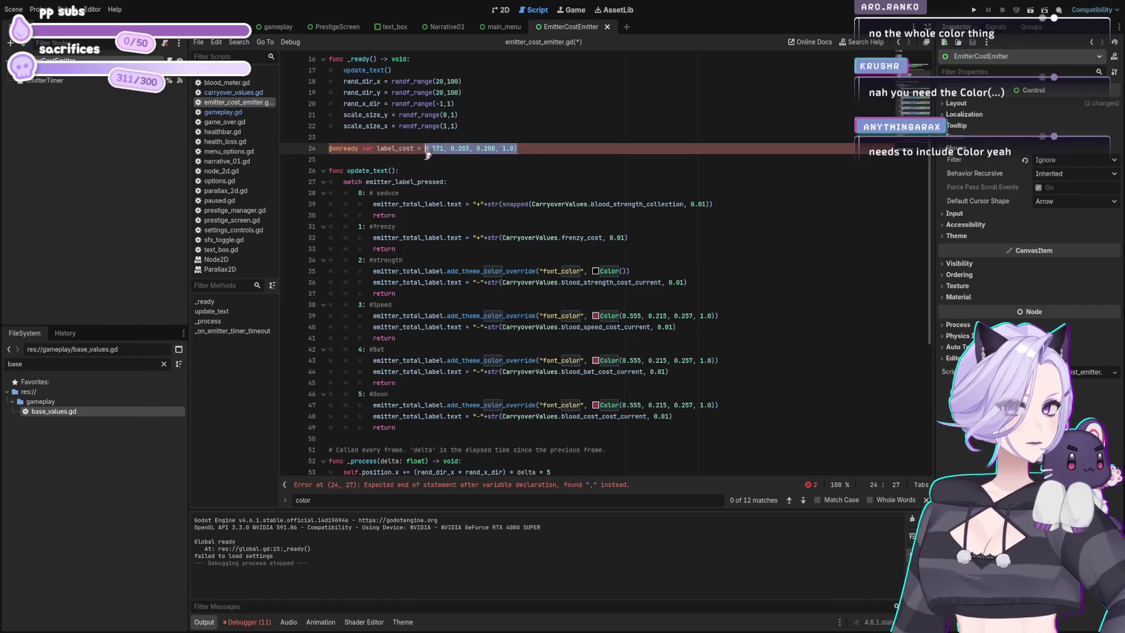
{"action": "key", "text": "ctrl+v"}
{"action": "left_click_drag", "start_coordinate": [414, 149], "coordinate": [376, 150]}
{"action": "key", "text": "ctrl+c"}
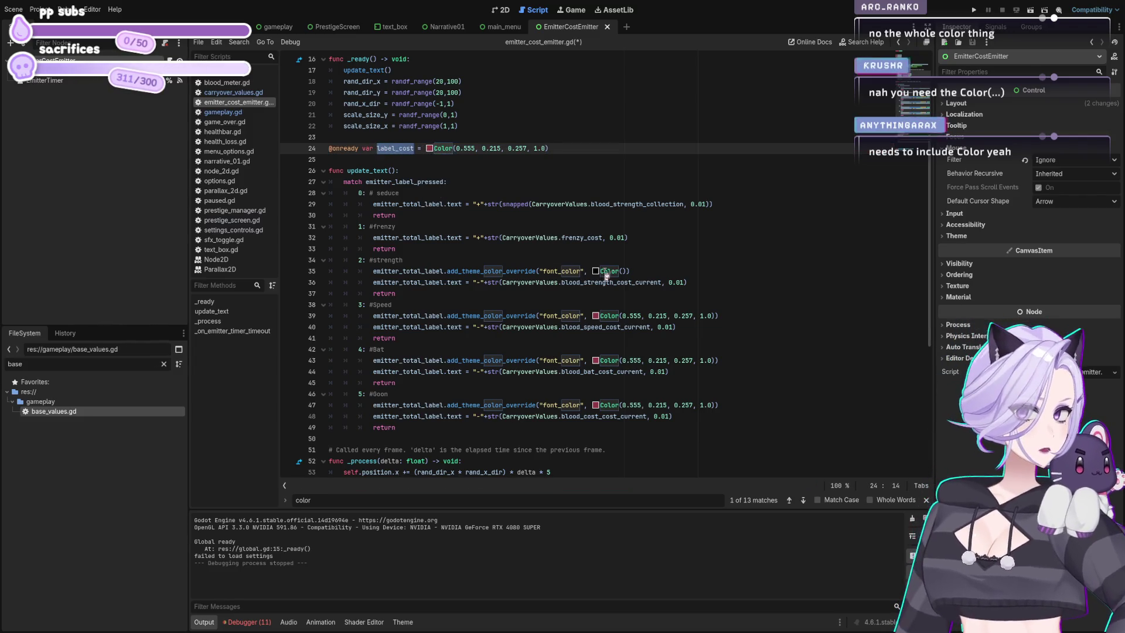
Step: Change line 35's strength-case font colour argument to label_cost
{"action": "left_click", "coordinate": [650, 271]}
{"action": "key", "text": "BackSpace"}
{"action": "key", "text": "BackSpace"}
{"action": "key", "text": "BackSpace"}
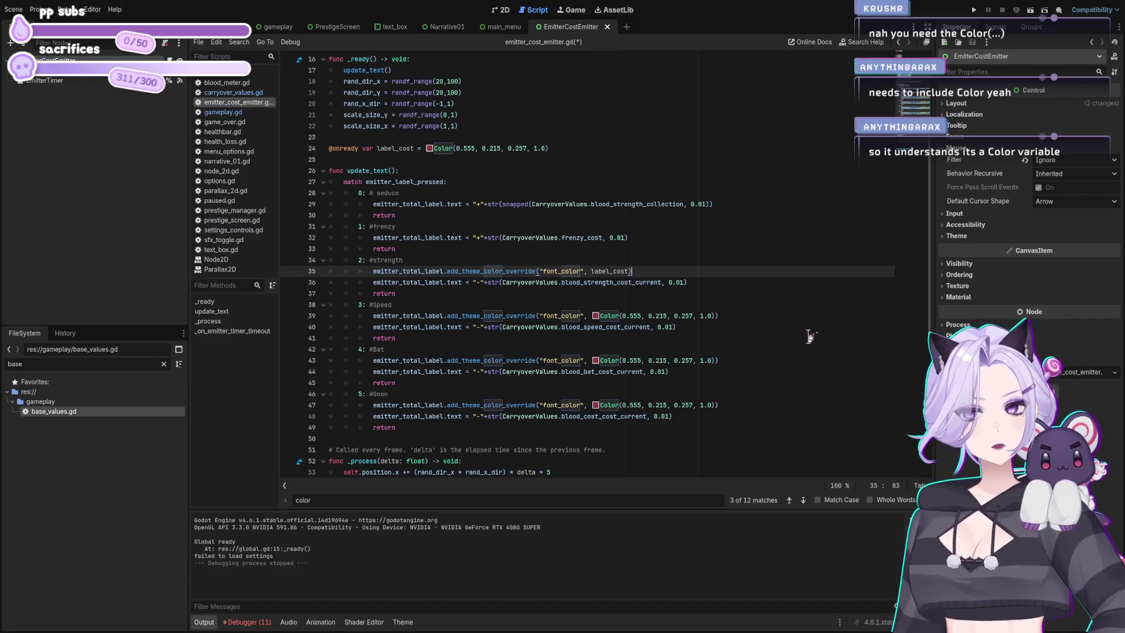
{"action": "key", "text": "Left"}
{"action": "key", "text": "Left"}
{"action": "key", "text": "Left"}
{"action": "key", "text": "Left"}
{"action": "key", "text": "Left"}
{"action": "key", "text": "Left"}
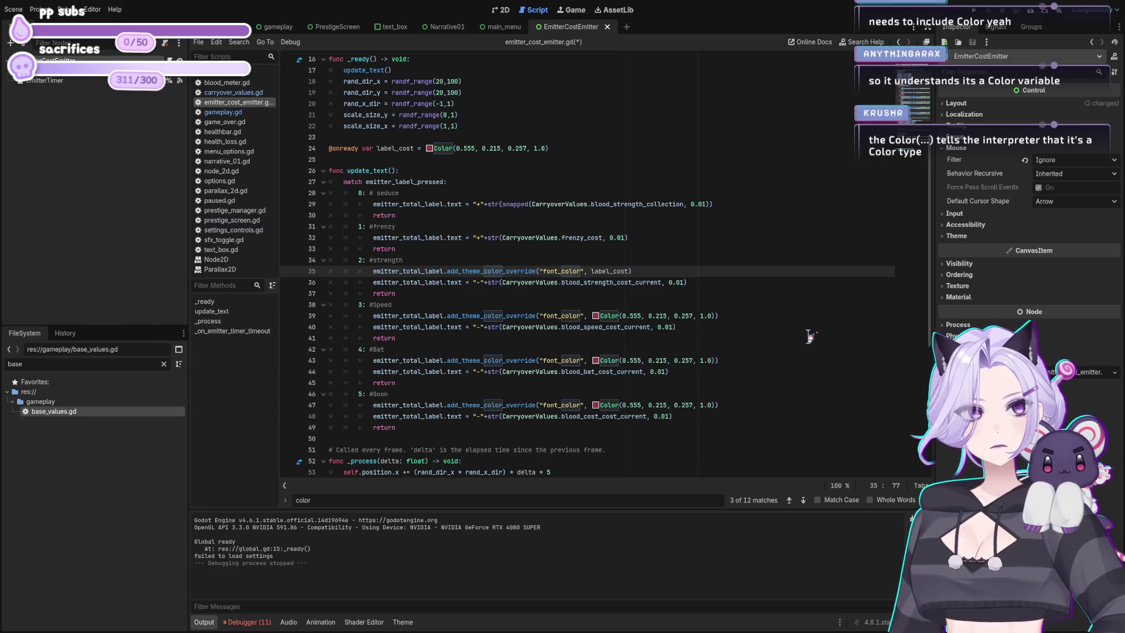
{"action": "key", "text": "Left"}
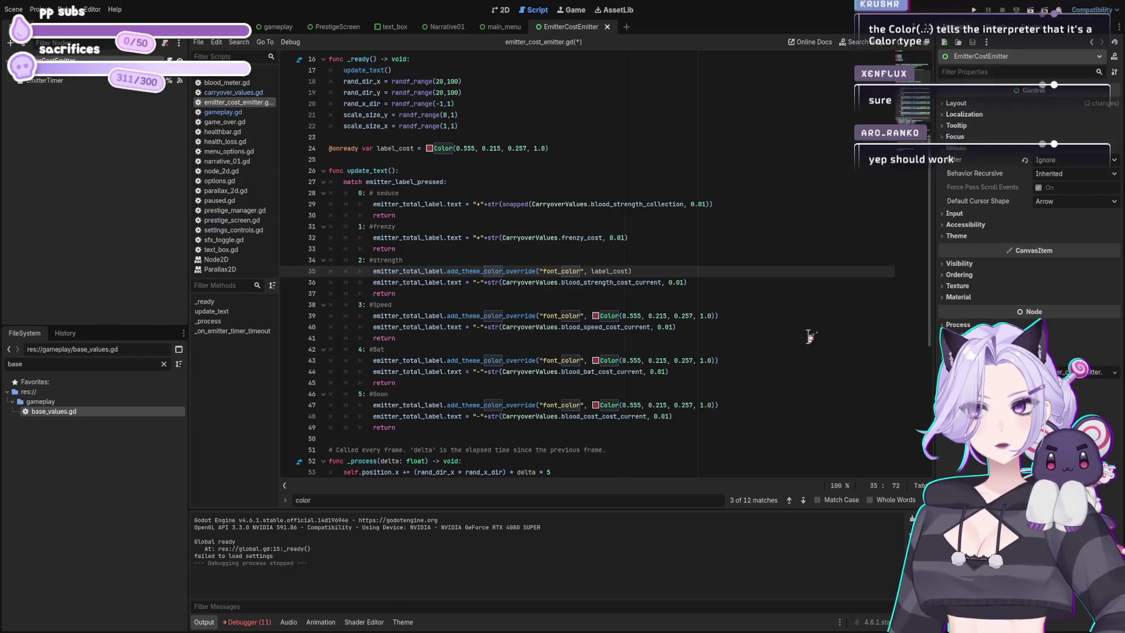
Step: Paste label_cost over line 39's speed-case Color value, then save and test-run the project
{"action": "key", "text": "Down"}
{"action": "key", "text": "Down"}
{"action": "key", "text": "Down"}
{"action": "key", "text": "Down"}
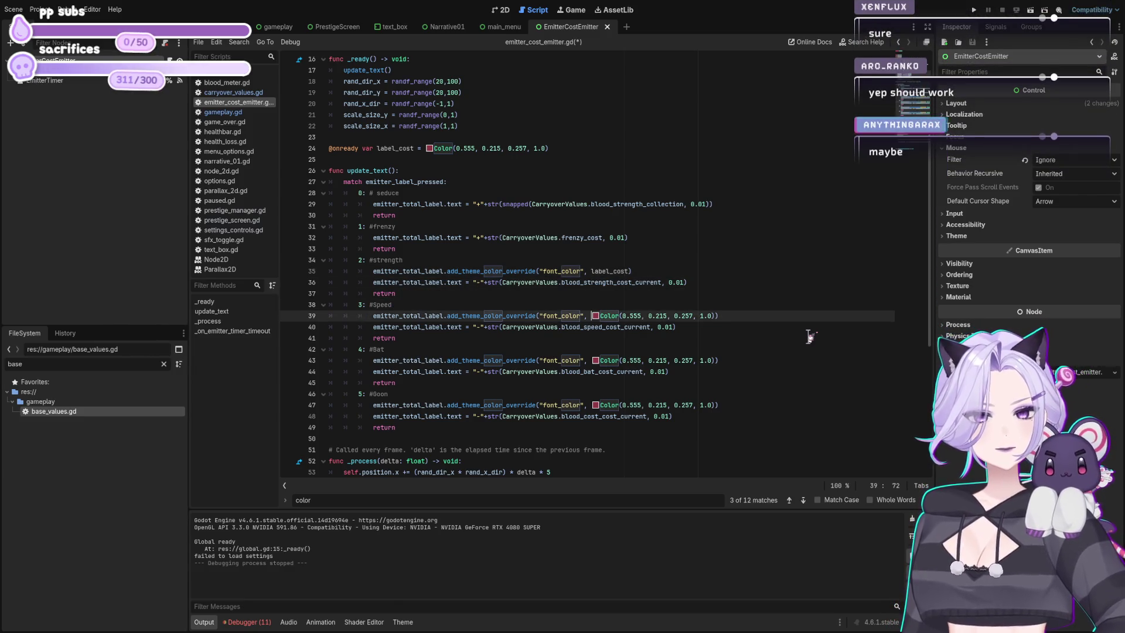
{"action": "key", "text": "shift+End"}
{"action": "key", "text": "shift+Left"}
{"action": "key", "text": "ctrl+v"}
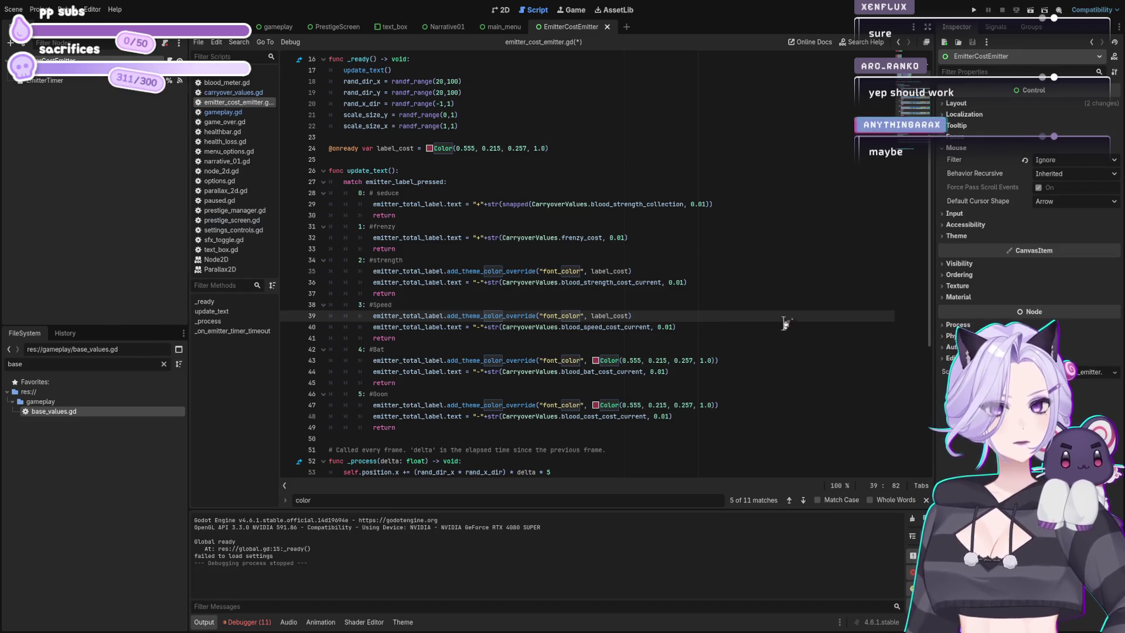
{"action": "left_click", "coordinate": [437, 148]}
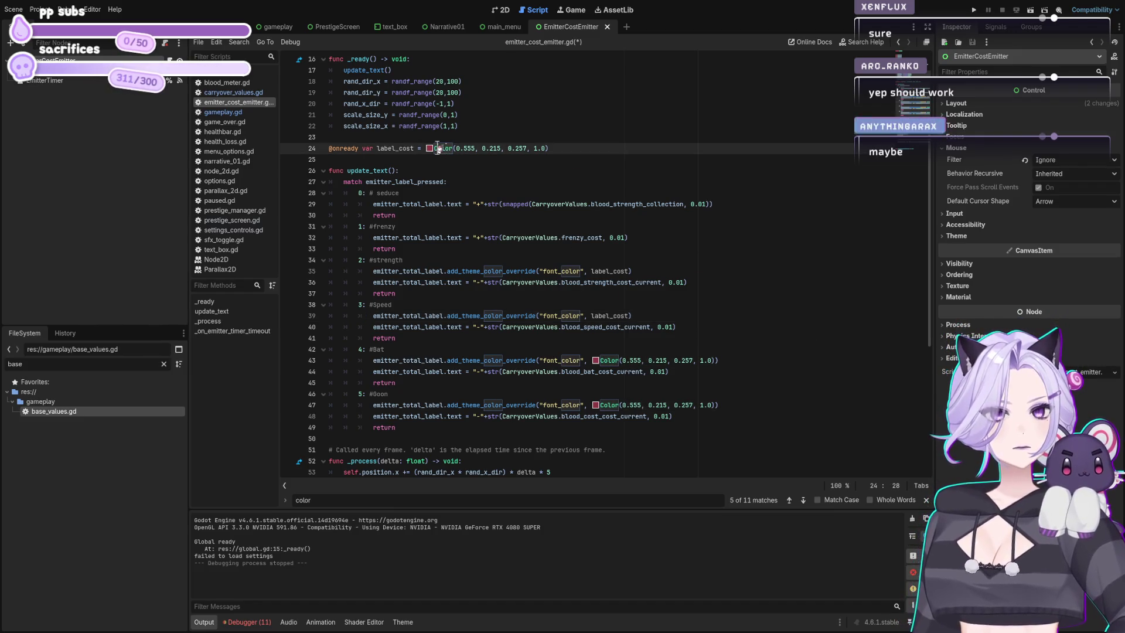
{"action": "left_click", "coordinate": [974, 10]}
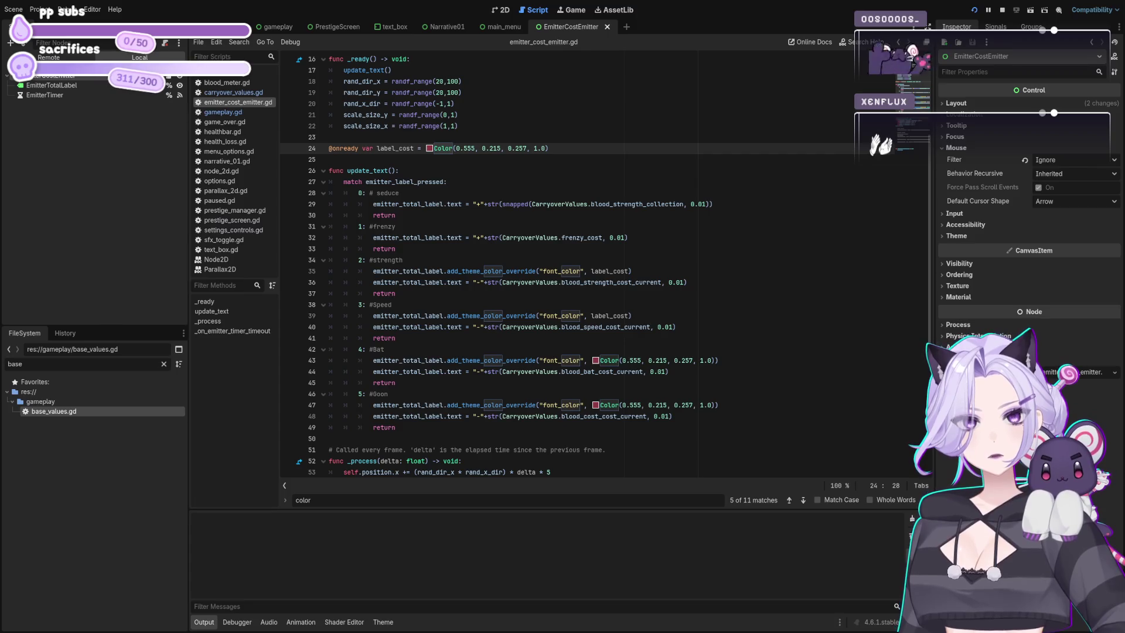
Step: Stop the game, copy label_cost and paste it over the bat case's Color value on line 43
{"action": "key", "text": "F8"}
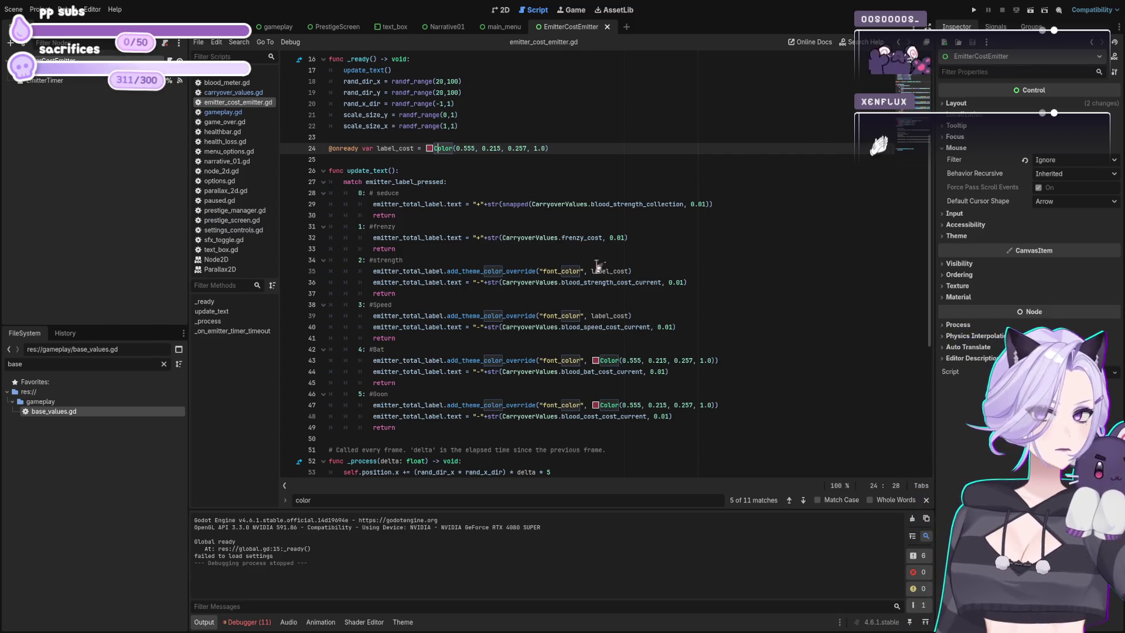
{"action": "double_click", "coordinate": [620, 316]}
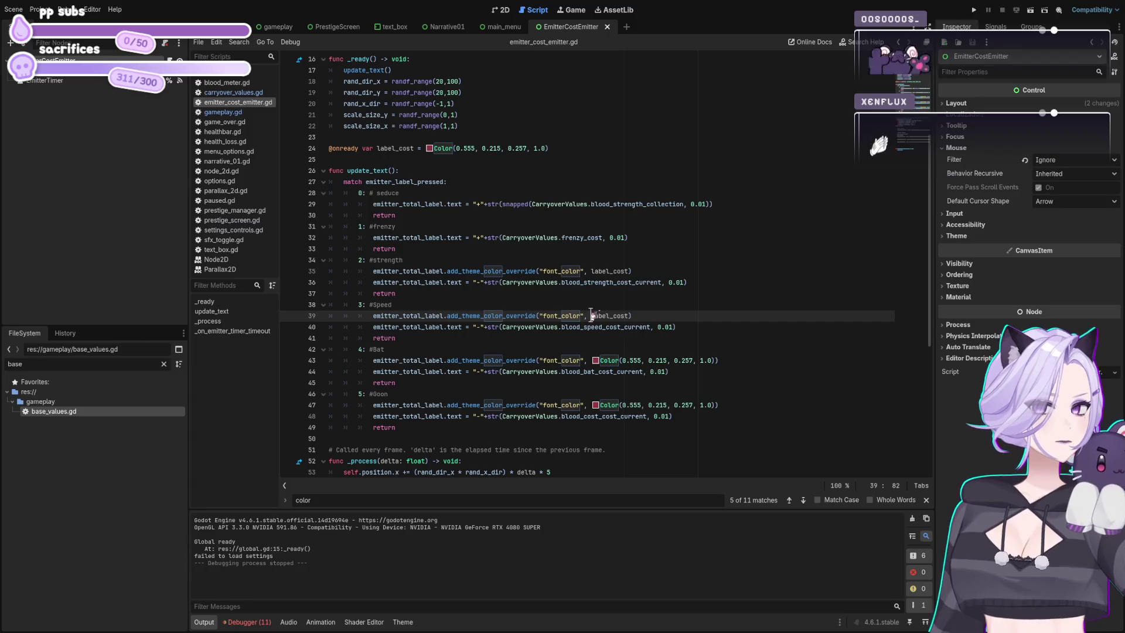
{"action": "left_click", "coordinate": [599, 361]}
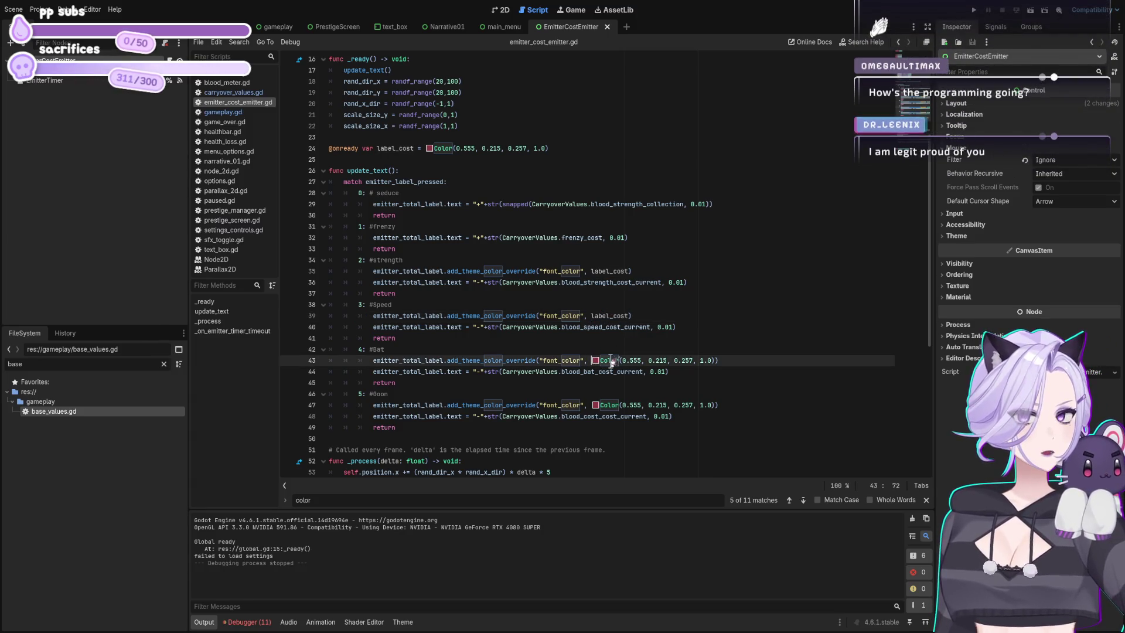
{"action": "key", "text": "shift+End"}
{"action": "key", "text": "shift+Left"}
{"action": "key", "text": "ctrl+v"}
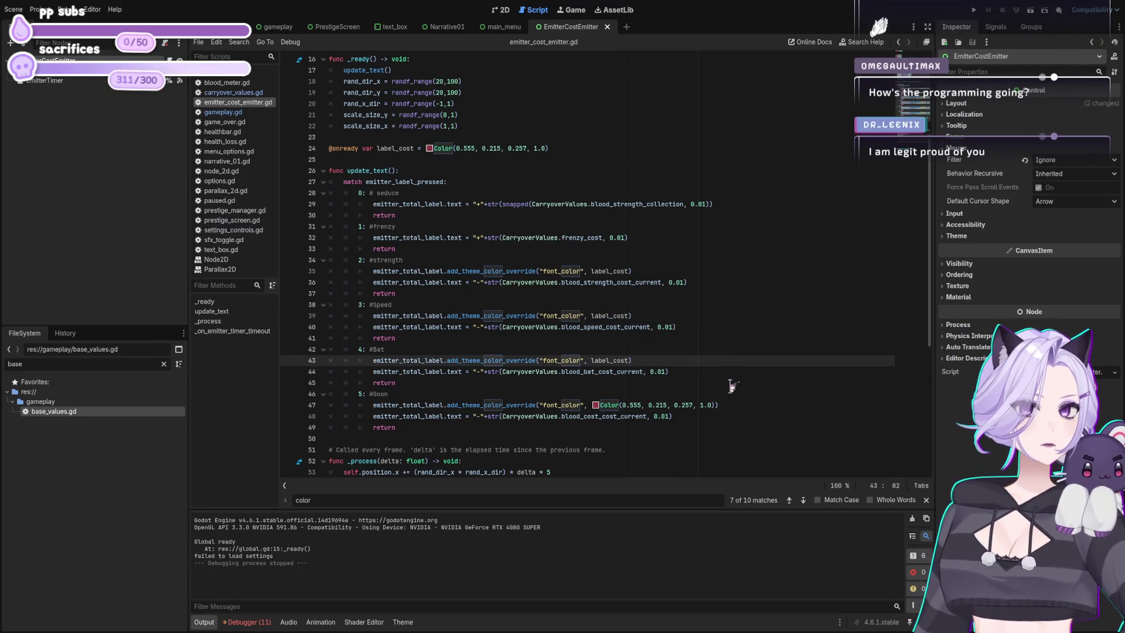
Step: Replace the goon case's Color value on line 47 with label_cost and save the script
{"action": "key", "text": "Down"}
{"action": "key", "text": "Down"}
{"action": "key", "text": "Down"}
{"action": "key", "text": "End"}
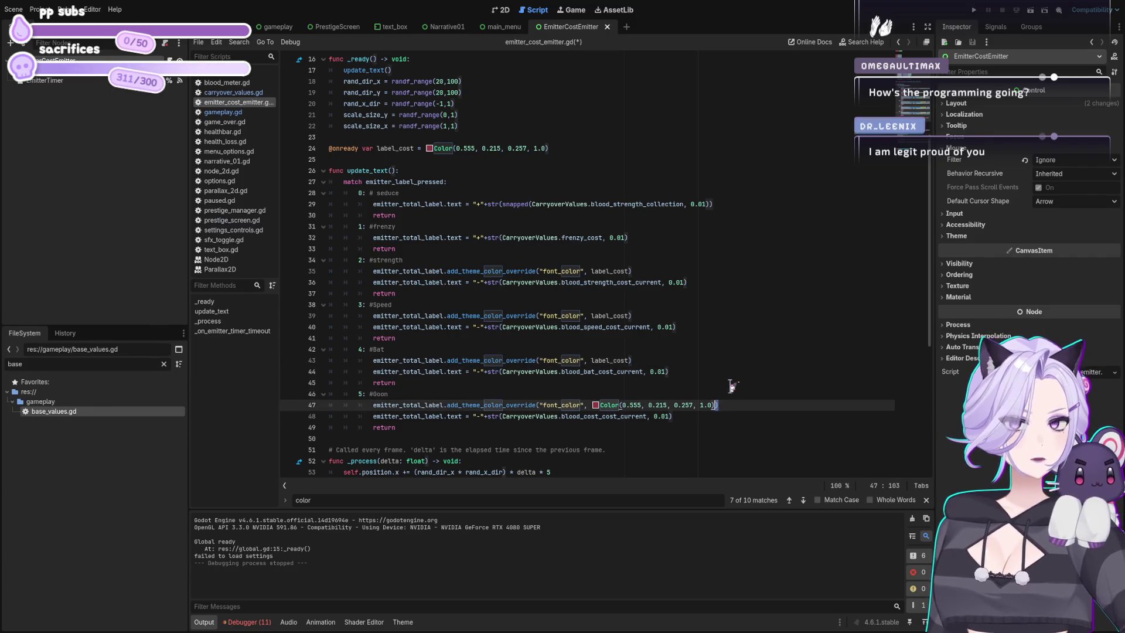
{"action": "left_click", "coordinate": [591, 404], "text": "shift"}
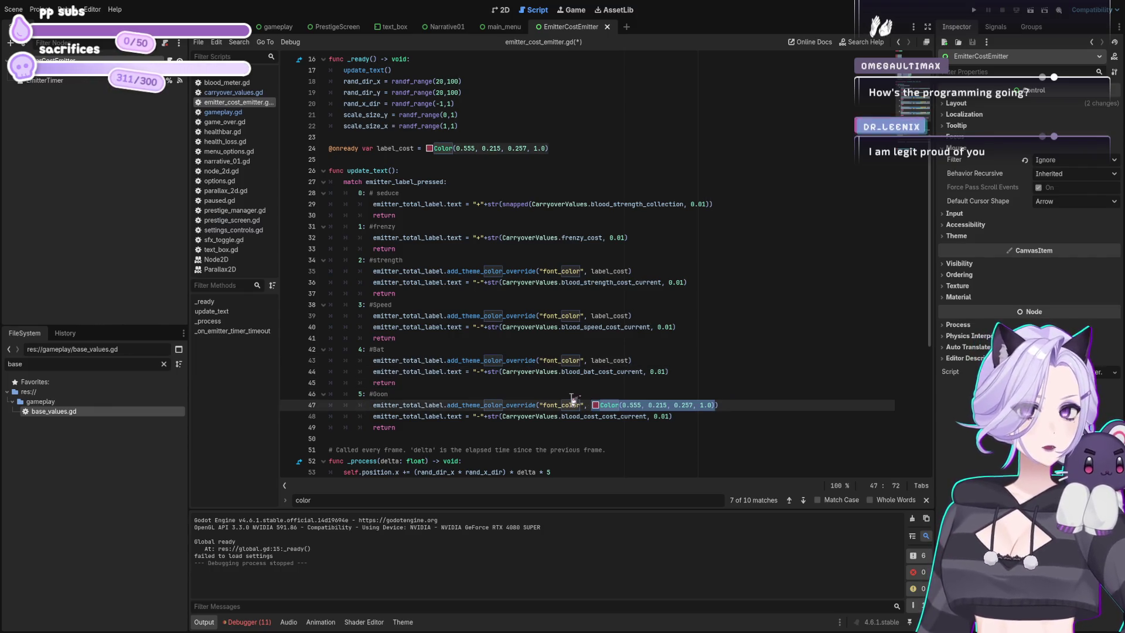
{"action": "key", "text": "ctrl+v"}
{"action": "key", "text": "ctrl+s"}
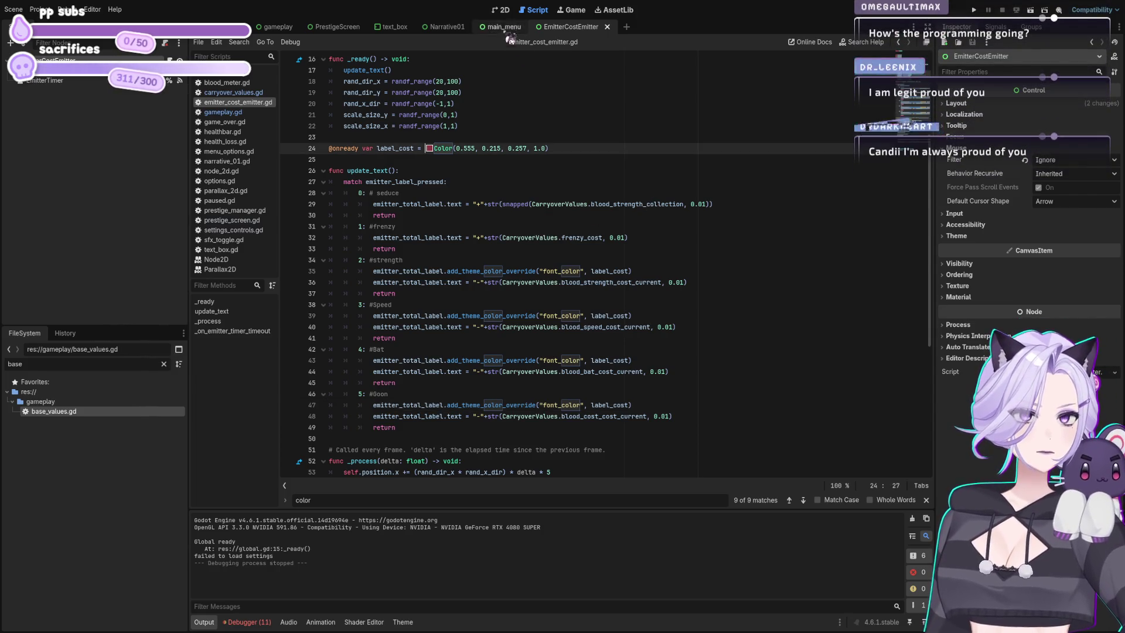
Step: Check the gameplay and EmitterCostEmitter scenes, then return to emitter_cost_emitter.gd's code
{"action": "left_click", "coordinate": [501, 10]}
{"action": "left_click", "coordinate": [534, 10]}
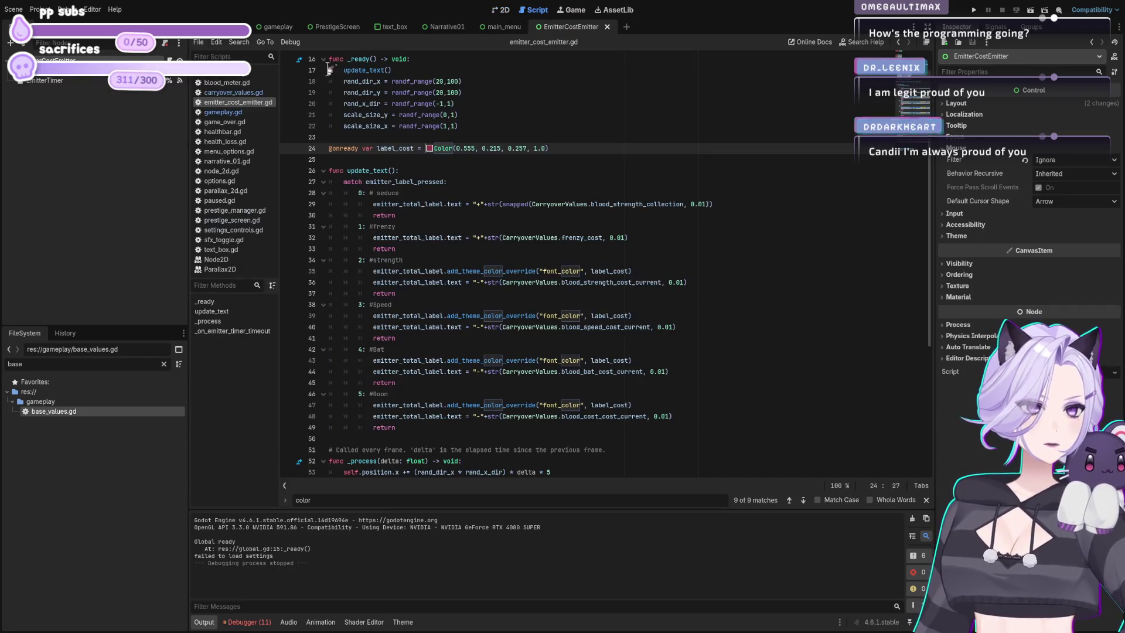
{"action": "left_click", "coordinate": [285, 28]}
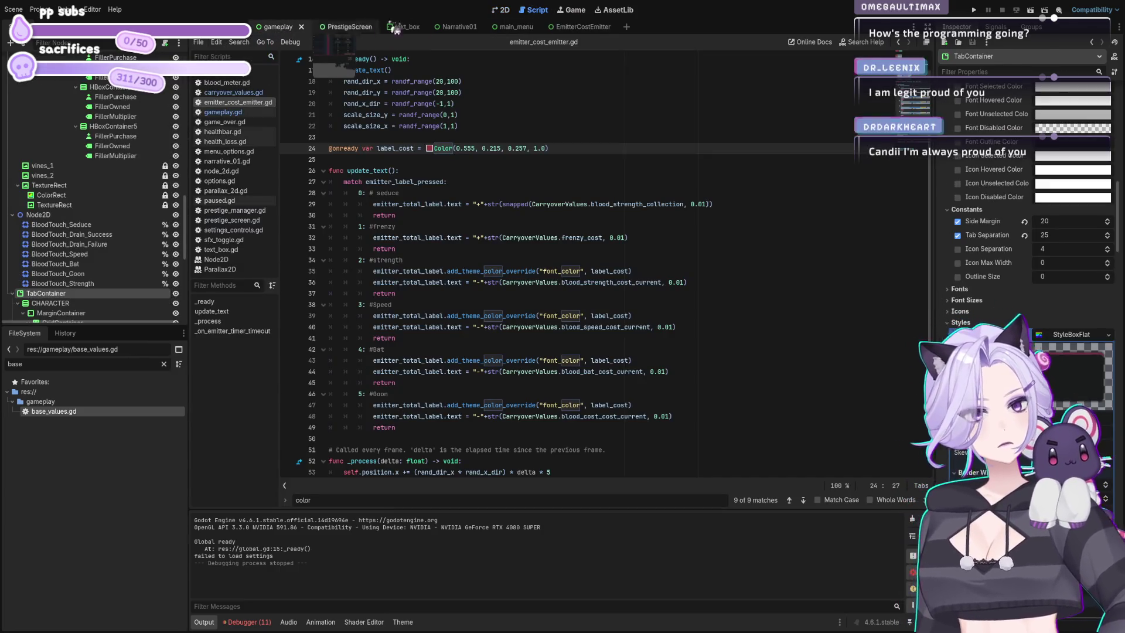
{"action": "left_click", "coordinate": [501, 10]}
{"action": "scroll", "coordinate": [733, 152], "scroll_direction": "down", "scroll_amount": 2}
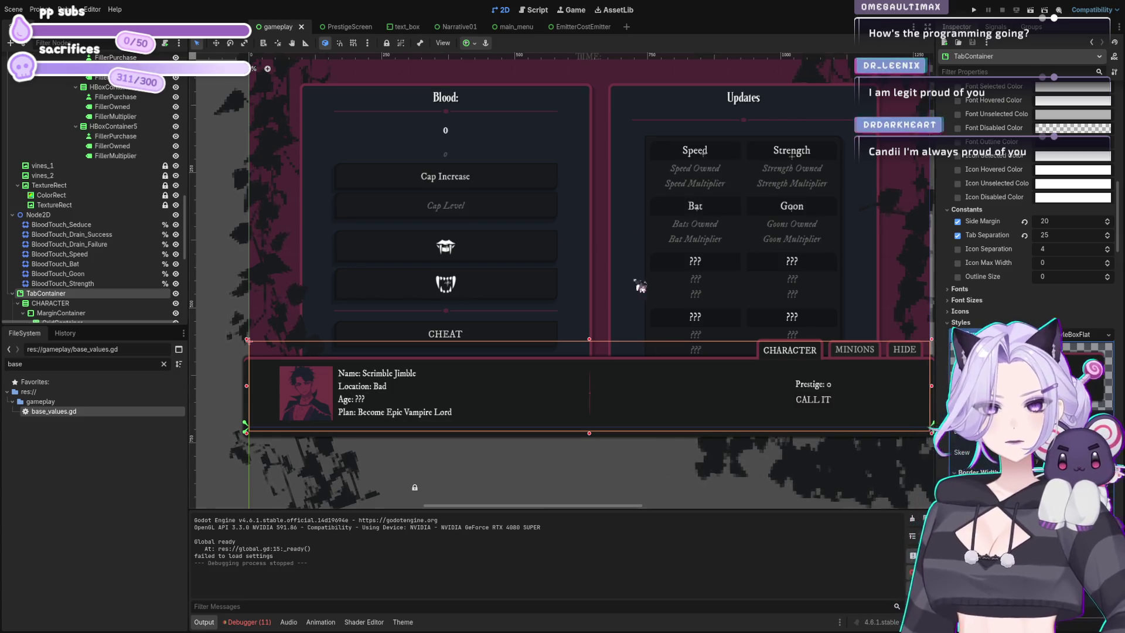
{"action": "left_click", "coordinate": [577, 27]}
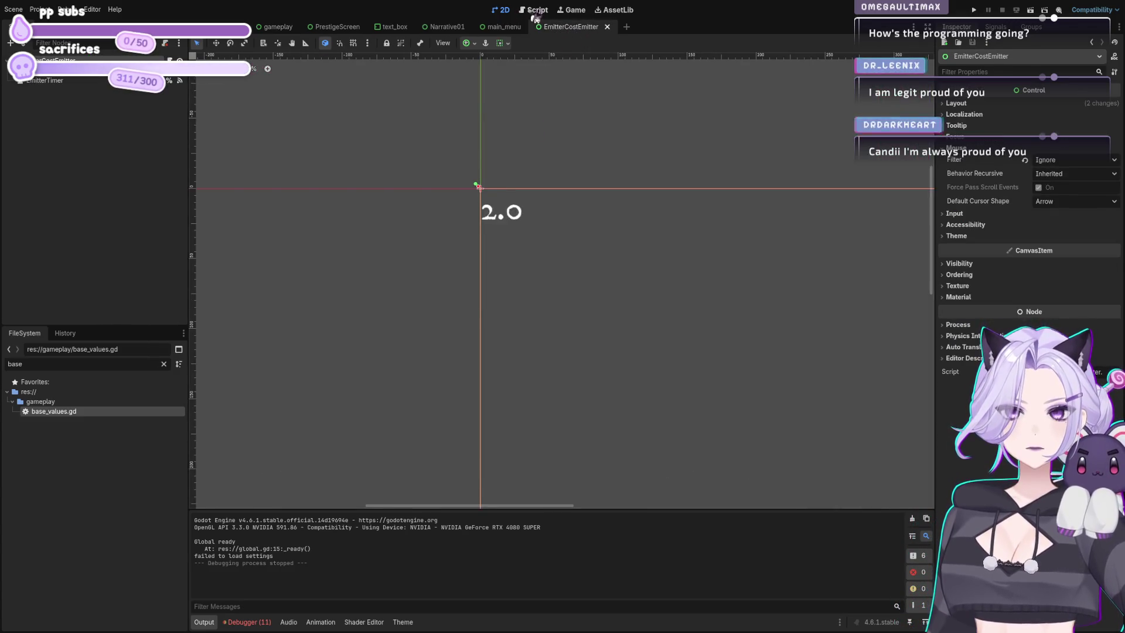
{"action": "left_click", "coordinate": [533, 10]}
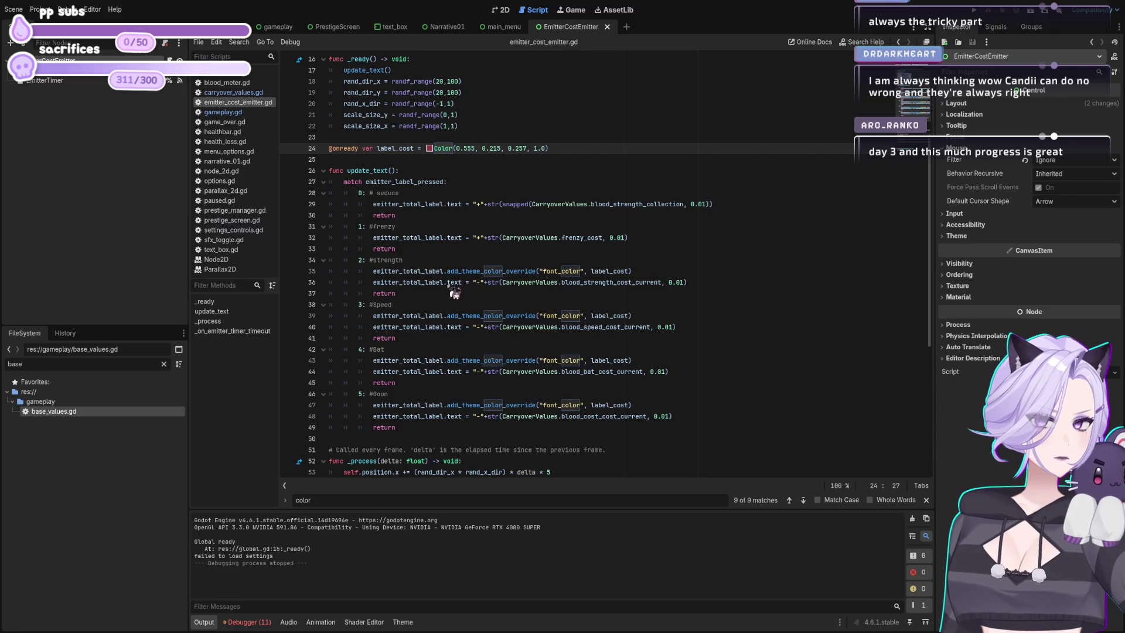
{"action": "key", "text": "End"}
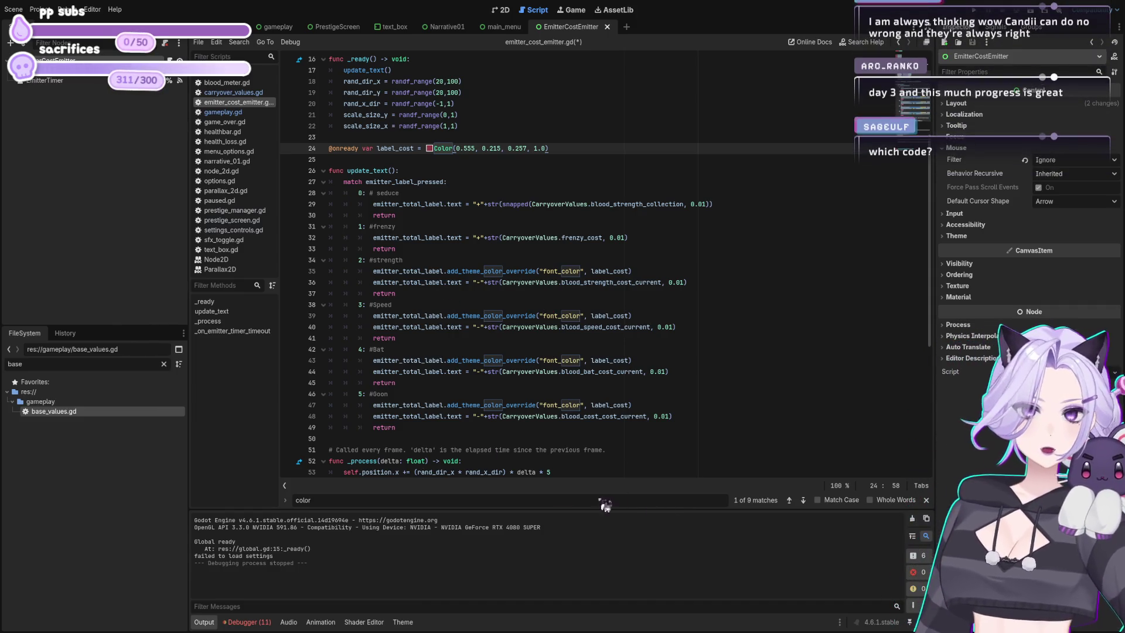
{"action": "left_click", "coordinate": [517, 426]}
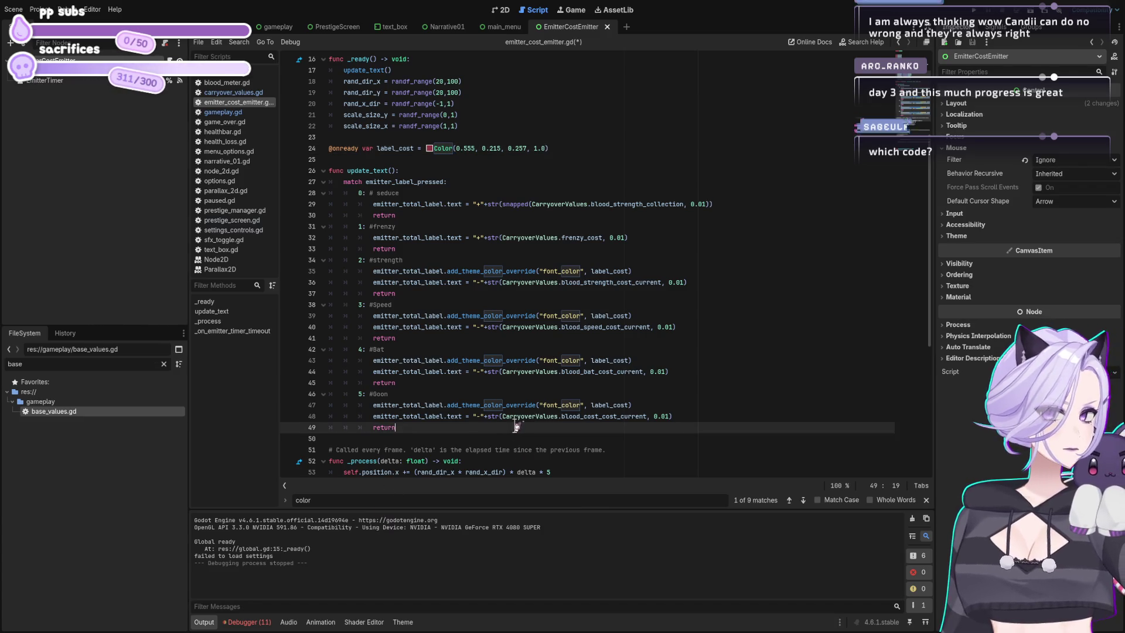
{"action": "left_click", "coordinate": [580, 151]}
{"action": "type", "text": "713141"}
{"action": "key", "text": "BackSpace"}
{"action": "key", "text": "BackSpace"}
{"action": "key", "text": "BackSpace"}
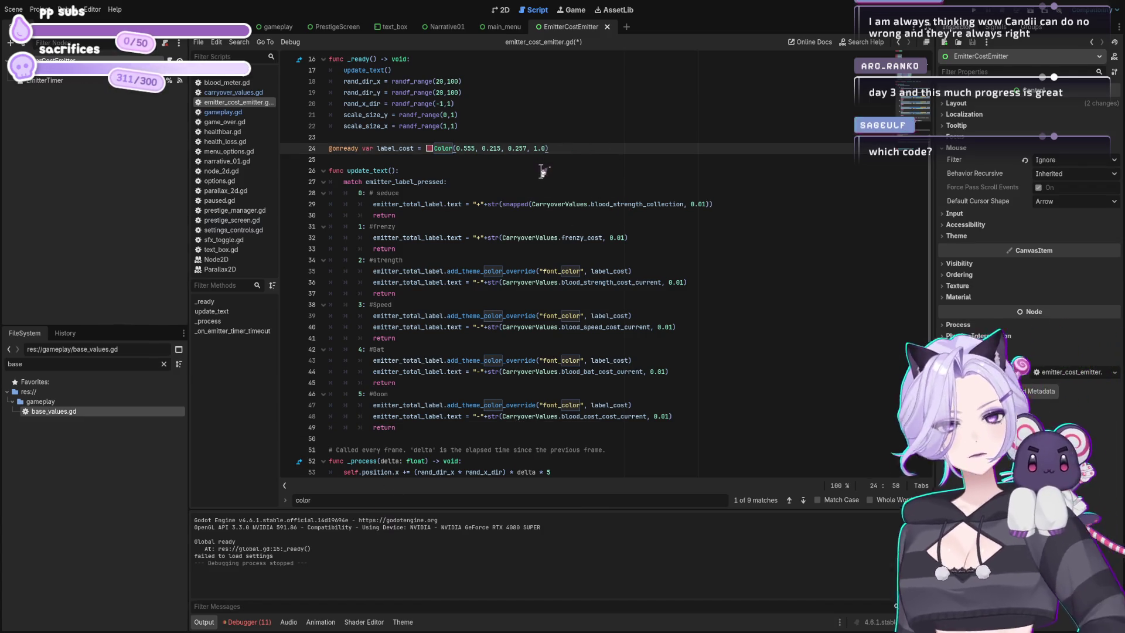
{"action": "left_click", "coordinate": [448, 148]}
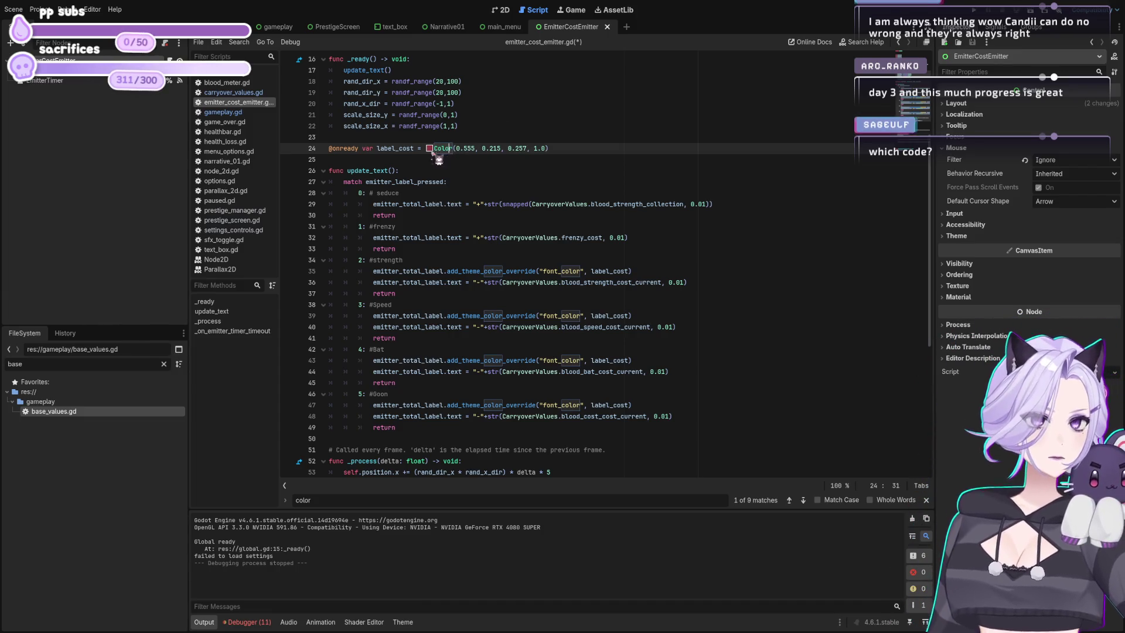
{"action": "left_click", "coordinate": [501, 11]}
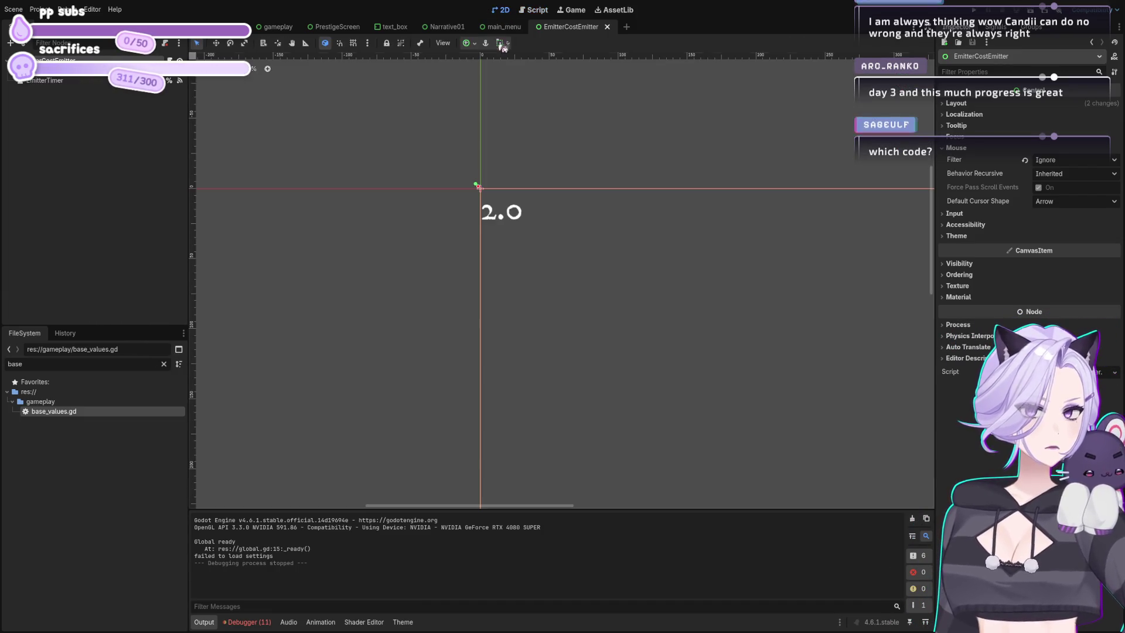
{"action": "left_click", "coordinate": [533, 10]}
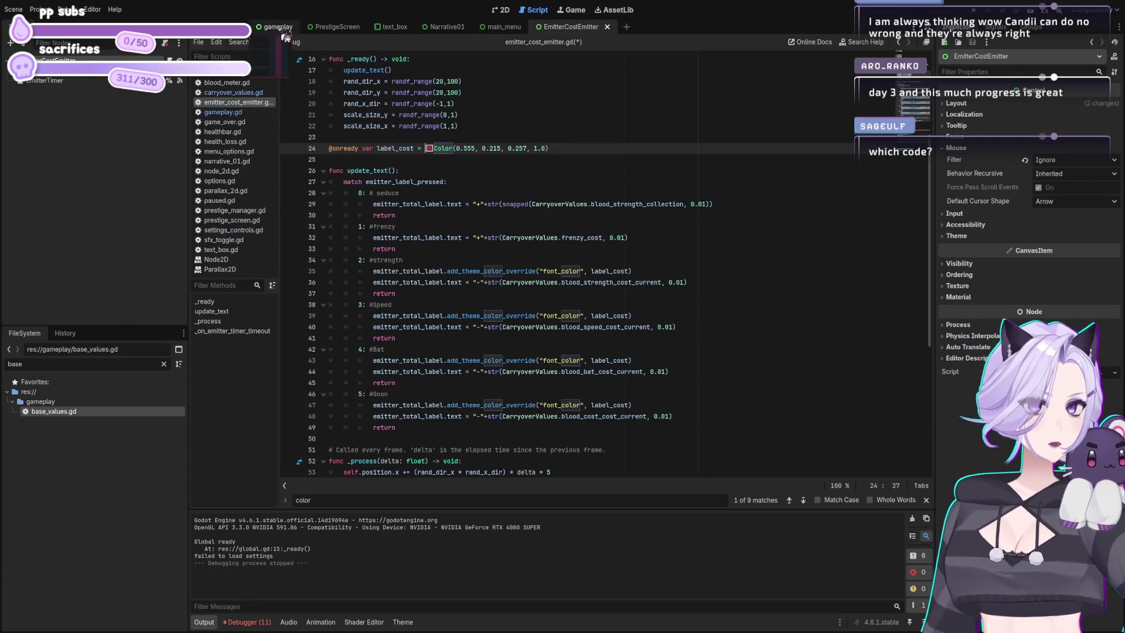
{"action": "left_click", "coordinate": [501, 10]}
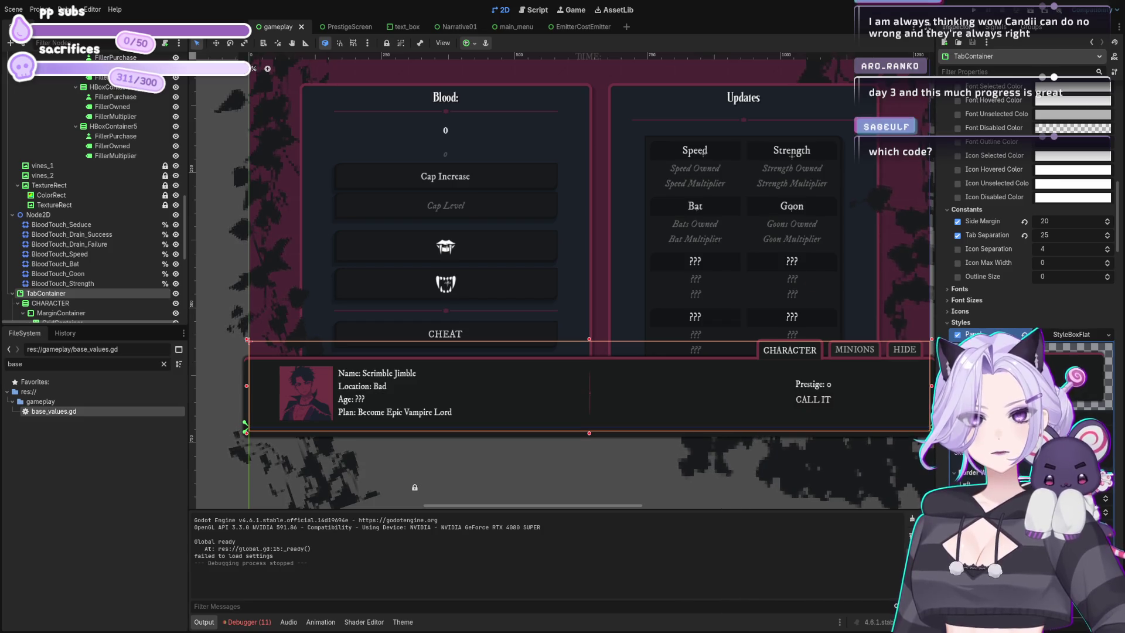
{"action": "left_click", "coordinate": [533, 10]}
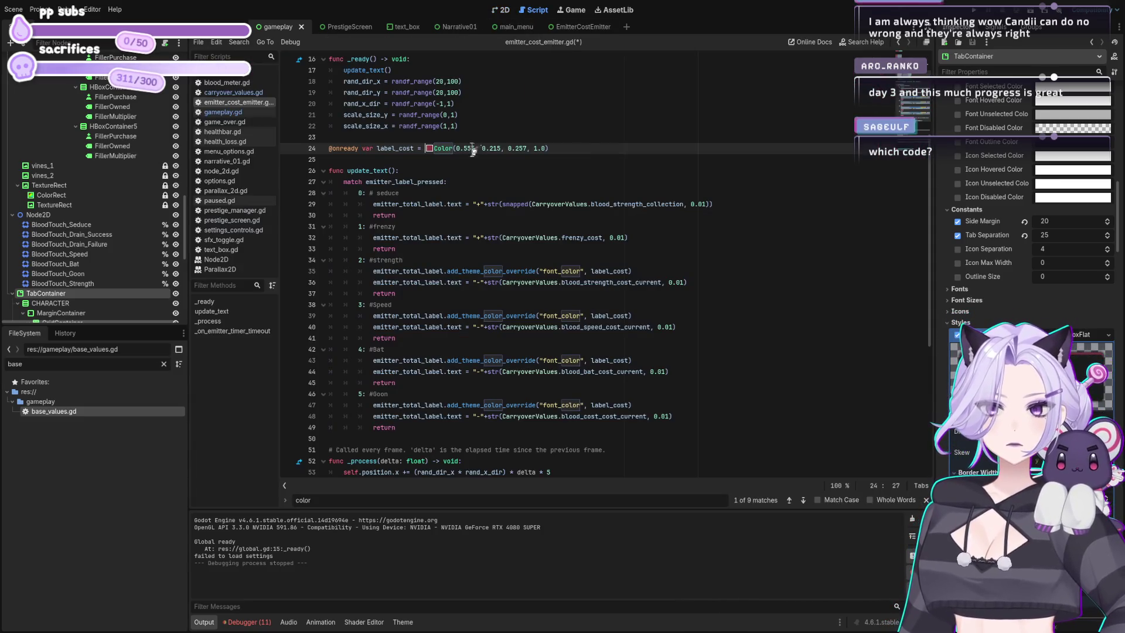
{"action": "left_click", "coordinate": [435, 149]}
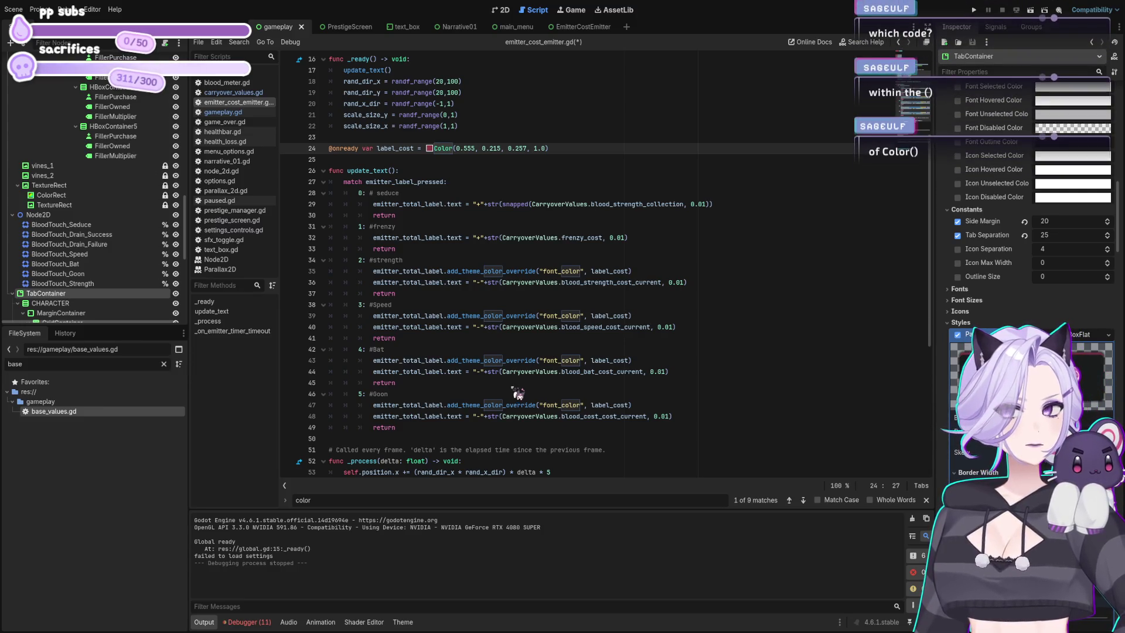
{"action": "left_click_drag", "start_coordinate": [548, 150], "coordinate": [455, 150]}
{"action": "type", "text": "713141"}
{"action": "left_click", "coordinate": [483, 241]}
{"action": "key", "text": "ctrl+z"}
{"action": "key", "text": "ctrl+z"}
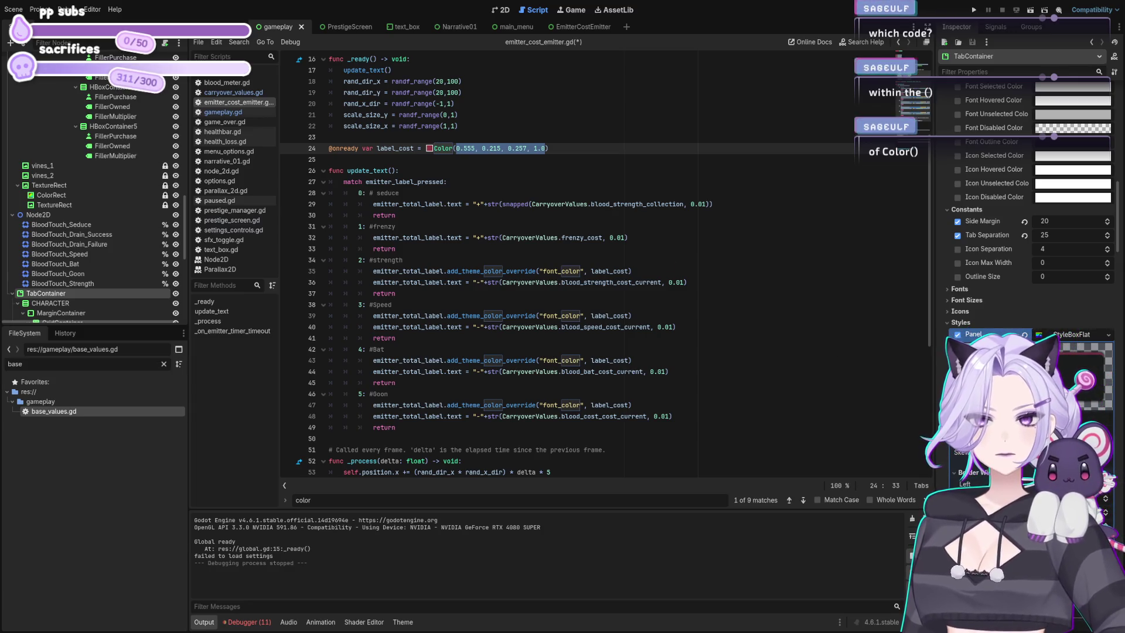
{"action": "left_click", "coordinate": [463, 149]}
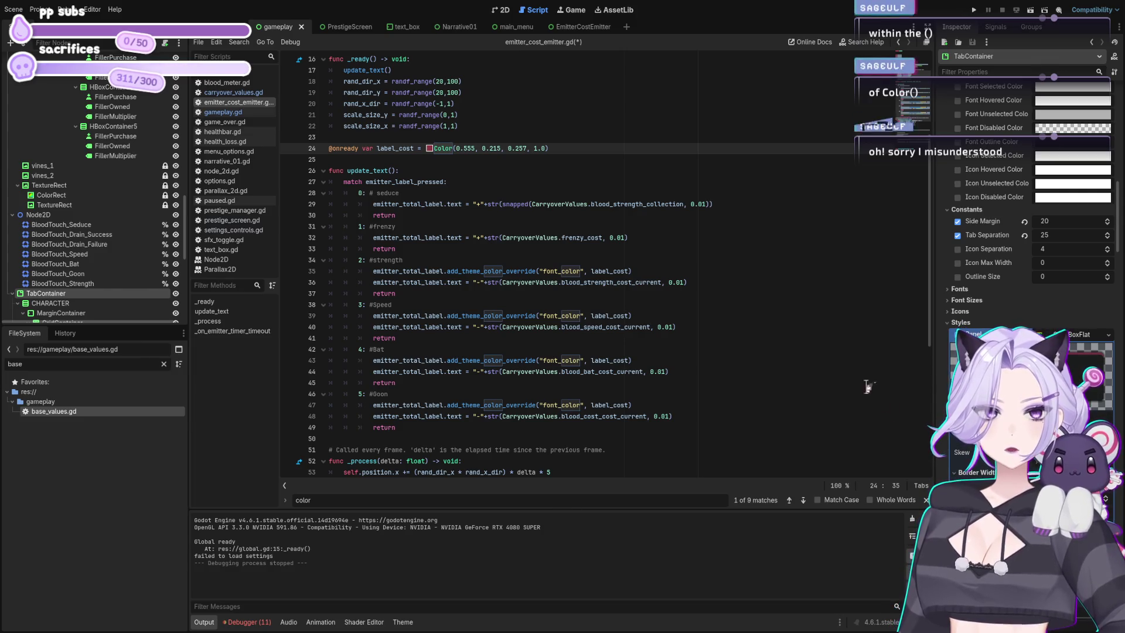
{"action": "left_click", "coordinate": [436, 149]}
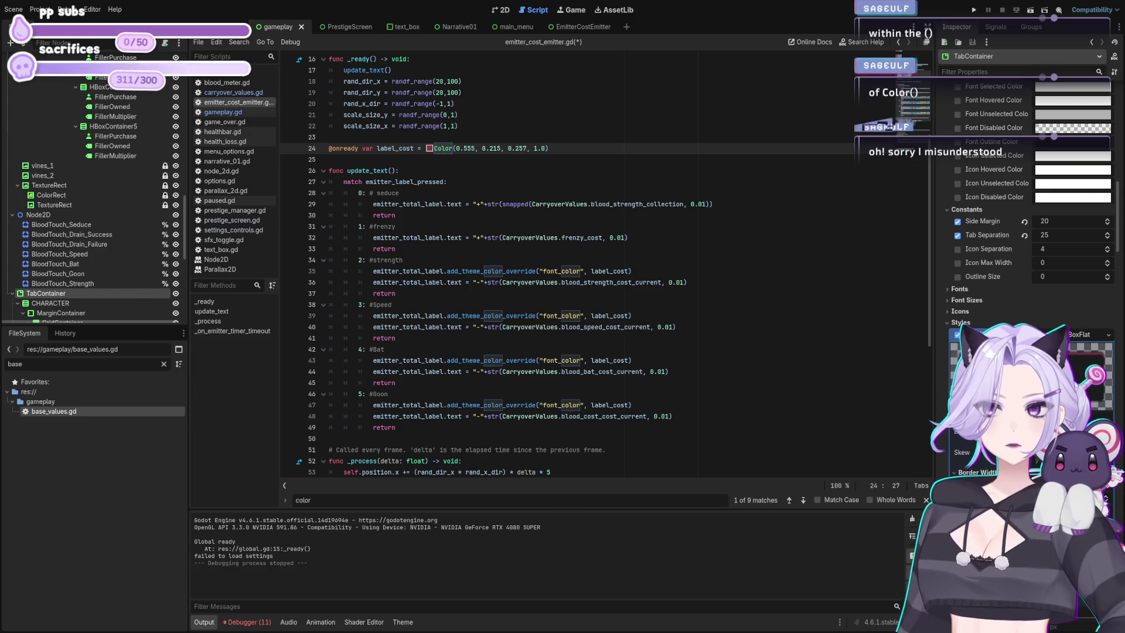
Step: Restore the darker label_cost colour and test-run the game to compare
{"action": "key", "text": "ctrl+z"}
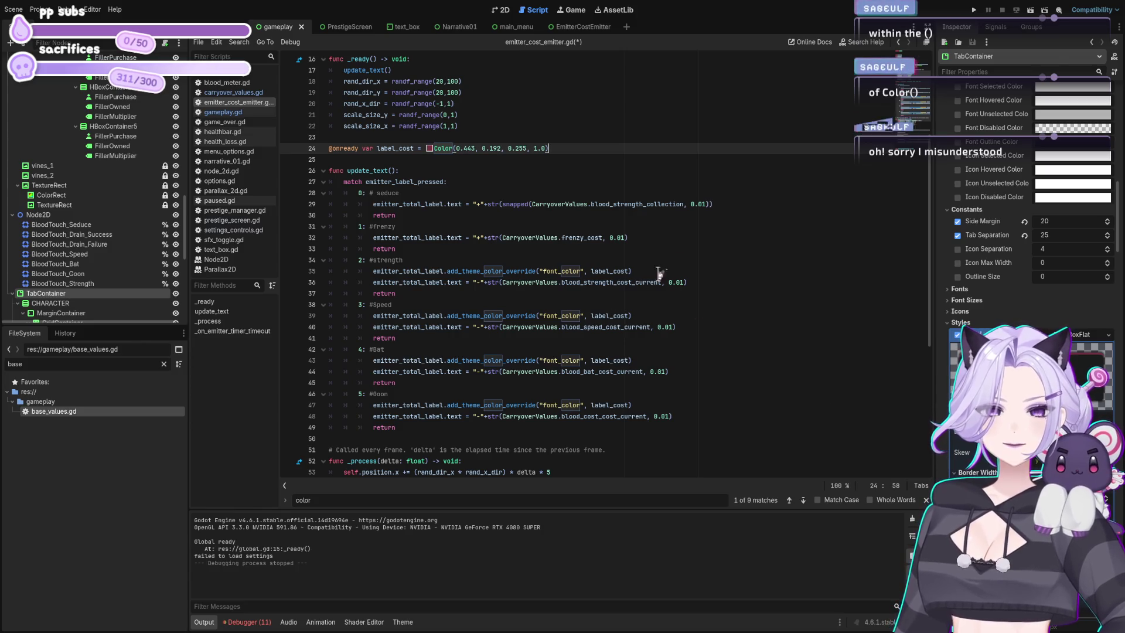
{"action": "key", "text": "F5"}
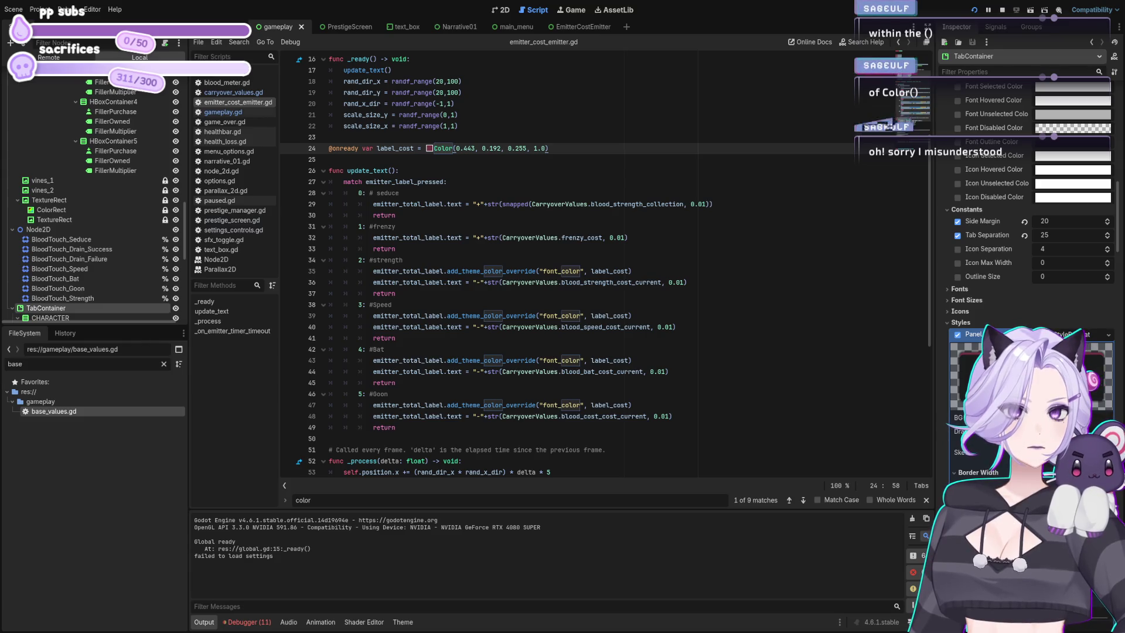
{"action": "key", "text": "F8"}
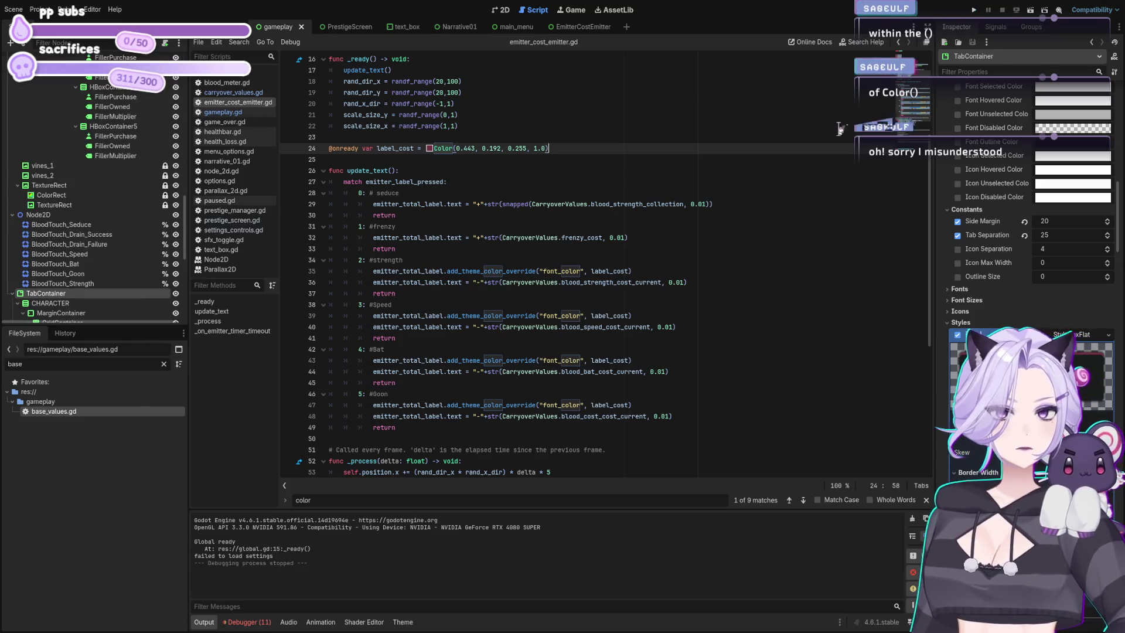
Step: Set label_cost to the lighter Color(0.771, 0.342, 0.413, 1.0), then save, run and stop the game
{"action": "key", "text": "ctrl+Left"}
{"action": "key", "text": "ctrl+Left"}
{"action": "key", "text": "ctrl+Left"}
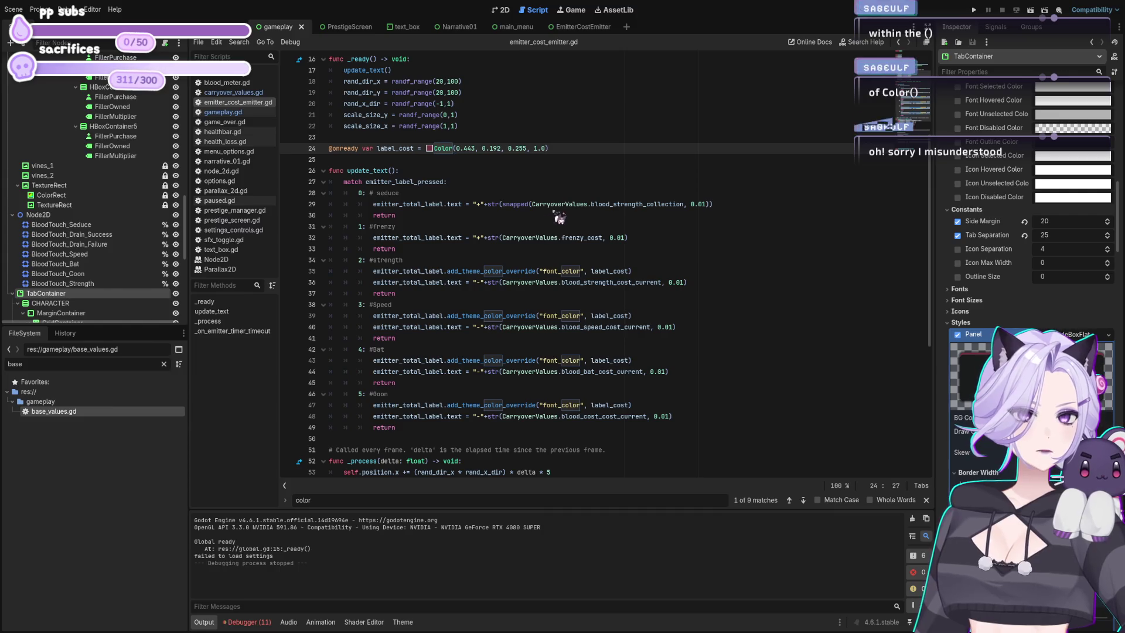
{"action": "key", "text": "shift+End"}
{"action": "key", "text": "ctrl+v"}
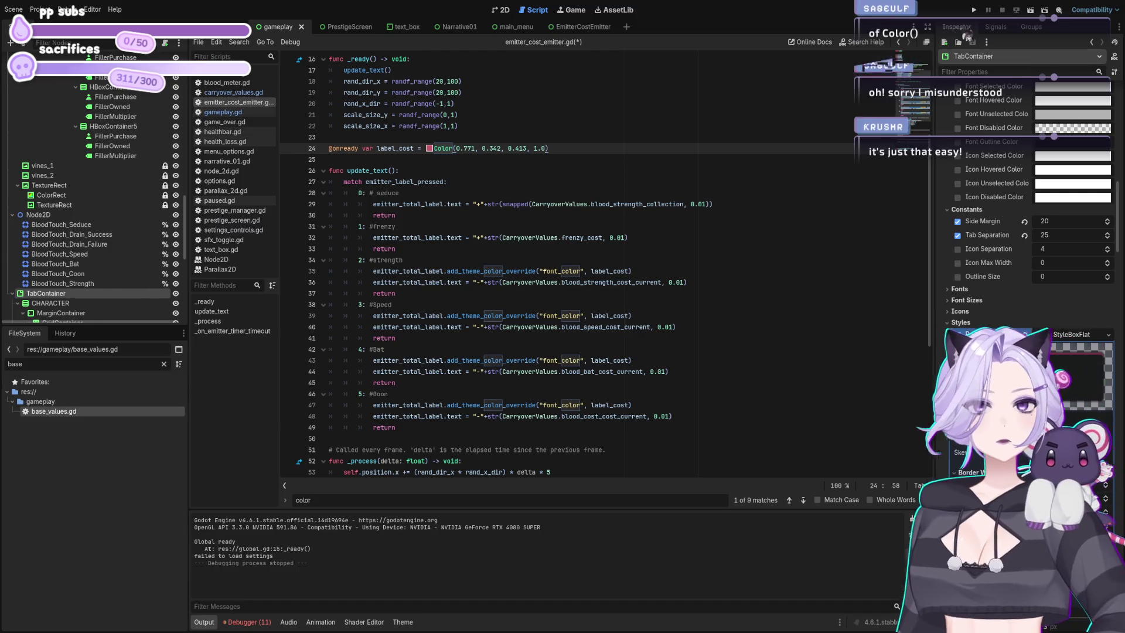
{"action": "left_click", "coordinate": [974, 10]}
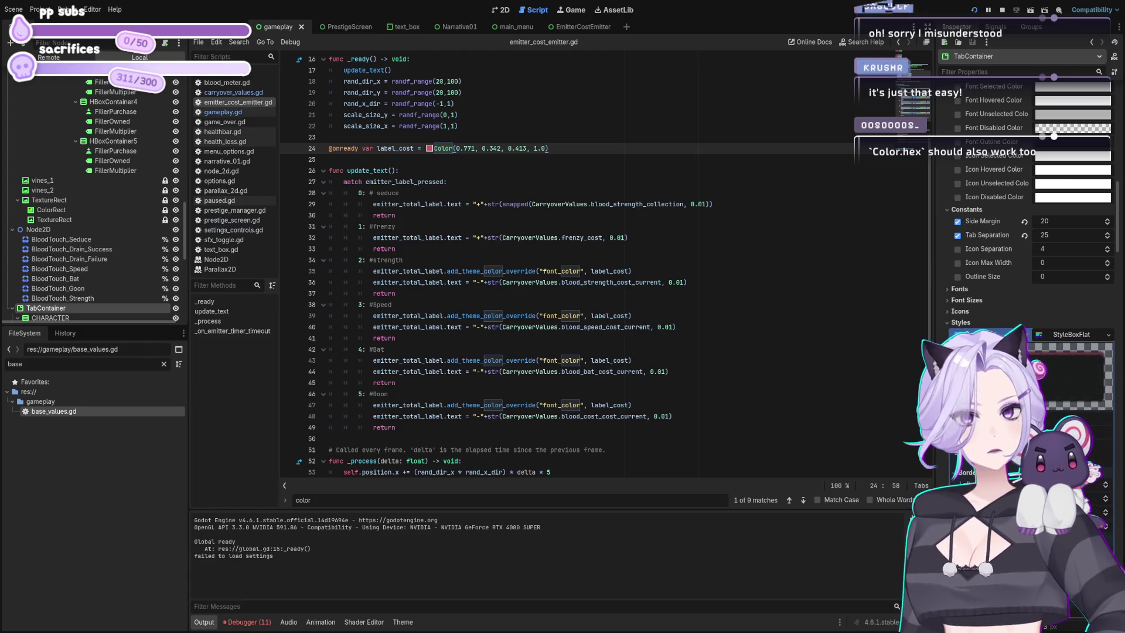
{"action": "left_click", "coordinate": [572, 282]}
{"action": "scroll", "coordinate": [664, 302], "scroll_direction": "down", "scroll_amount": 2}
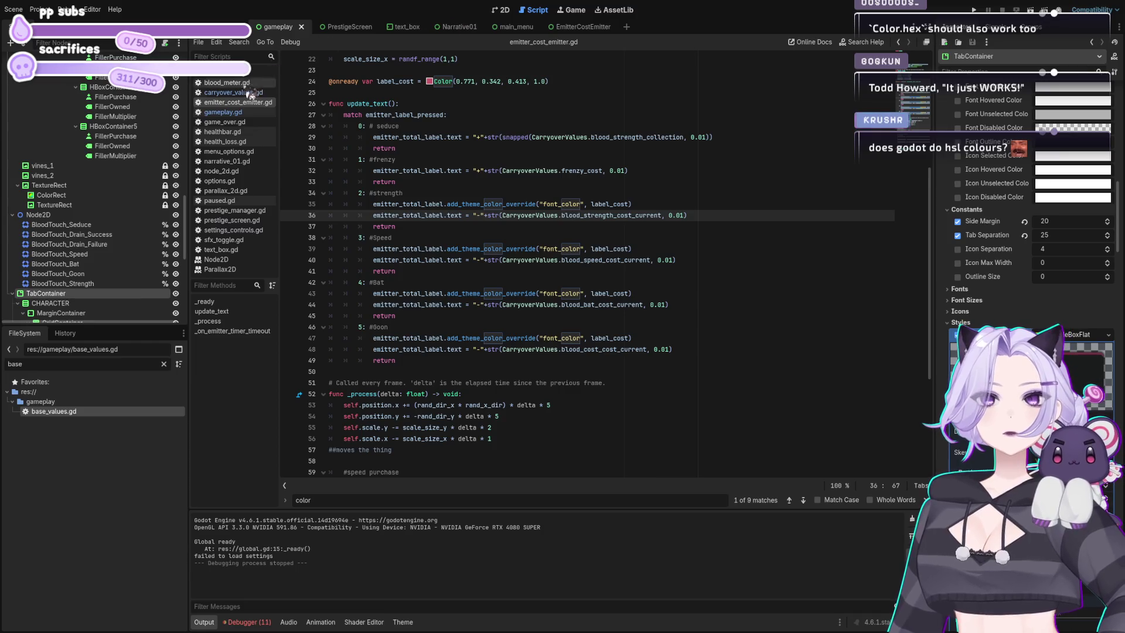
Step: Copy 'snapped' from gameplay.gd line 234 and wrap the first cost value in snapped(...)
{"action": "left_click", "coordinate": [237, 112]}
{"action": "scroll", "coordinate": [580, 254], "scroll_direction": "up", "scroll_amount": 5}
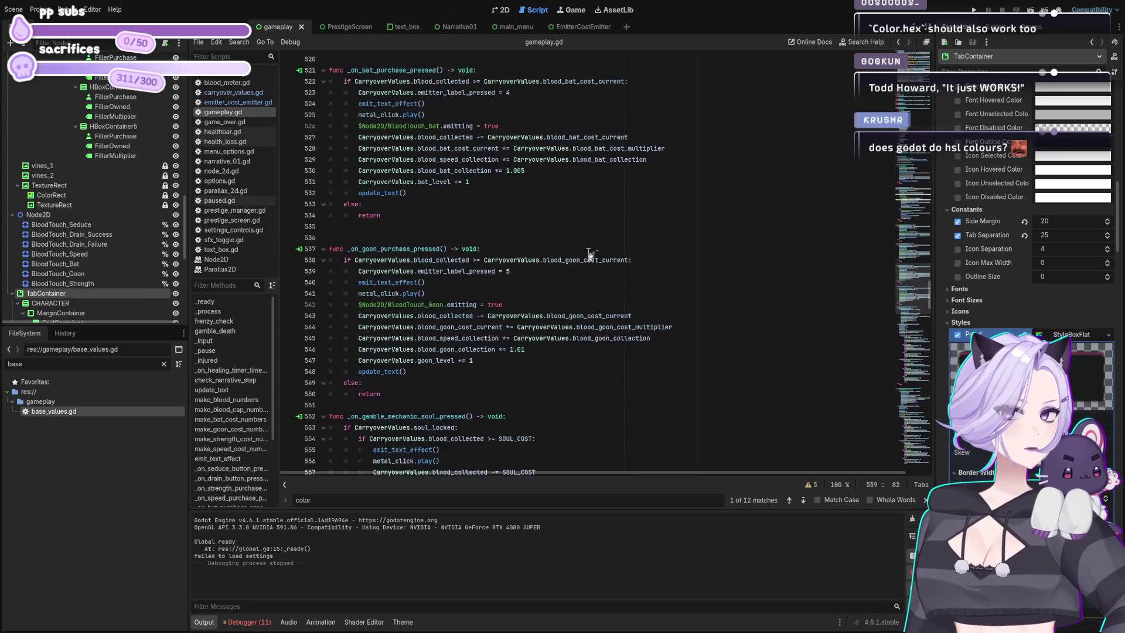
{"action": "scroll", "coordinate": [590, 256], "scroll_direction": "up", "scroll_amount": 15}
{"action": "left_click_drag", "start_coordinate": [937, 267], "coordinate": [936, 207]}
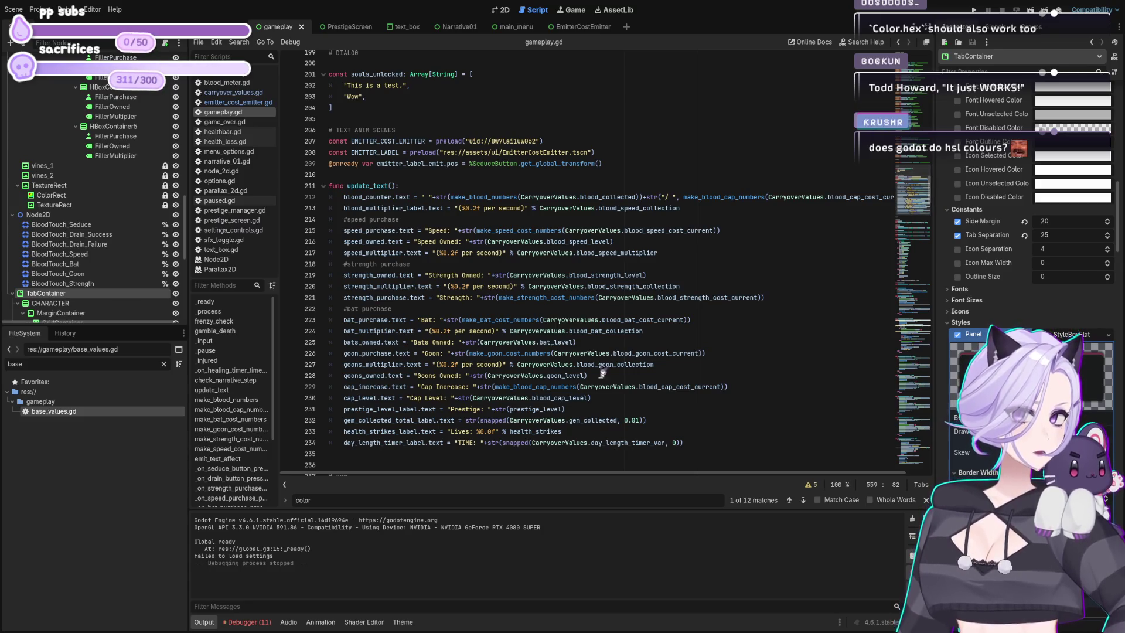
{"action": "left_click_drag", "start_coordinate": [502, 443], "coordinate": [531, 444]}
{"action": "key", "text": "alt+Left"}
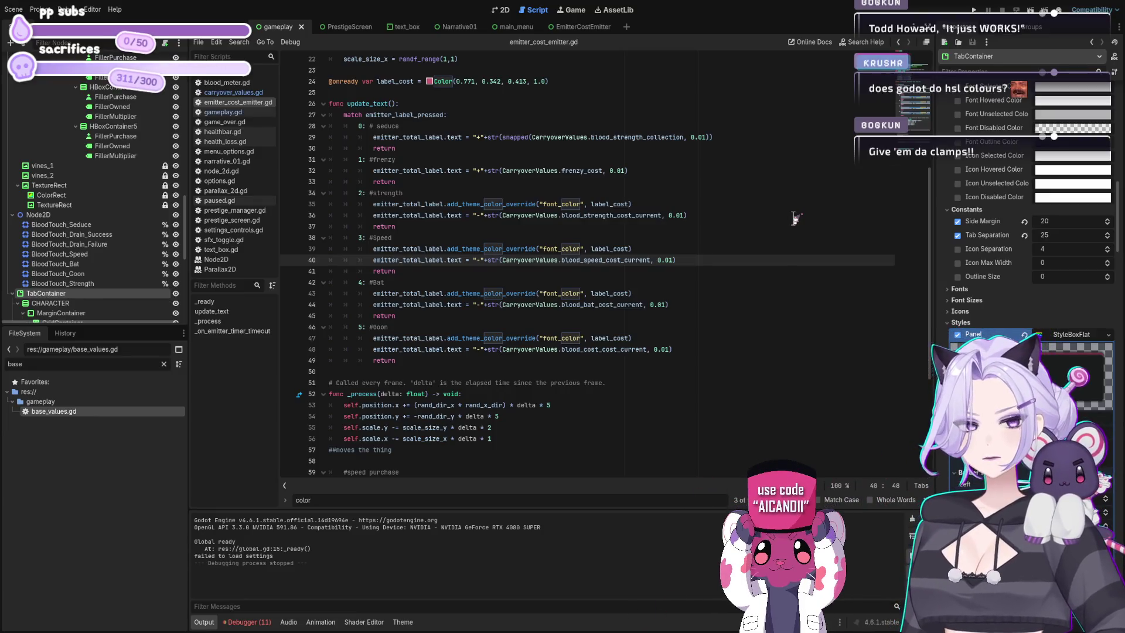
{"action": "type", "text": "snapped("}
{"action": "type", "text": "("}
{"action": "type", "text": ")"}
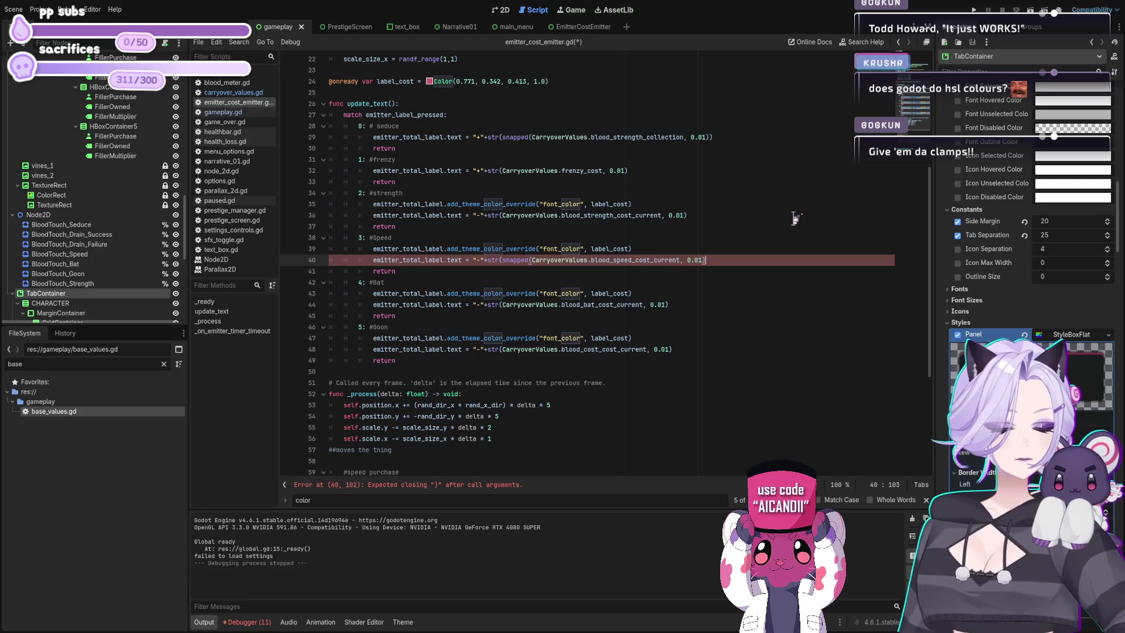
Step: Wrap the CarryoverValues cost values on lines 44 and 48 in snapped(...)
{"action": "key", "text": "Down"}
{"action": "key", "text": "Down"}
{"action": "key", "text": "Down"}
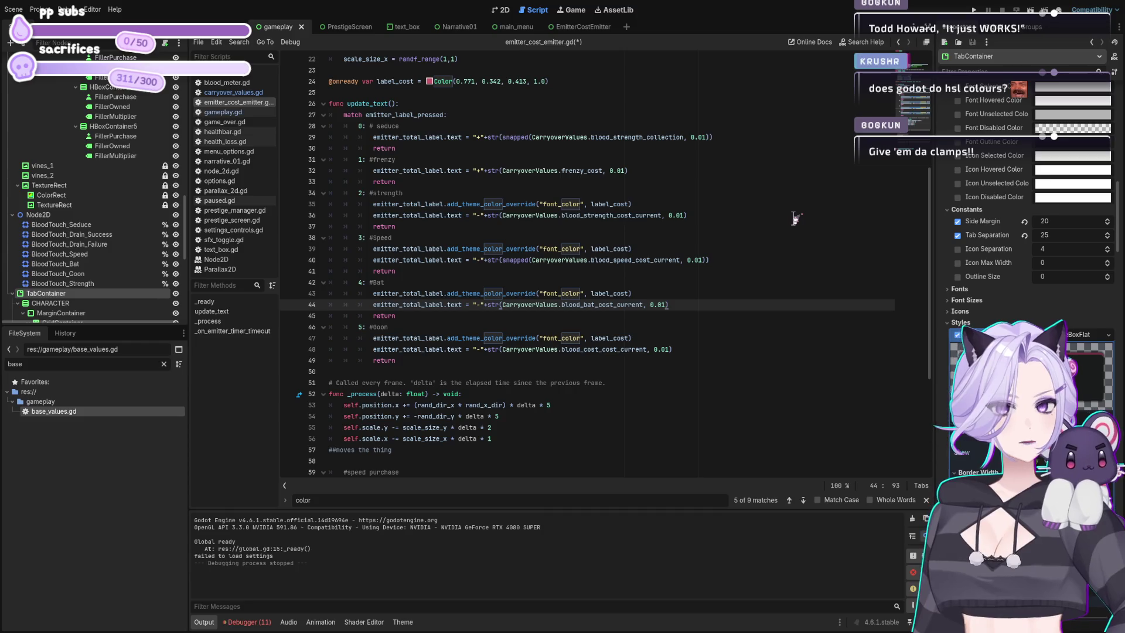
{"action": "left_click", "coordinate": [504, 307]}
{"action": "type", "text": "snapped("}
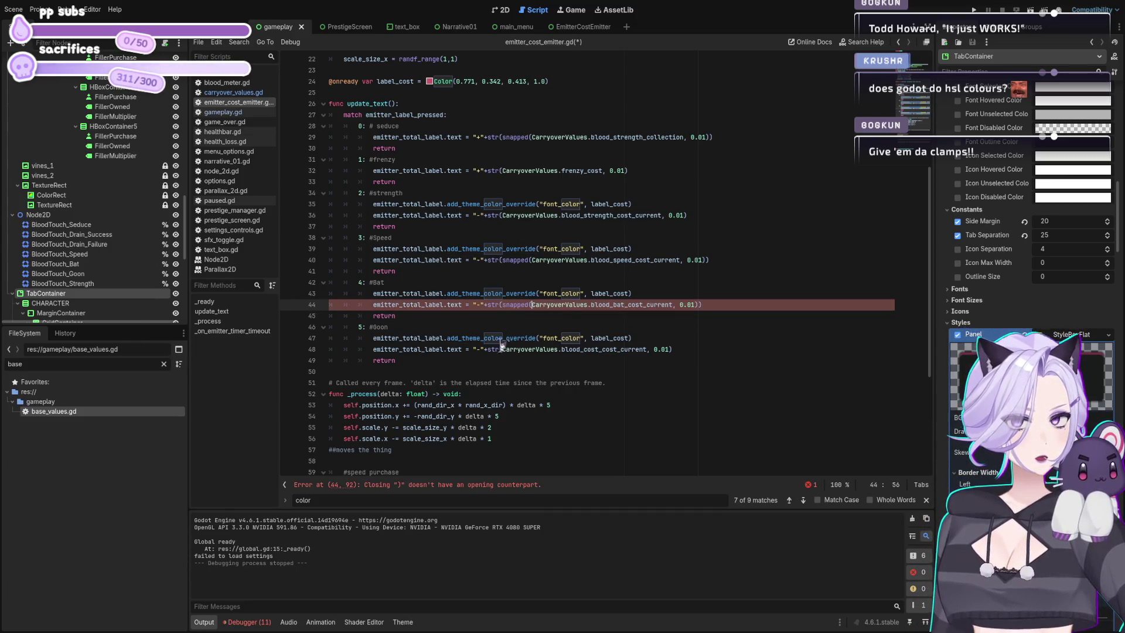
{"action": "left_click", "coordinate": [502, 349]}
{"action": "type", "text": "snapped("}
{"action": "key", "text": "End"}
{"action": "type", "text": ")"}
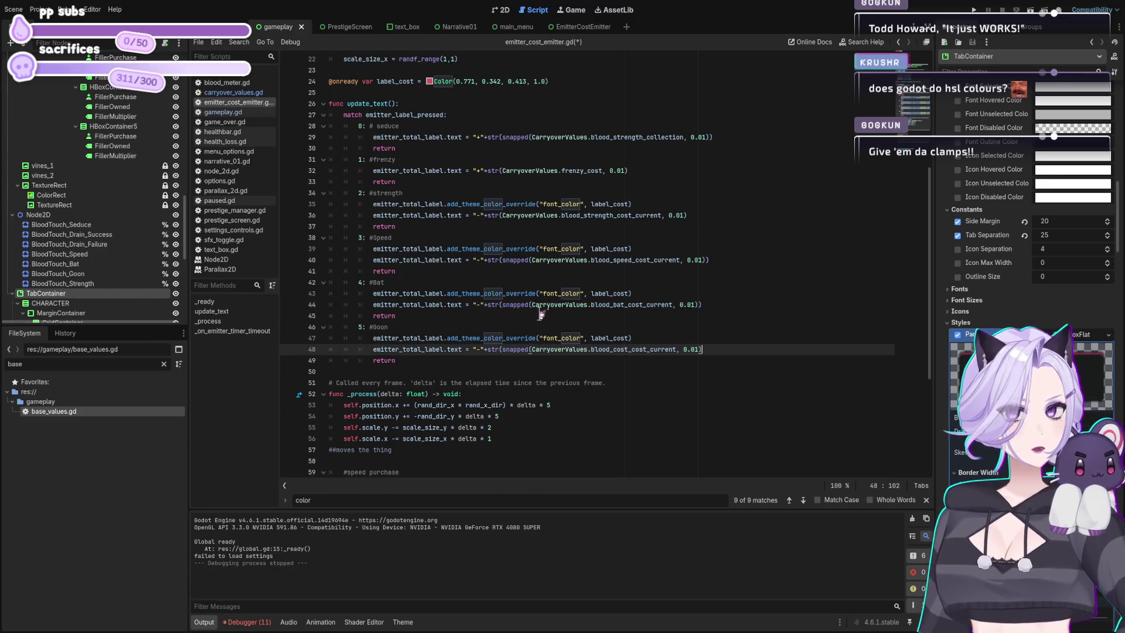
Step: Wrap line 36's strength cost value in snapped(...) and save emitter_cost_emitter.gd
{"action": "left_click", "coordinate": [502, 215]}
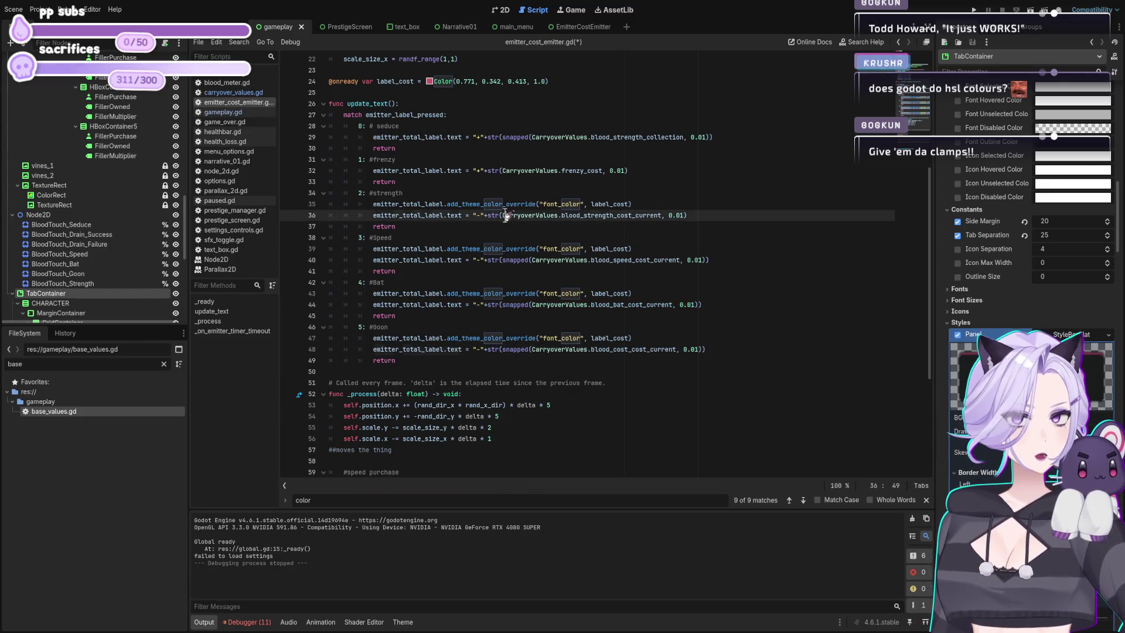
{"action": "type", "text": "snapped("}
{"action": "key", "text": "End"}
{"action": "type", "text": ")"}
{"action": "key", "text": "ctrl+s"}
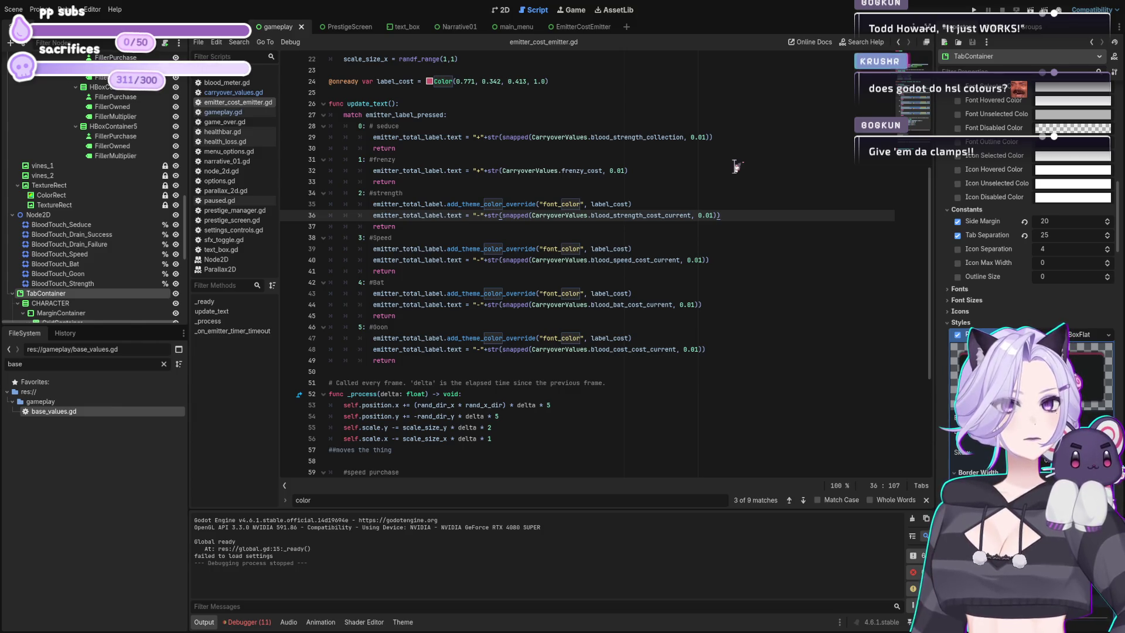
Step: Wrap line 32's frenzy cost value in snapped(...) and run the game
{"action": "left_click", "coordinate": [503, 170]}
{"action": "type", "text": "snapped("}
{"action": "left_click", "coordinate": [668, 171]}
{"action": "type", "text": ")"}
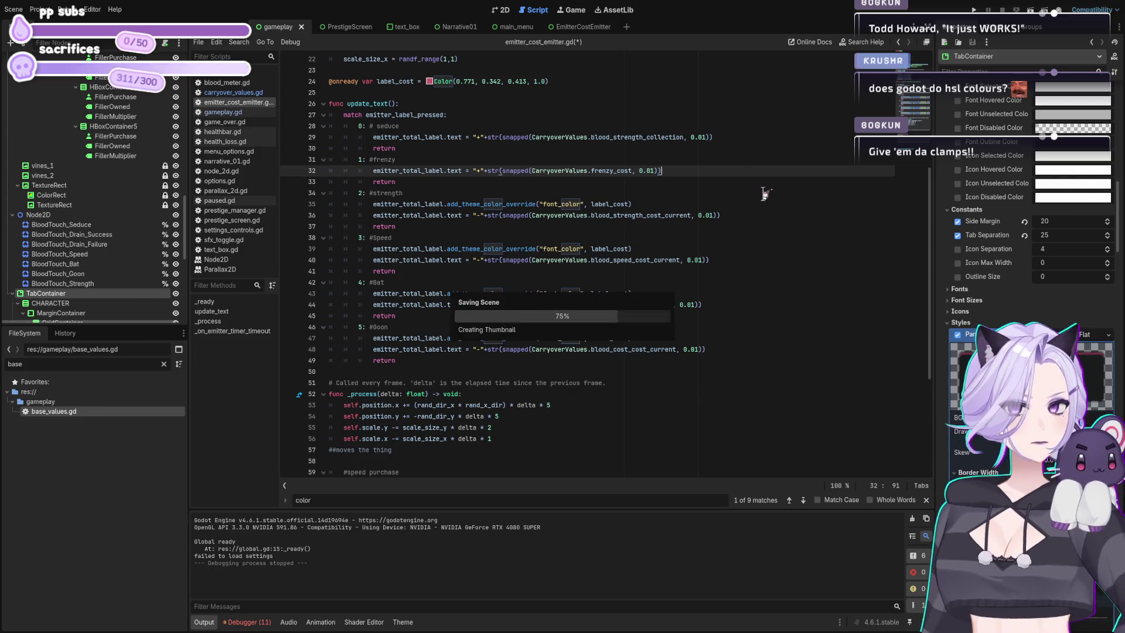
{"action": "key", "text": "F5"}
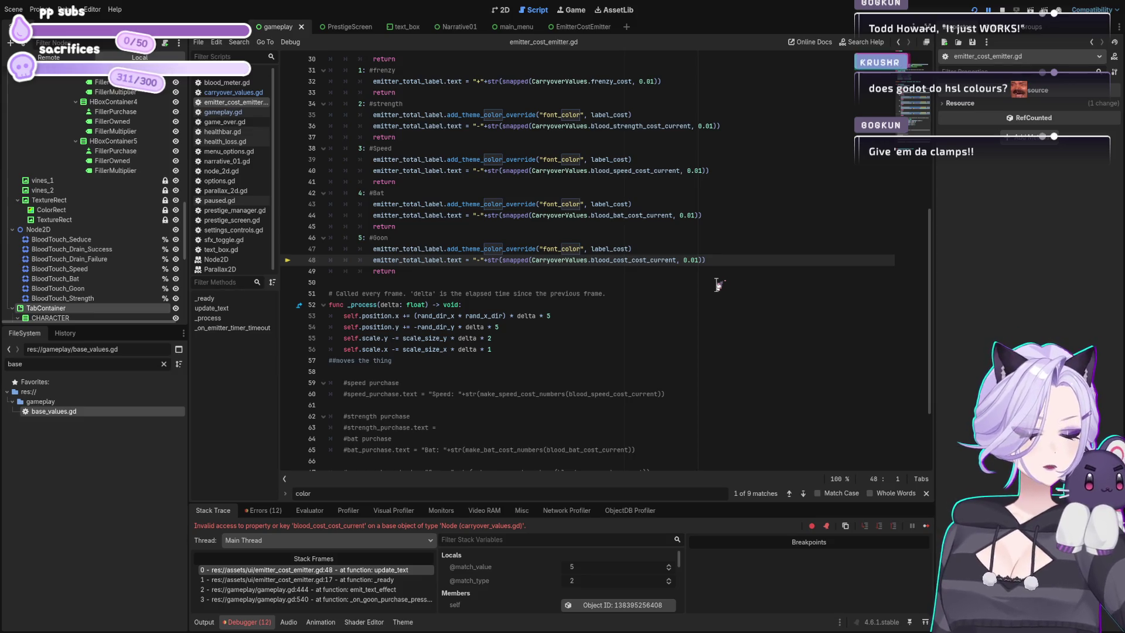
Step: Correct line 48's variable to blood_goon_cost_current and relaunch the game
{"action": "type", "text": "goon"}
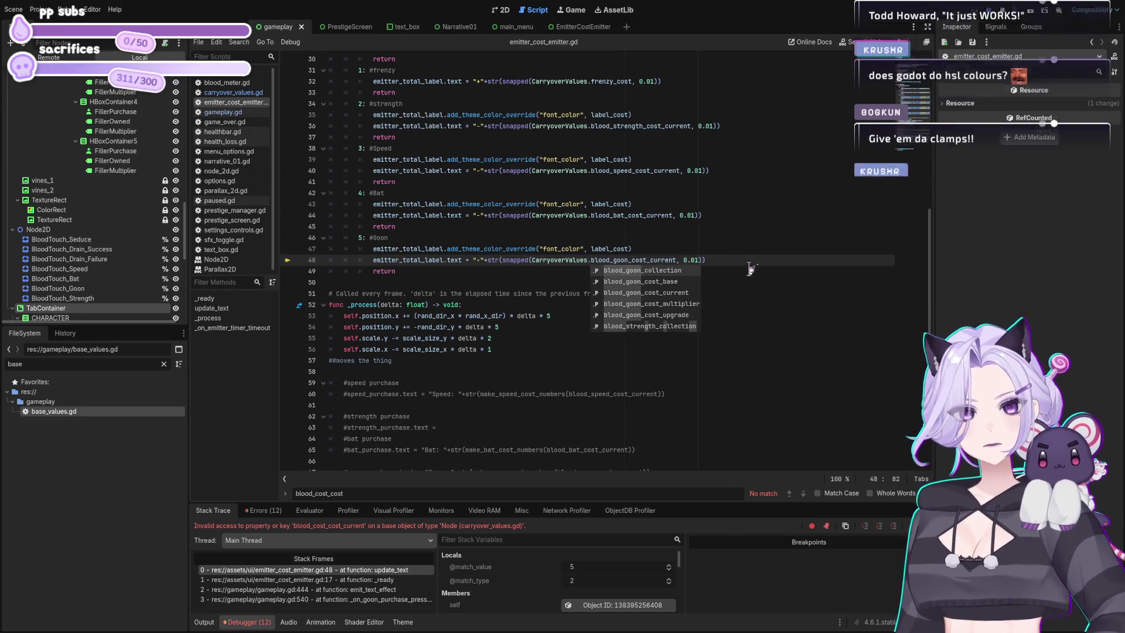
{"action": "left_click", "coordinate": [751, 262]}
{"action": "key", "text": "F5"}
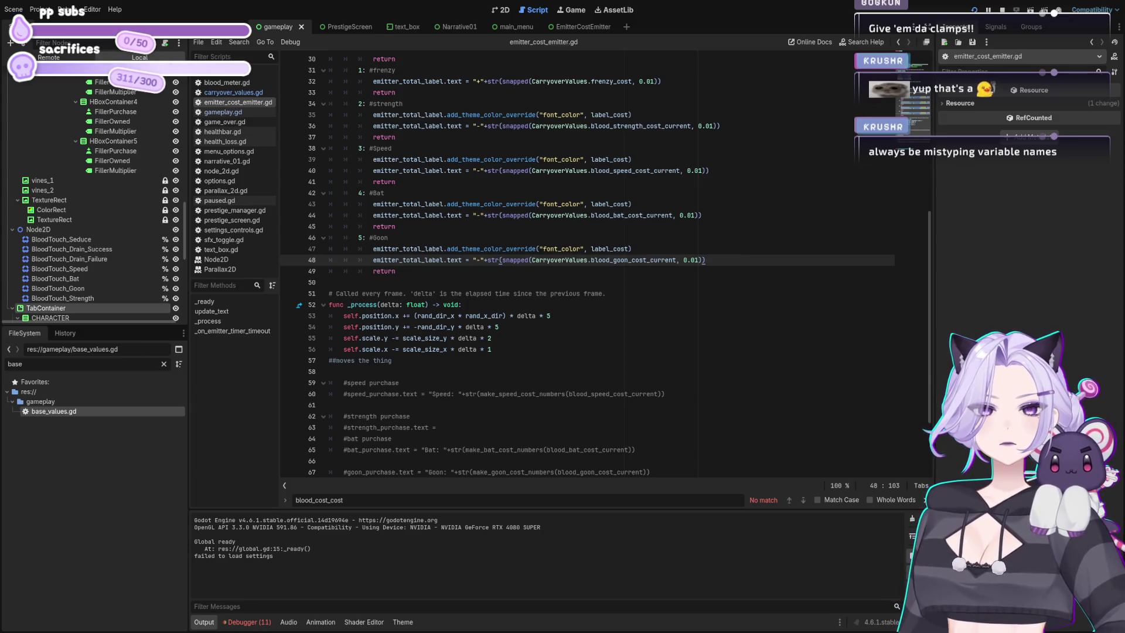
Step: Open the main_menu scene and look through carryover_values.gd, gameplay.gd and narrative_01.gd
{"action": "left_click", "coordinate": [616, 215]}
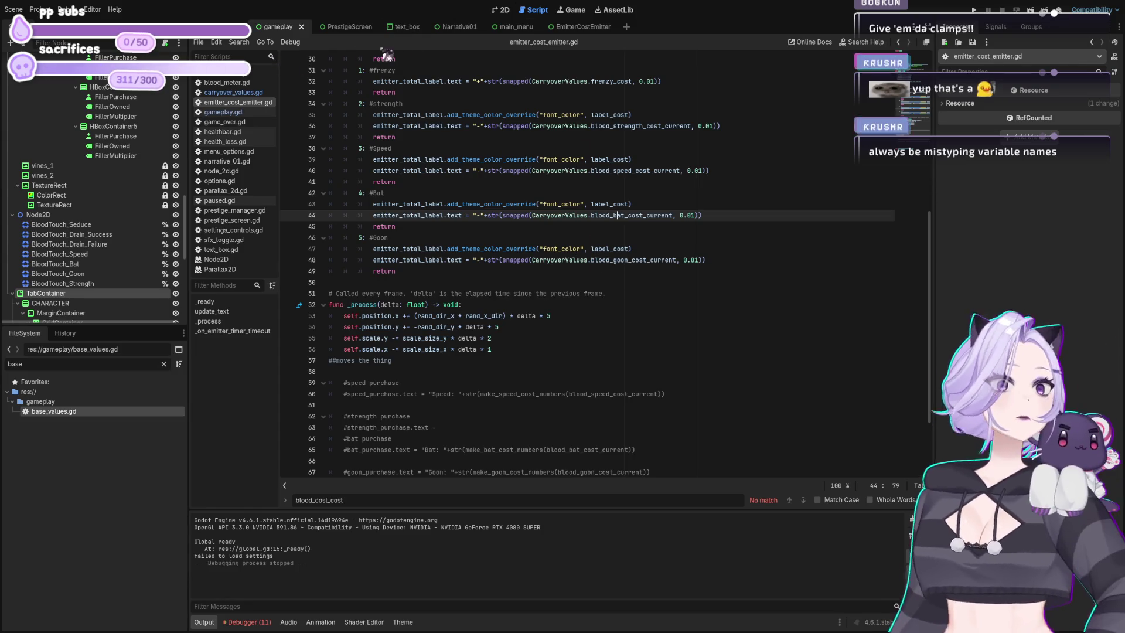
{"action": "left_click", "coordinate": [507, 29]}
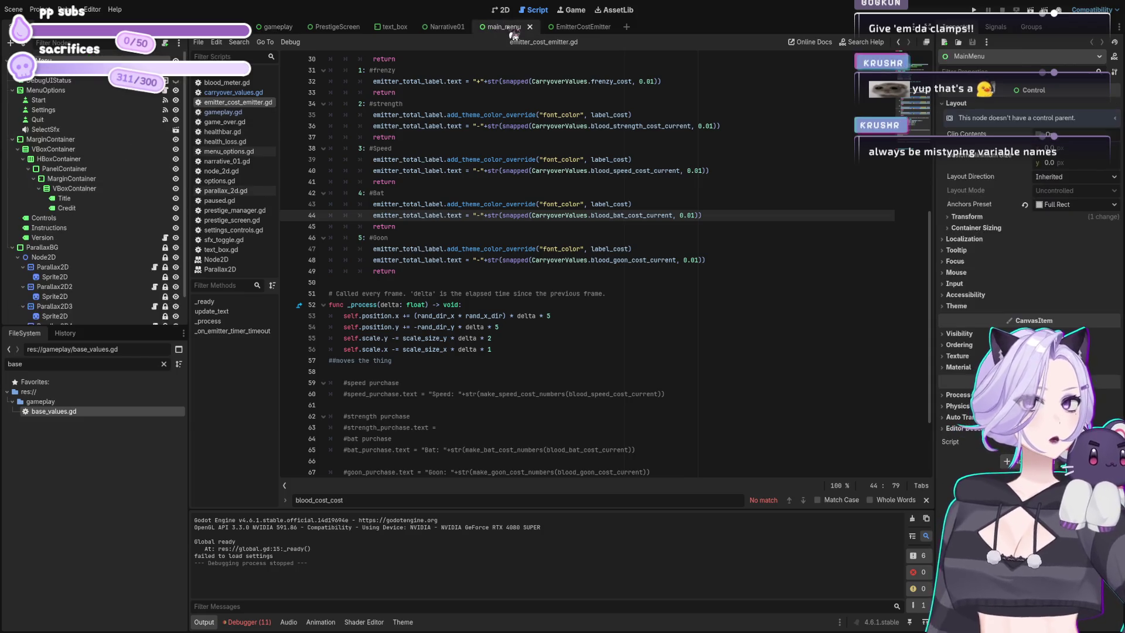
{"action": "left_click", "coordinate": [240, 94]}
{"action": "left_click", "coordinate": [241, 112]}
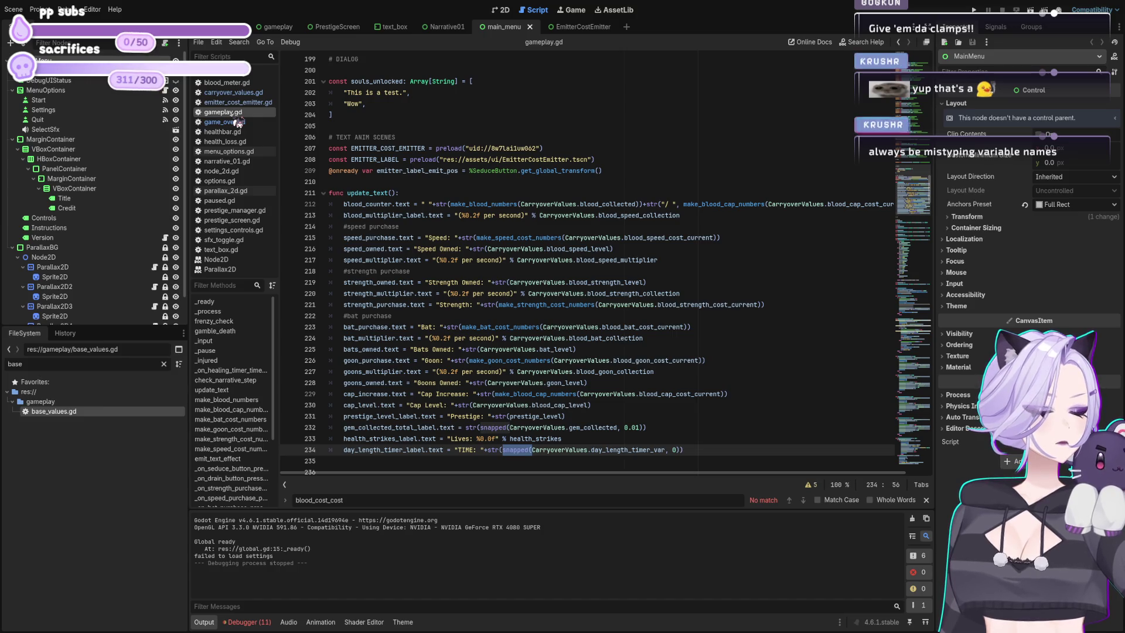
{"action": "left_click", "coordinate": [244, 161]}
{"action": "scroll", "coordinate": [554, 293], "scroll_direction": "down", "scroll_amount": 12}
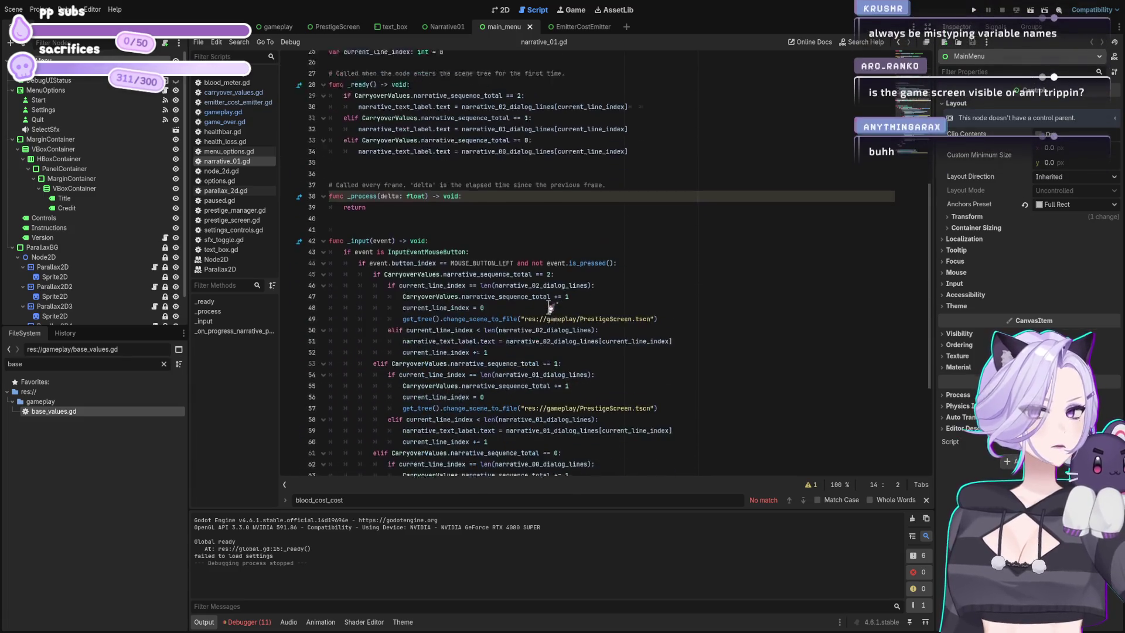
Step: Select narrative_01.gd's event-type and mouse-button check on lines 43–44, then return to gameplay.gd
{"action": "left_click", "coordinate": [535, 138]}
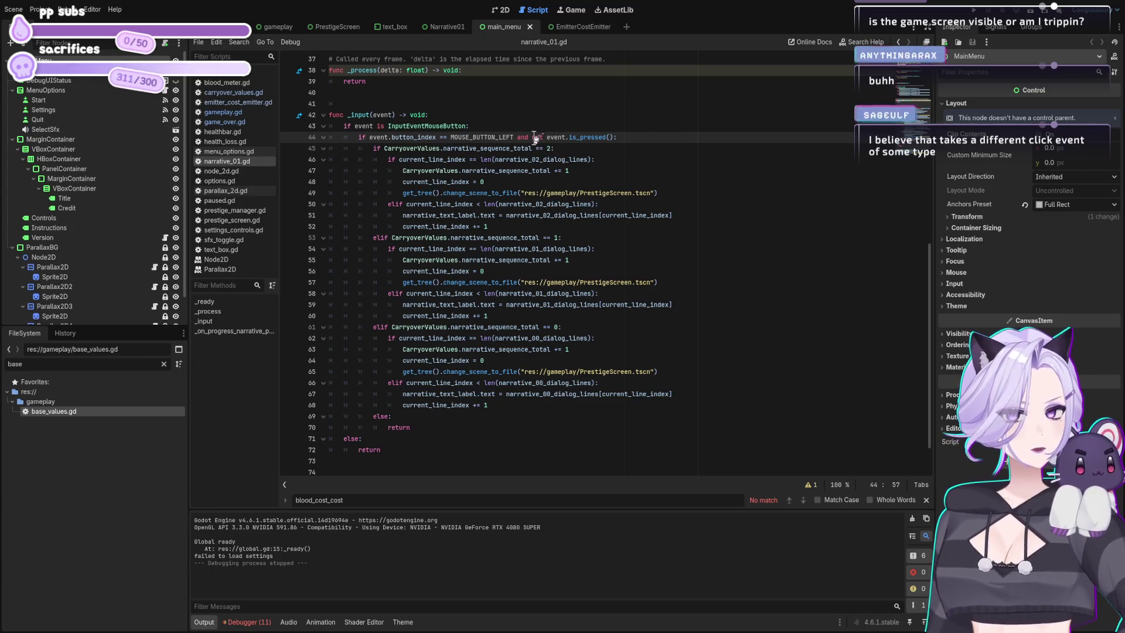
{"action": "left_click", "coordinate": [656, 139]}
{"action": "key", "text": "shift+Home"}
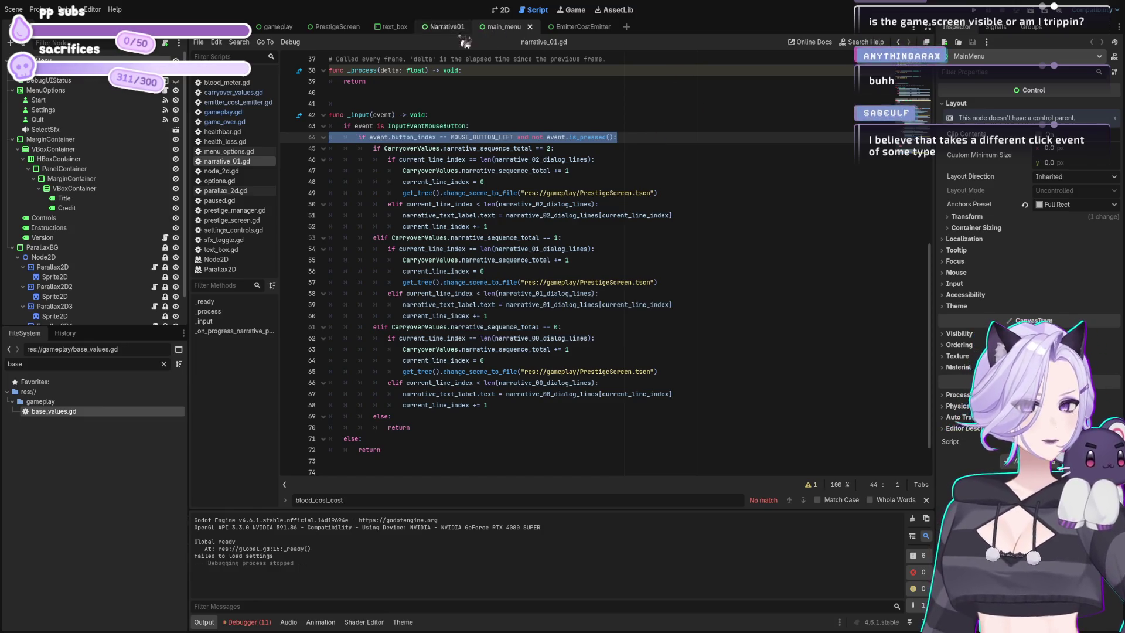
{"action": "key", "text": "shift+Up"}
{"action": "key", "text": "ctrl+c"}
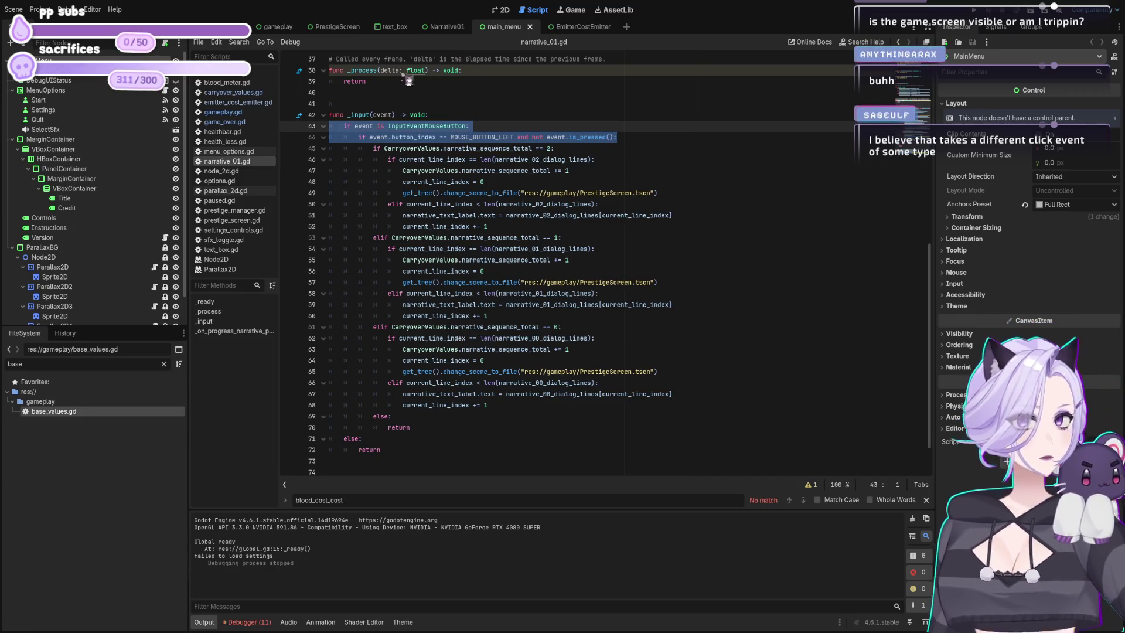
{"action": "left_click", "coordinate": [222, 111]}
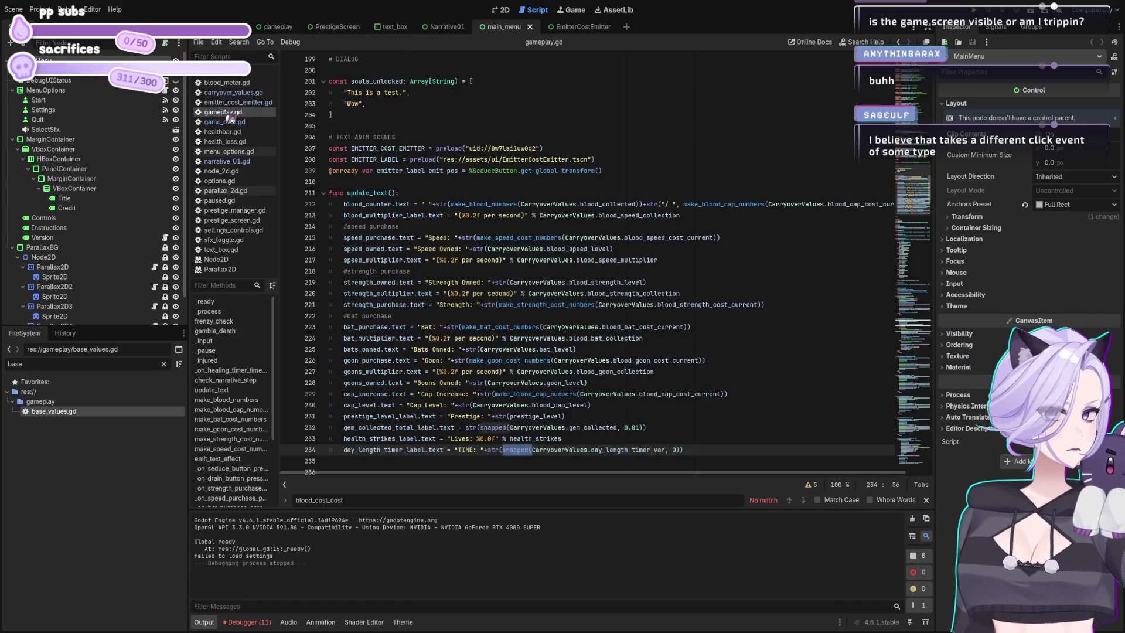
Step: Search gameplay.gd for 'seduce' to find the handler
{"action": "scroll", "coordinate": [642, 205], "scroll_direction": "down", "scroll_amount": 5}
{"action": "left_click", "coordinate": [640, 204]}
{"action": "scroll", "coordinate": [640, 194], "scroll_direction": "down", "scroll_amount": 4}
{"action": "key", "text": "ctrl+f"}
{"action": "type", "text": "seduce"}
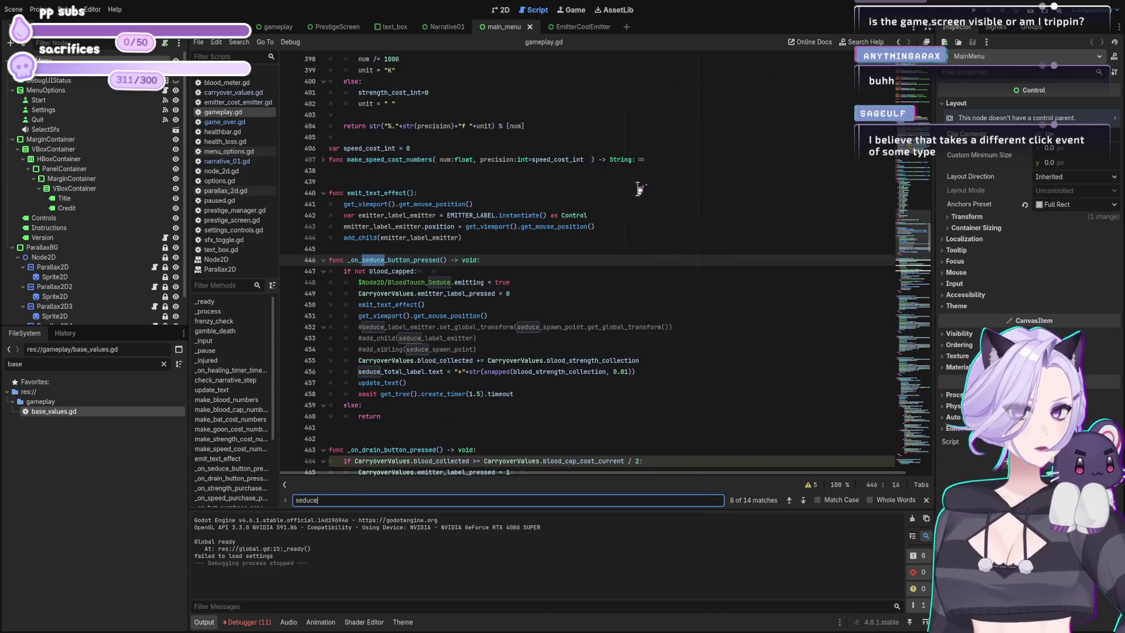
Step: Paste the mouse-button checks under the seduce handler header and delete 'not' from the check
{"action": "left_click", "coordinate": [523, 259]}
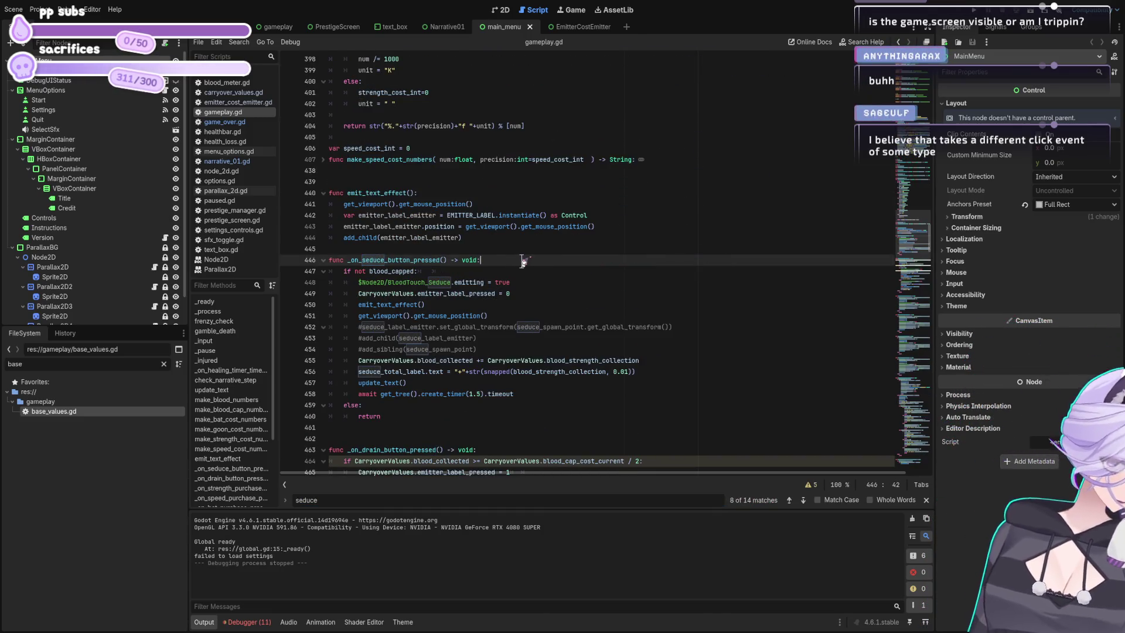
{"action": "key", "text": "Return"}
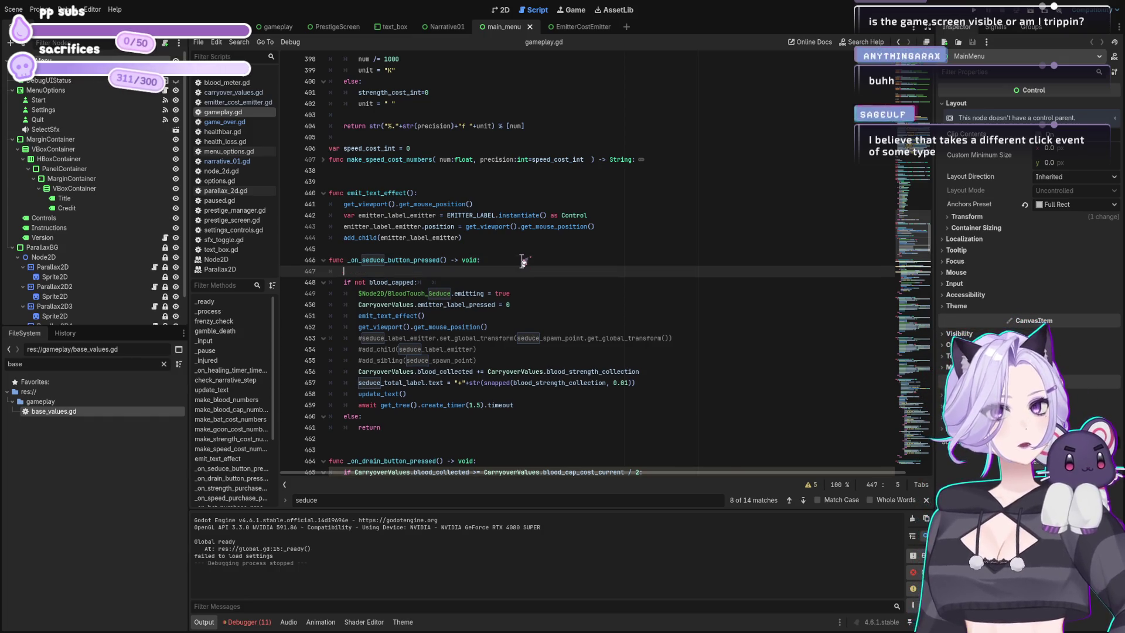
{"action": "key", "text": "ctrl+v"}
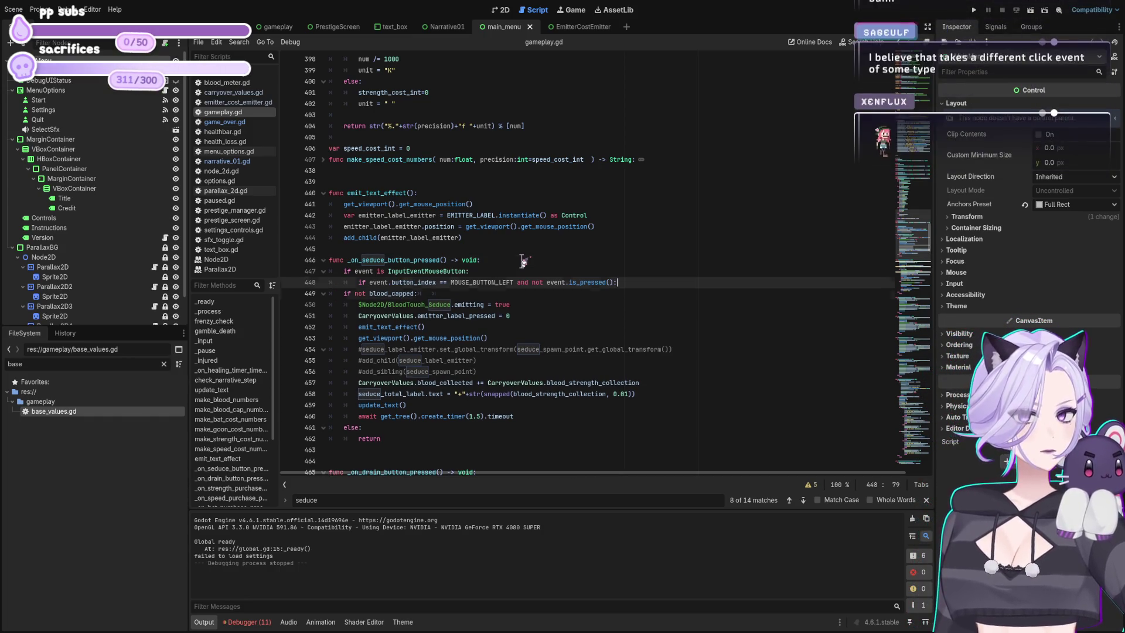
{"action": "key", "text": "Down"}
{"action": "key", "text": "BackSpace"}
{"action": "key", "text": "BackSpace"}
{"action": "key", "text": "Up"}
{"action": "key", "text": "End"}
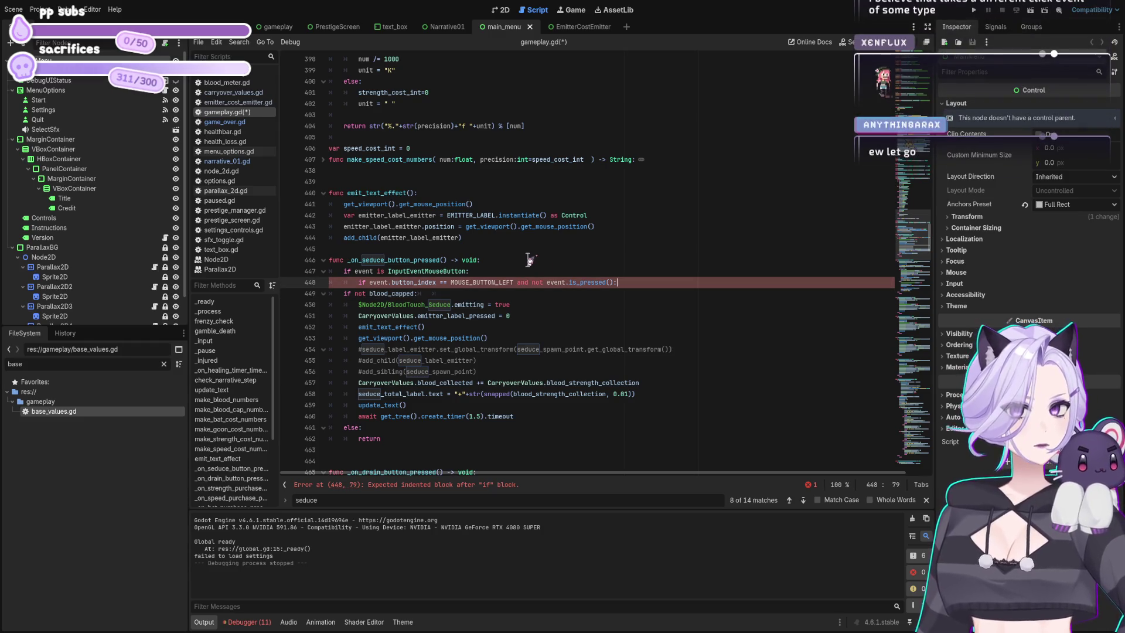
{"action": "left_click_drag", "start_coordinate": [547, 281], "coordinate": [533, 280]}
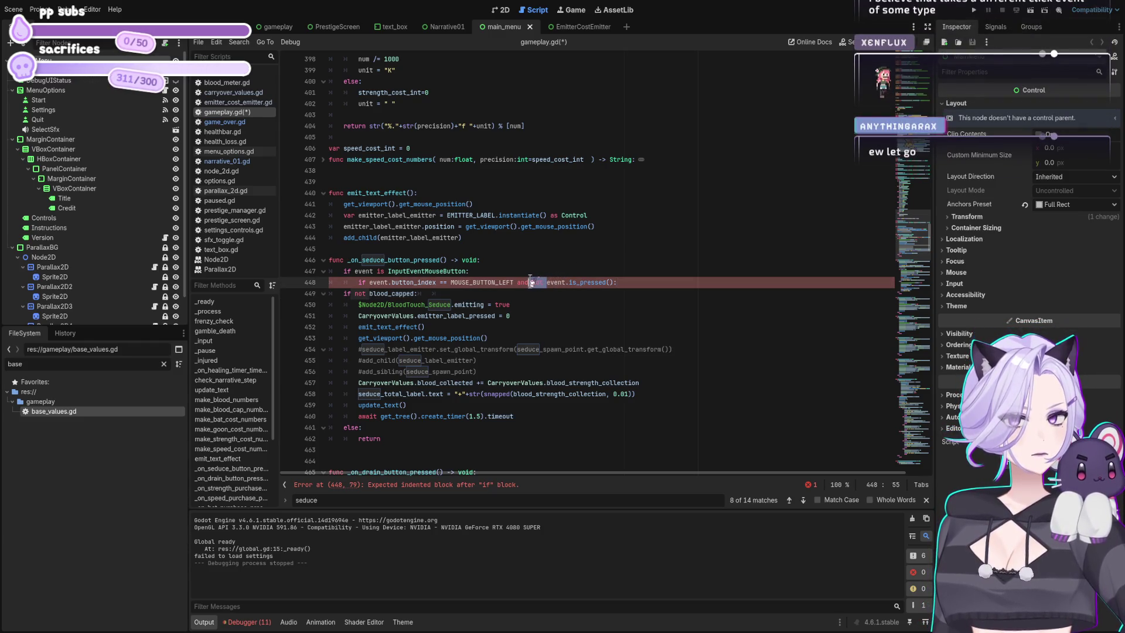
{"action": "key", "text": "BackSpace"}
Step: Indent the handler body two levels under the new mouse-click checks
{"action": "key", "text": "Down"}
{"action": "key", "text": "Down"}
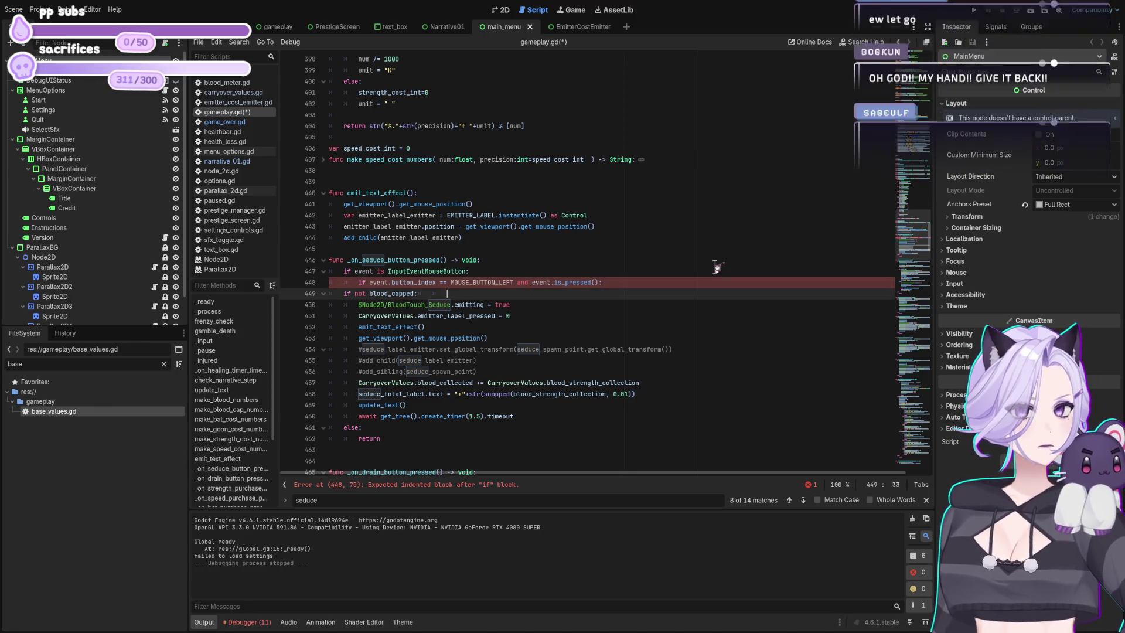
{"action": "key", "text": "Down"}
{"action": "key", "text": "Down"}
{"action": "key", "text": "Down"}
{"action": "key", "text": "Up"}
{"action": "key", "text": "Up"}
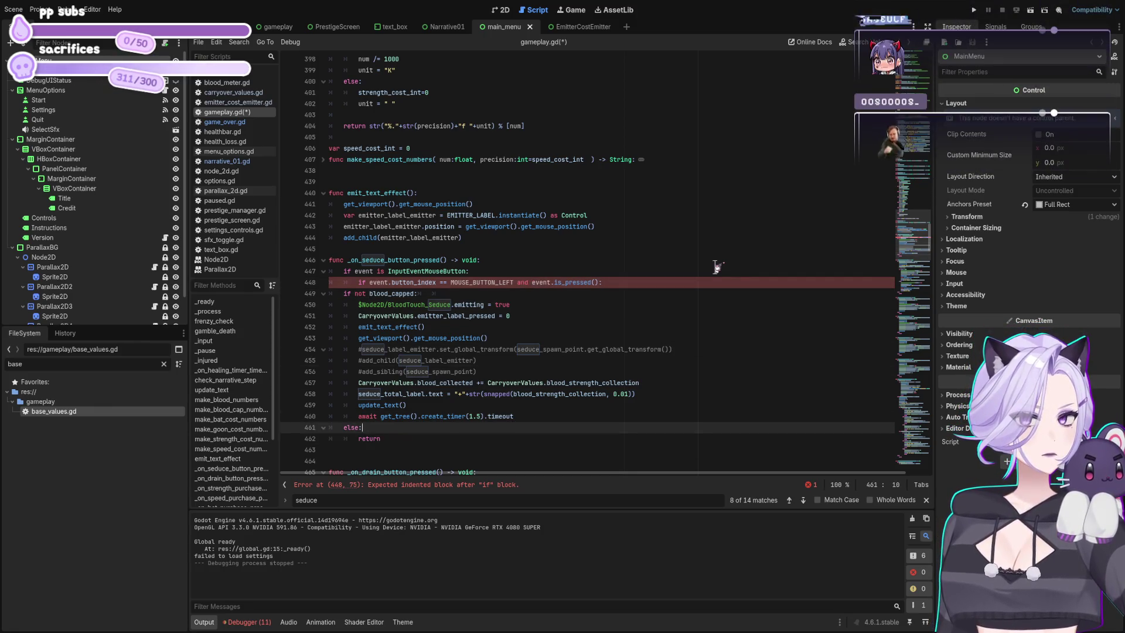
{"action": "key", "text": "End"}
{"action": "key", "text": "shift+Home"}
{"action": "key", "text": "shift+Up"}
{"action": "key", "text": "shift+Up"}
{"action": "key", "text": "shift+Up"}
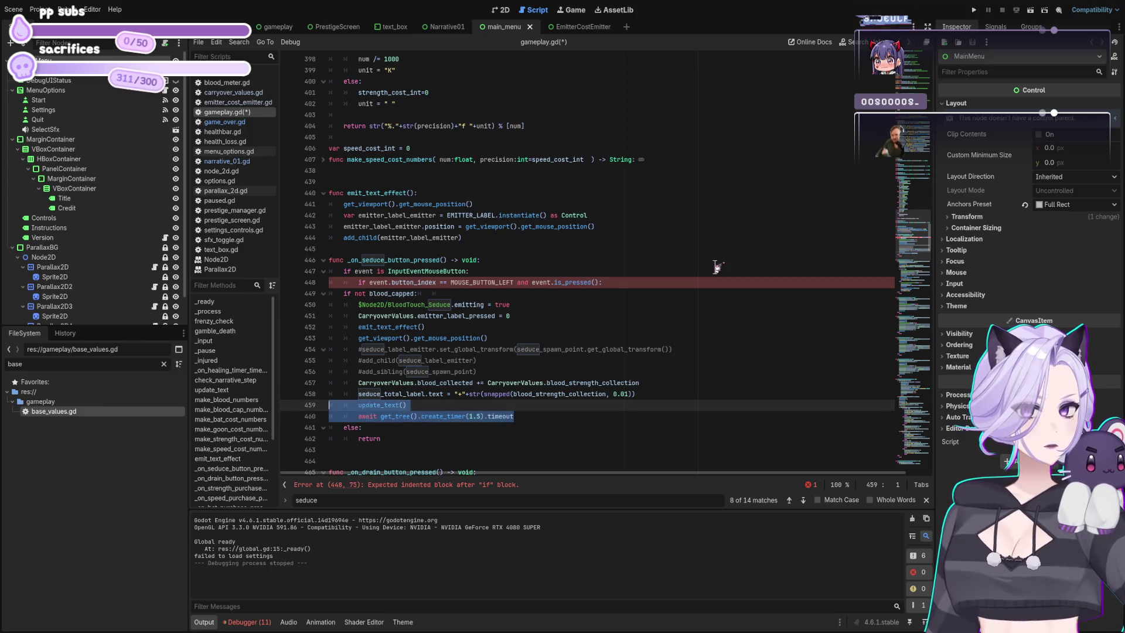
{"action": "key", "text": "Tab"}
{"action": "key", "text": "Tab"}
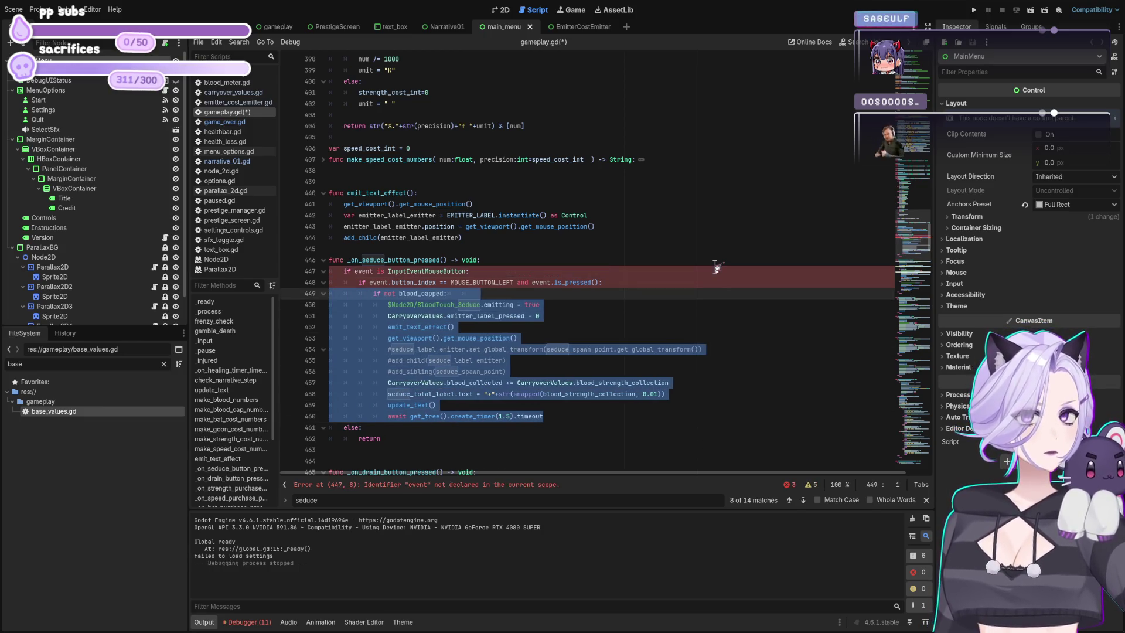
{"action": "key", "text": "Down"}
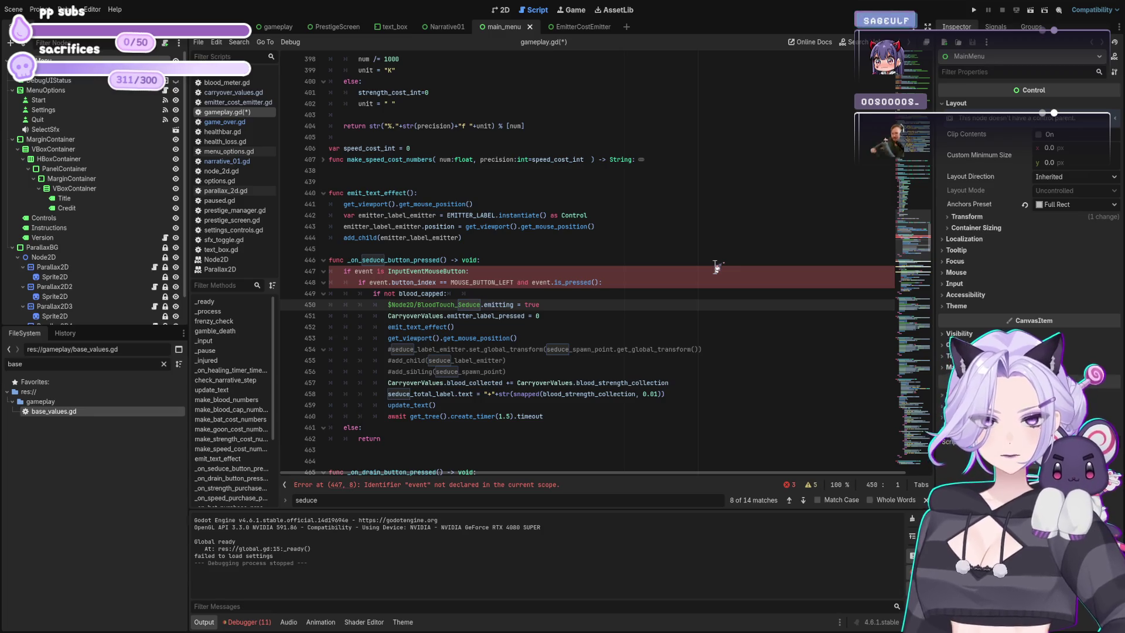
{"action": "key", "text": "Up"}
{"action": "key", "text": "Up"}
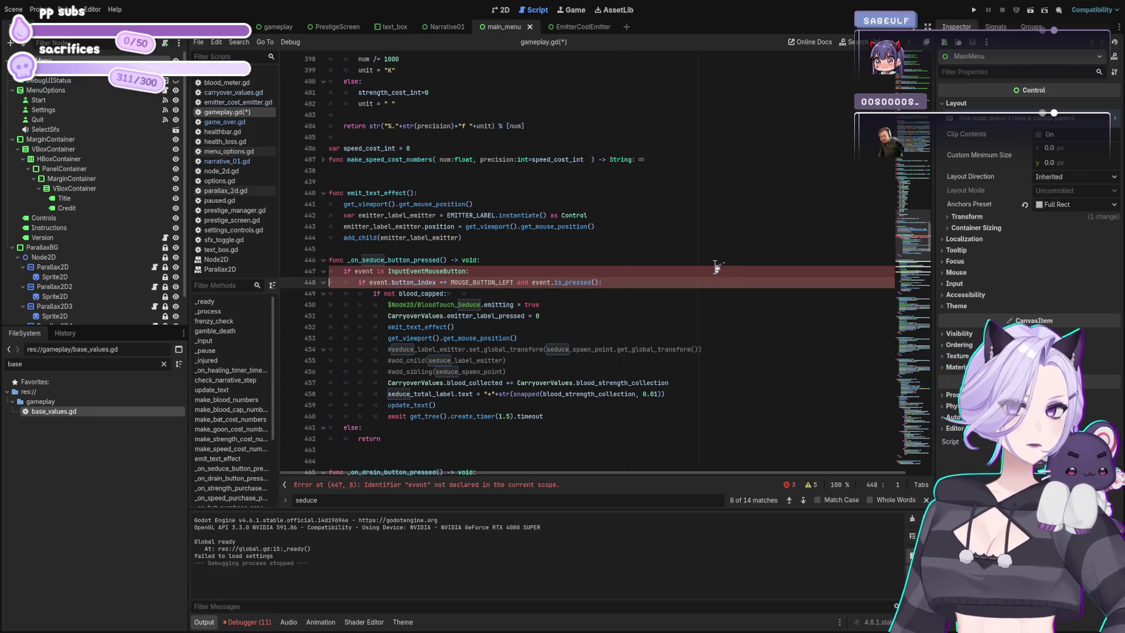
{"action": "left_click", "coordinate": [447, 27]}
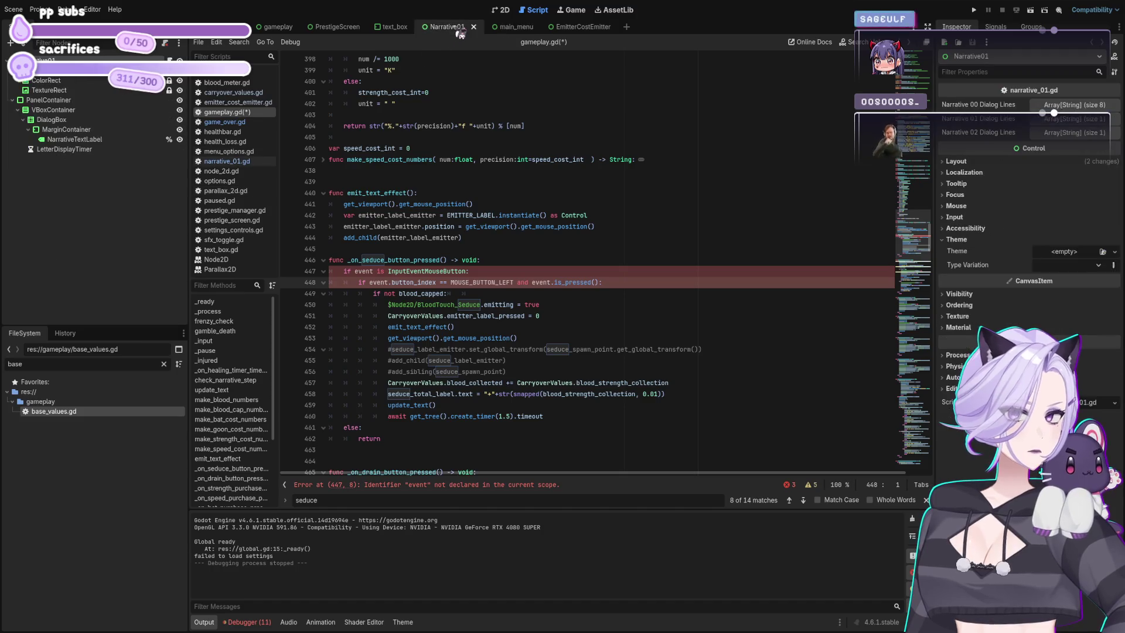
Step: Select narrative_01.gd's 'func _input(event) -> void:' declaration, then go back to gameplay.gd
{"action": "scroll", "coordinate": [507, 244], "scroll_direction": "up", "scroll_amount": 2}
{"action": "left_click", "coordinate": [485, 283]}
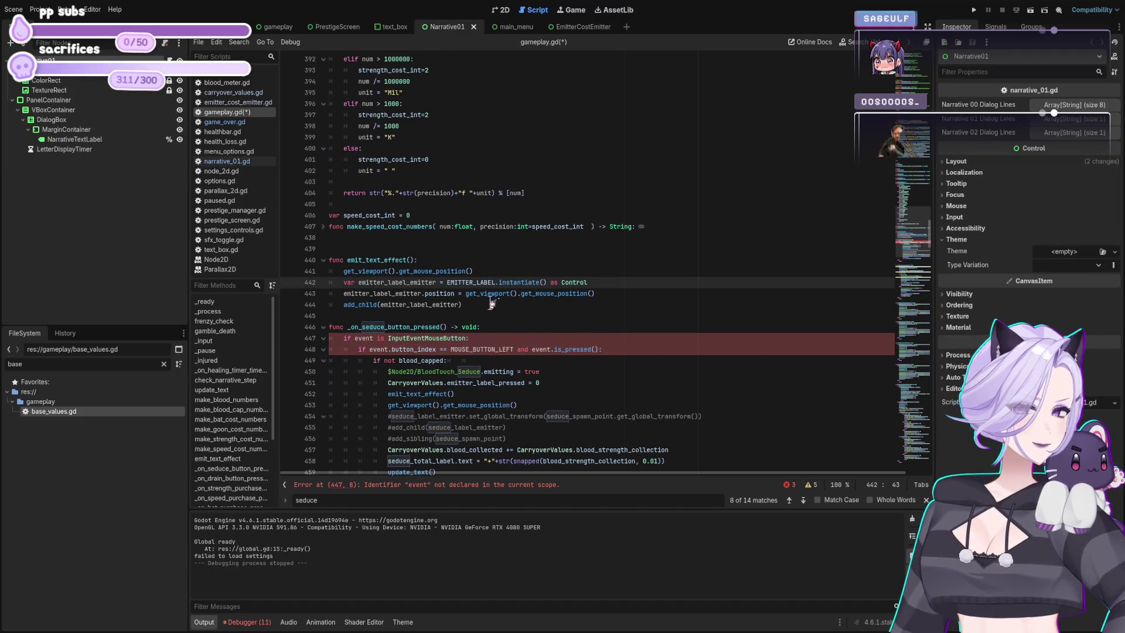
{"action": "left_click", "coordinate": [226, 161]}
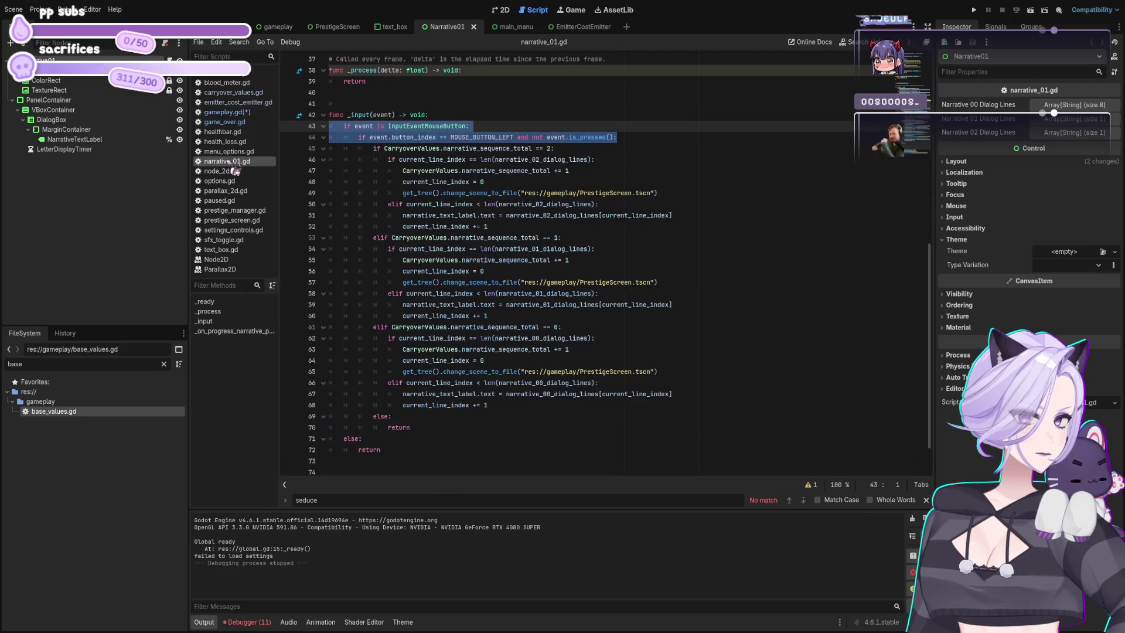
{"action": "scroll", "coordinate": [468, 247], "scroll_direction": "up", "scroll_amount": 7}
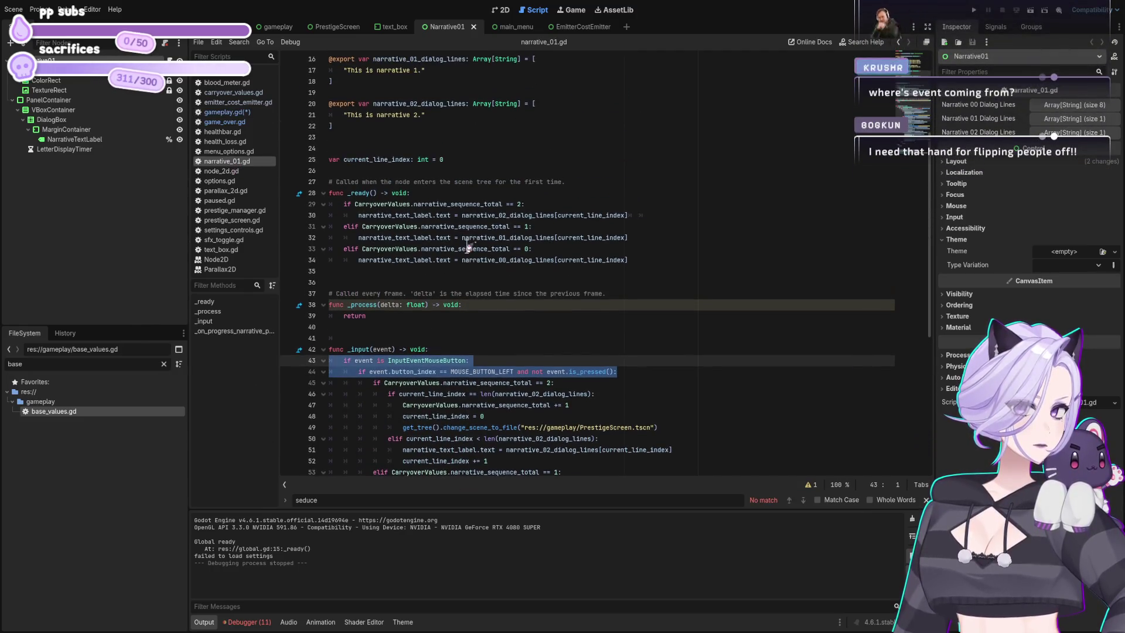
{"action": "scroll", "coordinate": [466, 248], "scroll_direction": "up", "scroll_amount": 5}
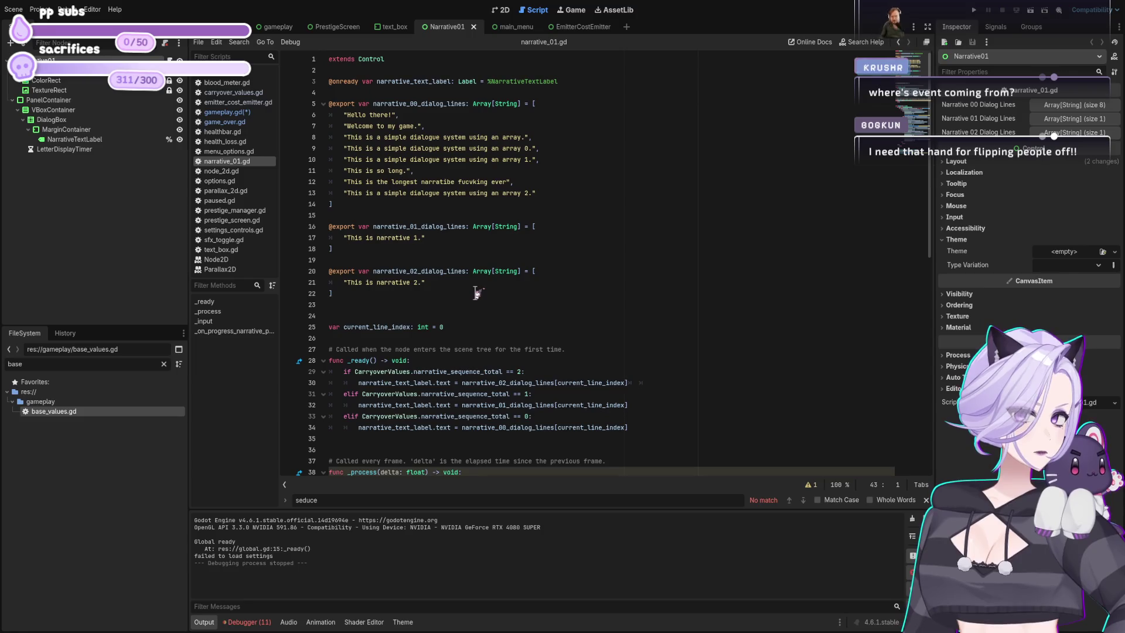
{"action": "scroll", "coordinate": [476, 293], "scroll_direction": "down", "scroll_amount": 4}
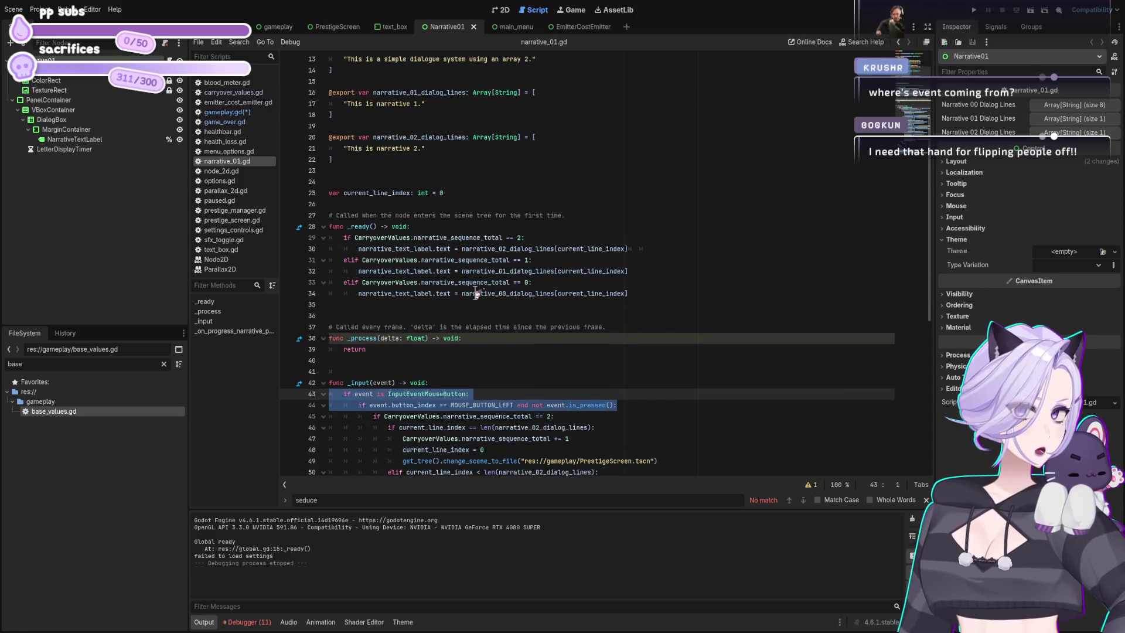
{"action": "scroll", "coordinate": [476, 293], "scroll_direction": "down", "scroll_amount": 4}
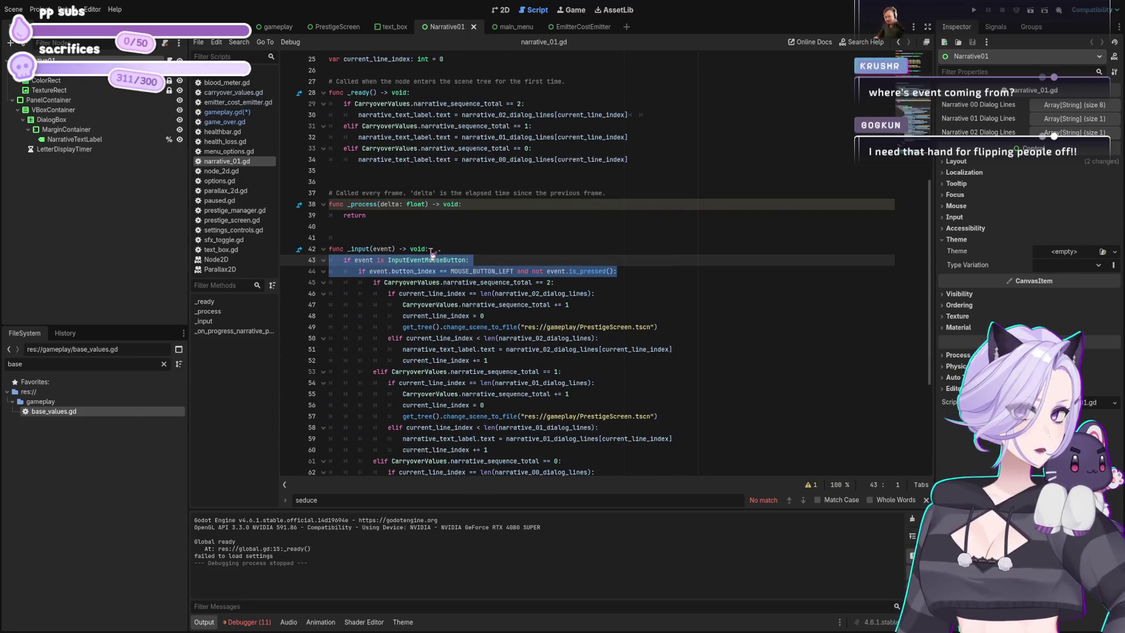
{"action": "left_click_drag", "start_coordinate": [430, 250], "coordinate": [322, 252]}
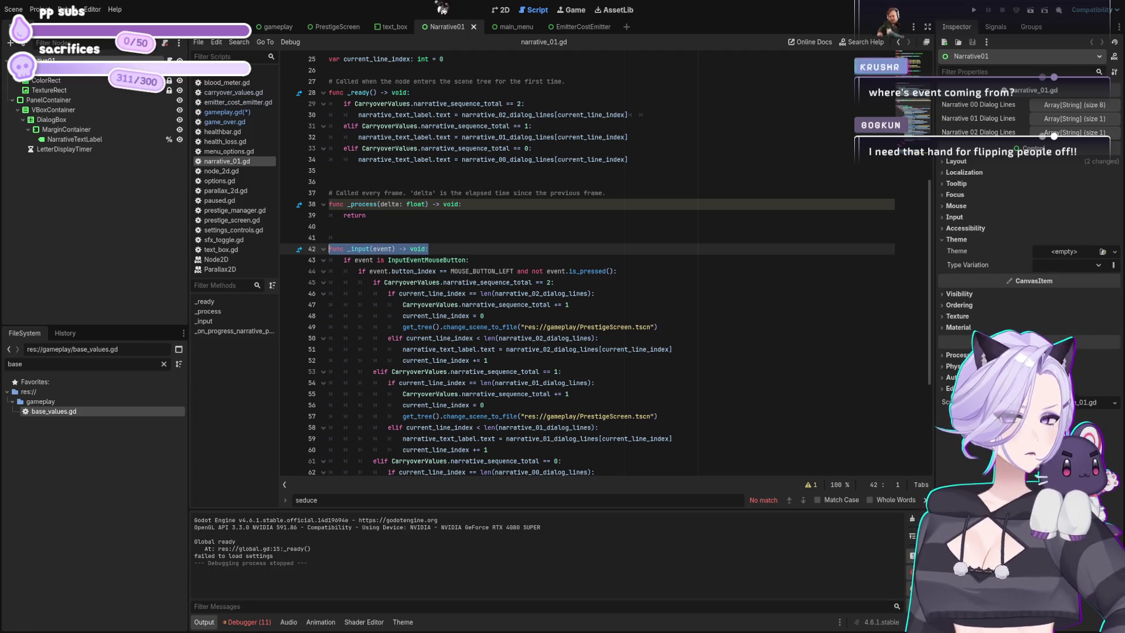
{"action": "left_click", "coordinate": [234, 112]}
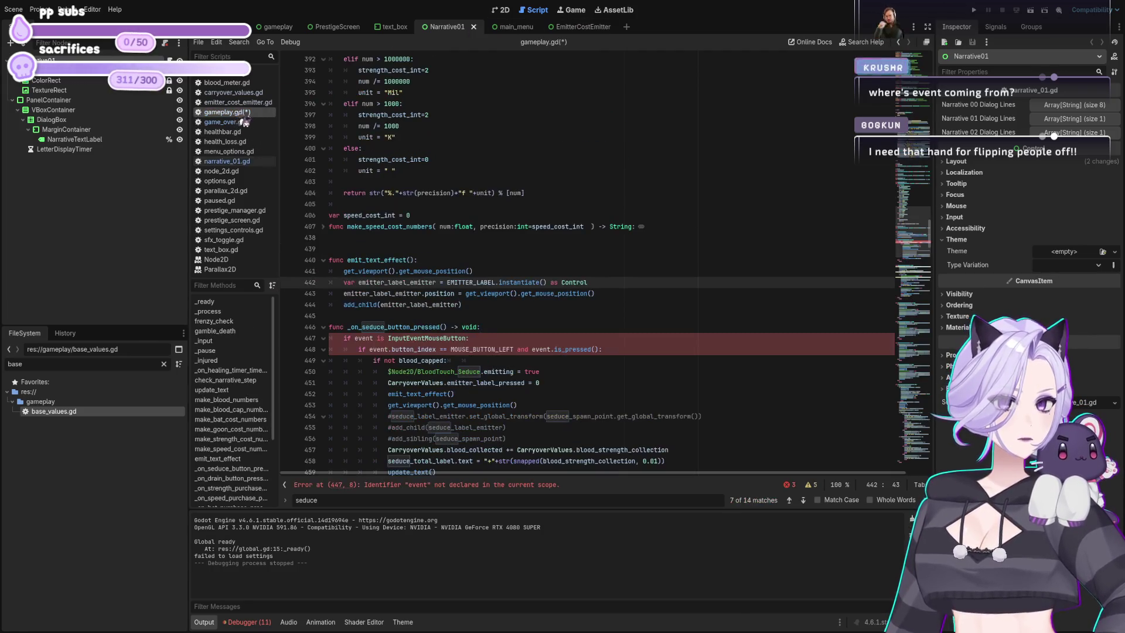
Step: Paste the _input(event) declaration on a new line above the seduce handler
{"action": "scroll", "coordinate": [396, 260], "scroll_direction": "down", "scroll_amount": 3}
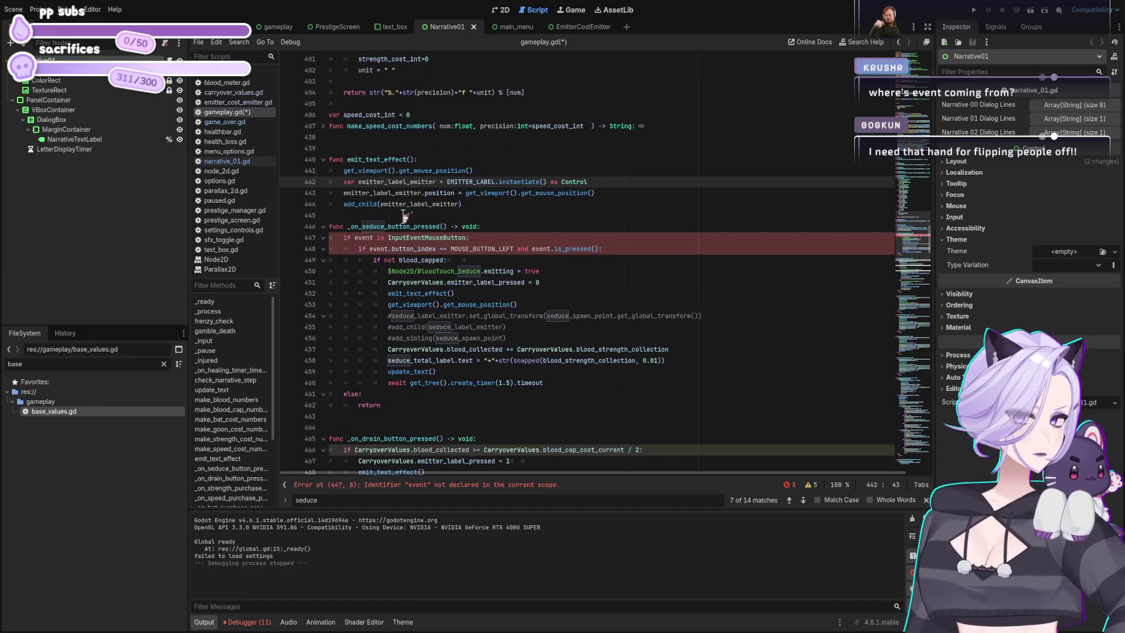
{"action": "left_click", "coordinate": [404, 216]}
{"action": "key", "text": "Return"}
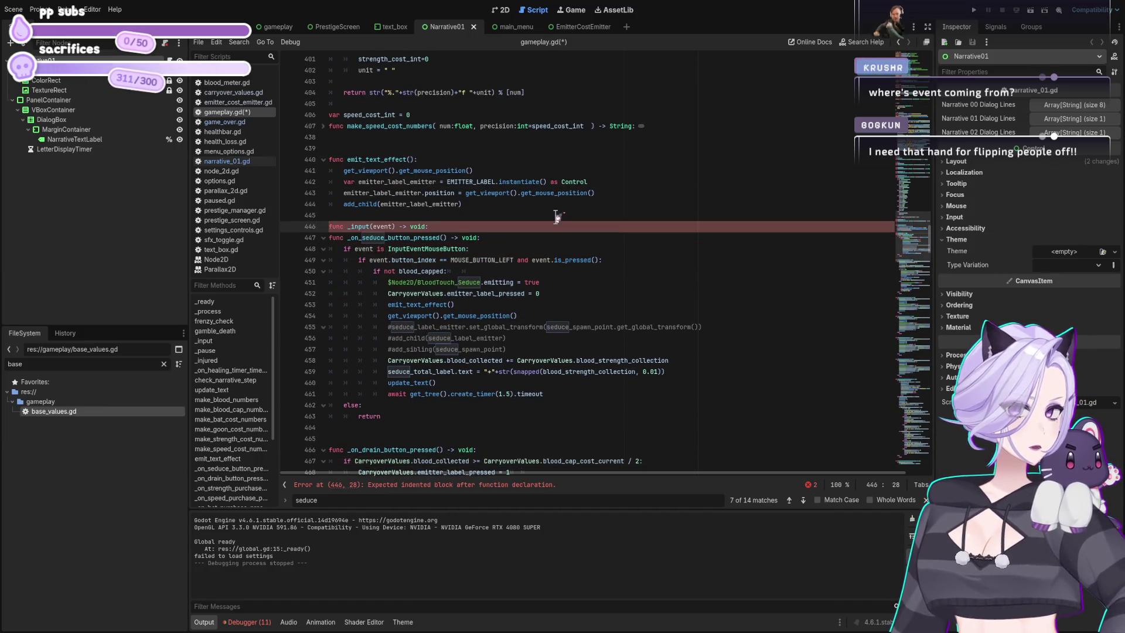
{"action": "key", "text": "Down"}
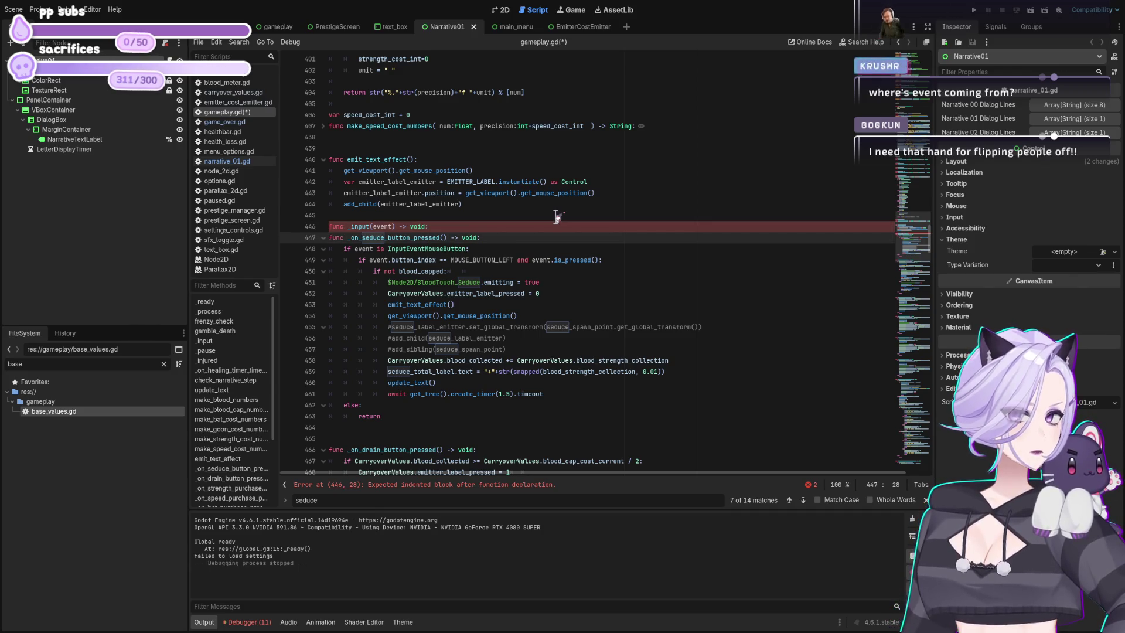
{"action": "key", "text": "End"}
{"action": "key", "text": "shift+Home"}
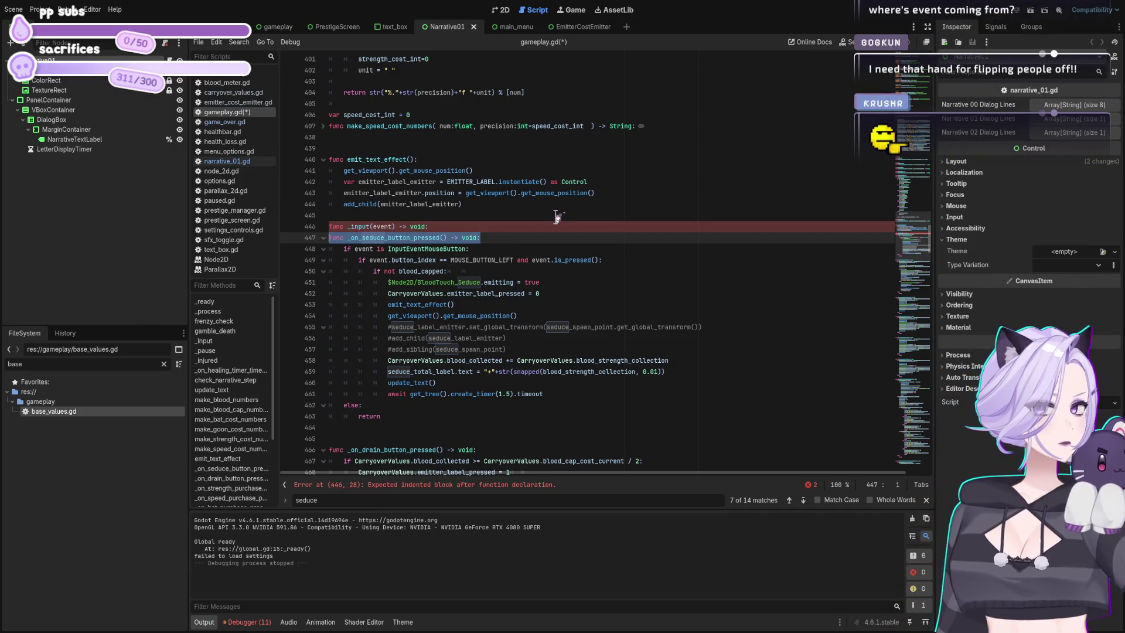
Step: Rename the pasted declaration to _on_seduce_button_pressed and delete the old declaration line
{"action": "left_click", "coordinate": [440, 238]}
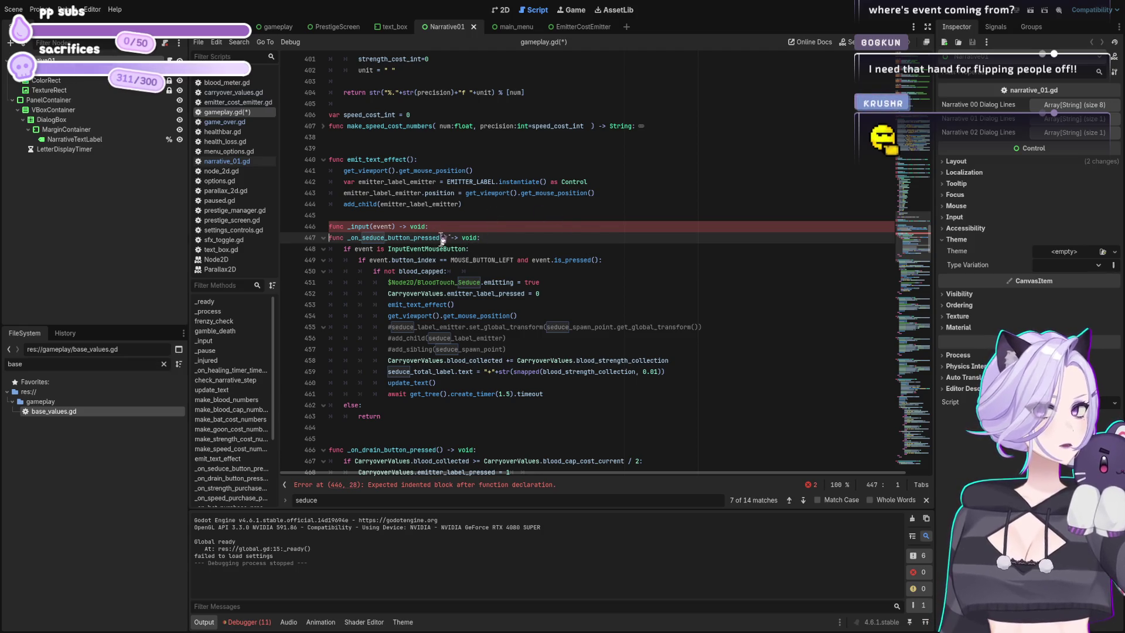
{"action": "left_click", "coordinate": [348, 238], "text": "shift"}
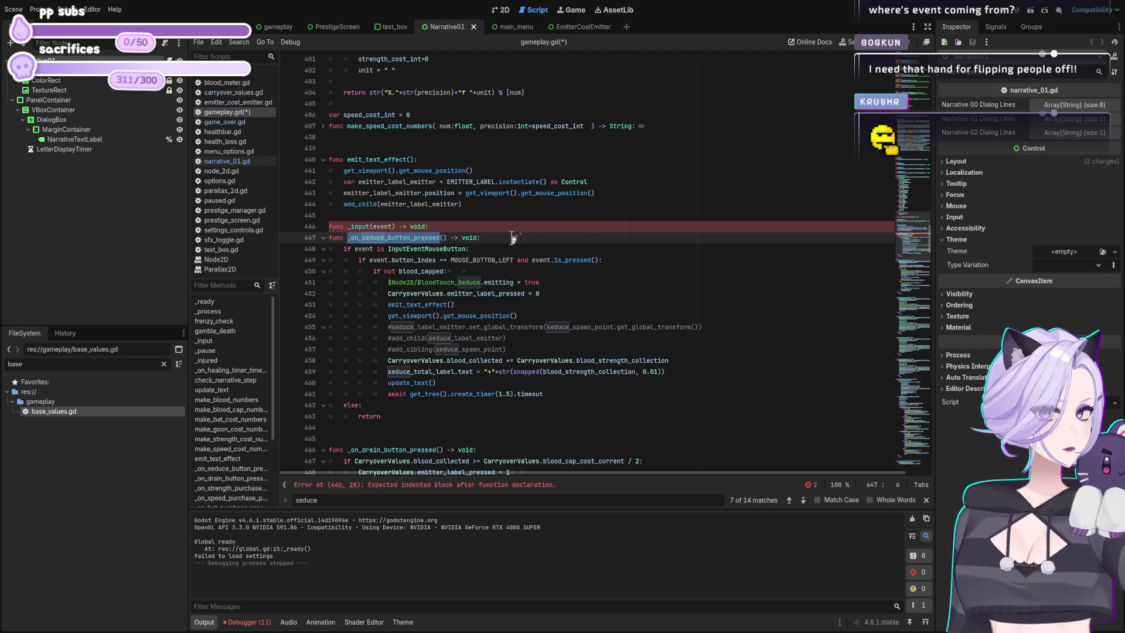
{"action": "key", "text": "ctrl+c"}
{"action": "double_click", "coordinate": [363, 226]}
{"action": "key", "text": "ctrl+v"}
{"action": "key", "text": "Down"}
{"action": "key", "text": "End"}
{"action": "key", "text": "shift+Home"}
{"action": "key", "text": "BackSpace"}
{"action": "key", "text": "BackSpace"}
{"action": "key", "text": "Down"}
Step: Save gameplay.gd and test-run the game
{"action": "left_click", "coordinate": [498, 248]}
{"action": "key", "text": "ctrl+s"}
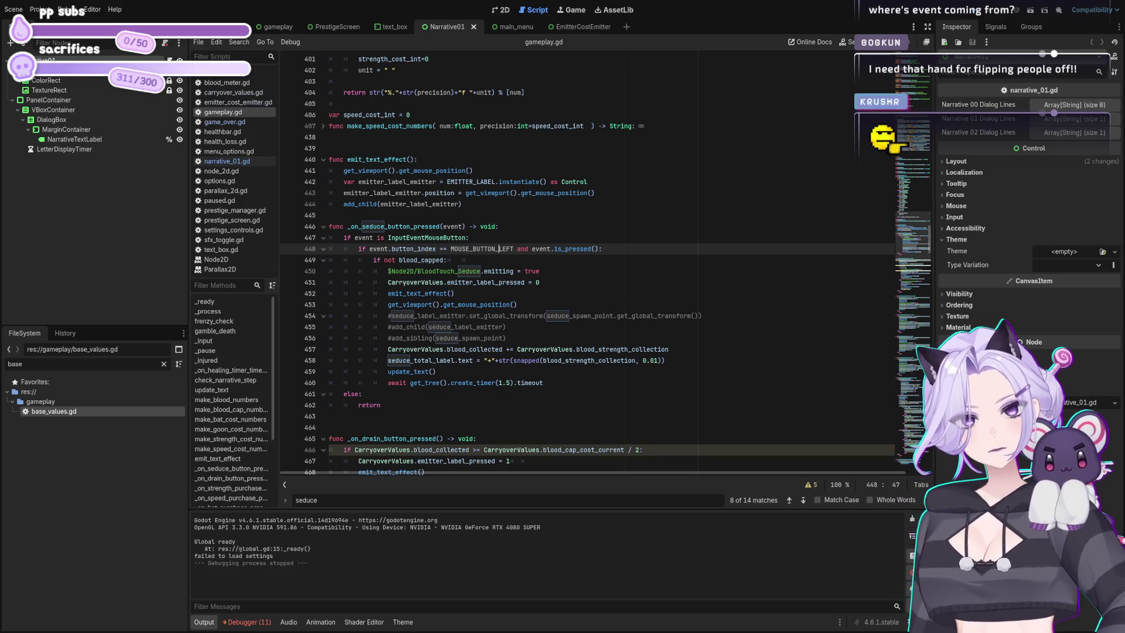
{"action": "key", "text": "F5"}
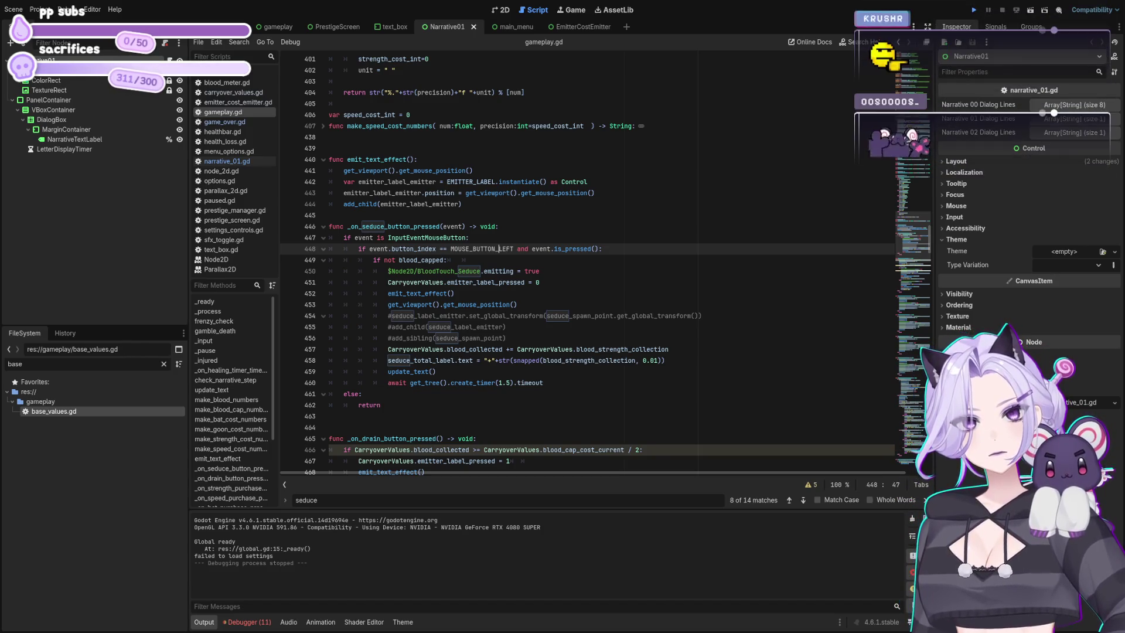
{"action": "key", "text": "F8"}
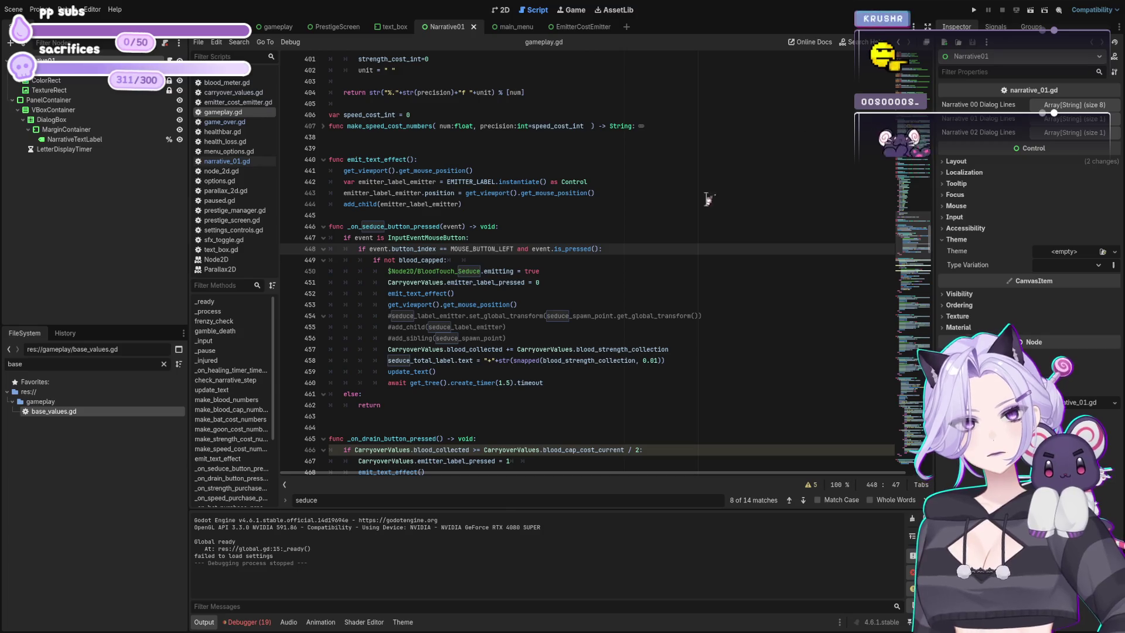
Step: Delete the three commented-out lines 454–456, then save and run again
{"action": "left_click", "coordinate": [525, 304]}
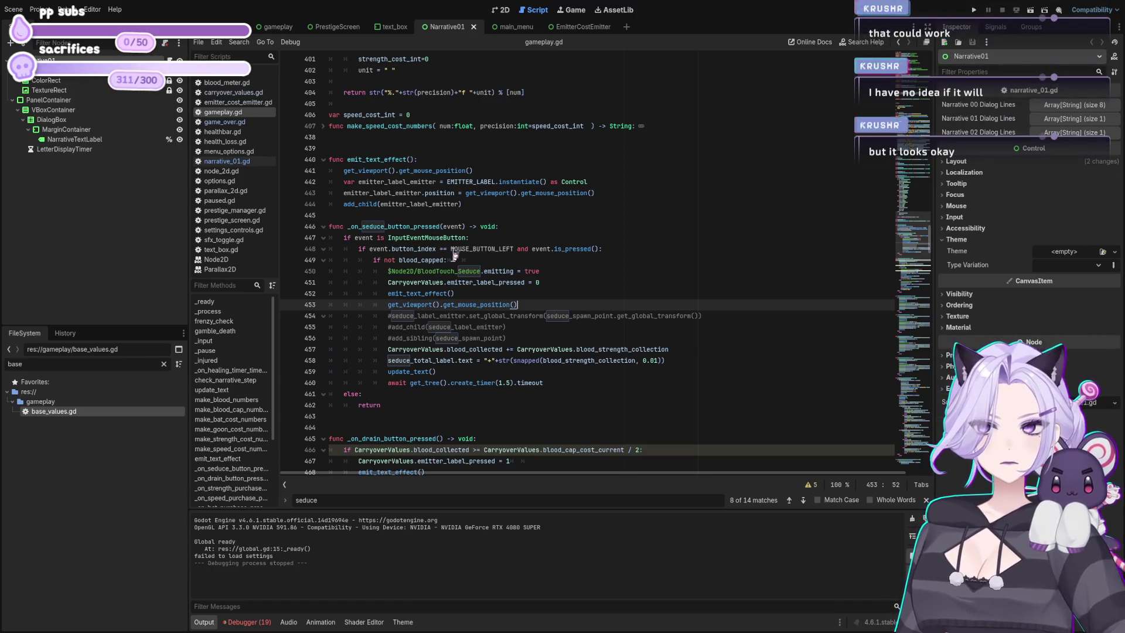
{"action": "left_click", "coordinate": [527, 329]}
{"action": "left_click_drag", "start_coordinate": [526, 338], "coordinate": [264, 319]}
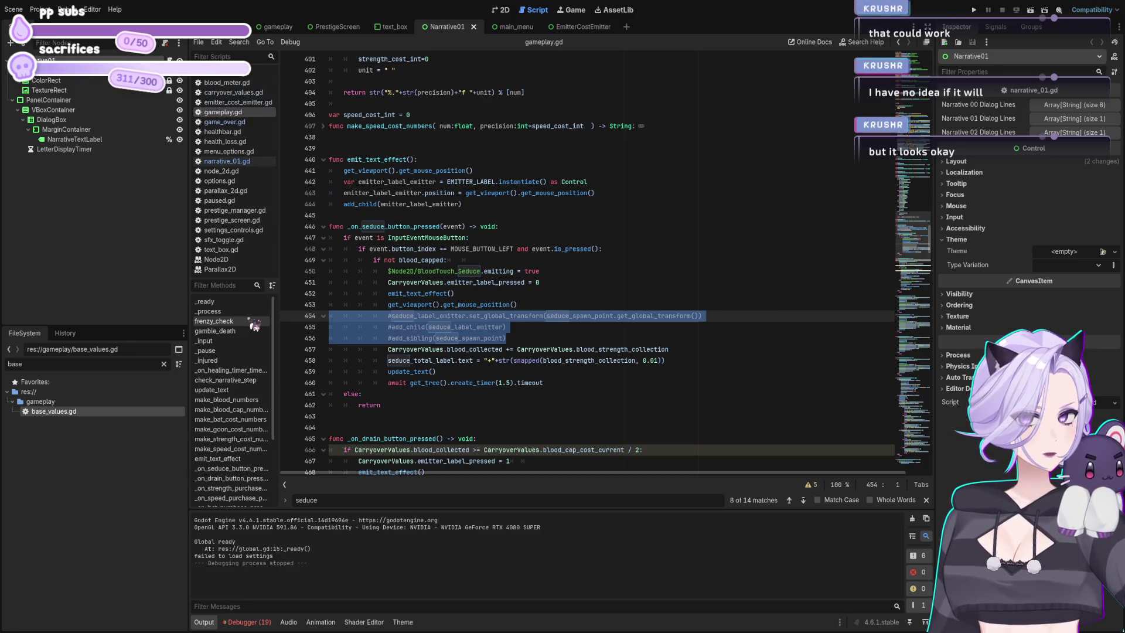
{"action": "key", "text": "ctrl+shift+k"}
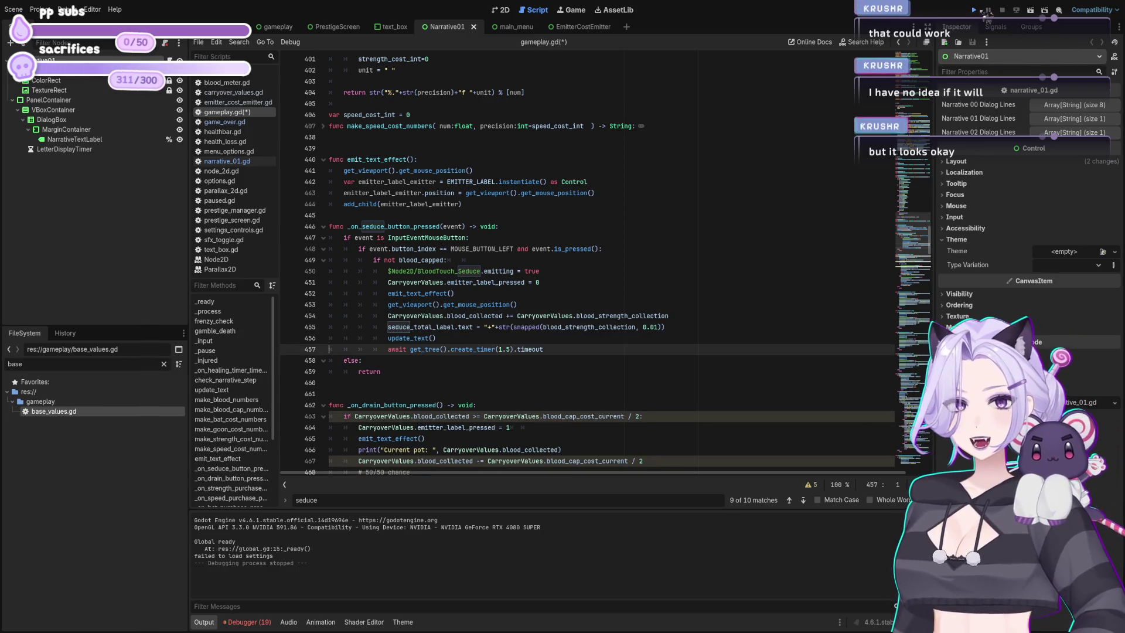
{"action": "left_click", "coordinate": [975, 11]}
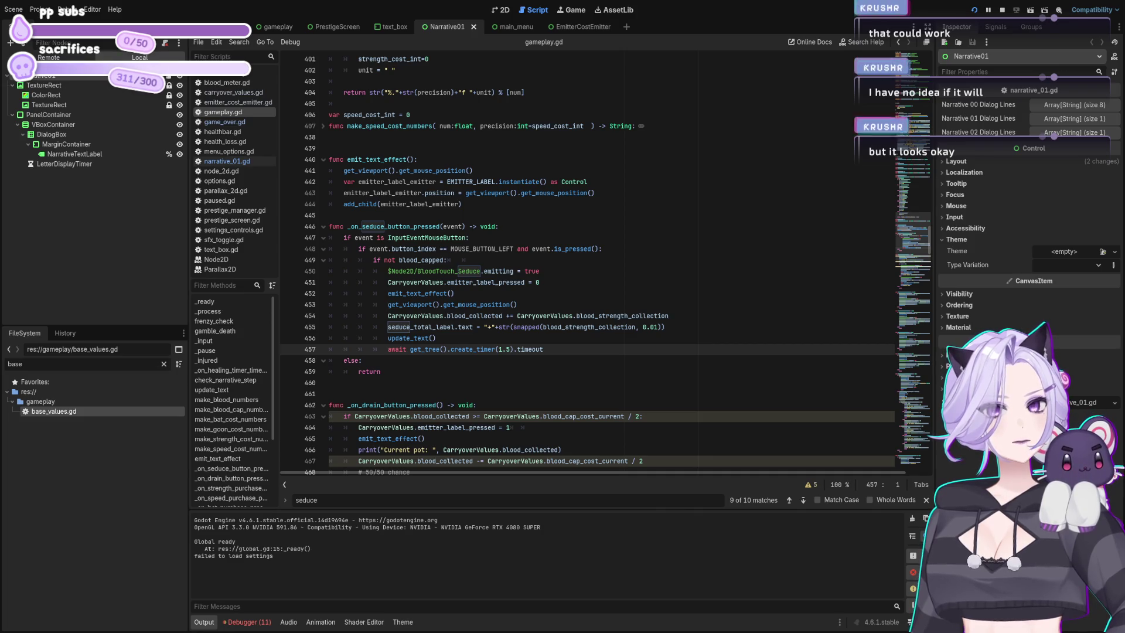
Step: Stop the game and move the _on_seduce_button_pressed name onto a commented line above the declaration
{"action": "left_click", "coordinate": [526, 237]}
{"action": "left_click", "coordinate": [414, 227]}
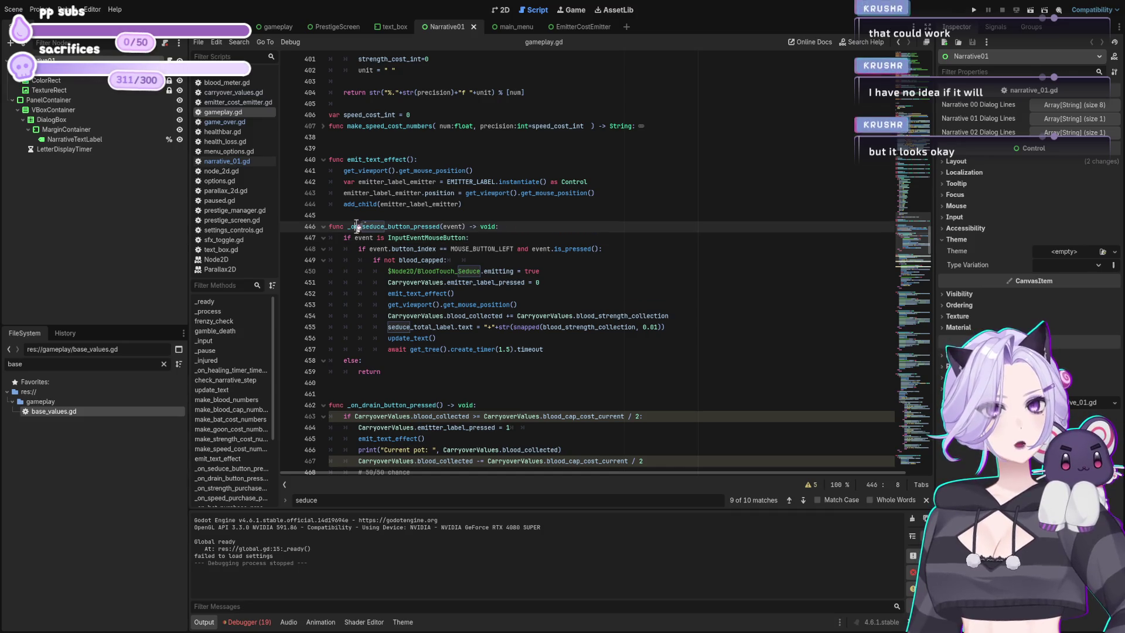
{"action": "left_click", "coordinate": [438, 226]}
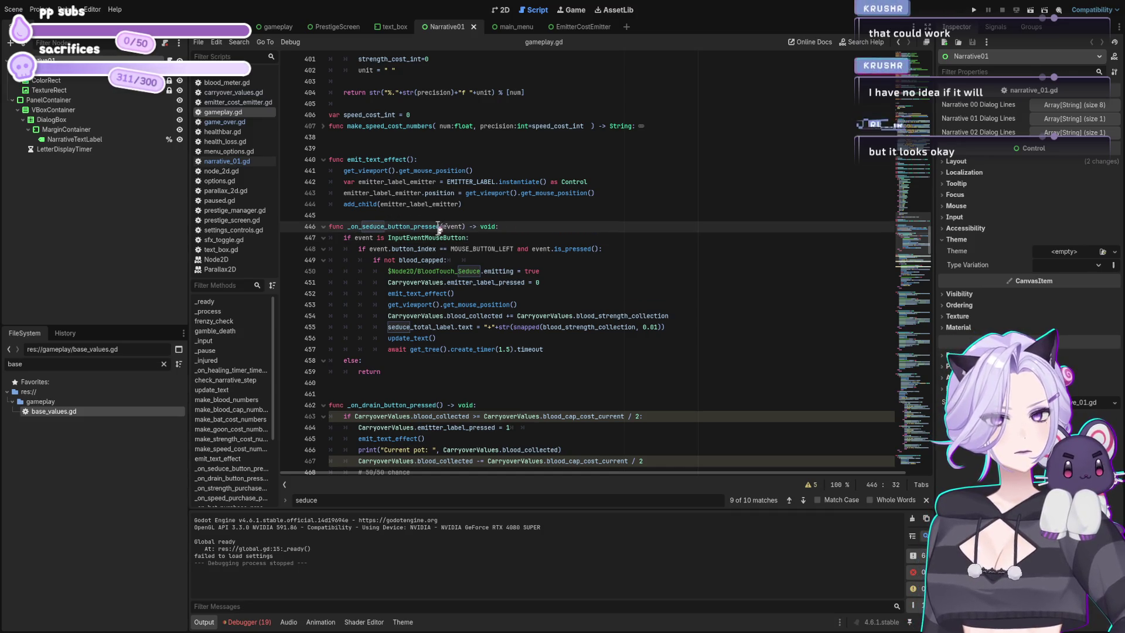
{"action": "left_click_drag", "start_coordinate": [439, 226], "coordinate": [350, 227]}
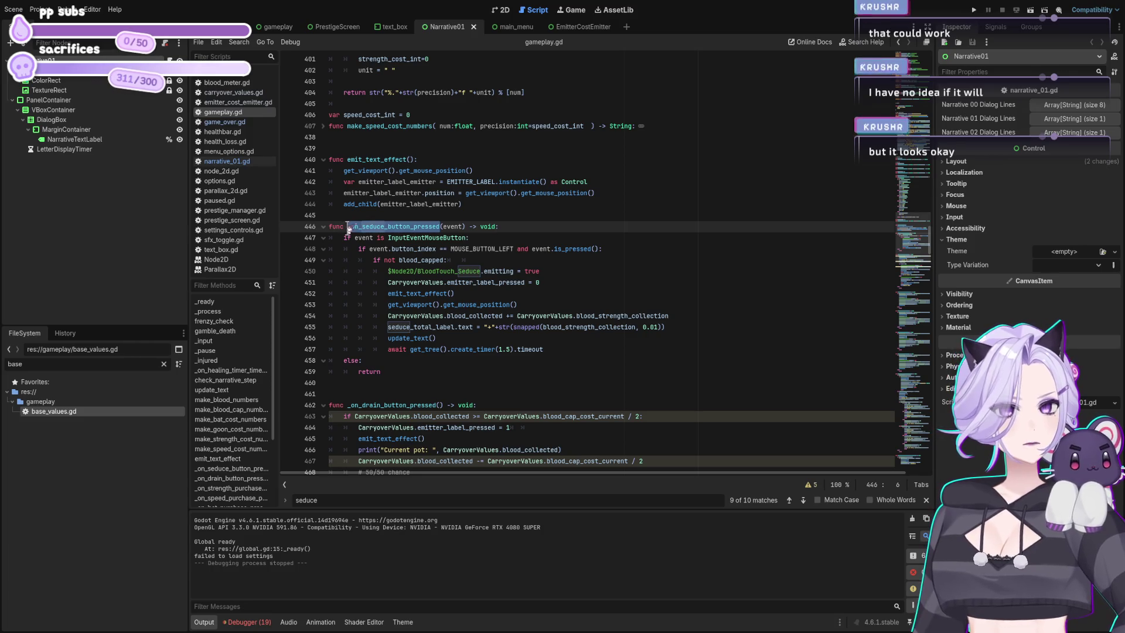
{"action": "key", "text": "ctrl+x"}
{"action": "key", "text": "Home"}
{"action": "key", "text": "Return"}
{"action": "key", "text": "Return"}
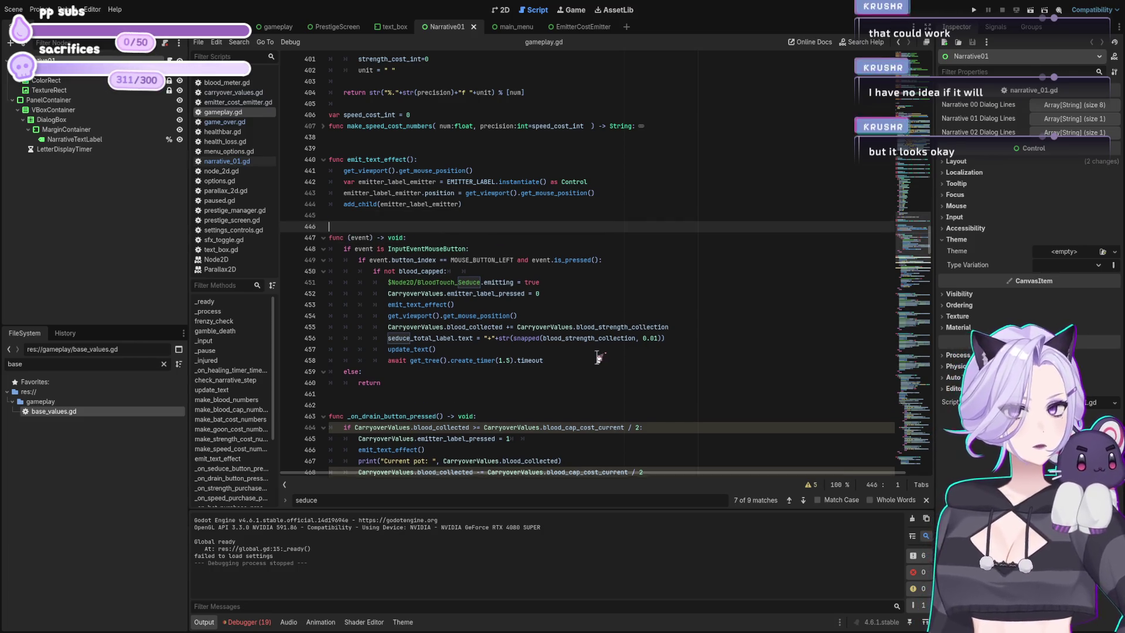
{"action": "key", "text": "Up"}
{"action": "key", "text": "Up"}
{"action": "key", "text": "ctrl+v"}
{"action": "key", "text": "Home"}
{"action": "key", "text": "ctrl+k"}
Step: Name the bare declaration input, drop the added underscore, and save gameplay.gd
{"action": "key", "text": "Down"}
{"action": "key", "text": "Down"}
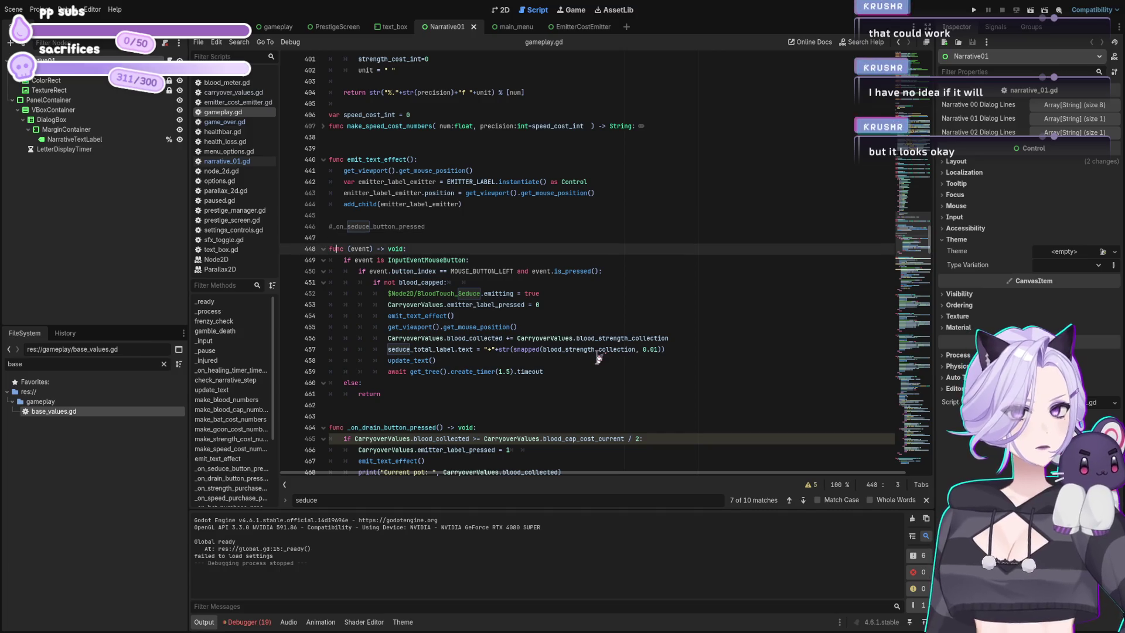
{"action": "type", "text": "input"}
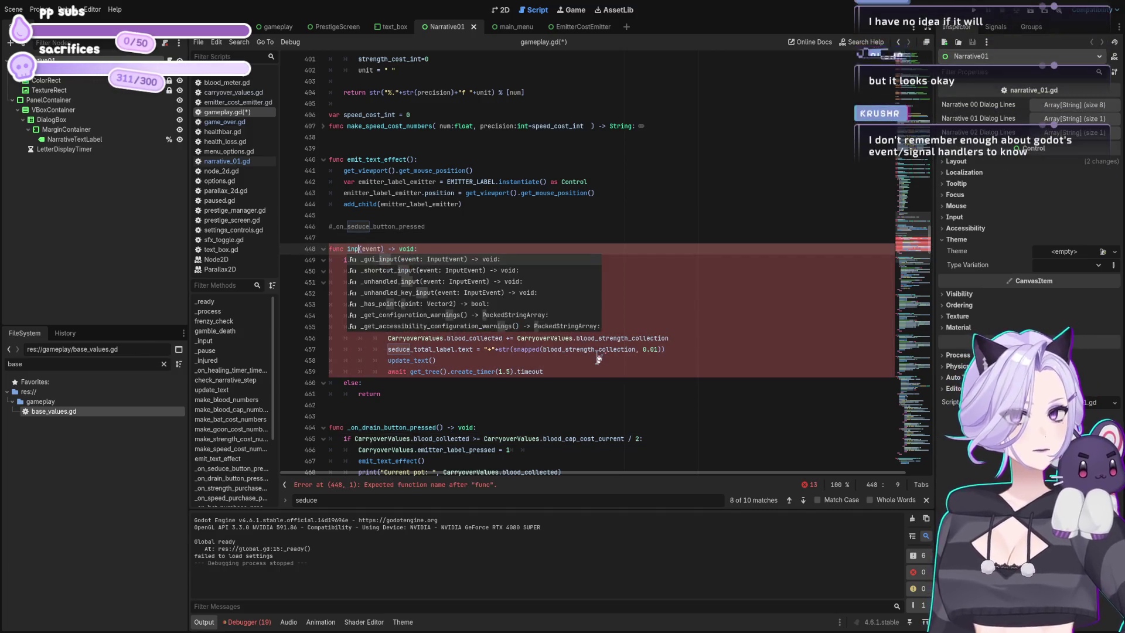
{"action": "key", "text": "ctrl+Left"}
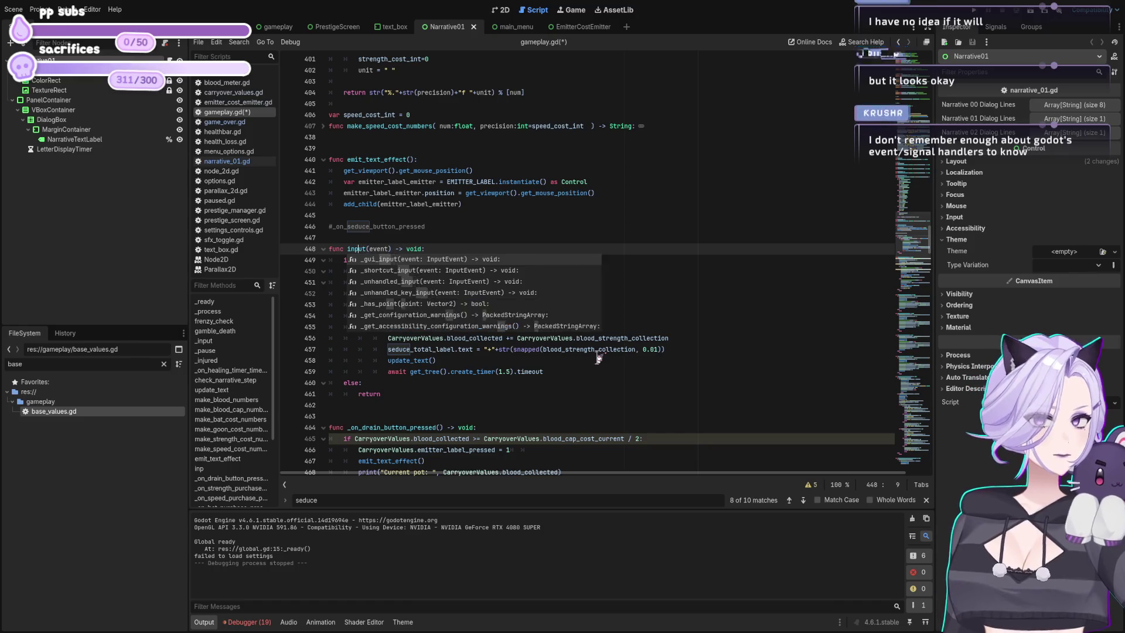
{"action": "type", "text": "_"}
{"action": "left_click", "coordinate": [680, 272]}
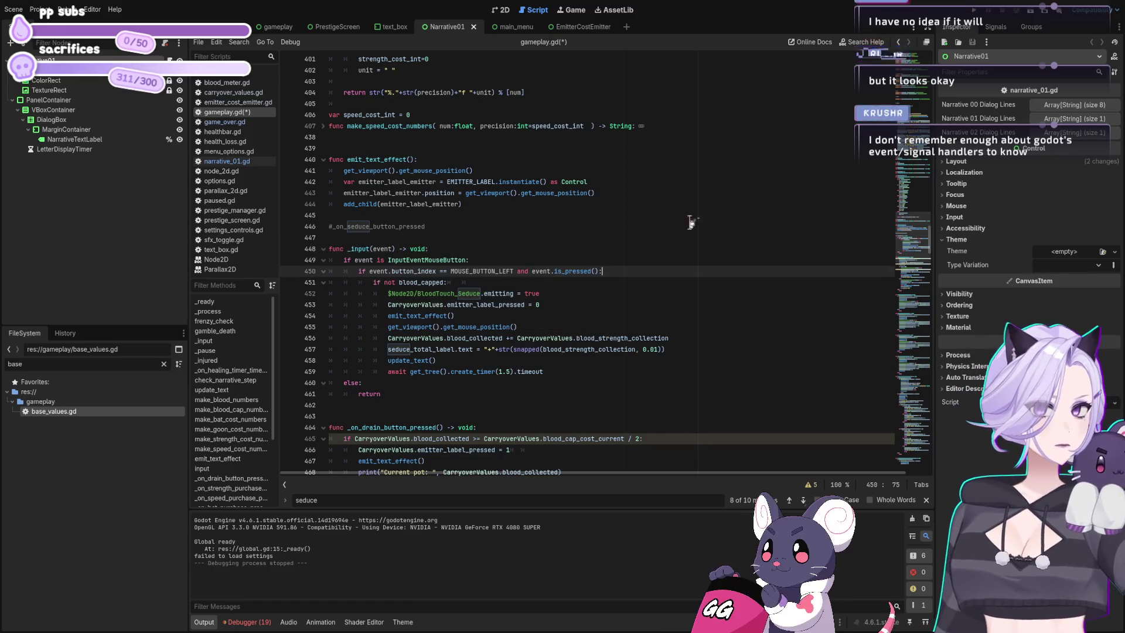
{"action": "left_click", "coordinate": [347, 249]}
{"action": "key", "text": "Home"}
{"action": "key", "text": "ctrl+z"}
{"action": "left_click", "coordinate": [532, 260]}
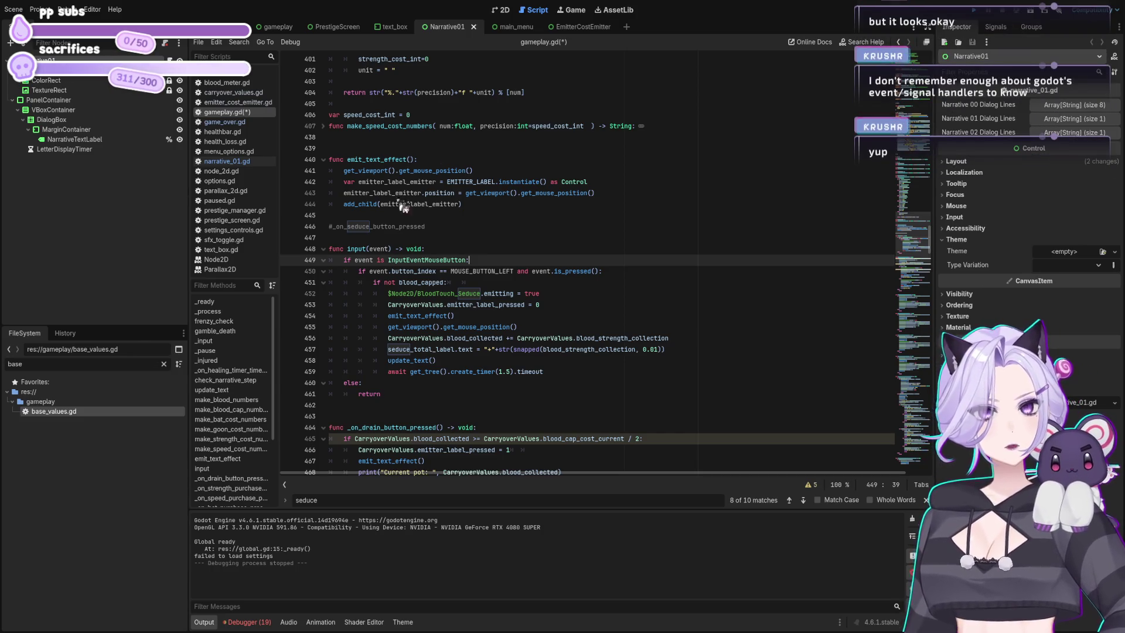
{"action": "key", "text": "ctrl+s"}
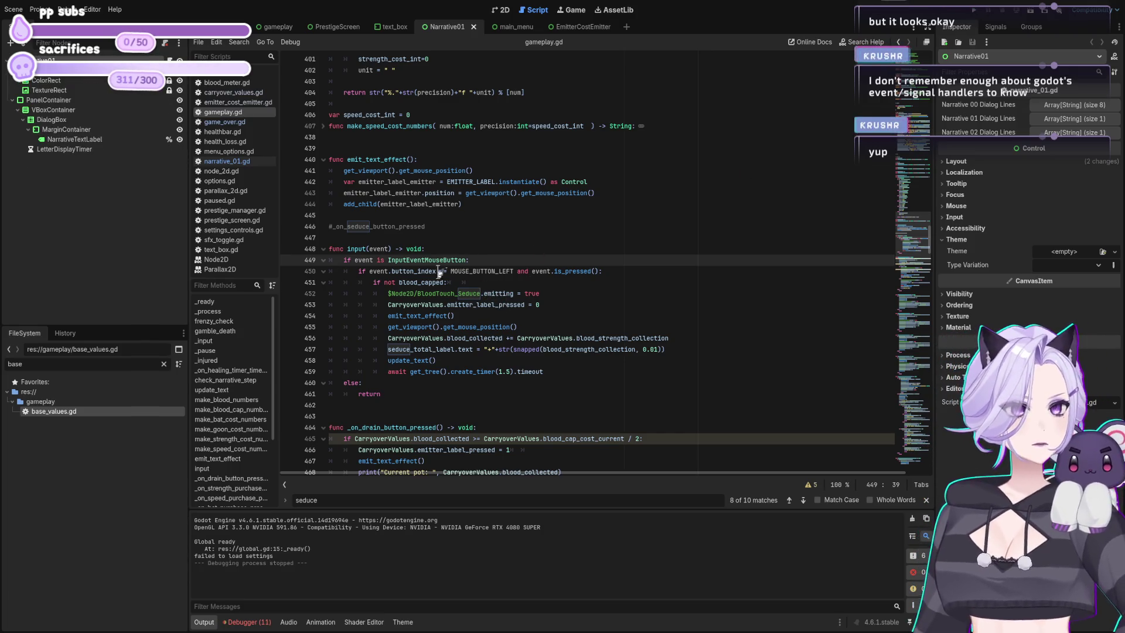
Step: Begin undoing the rename of the handler to input()
{"action": "left_click", "coordinate": [395, 260]}
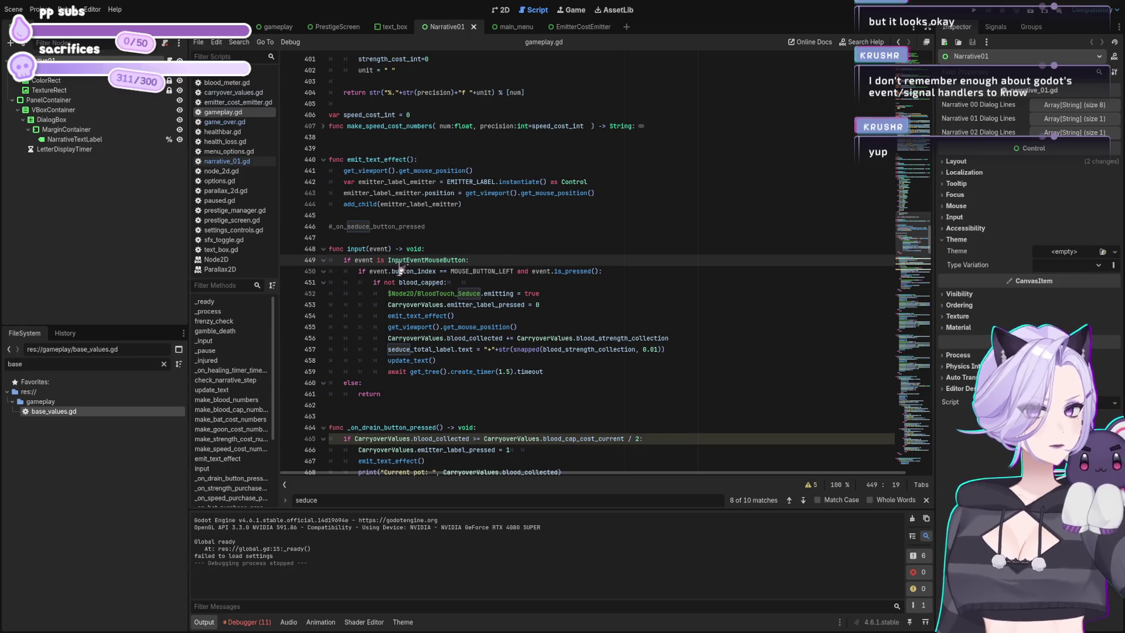
{"action": "left_click", "coordinate": [567, 372]}
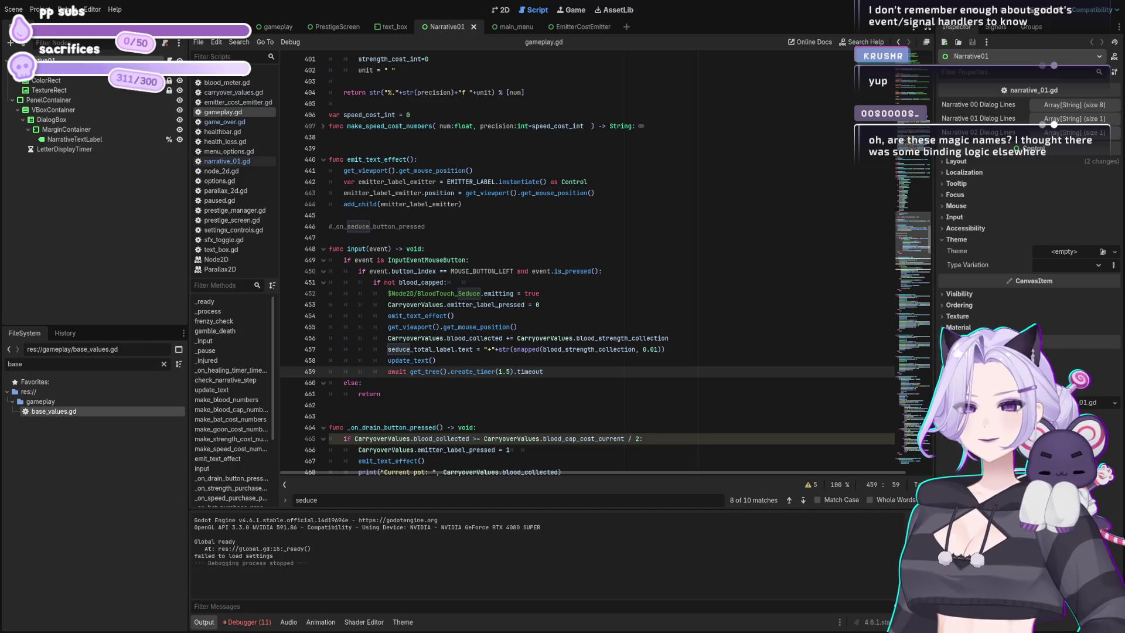
{"action": "left_click", "coordinate": [530, 394]}
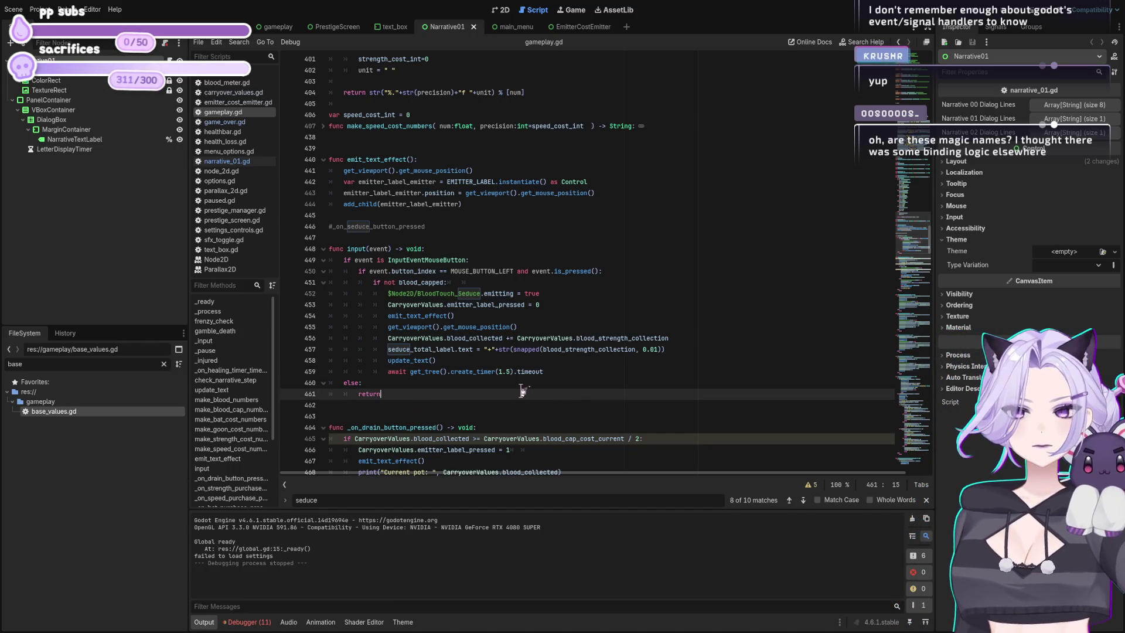
{"action": "key", "text": "ctrl+z"}
{"action": "key", "text": "ctrl+z"}
{"action": "key", "text": "ctrl+z"}
{"action": "key", "text": "ctrl+z"}
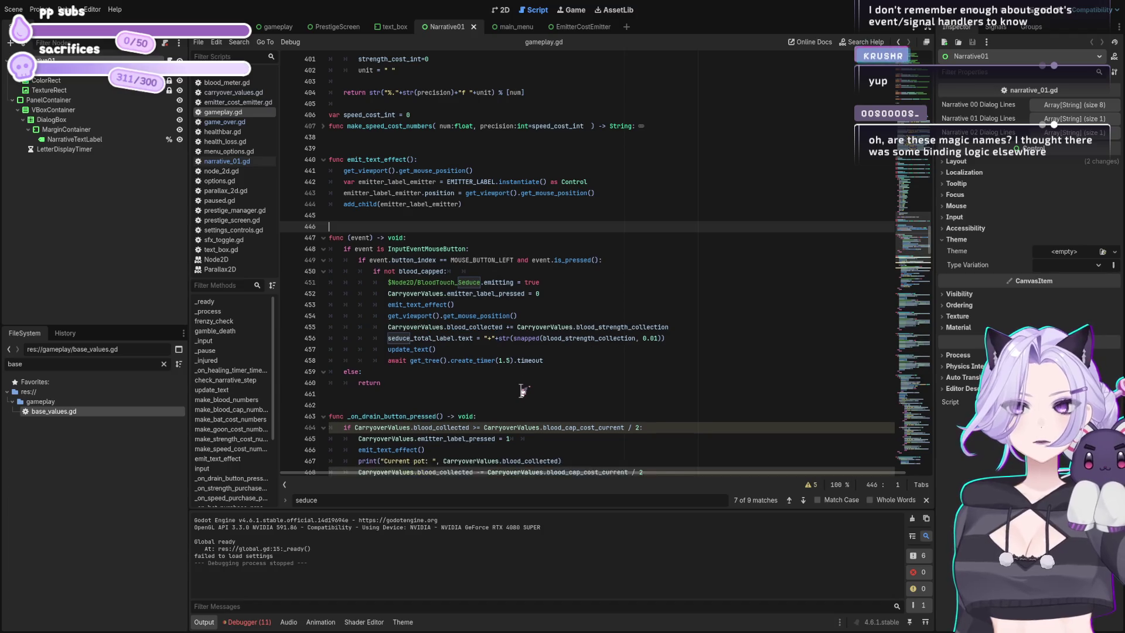
Step: Undo back to _on_seduce_button_pressed(), removing the InputEventMouseButton check lines
{"action": "key", "text": "ctrl+z"}
{"action": "key", "text": "ctrl+z"}
{"action": "key", "text": "ctrl+z"}
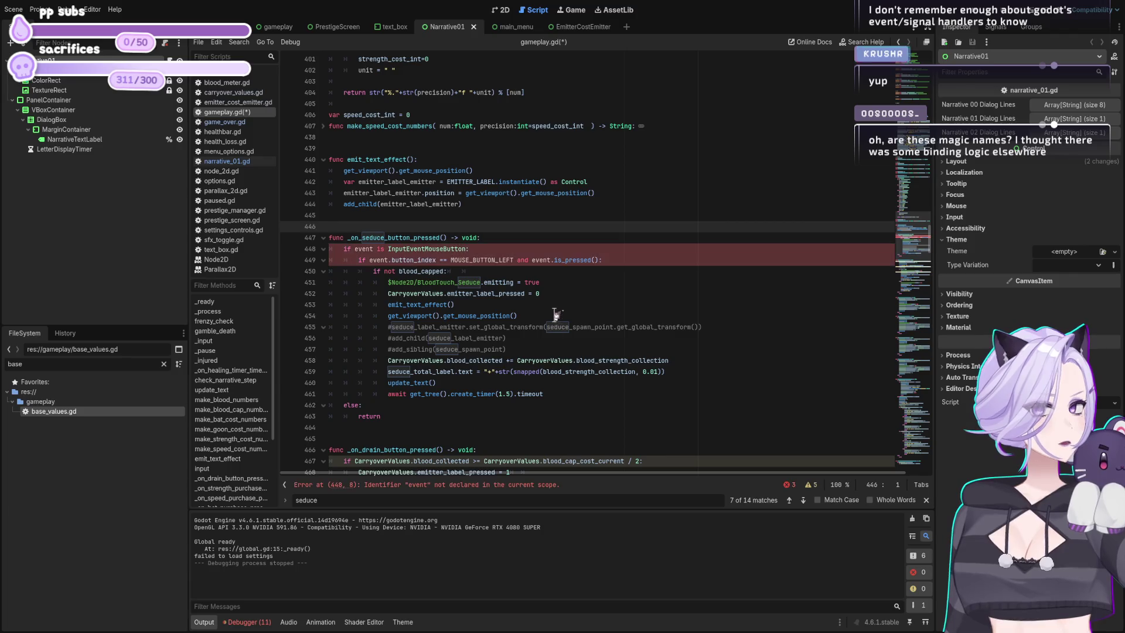
{"action": "left_click", "coordinate": [535, 349]}
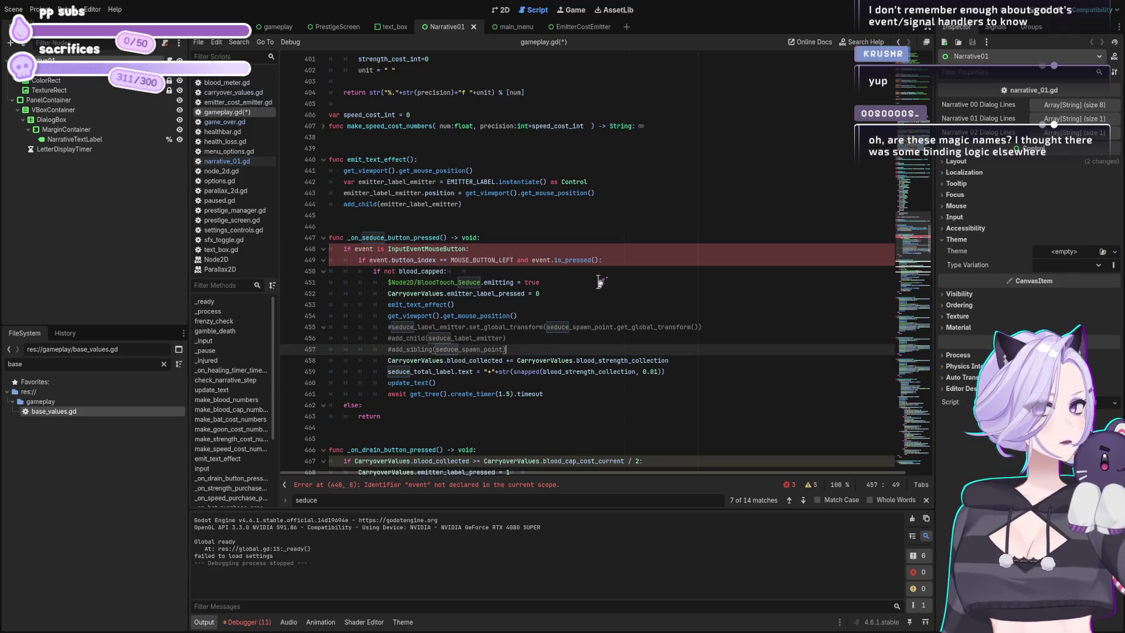
{"action": "key", "text": "ctrl+z"}
{"action": "key", "text": "ctrl+z"}
{"action": "key", "text": "ctrl+z"}
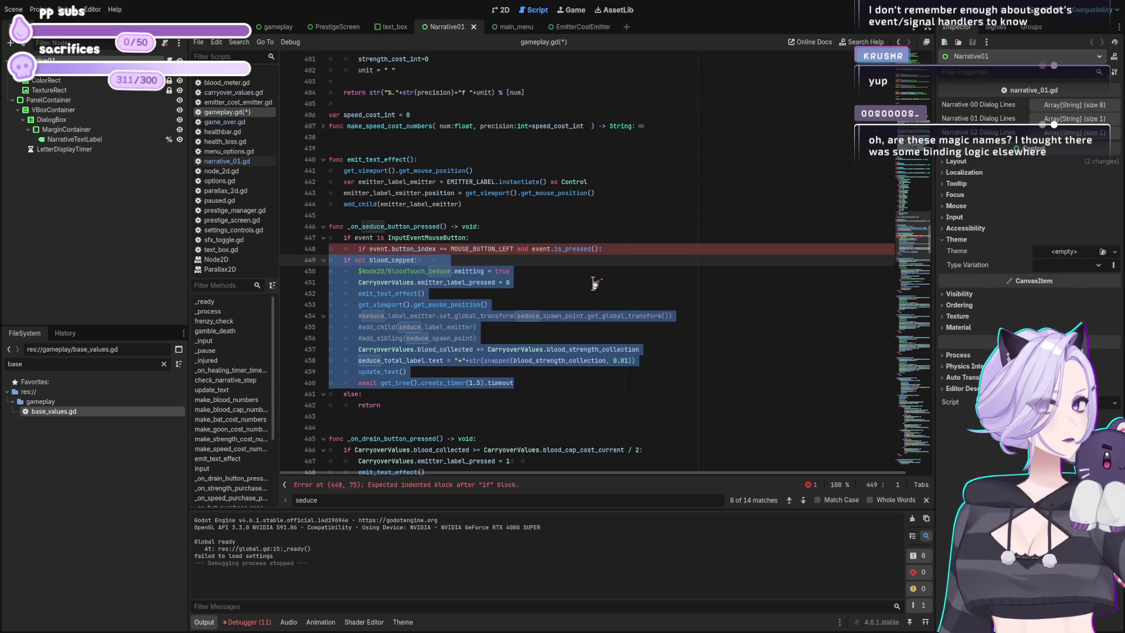
{"action": "key", "text": "ctrl+z"}
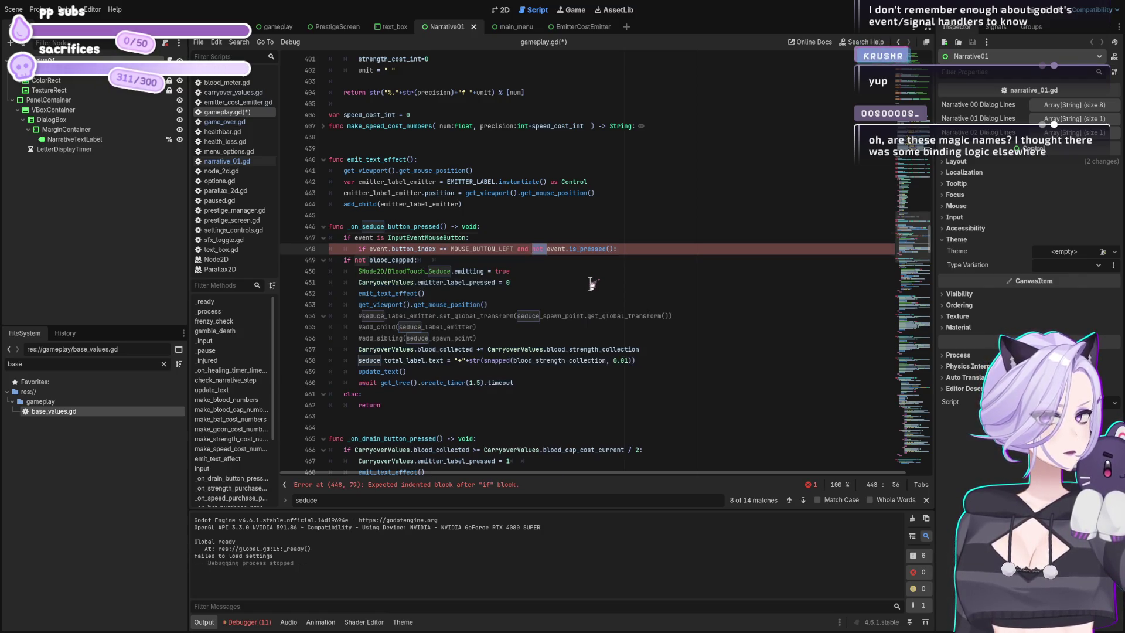
{"action": "key", "text": "ctrl+z"}
{"action": "key", "text": "ctrl+z"}
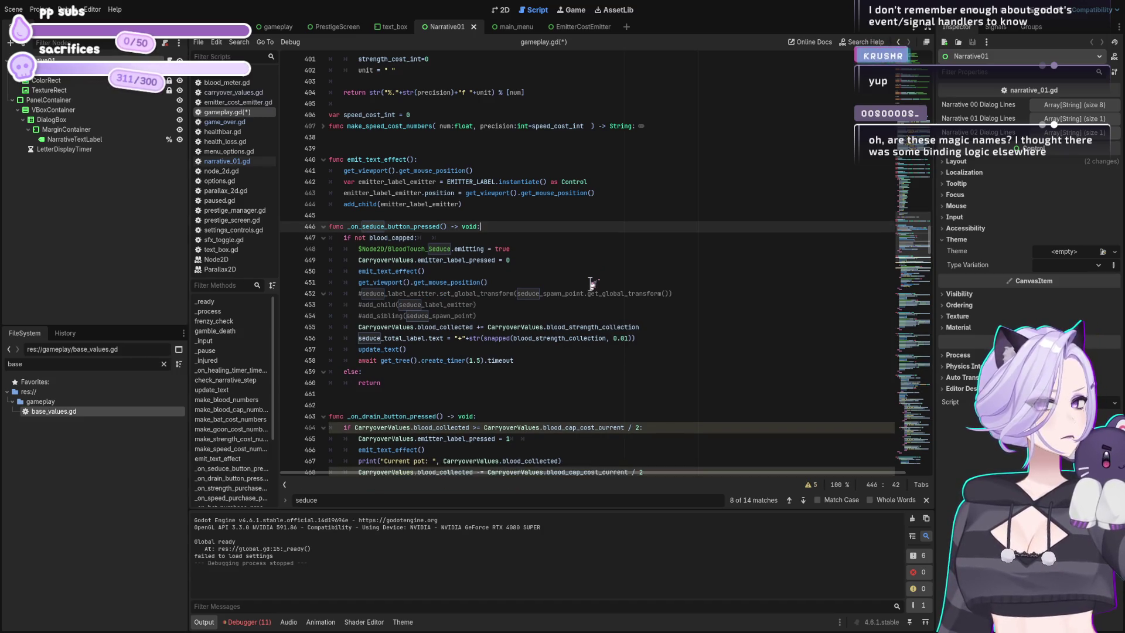
Step: Delete the three commented emitter lines and add a blank first line to the handler body
{"action": "left_click", "coordinate": [536, 315]}
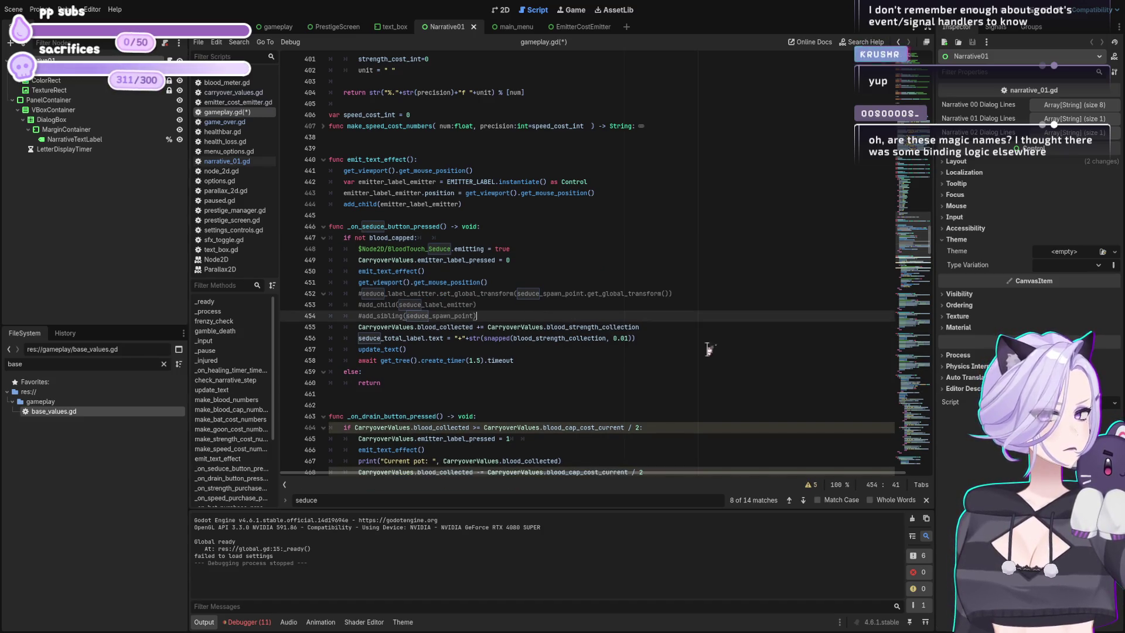
{"action": "key", "text": "shift+Up"}
{"action": "key", "text": "shift+Up"}
{"action": "key", "text": "BackSpace"}
{"action": "key", "text": "BackSpace"}
{"action": "key", "text": "Up"}
{"action": "key", "text": "Up"}
{"action": "key", "text": "Up"}
{"action": "key", "text": "ctrl+shift+Return"}
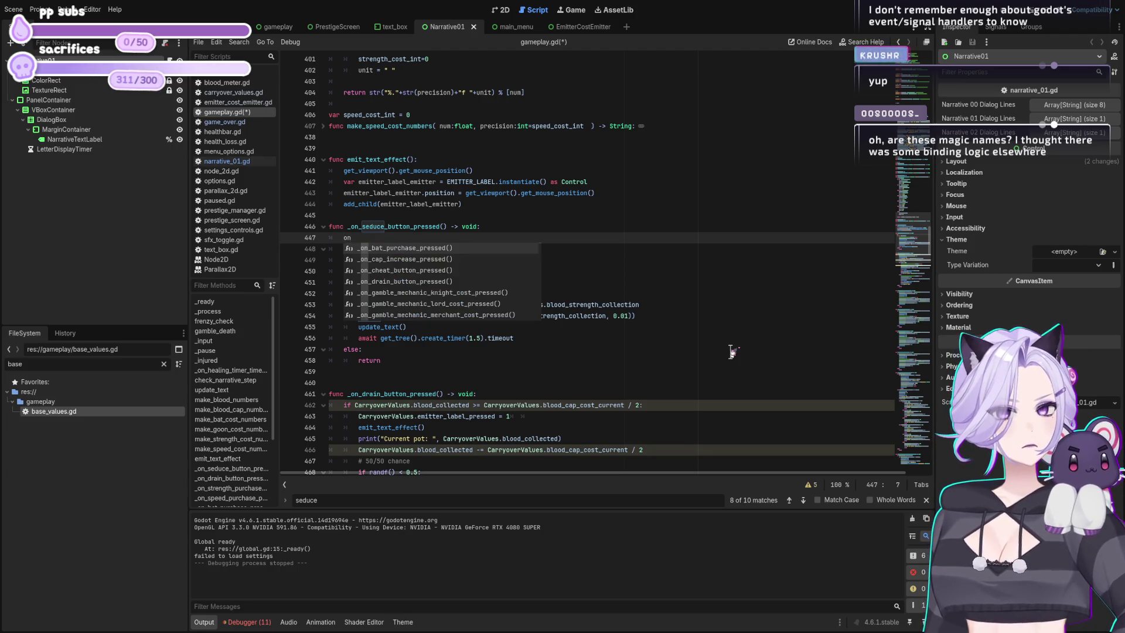
{"action": "key", "text": "BackSpace"}
{"action": "key", "text": "BackSpace"}
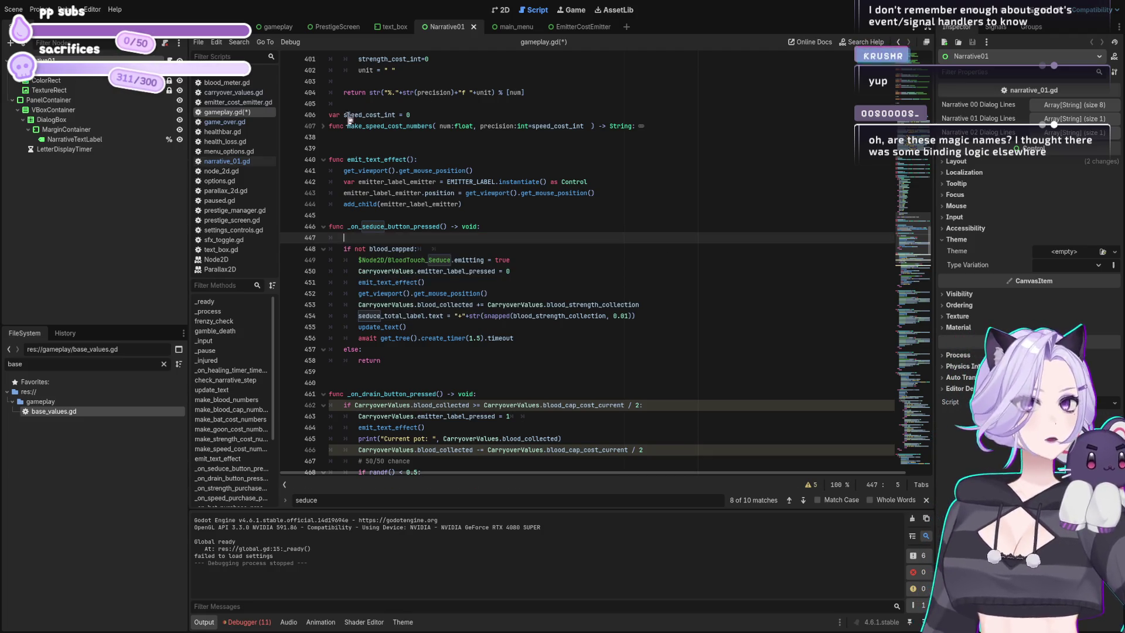
{"action": "left_click", "coordinate": [222, 162]}
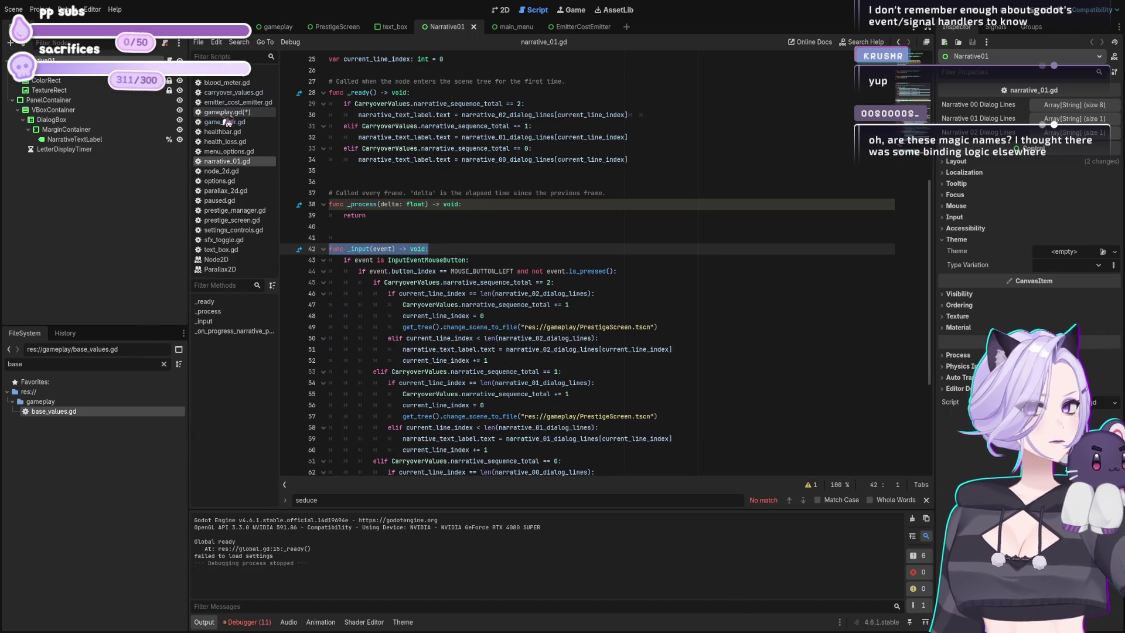
{"action": "left_click", "coordinate": [224, 115]}
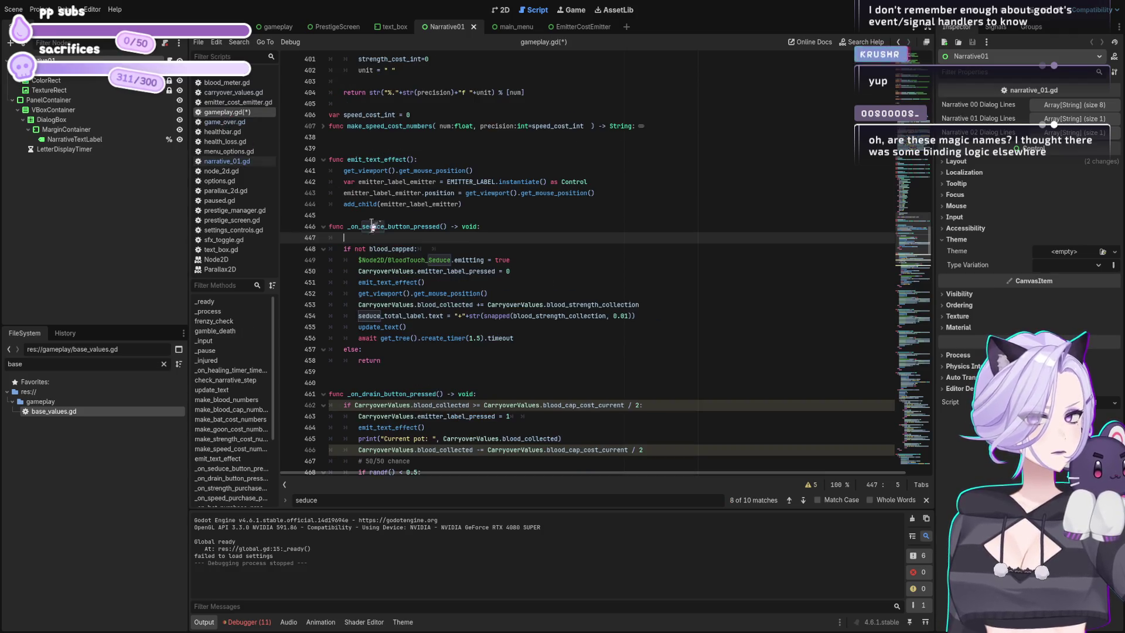
Step: Add an event parameter and paste 'if event is InputEventMouseButton:' from narrative_01.gd into line 447
{"action": "left_click", "coordinate": [447, 226]}
{"action": "type", "text": "vent"}
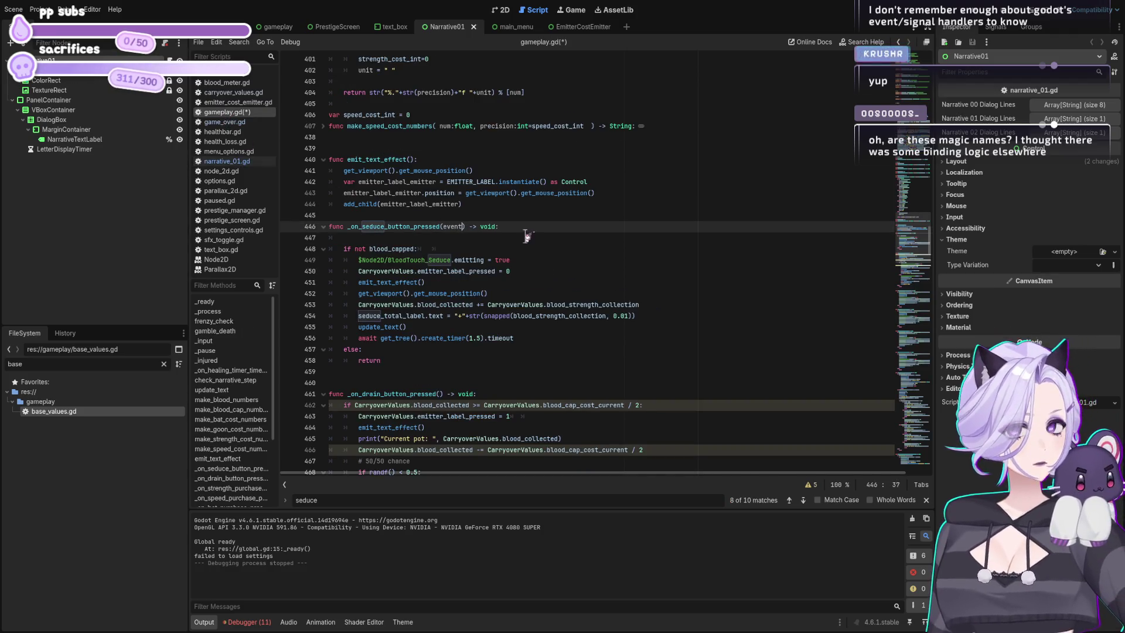
{"action": "key", "text": "Down"}
{"action": "type", "text": "f event"}
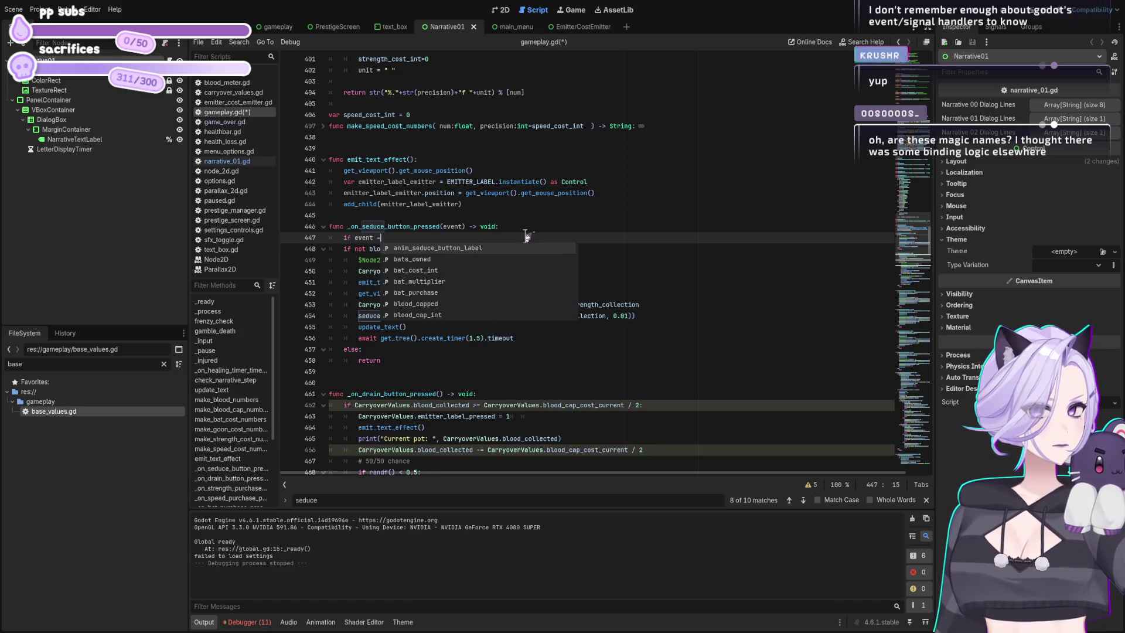
{"action": "left_click", "coordinate": [237, 165]}
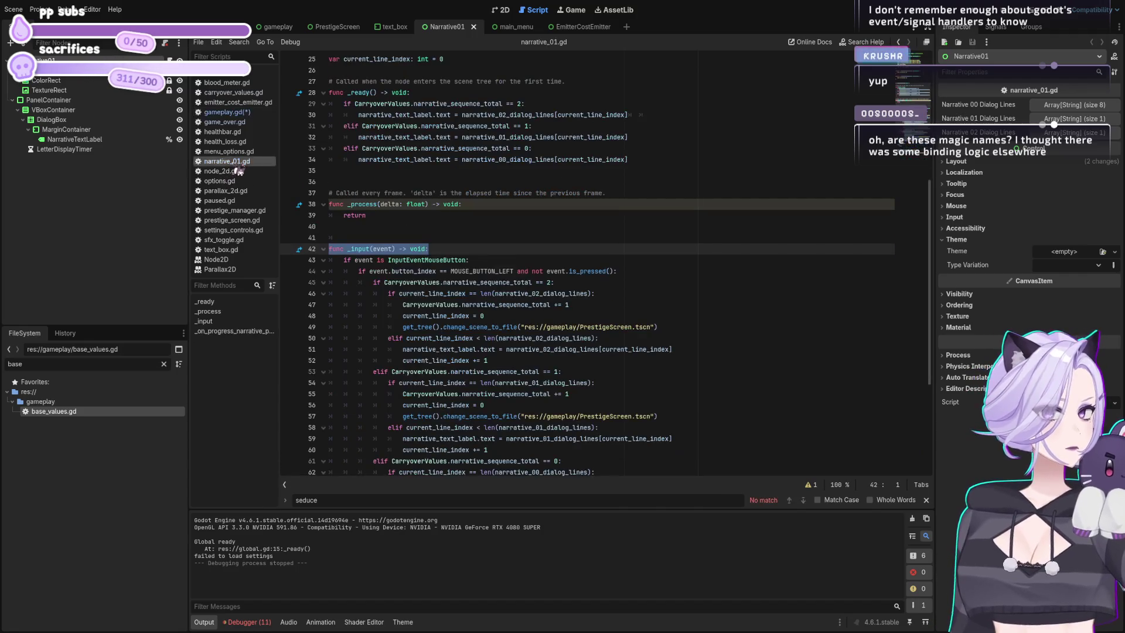
{"action": "left_click_drag", "start_coordinate": [488, 260], "coordinate": [297, 263]}
{"action": "key", "text": "ctrl+c"}
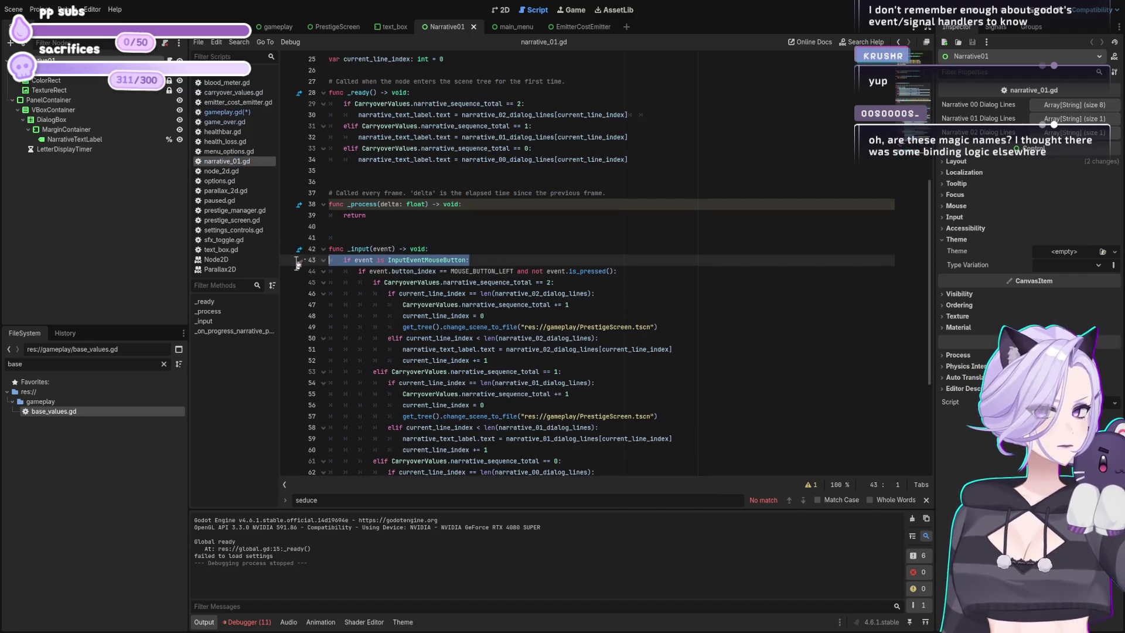
{"action": "left_click", "coordinate": [227, 112]}
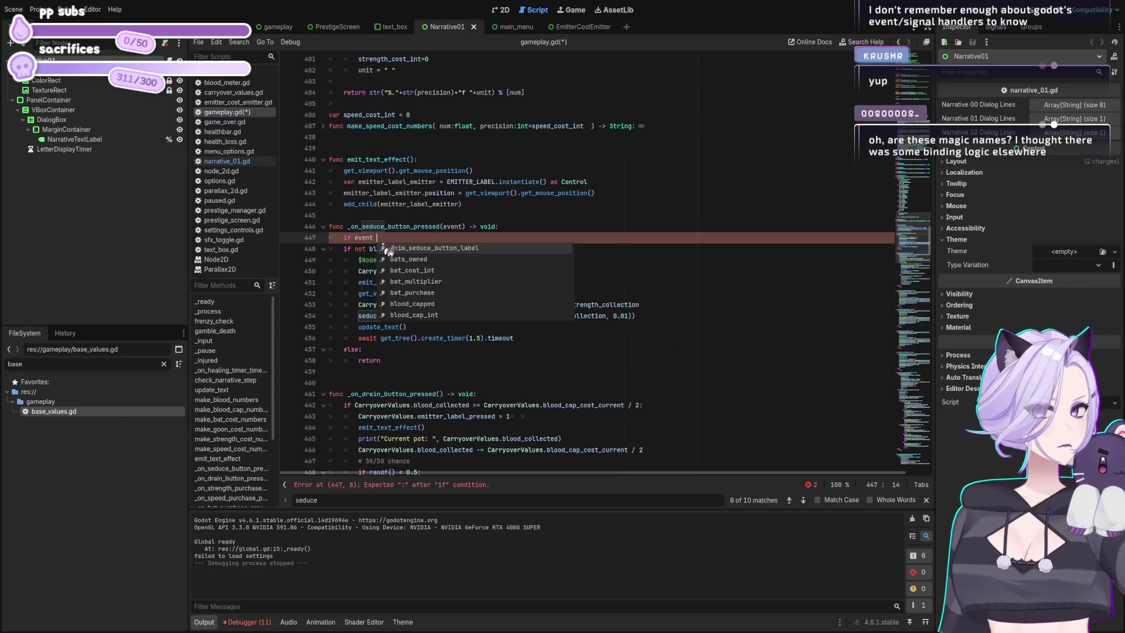
{"action": "left_click_drag", "start_coordinate": [403, 238], "coordinate": [247, 237]}
{"action": "key", "text": "ctrl+v"}
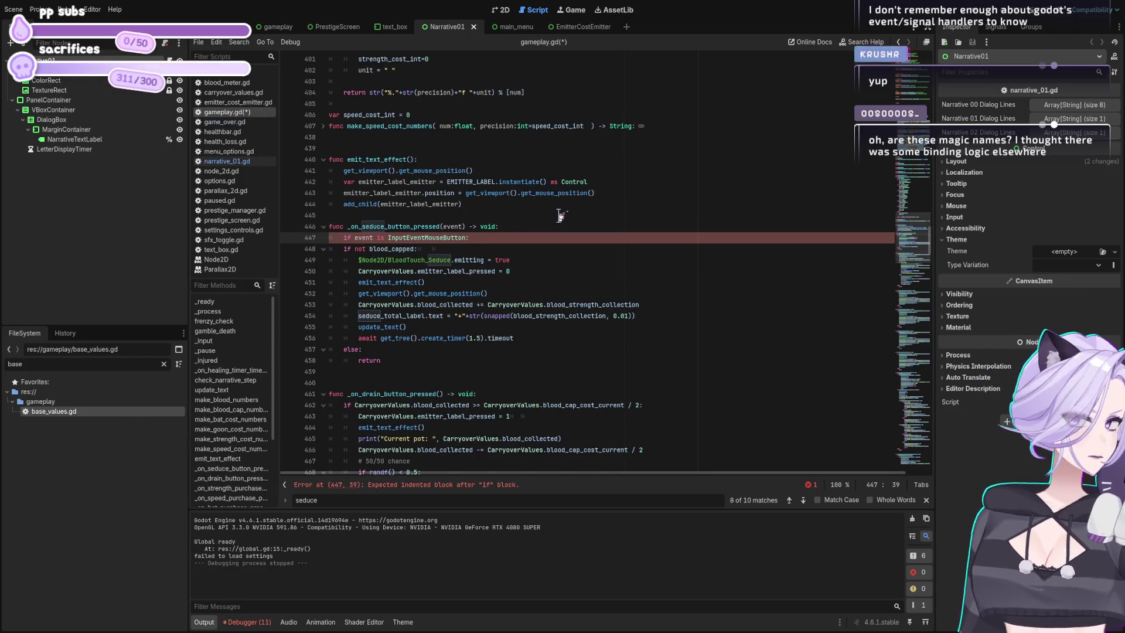
Step: Indent the blood_capped block under the new check and save gameplay.gd
{"action": "key", "text": "Down"}
{"action": "key", "text": "Down"}
{"action": "key", "text": "Down"}
{"action": "key", "text": "End"}
{"action": "key", "text": "shift+Home"}
{"action": "key", "text": "shift+Up"}
{"action": "key", "text": "shift+Up"}
{"action": "key", "text": "shift+Up"}
{"action": "key", "text": "shift+Home"}
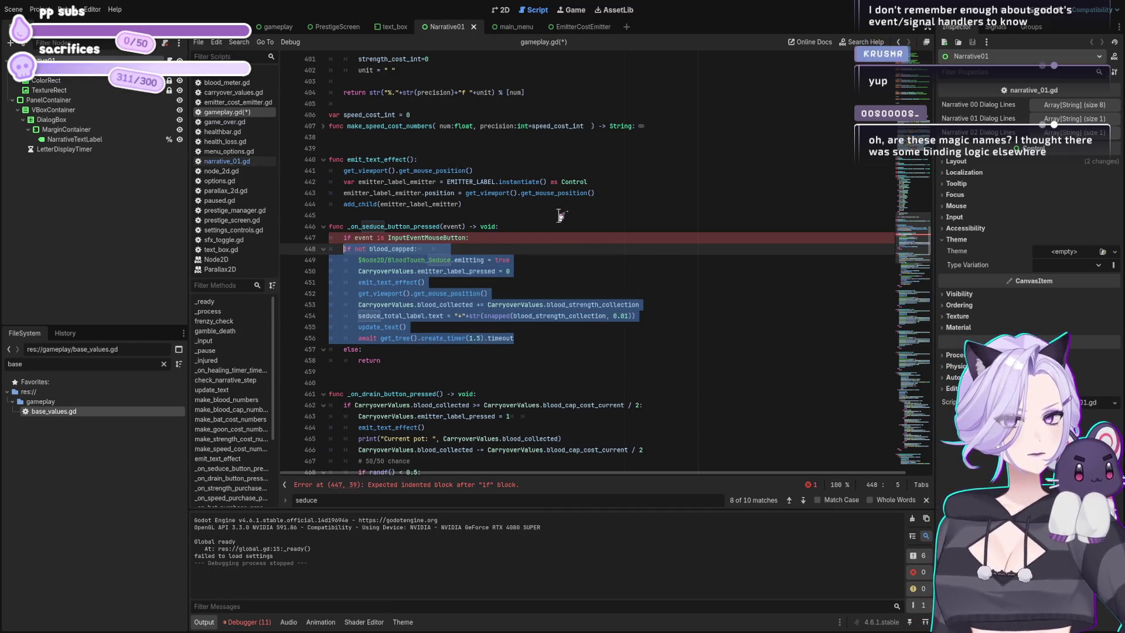
{"action": "key", "text": "Tab"}
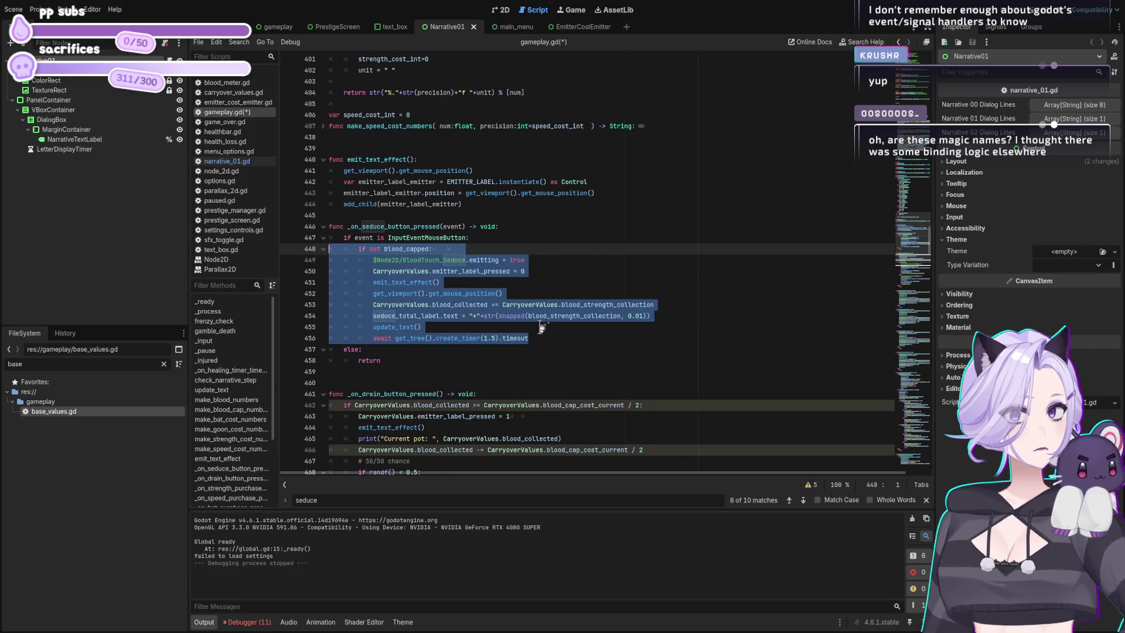
{"action": "left_click", "coordinate": [544, 327]}
{"action": "left_click", "coordinate": [494, 237]}
{"action": "key", "text": "ctrl+s"}
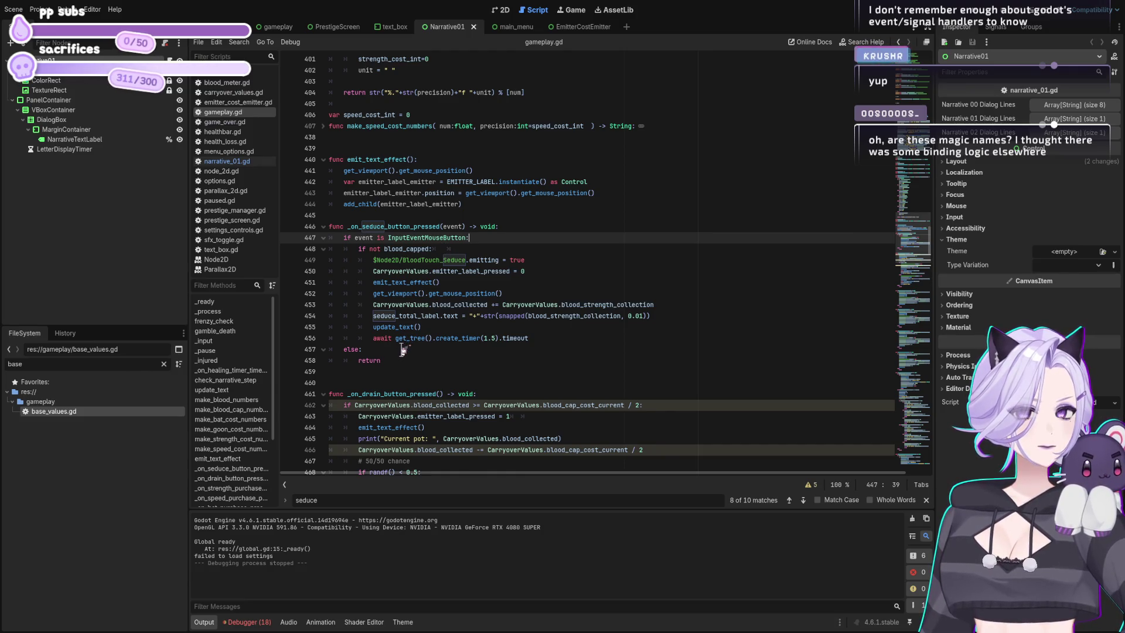
{"action": "left_click", "coordinate": [479, 249]}
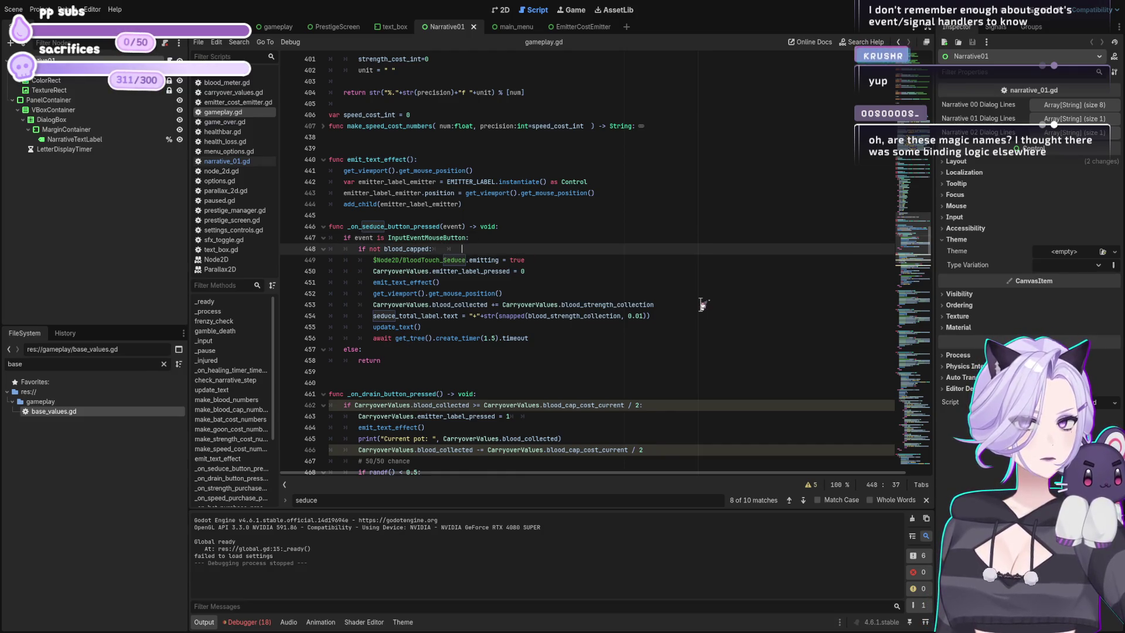
Step: Copy the MOUSE_BUTTON_LEFT check from narrative_01.gd onto line 448, ending it with a colon
{"action": "left_click", "coordinate": [529, 282]}
{"action": "left_click", "coordinate": [226, 161]}
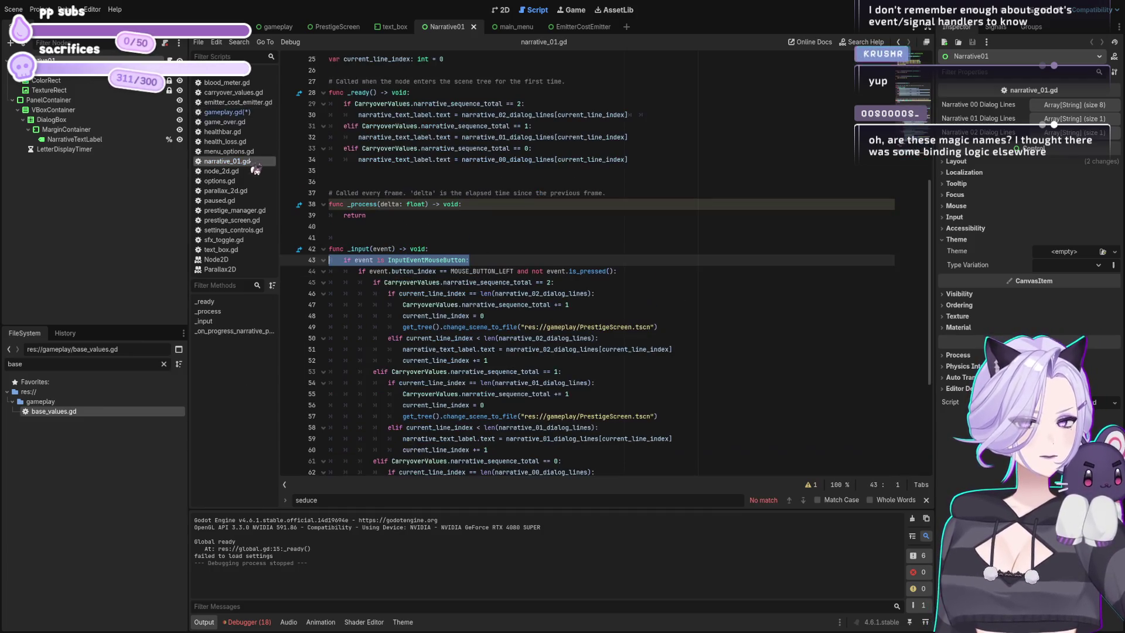
{"action": "left_click", "coordinate": [456, 282]}
{"action": "scroll", "coordinate": [480, 285], "scroll_direction": "down", "scroll_amount": 1}
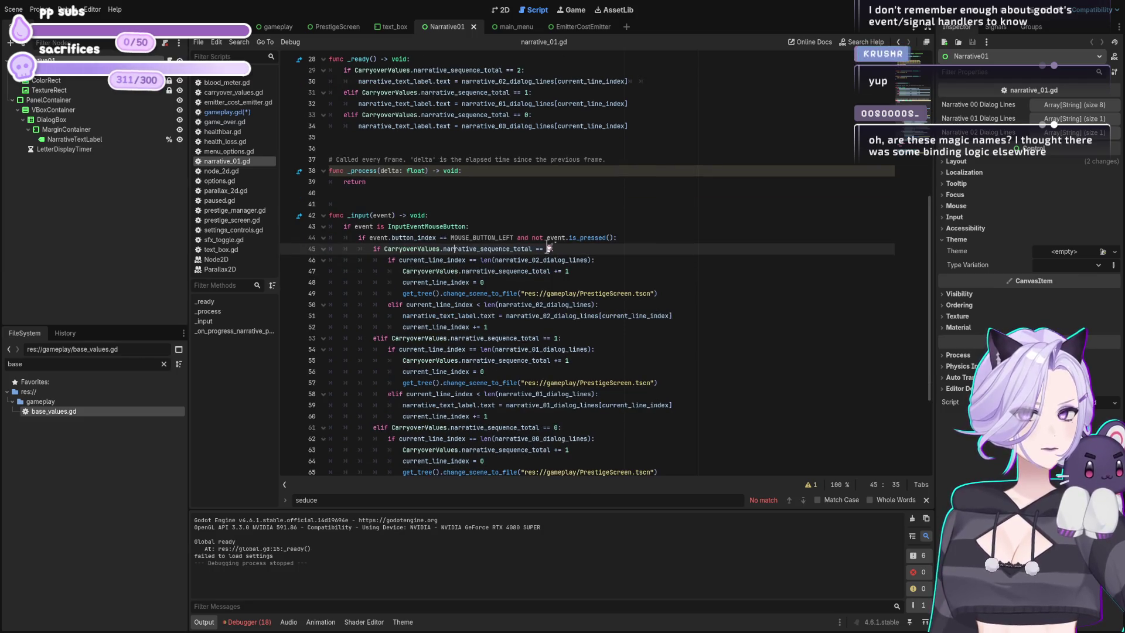
{"action": "left_click_drag", "start_coordinate": [514, 237], "coordinate": [321, 243]}
{"action": "key", "text": "ctrl+c"}
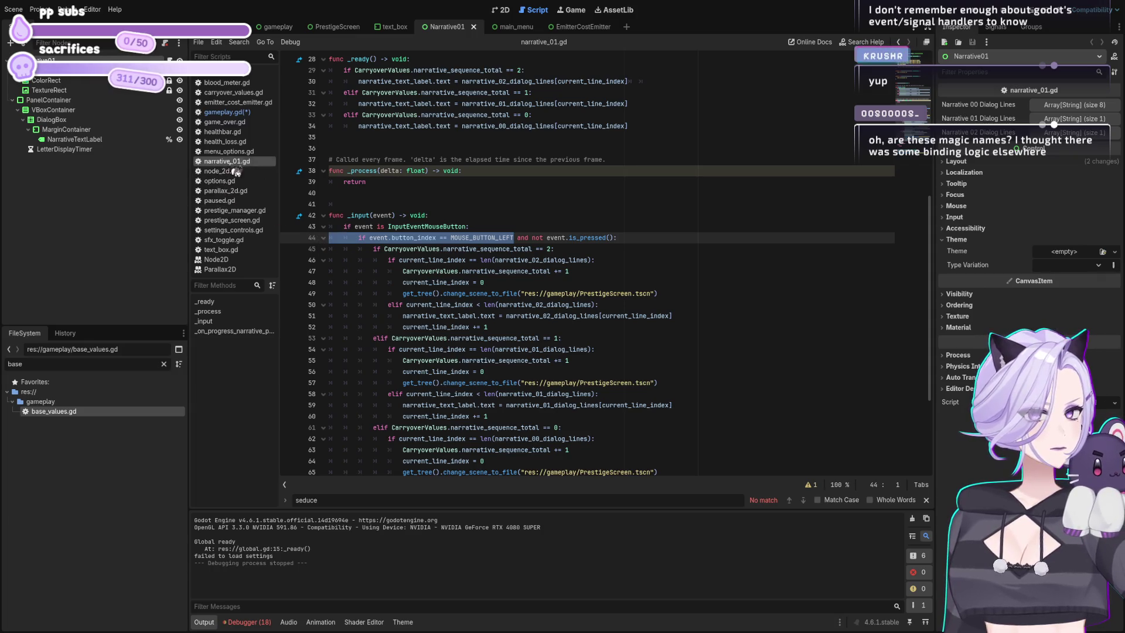
{"action": "left_click", "coordinate": [229, 151]}
{"action": "left_click", "coordinate": [237, 113]}
{"action": "left_click", "coordinate": [495, 249]}
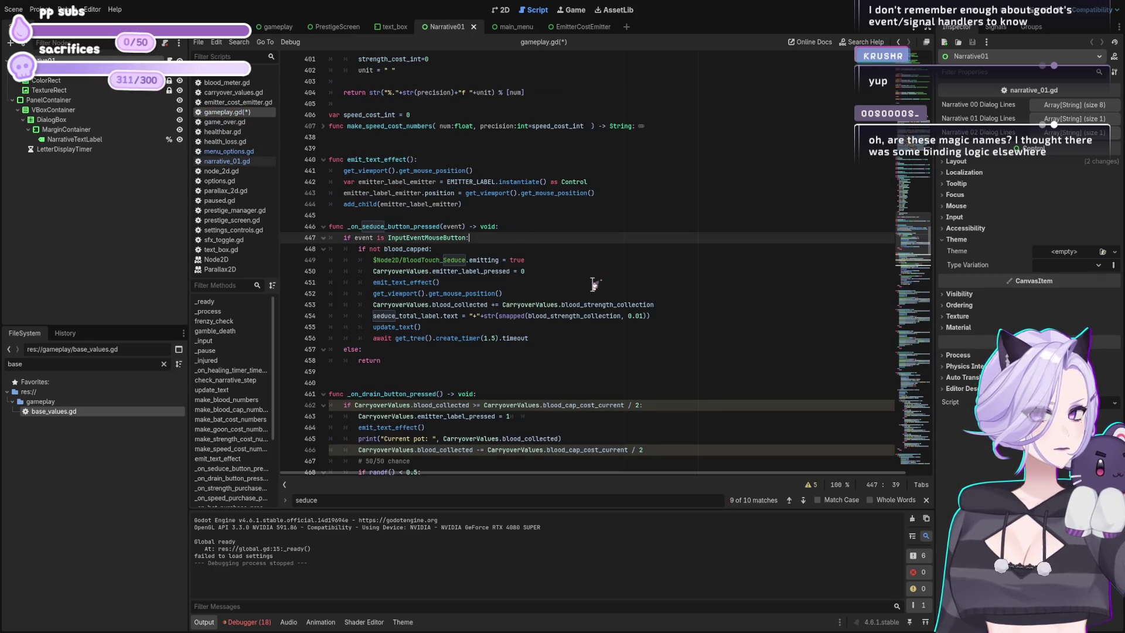
{"action": "key", "text": "ctrl+v"}
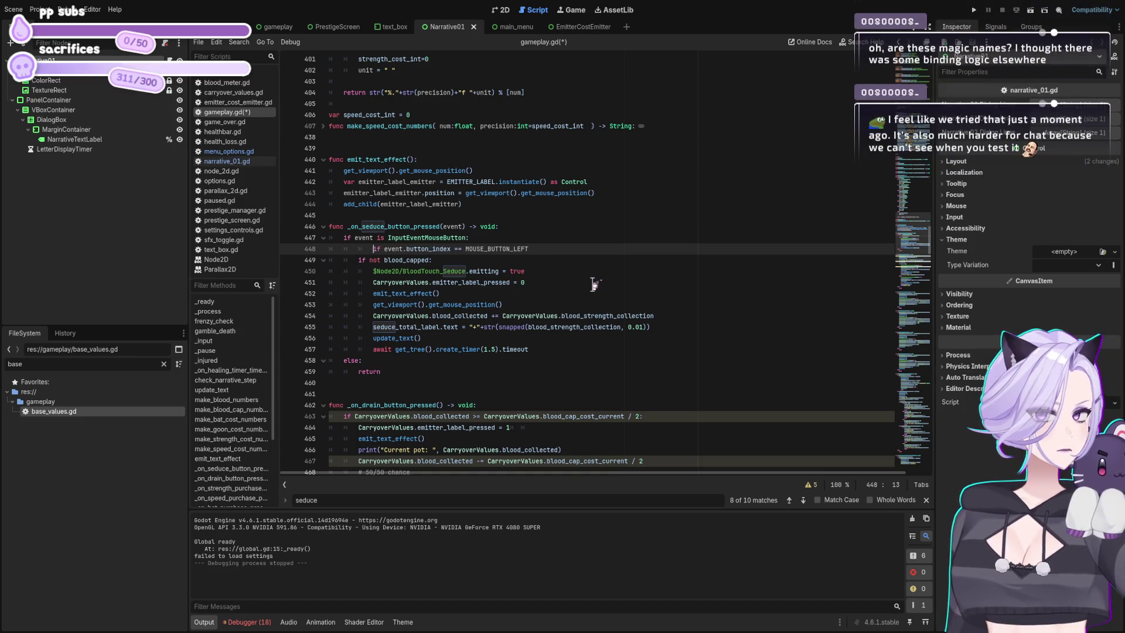
{"action": "type", "text": ":"}
Step: Indent lines 449–457 under the left-button check
{"action": "key", "text": "Down"}
{"action": "key", "text": "Down"}
{"action": "key", "text": "Down"}
{"action": "key", "text": "Down"}
{"action": "key", "text": "Down"}
{"action": "key", "text": "Down"}
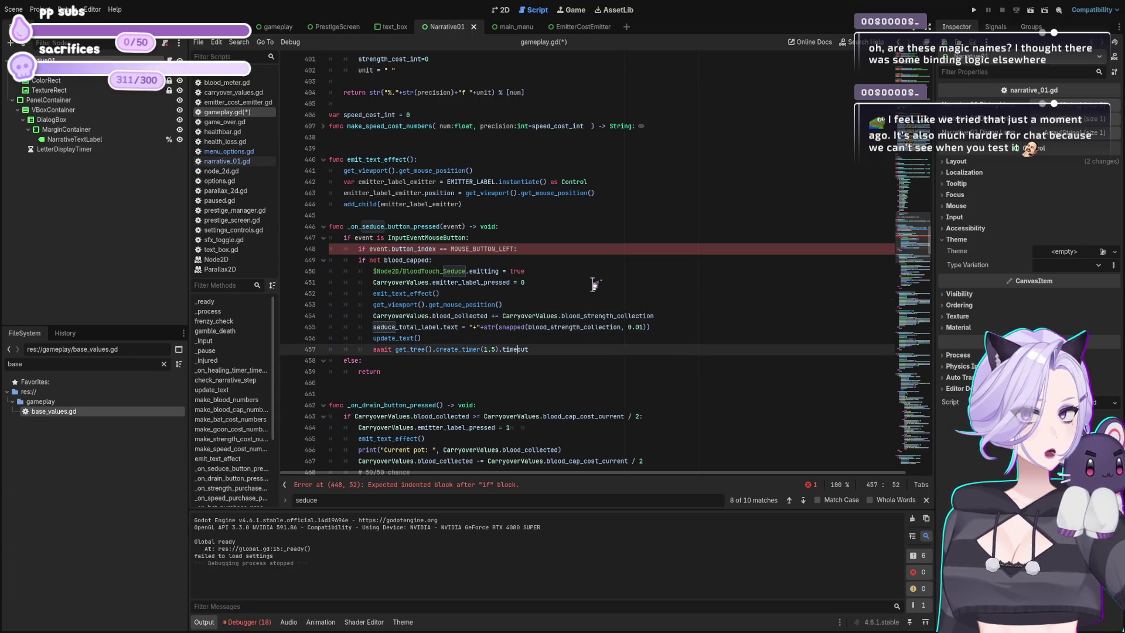
{"action": "key", "text": "shift+Home"}
{"action": "key", "text": "shift+Home"}
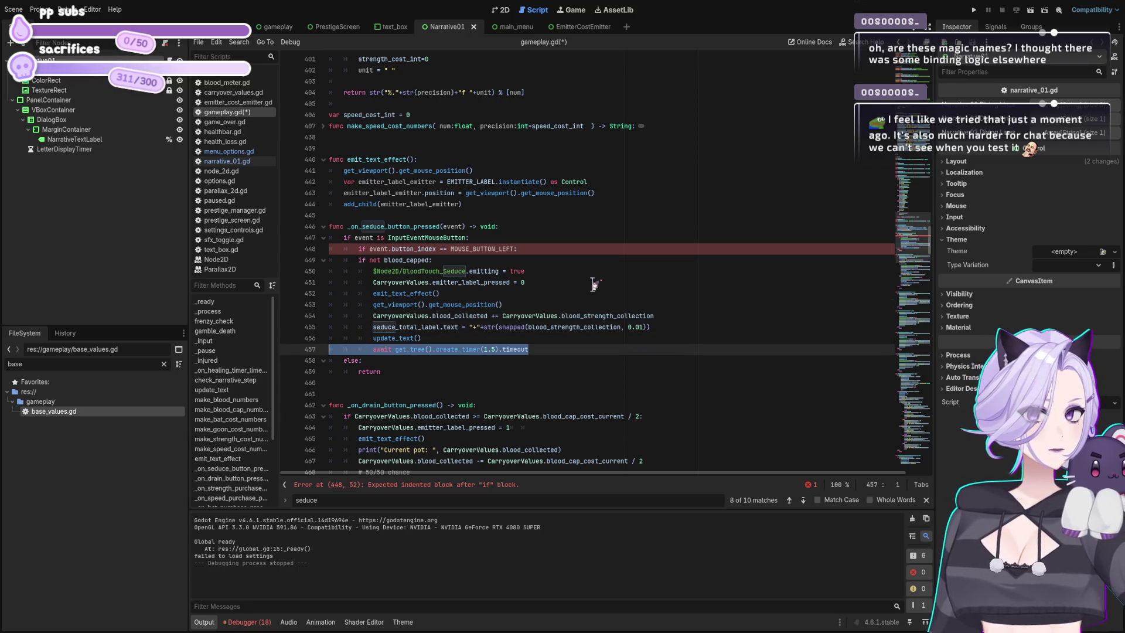
{"action": "key", "text": "shift+Up"}
{"action": "key", "text": "shift+Up"}
{"action": "key", "text": "shift+Up"}
{"action": "key", "text": "Tab"}
{"action": "key", "text": "Left"}
{"action": "key", "text": "Left"}
Step: Run the game to test the seduce handler, then stop it with F8
{"action": "left_click", "coordinate": [974, 10]}
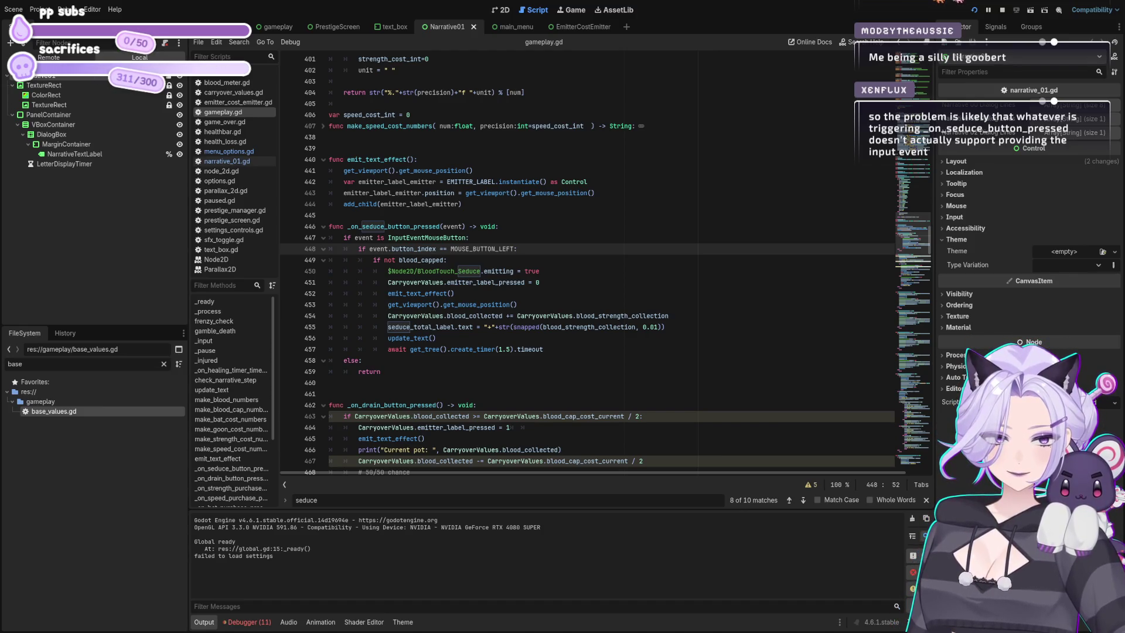
{"action": "key", "text": "F8"}
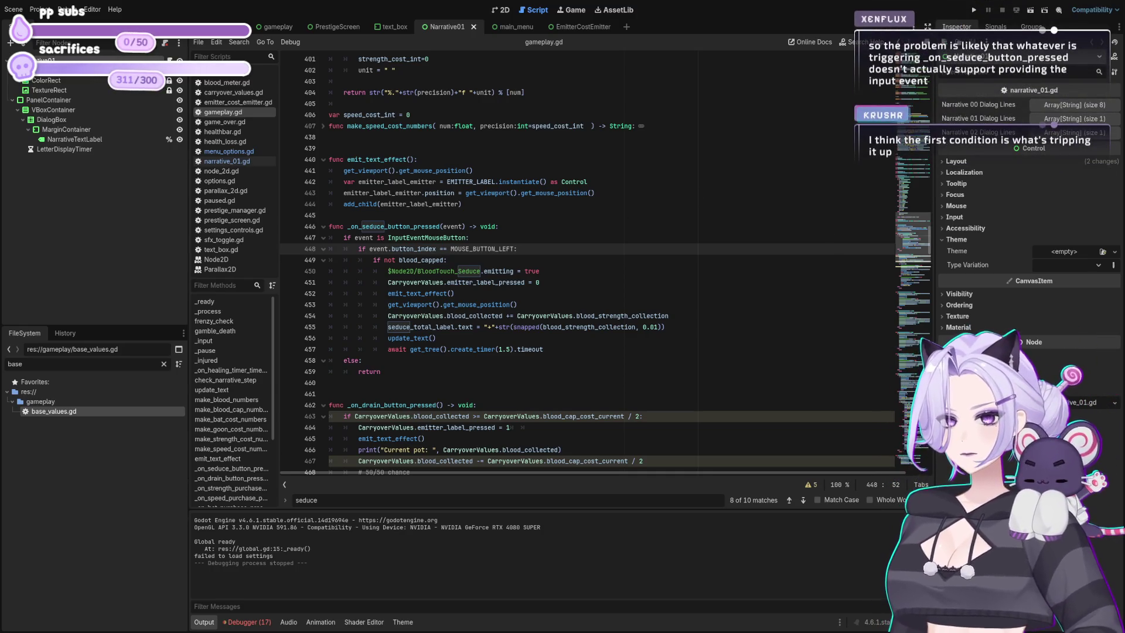
{"action": "key", "text": "Up"}
{"action": "key", "text": "Up"}
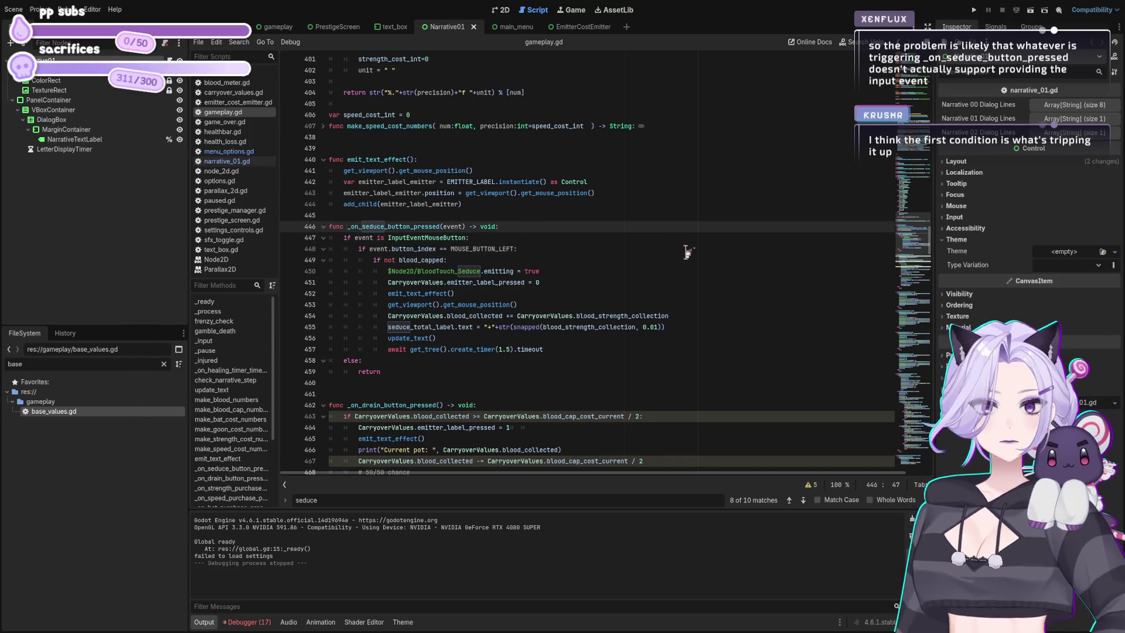
{"action": "left_click", "coordinate": [538, 239]}
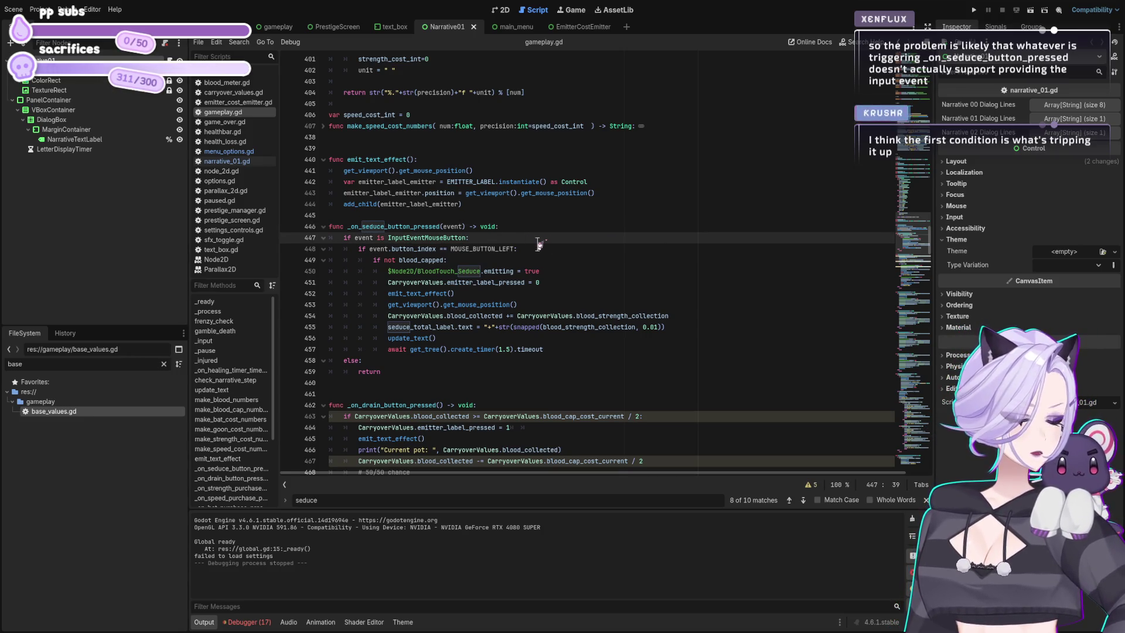
Step: Delete the two input-event check lines 447–448
{"action": "key", "text": "Down"}
{"action": "key", "text": "Down"}
{"action": "key", "text": "Up"}
{"action": "key", "text": "End"}
{"action": "key", "text": "shift+Home"}
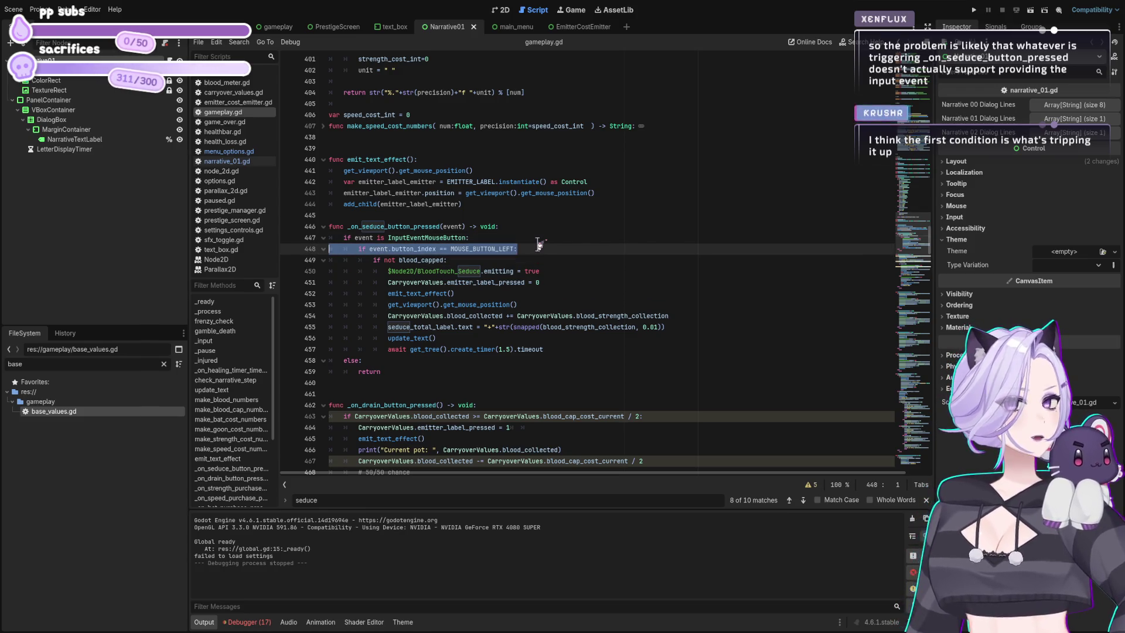
{"action": "key", "text": "shift+Up"}
{"action": "key", "text": "Delete"}
Step: Dedent handler lines 447–455 by two levels and save gameplay.gd
{"action": "key", "text": "Delete"}
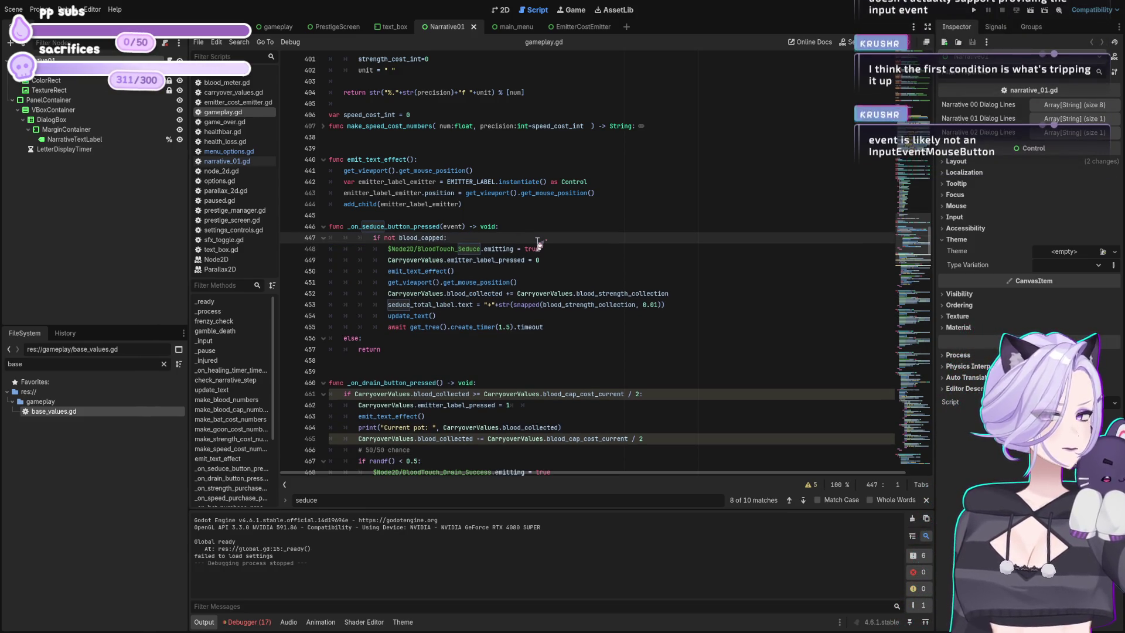
Step: Remove the event parameter from the _on_seduce_button_pressed signature
{"action": "left_click", "coordinate": [462, 227]}
{"action": "key", "text": "BackSpace"}
{"action": "key", "text": "BackSpace"}
{"action": "key", "text": "BackSpace"}
{"action": "key", "text": "BackSpace"}
{"action": "key", "text": "Down"}
{"action": "key", "text": "Down"}
{"action": "key", "text": "Down"}
{"action": "key", "text": "Up"}
{"action": "key", "text": "Up"}
{"action": "key", "text": "BackSpace"}
{"action": "key", "text": "BackSpace"}
{"action": "key", "text": "Down"}
{"action": "key", "text": "Delete"}
{"action": "key", "text": "Delete"}
{"action": "key", "text": "Down"}
{"action": "key", "text": "Delete"}
{"action": "key", "text": "Delete"}
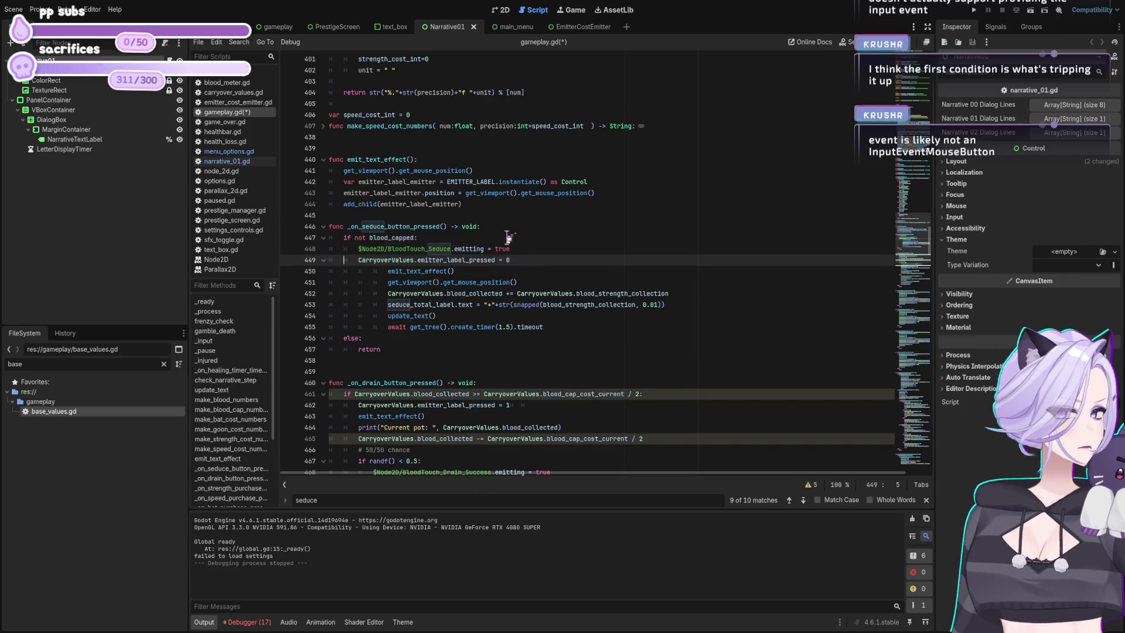
{"action": "key", "text": "Down"}
{"action": "key", "text": "Delete"}
{"action": "key", "text": "Delete"}
{"action": "key", "text": "Down"}
{"action": "key", "text": "Delete"}
{"action": "key", "text": "Delete"}
{"action": "key", "text": "Down"}
{"action": "key", "text": "Delete"}
{"action": "key", "text": "Delete"}
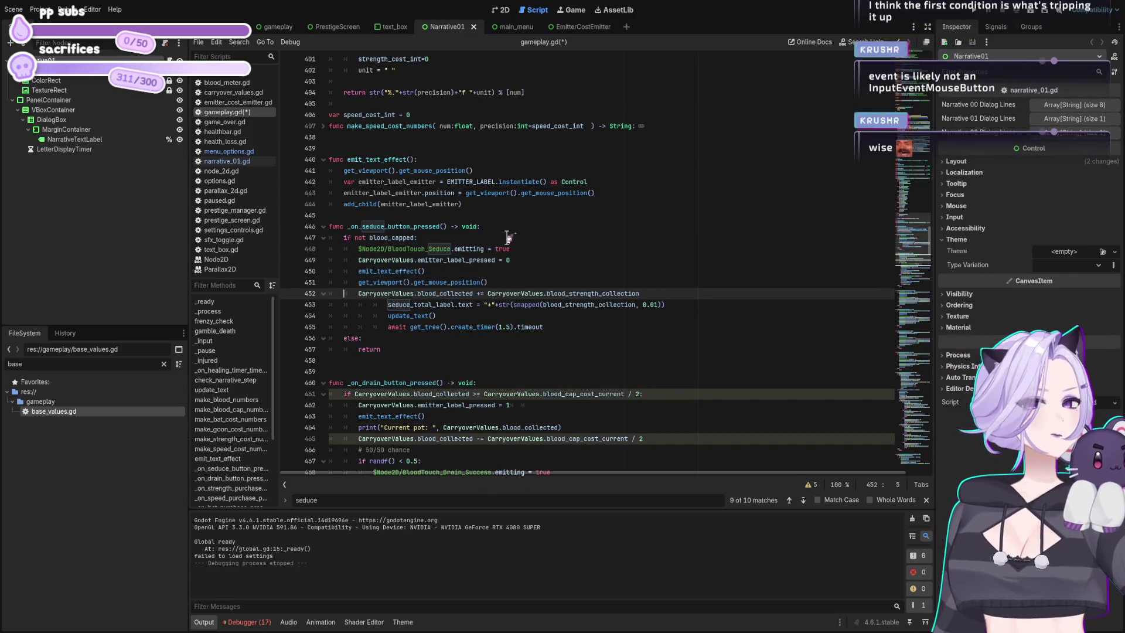
{"action": "key", "text": "Down"}
{"action": "key", "text": "Delete"}
{"action": "key", "text": "Delete"}
{"action": "key", "text": "Down"}
{"action": "key", "text": "Delete"}
{"action": "key", "text": "Delete"}
{"action": "key", "text": "Down"}
{"action": "key", "text": "Delete"}
{"action": "key", "text": "Delete"}
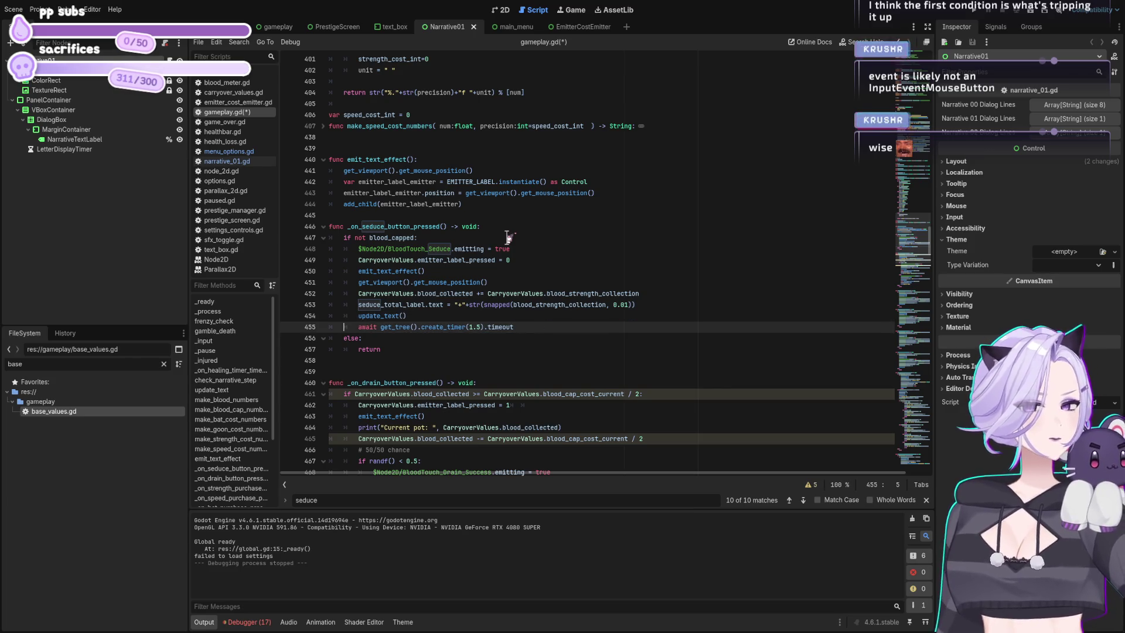
{"action": "key", "text": "ctrl+s"}
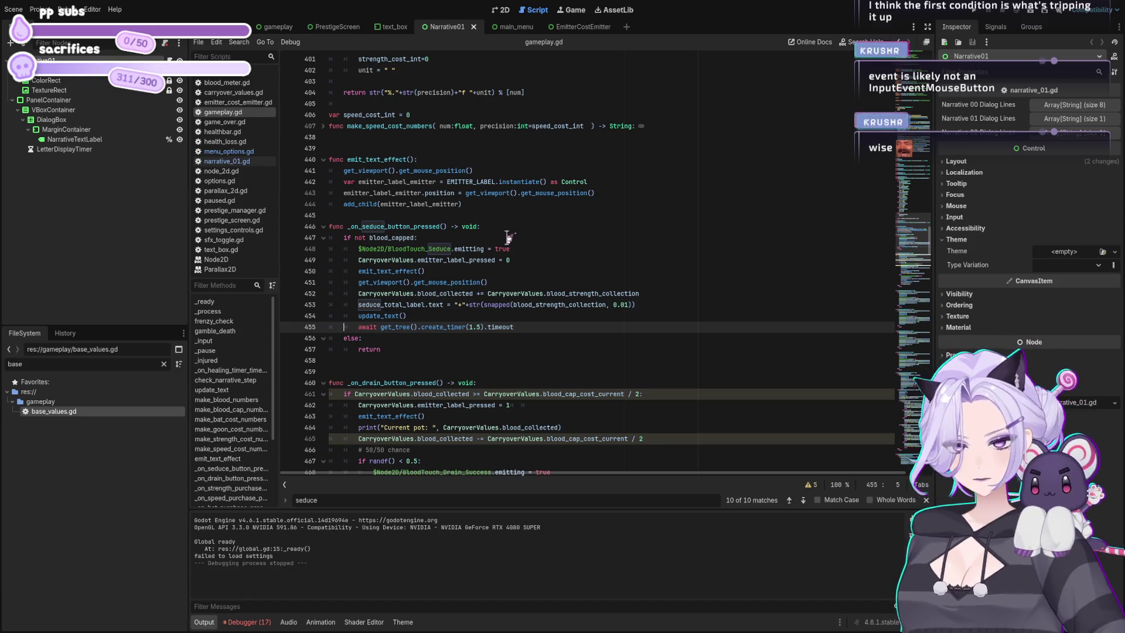
Step: Run the project to test the reverted handler
{"action": "left_click", "coordinate": [517, 239]}
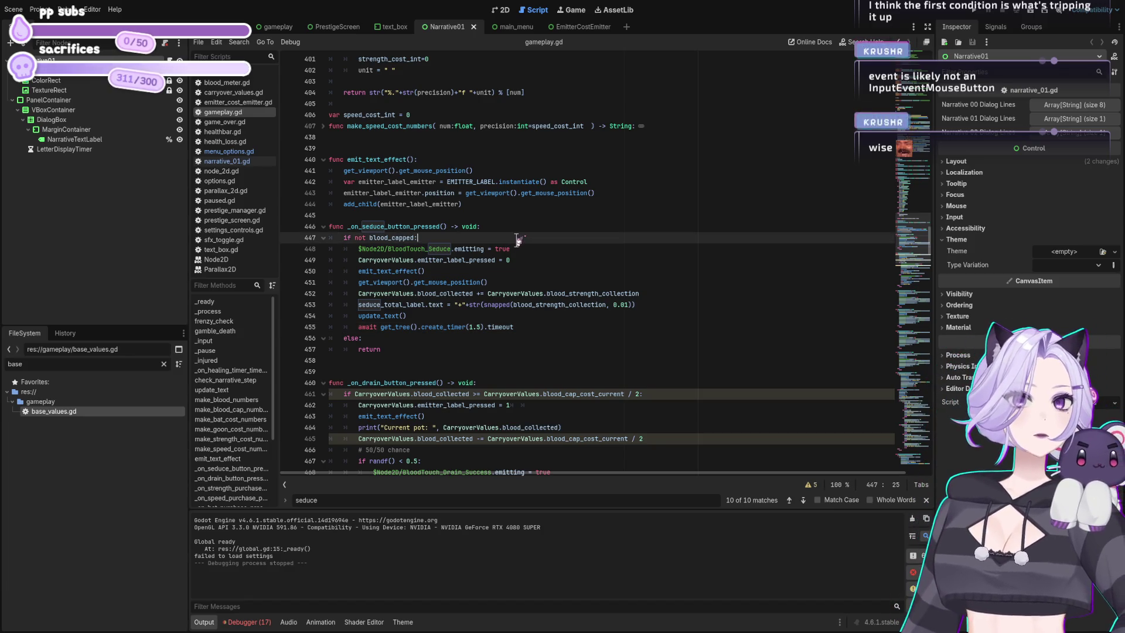
{"action": "left_click", "coordinate": [526, 327]}
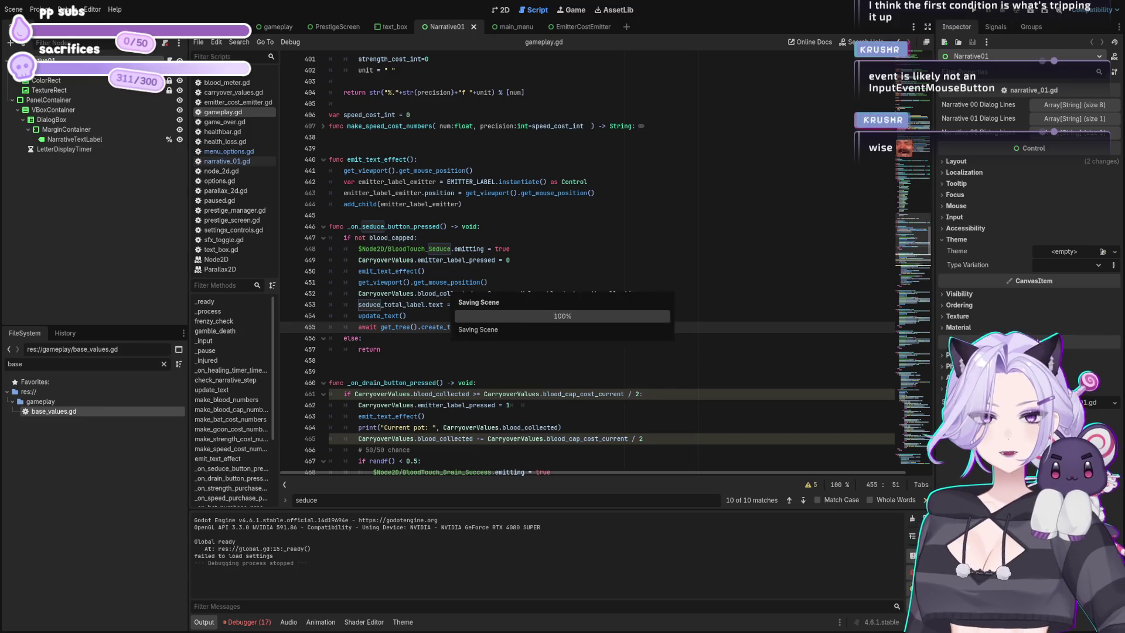
{"action": "left_click", "coordinate": [991, 18]}
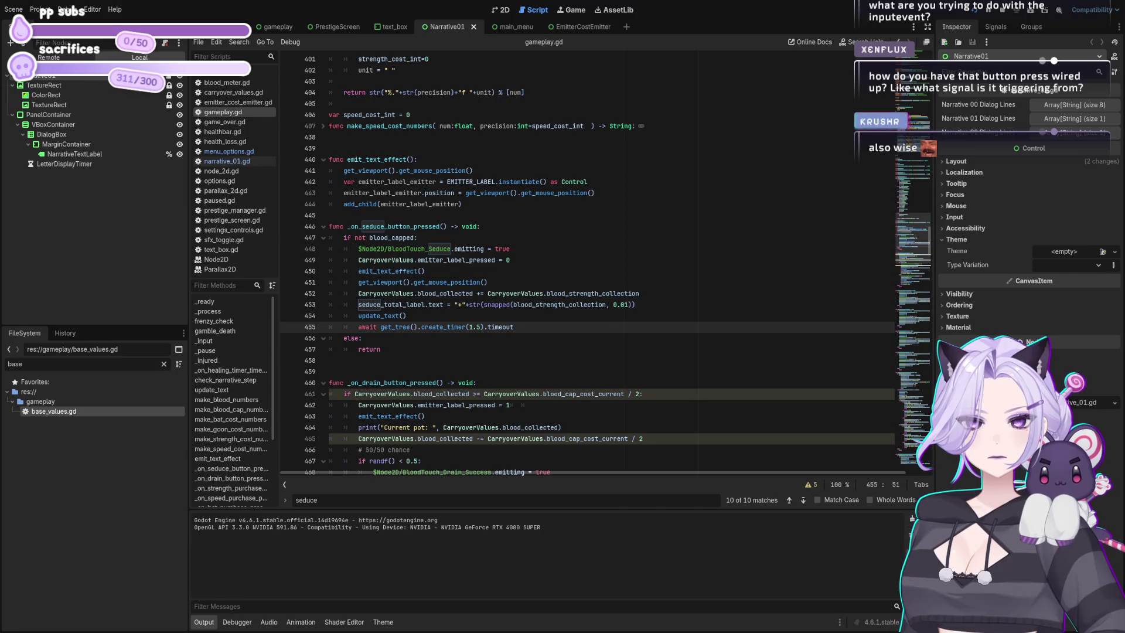
{"action": "left_click", "coordinate": [457, 271]}
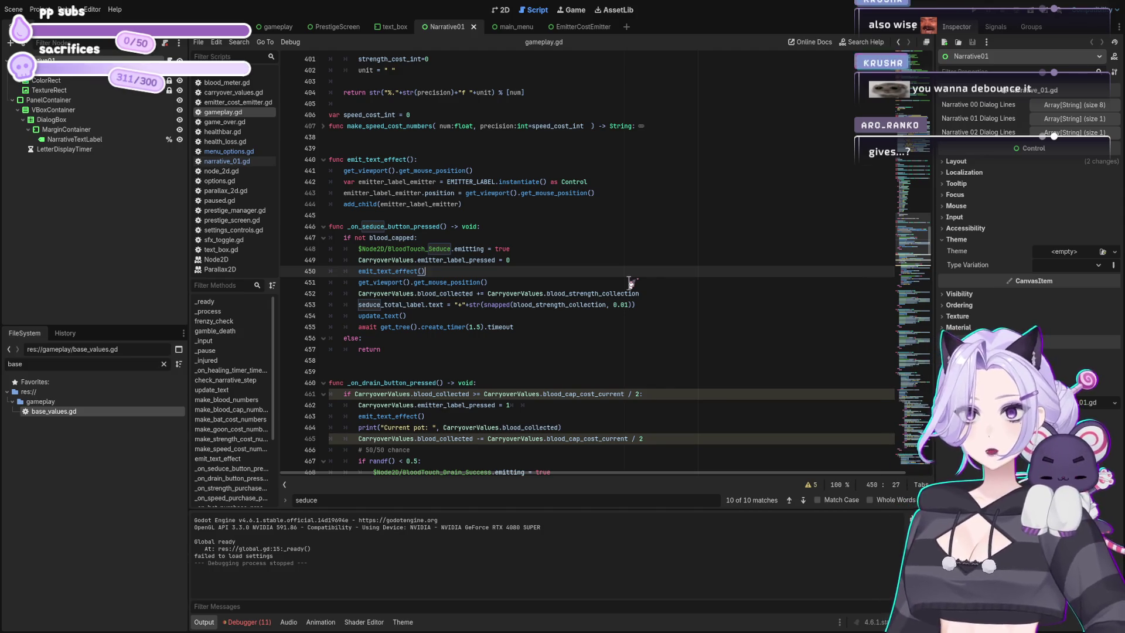
Step: Leave an empty line under if not blood_capped, removing a trial debounce word, and save
{"action": "left_click", "coordinate": [626, 250]}
{"action": "left_click", "coordinate": [623, 242]}
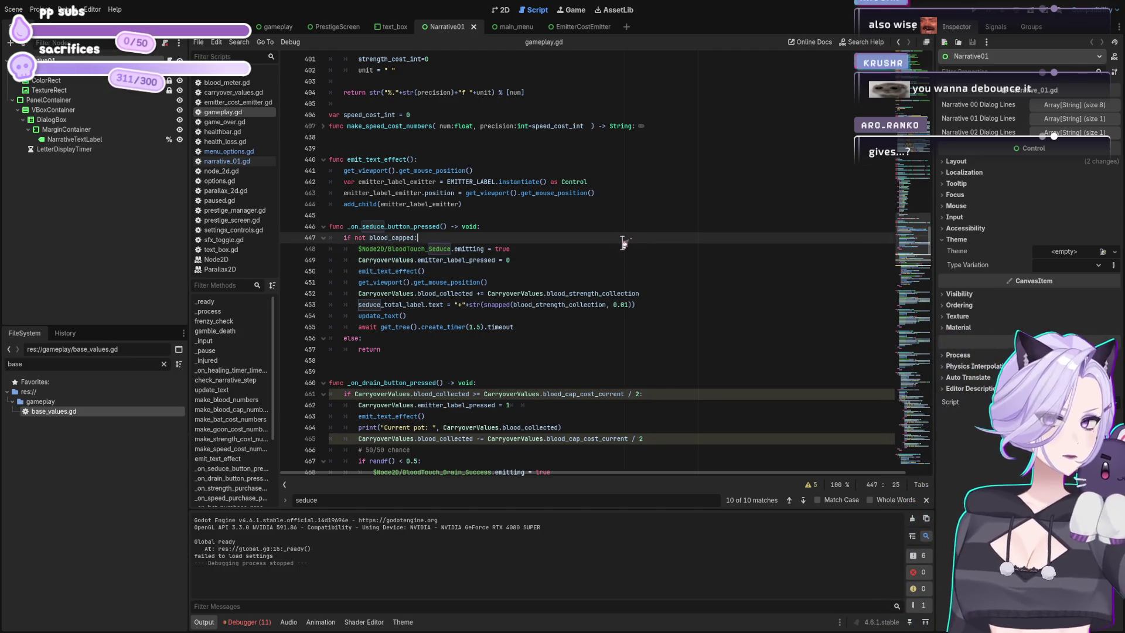
{"action": "key", "text": "Return"}
{"action": "type", "text": "debounce"}
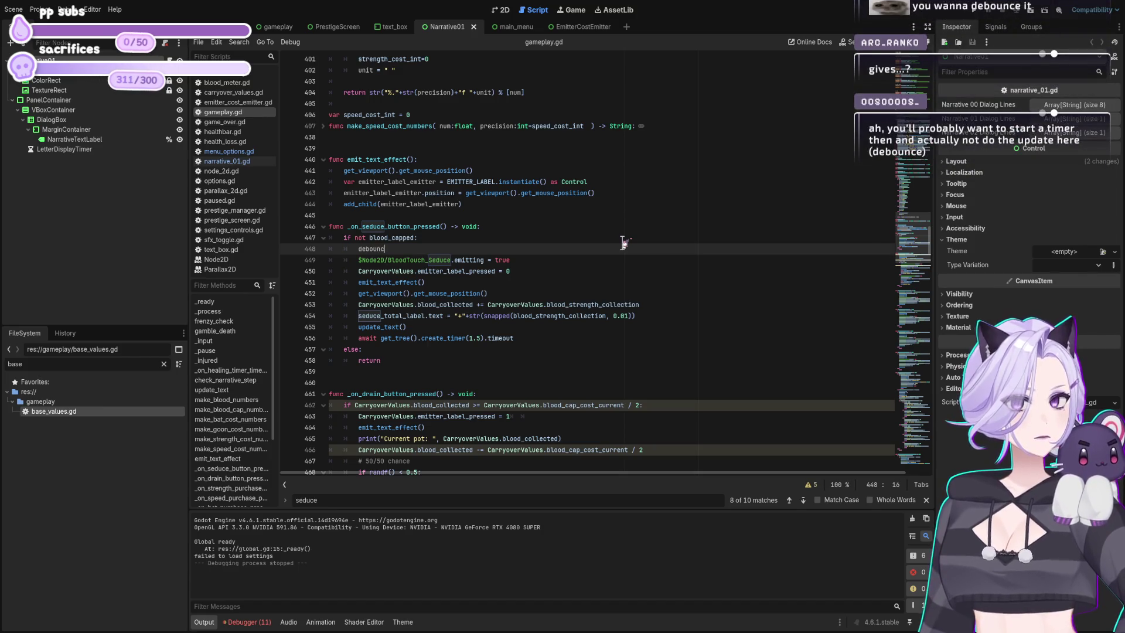
{"action": "key", "text": "shift+Home"}
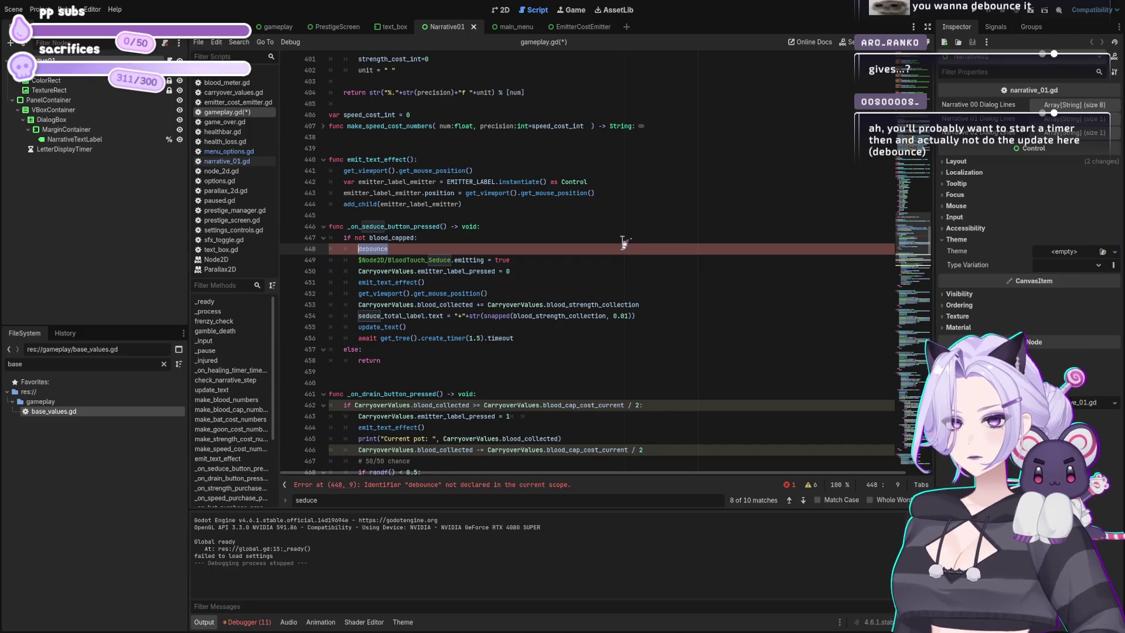
{"action": "key", "text": "BackSpace"}
{"action": "key", "text": "ctrl+s"}
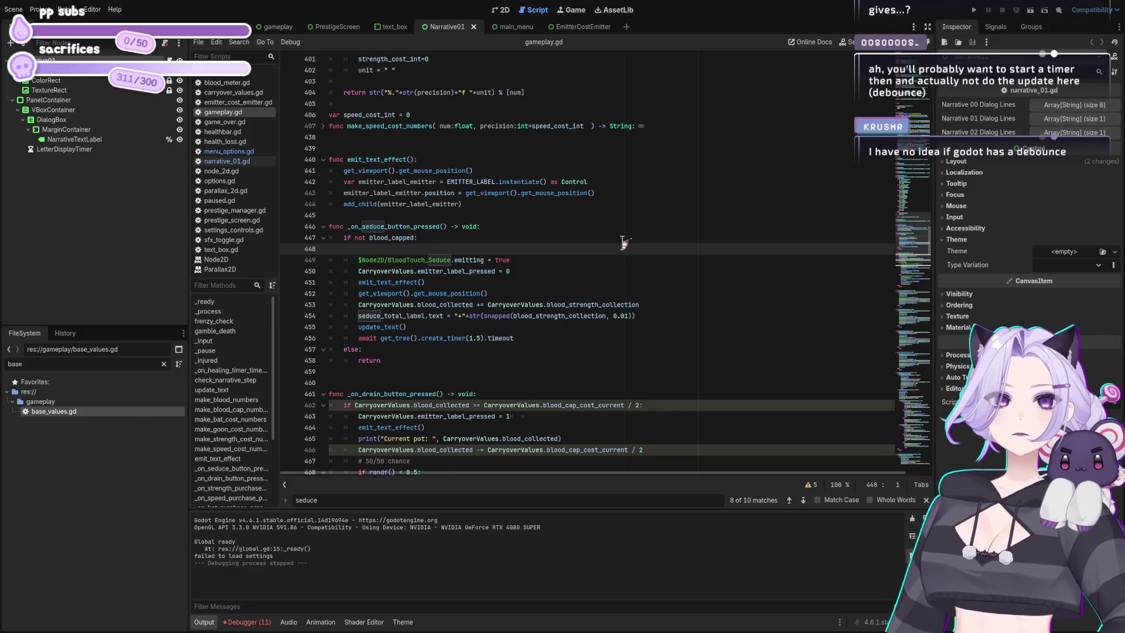
Step: Insert blank lines above _on_seduce_button_pressed, clearing another trial debounce word
{"action": "key", "text": "Up"}
{"action": "key", "text": "Up"}
{"action": "key", "text": "Up"}
{"action": "key", "text": "Return"}
{"action": "key", "text": "Up"}
{"action": "key", "text": "Return"}
{"action": "type", "text": "debou"}
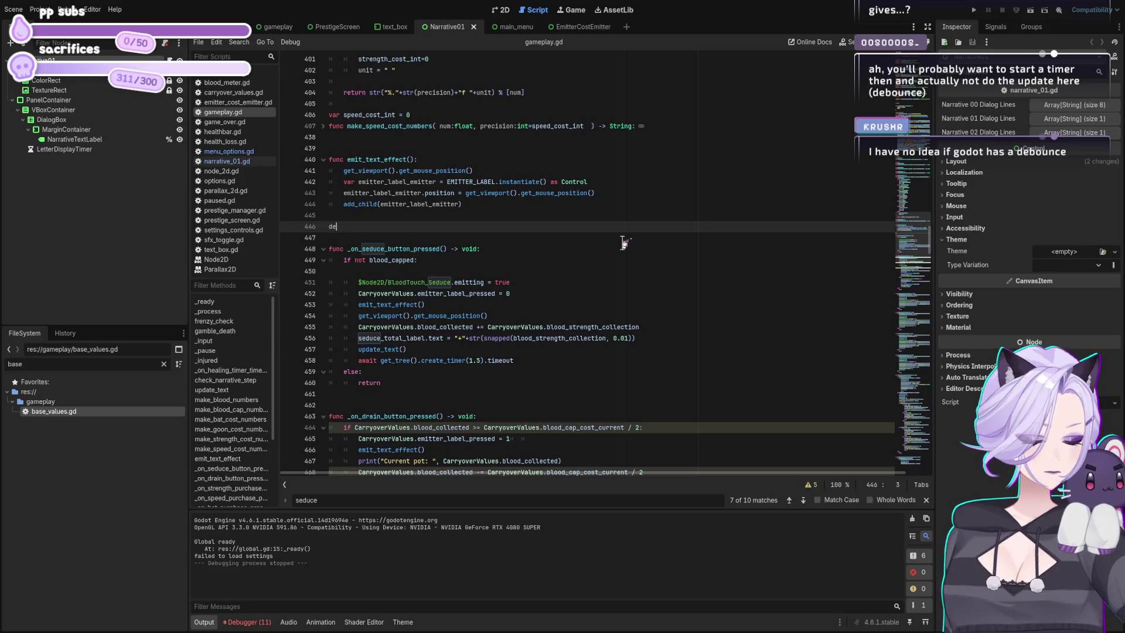
{"action": "type", "text": "nce"}
{"action": "key", "text": "shift+Home"}
{"action": "key", "text": "BackSpace"}
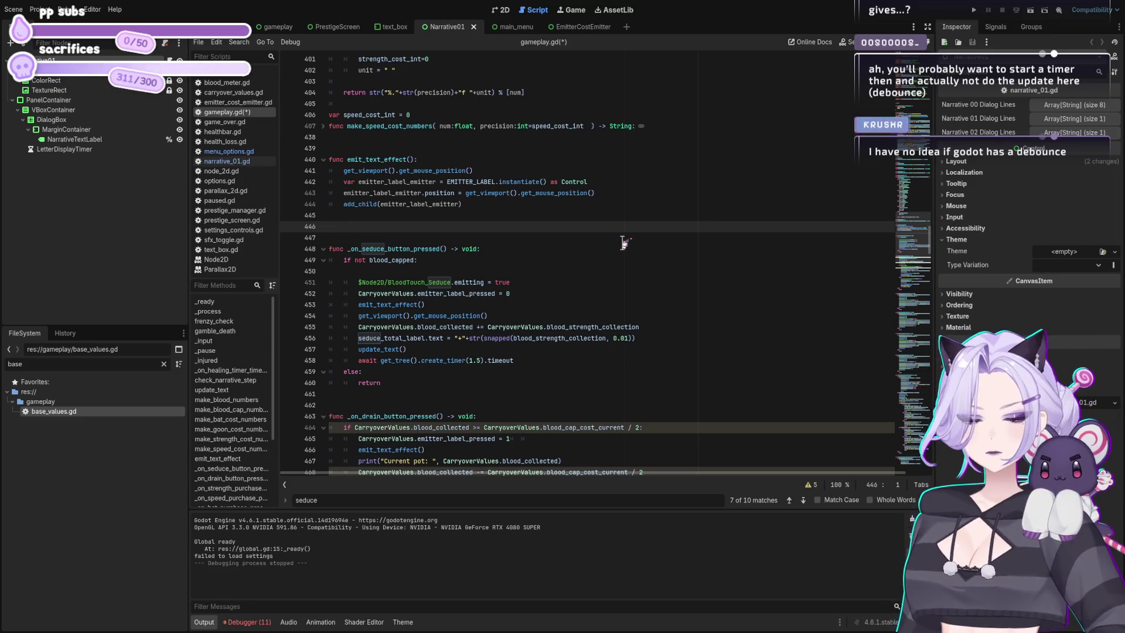
{"action": "left_click", "coordinate": [227, 162]}
{"action": "left_click", "coordinate": [453, 202]}
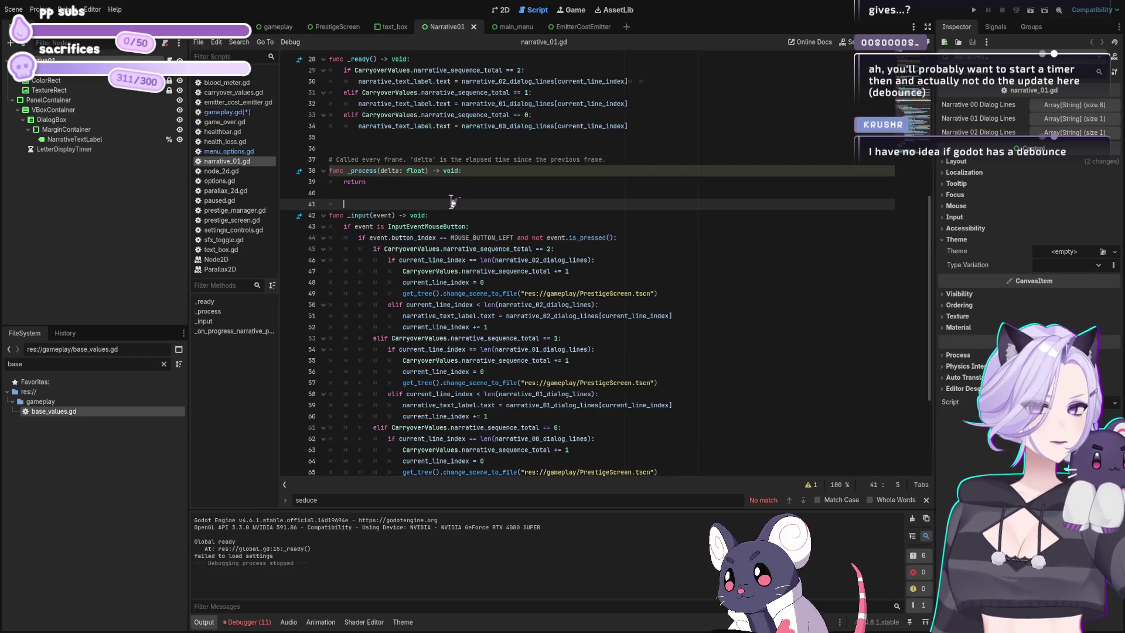
{"action": "left_click", "coordinate": [454, 216]}
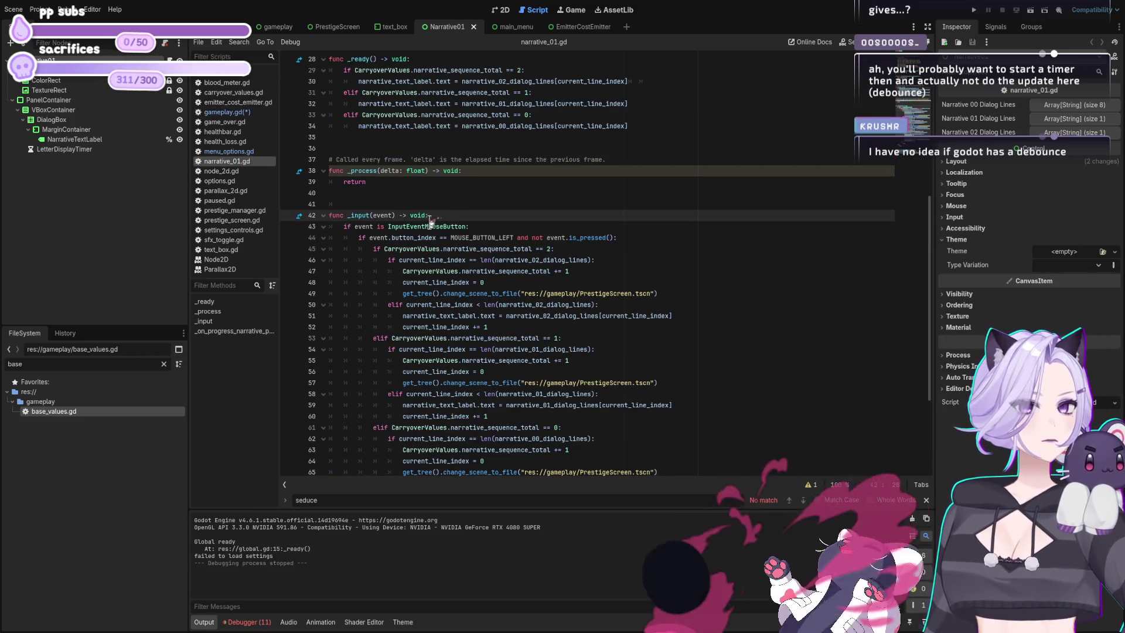
{"action": "left_click", "coordinate": [484, 226]}
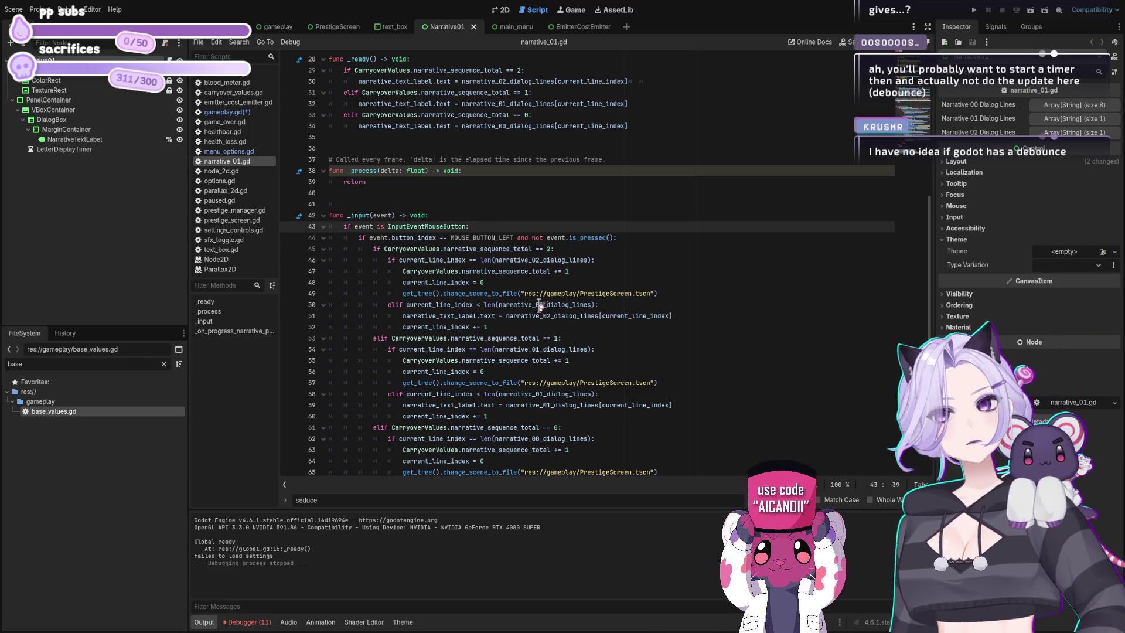
{"action": "left_click", "coordinate": [227, 112]}
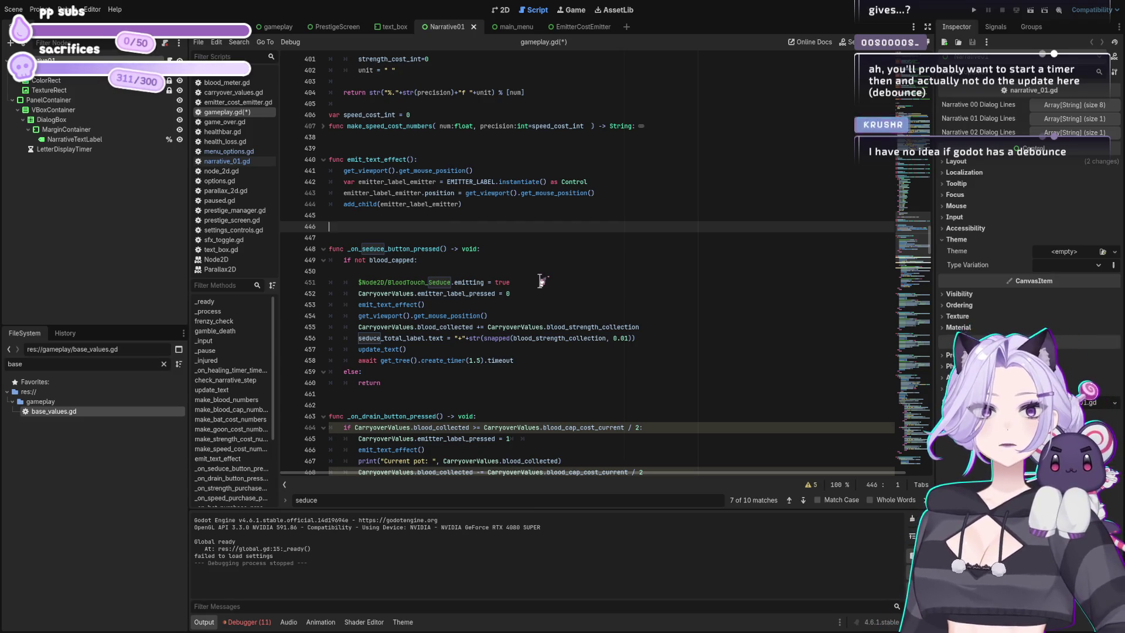
{"action": "left_click", "coordinate": [512, 272]}
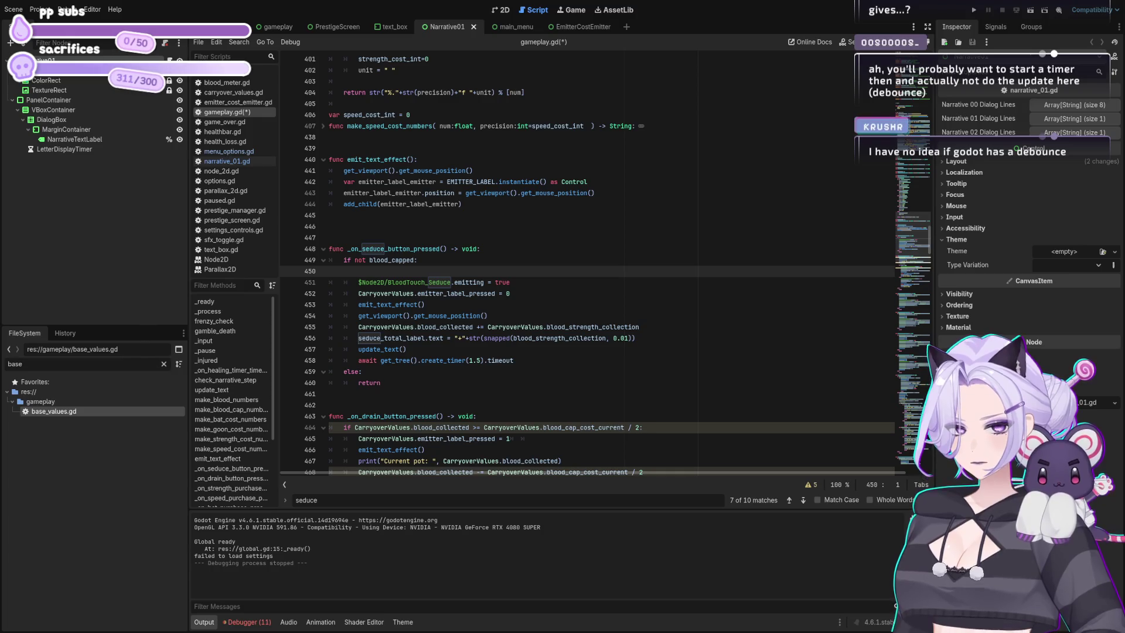
Step: Paste the debounce function on line 446 above the seduce handler and rename it _on_drain_held
{"action": "left_click", "coordinate": [378, 226]}
{"action": "type", "text": "func _on_action_triggered():     if is_processing: return     is_processing = true      # Perform action here     print(\"Action fired\")      await get_tree().create_timer(0.5).timeout     is_processing = false"}
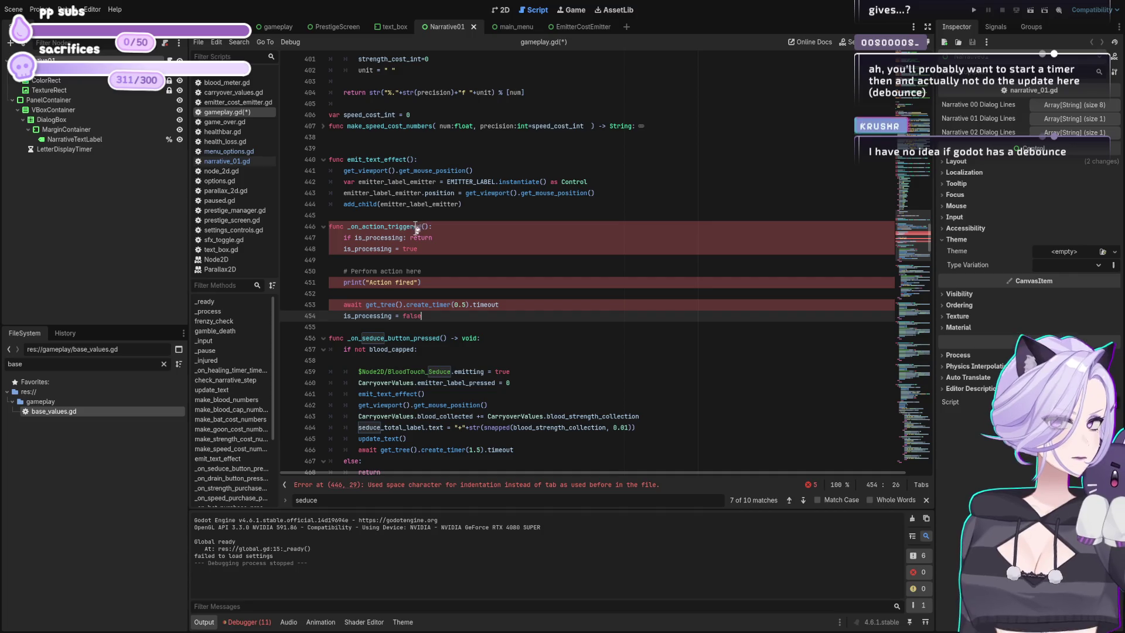
{"action": "double_click", "coordinate": [362, 228]}
{"action": "type", "text": "dra"}
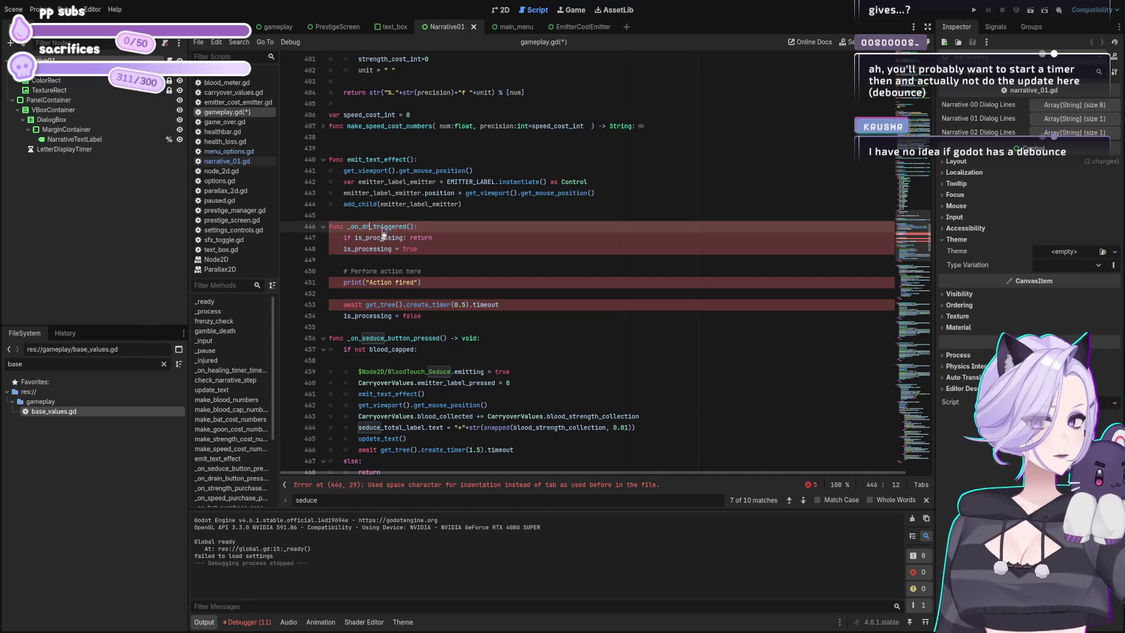
{"action": "type", "text": "in"}
{"action": "key", "text": "Delete"}
{"action": "key", "text": "Delete"}
{"action": "key", "text": "Delete"}
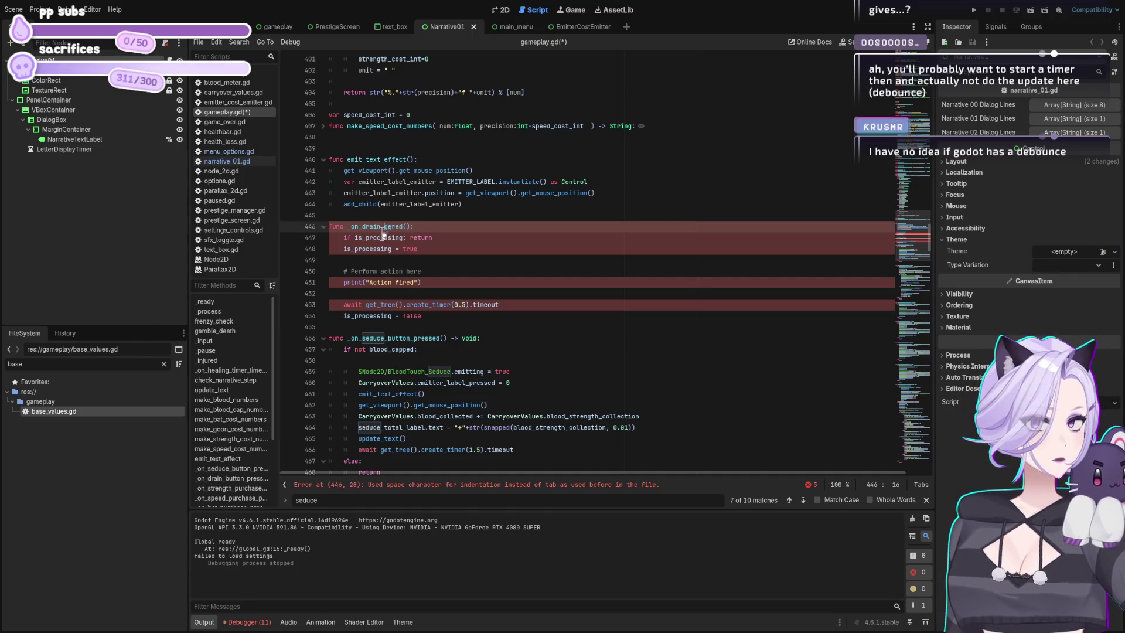
{"action": "type", "text": "held"}
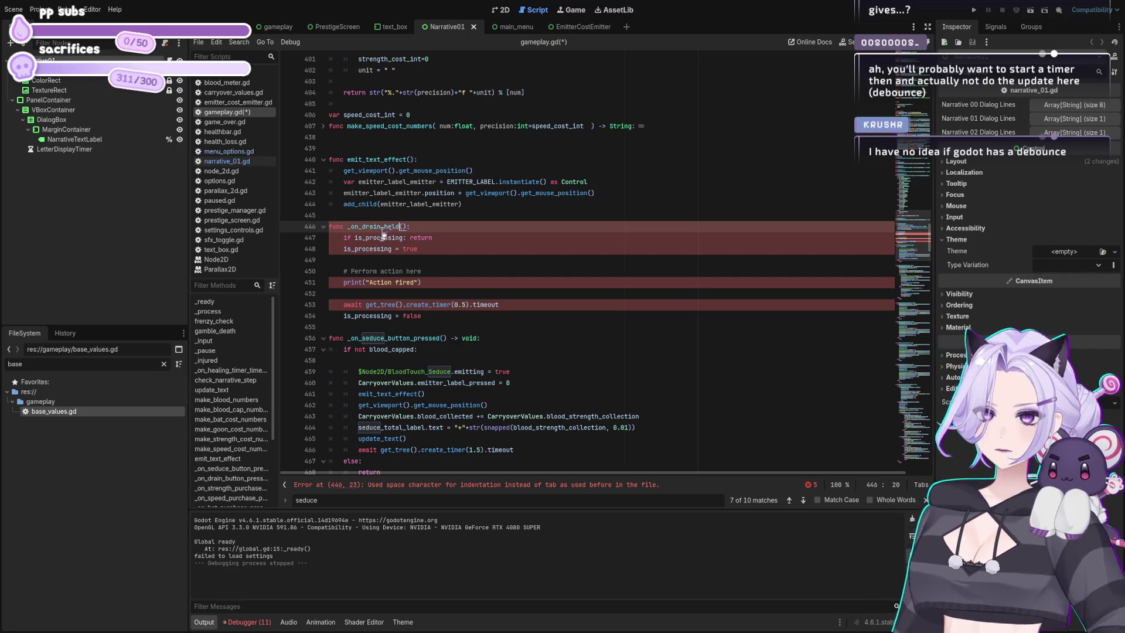
{"action": "left_click", "coordinate": [436, 237]}
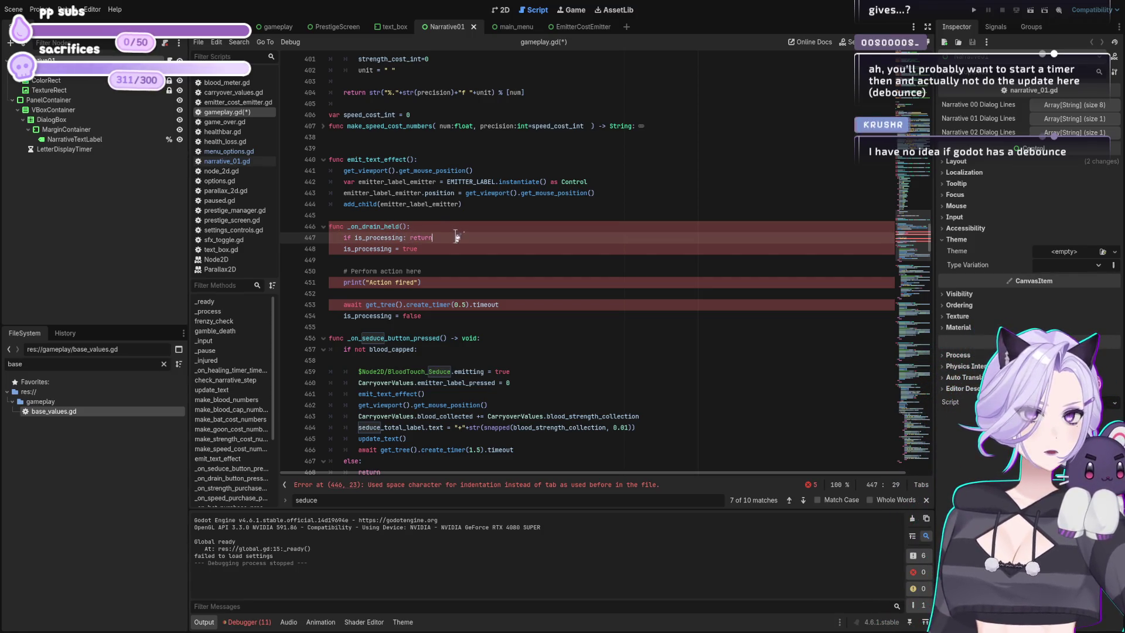
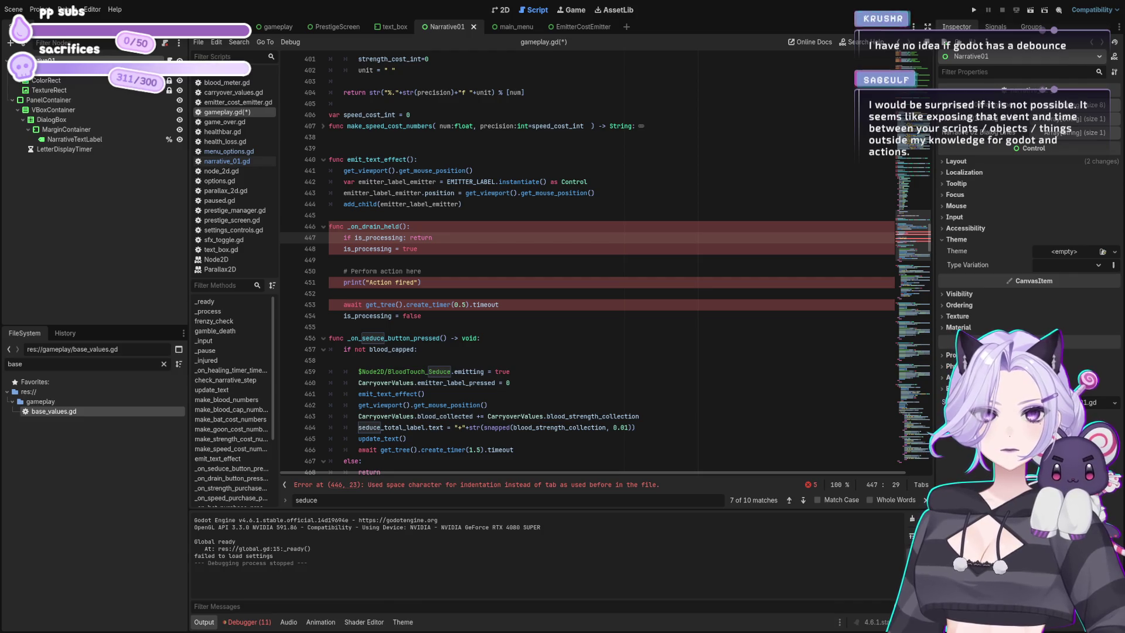
Step: Replace the _on_drain_held function name with the pasted Input.is_action_just_pressed() check
{"action": "left_click_drag", "start_coordinate": [348, 226], "coordinate": [408, 226]}
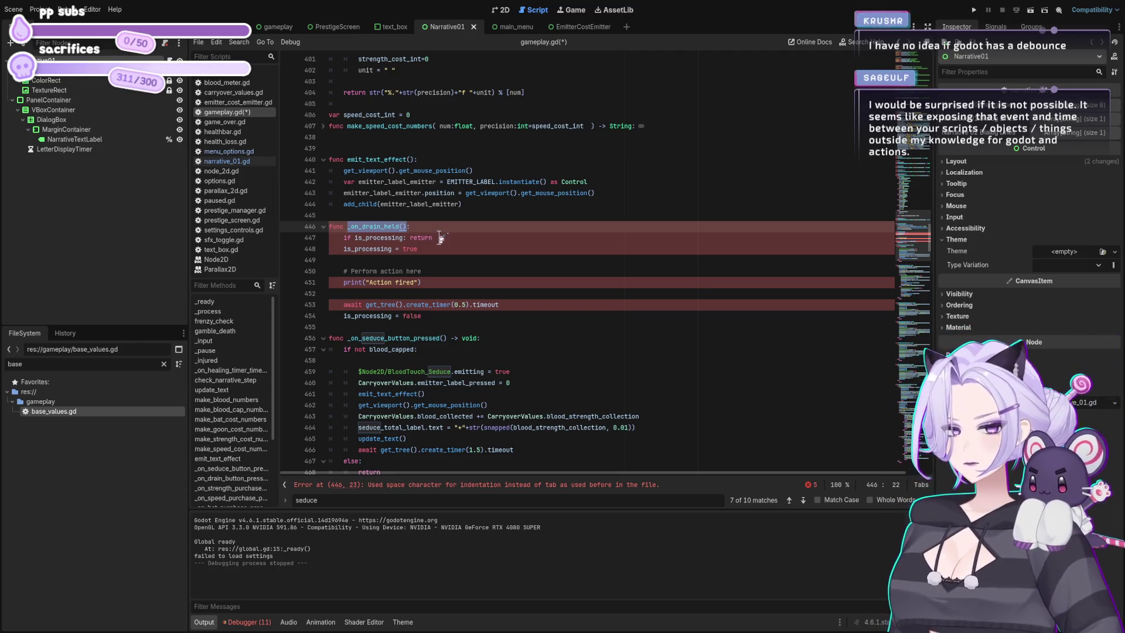
{"action": "key", "text": "Up"}
{"action": "left_click_drag", "start_coordinate": [350, 226], "coordinate": [408, 226]}
{"action": "type", "text": "Input.is_action_just_pressed()"}
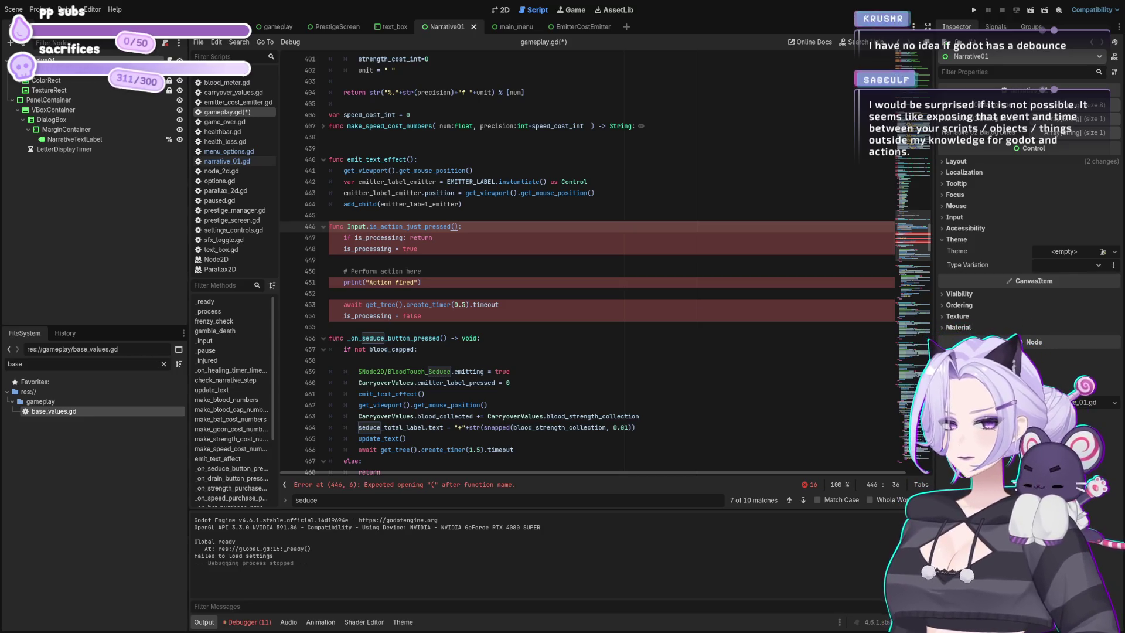
Step: Undo back to the variable declaration and set is_seduce_processing to false
{"action": "key", "text": "ctrl+z"}
{"action": "key", "text": "ctrl+z"}
{"action": "key", "text": "ctrl+z"}
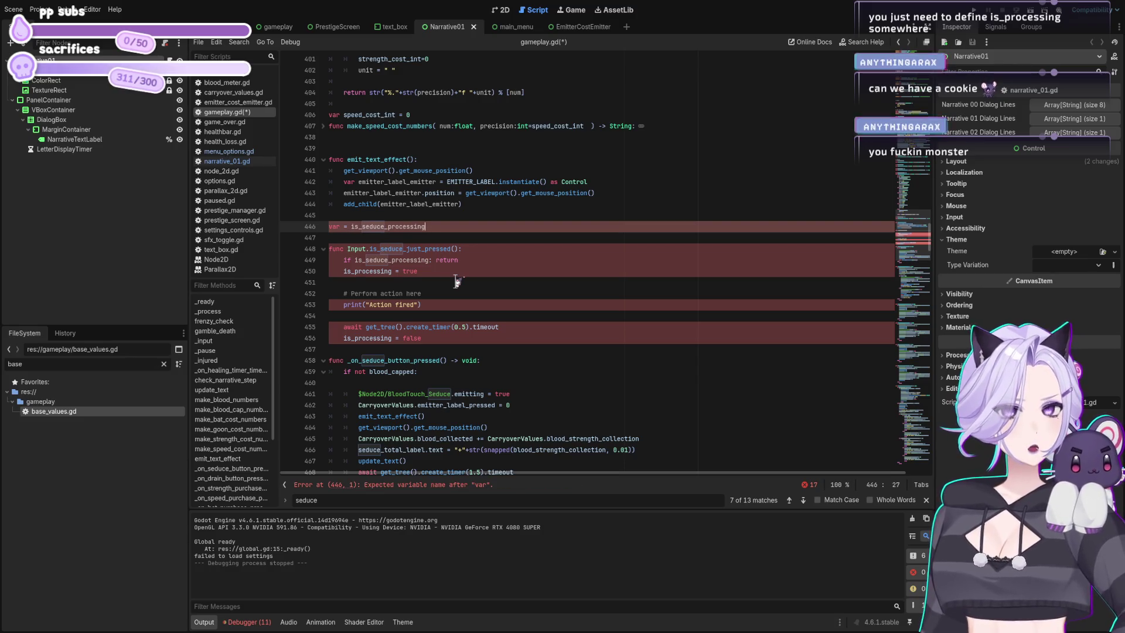
{"action": "key", "text": "ctrl+z"}
{"action": "key", "text": "ctrl+z"}
{"action": "key", "text": "ctrl+z"}
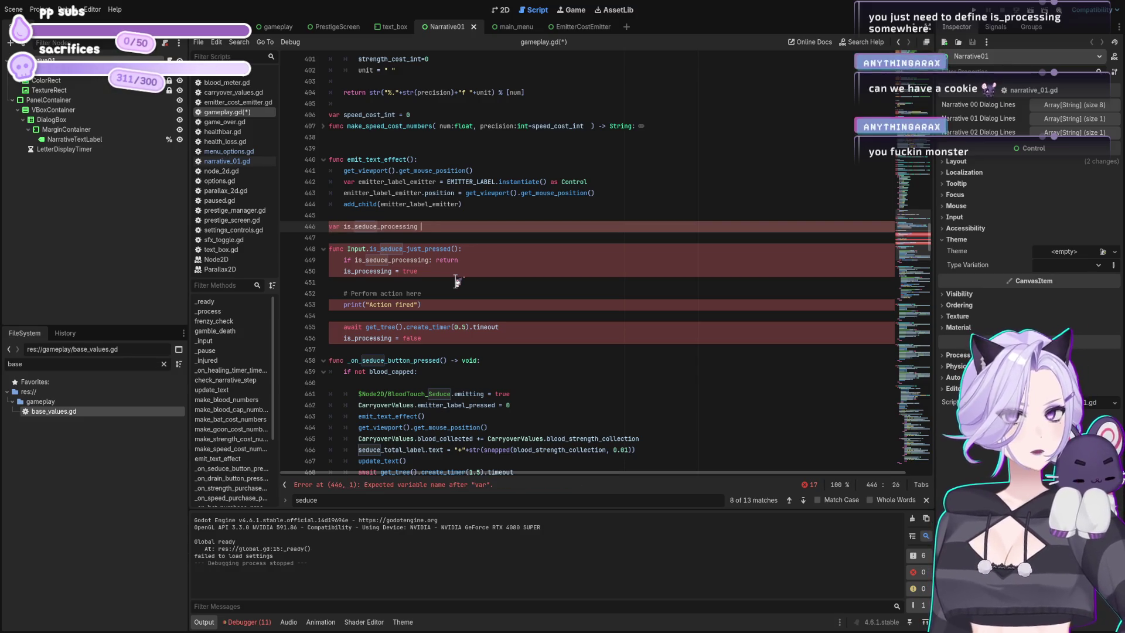
{"action": "type", "text": "false"}
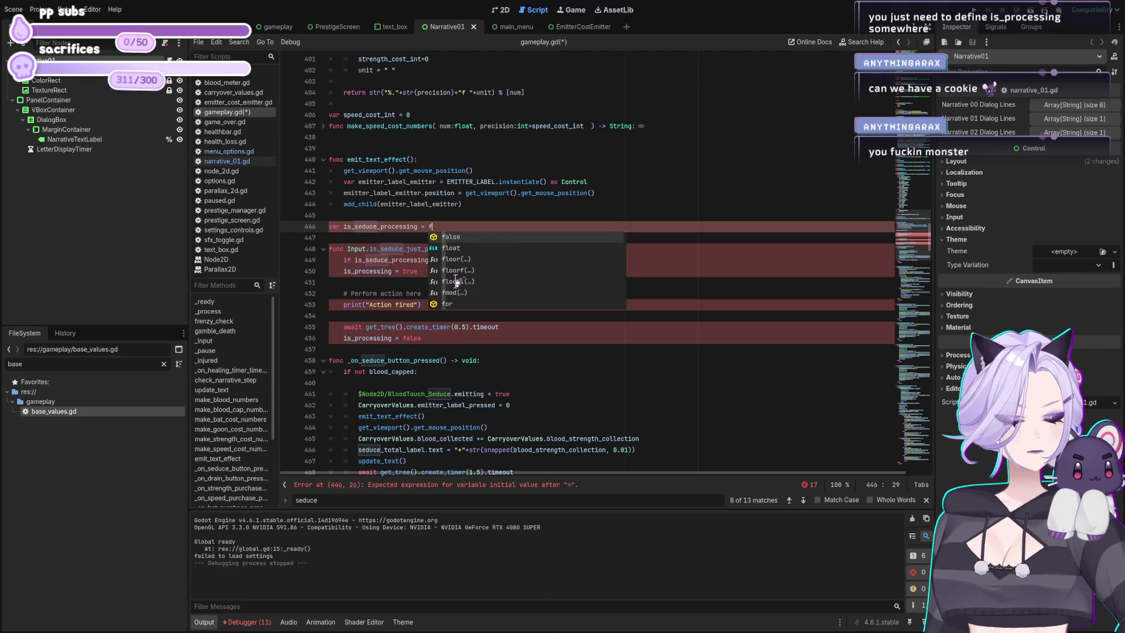
Step: Rename the flag in line 449's check from is_seduce to is_held
{"action": "left_click", "coordinate": [526, 273]}
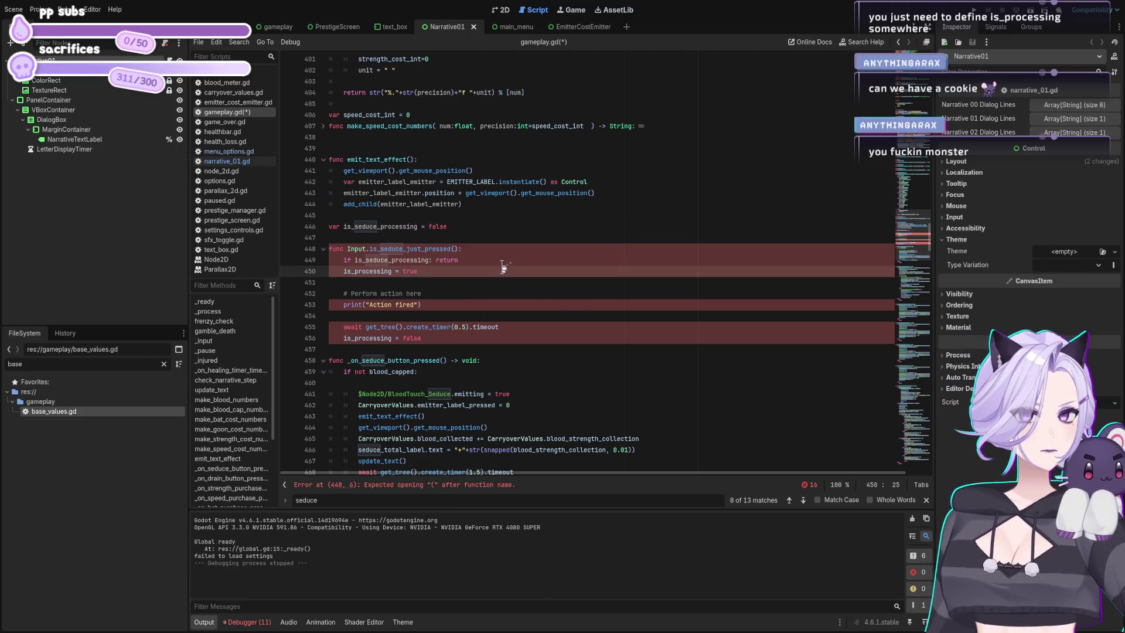
{"action": "double_click", "coordinate": [357, 261]}
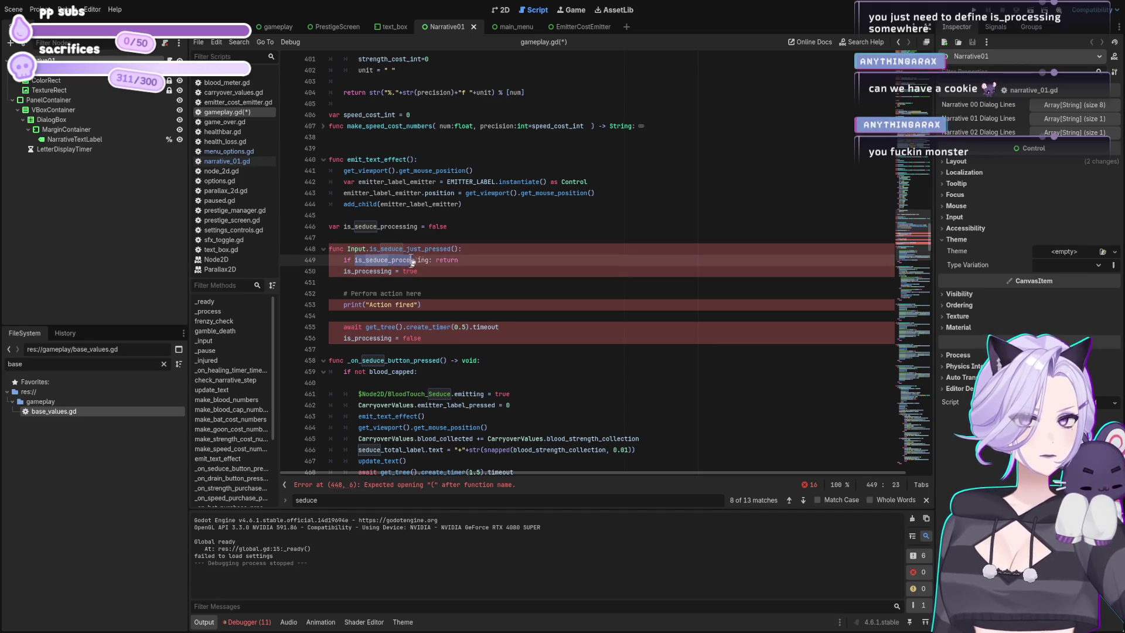
{"action": "left_click", "coordinate": [378, 263]}
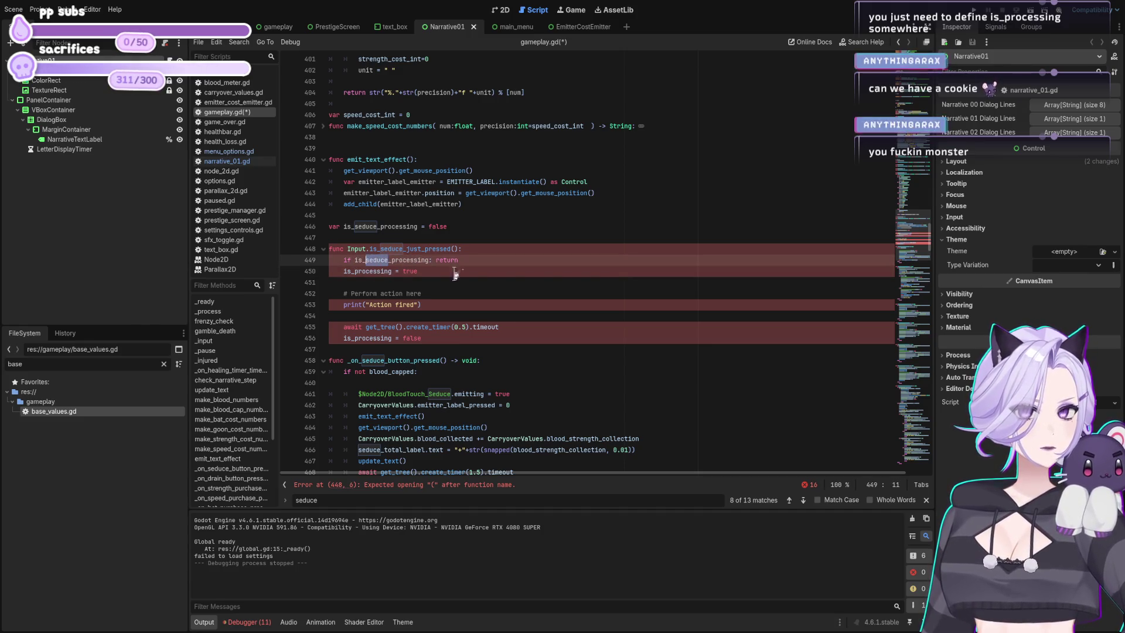
{"action": "key", "text": "BackSpace"}
{"action": "key", "text": "BackSpace"}
{"action": "key", "text": "BackSpace"}
{"action": "key", "text": "Delete"}
{"action": "key", "text": "Delete"}
{"action": "key", "text": "Delete"}
{"action": "type", "text": "held"}
Step: Change seduce to held in line 448's function name and the line 456 flag reset
{"action": "key", "text": "Up"}
{"action": "key", "text": "Delete"}
{"action": "key", "text": "Delete"}
{"action": "key", "text": "Delete"}
{"action": "type", "text": "held"}
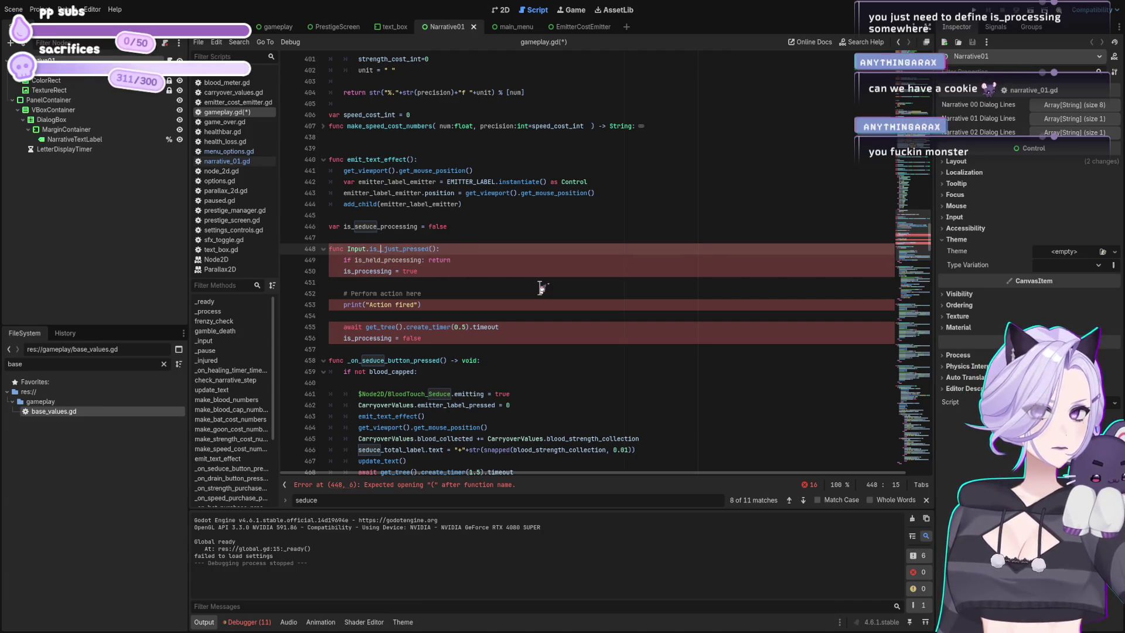
{"action": "key", "text": "Down"}
{"action": "key", "text": "Down"}
{"action": "key", "text": "Down"}
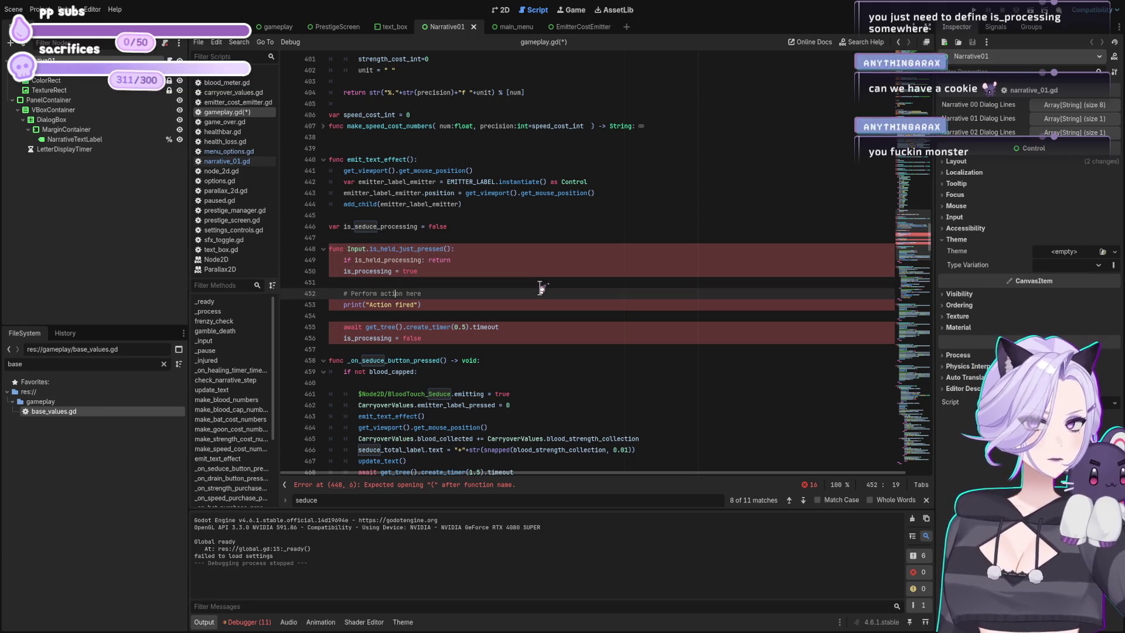
{"action": "key", "text": "Down"}
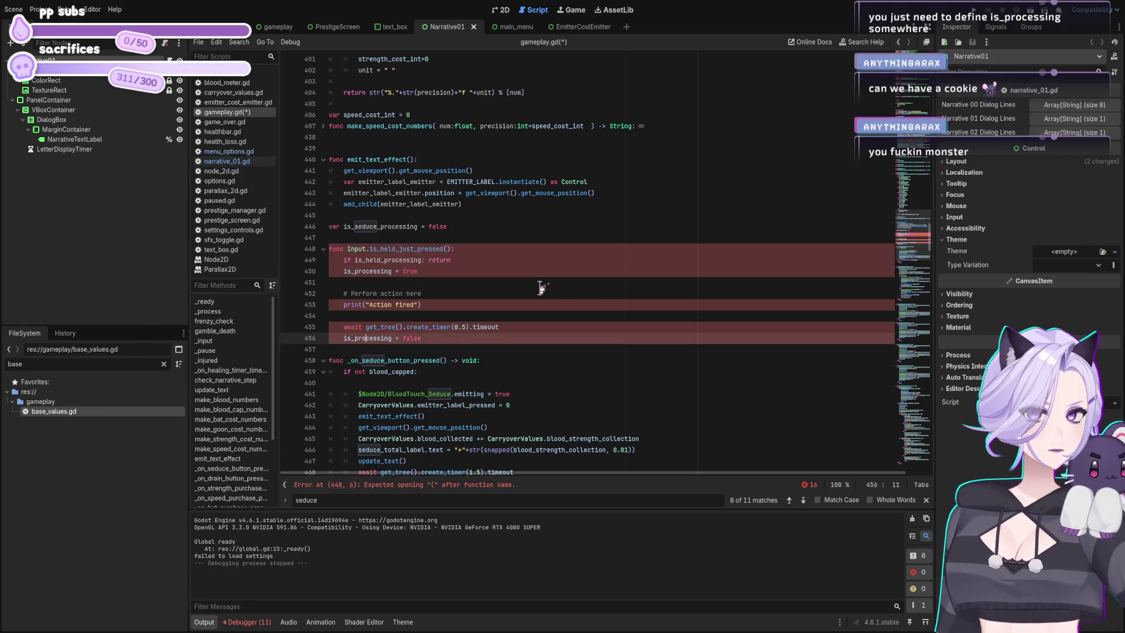
{"action": "type", "text": "held_"}
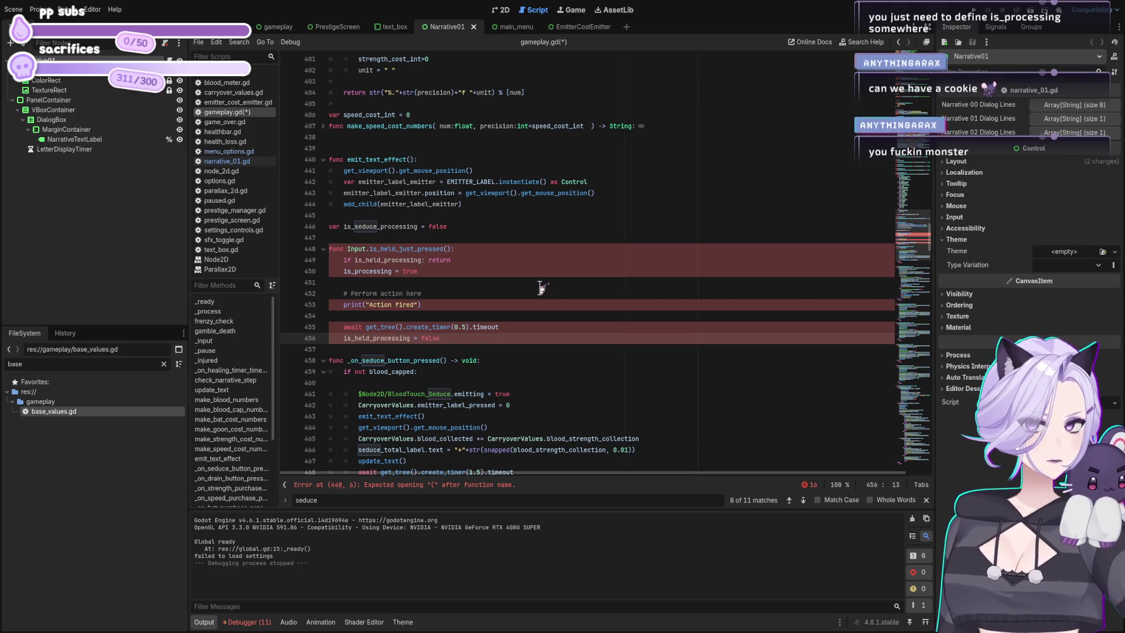
{"action": "key", "text": "Up"}
{"action": "key", "text": "Up"}
{"action": "key", "text": "Up"}
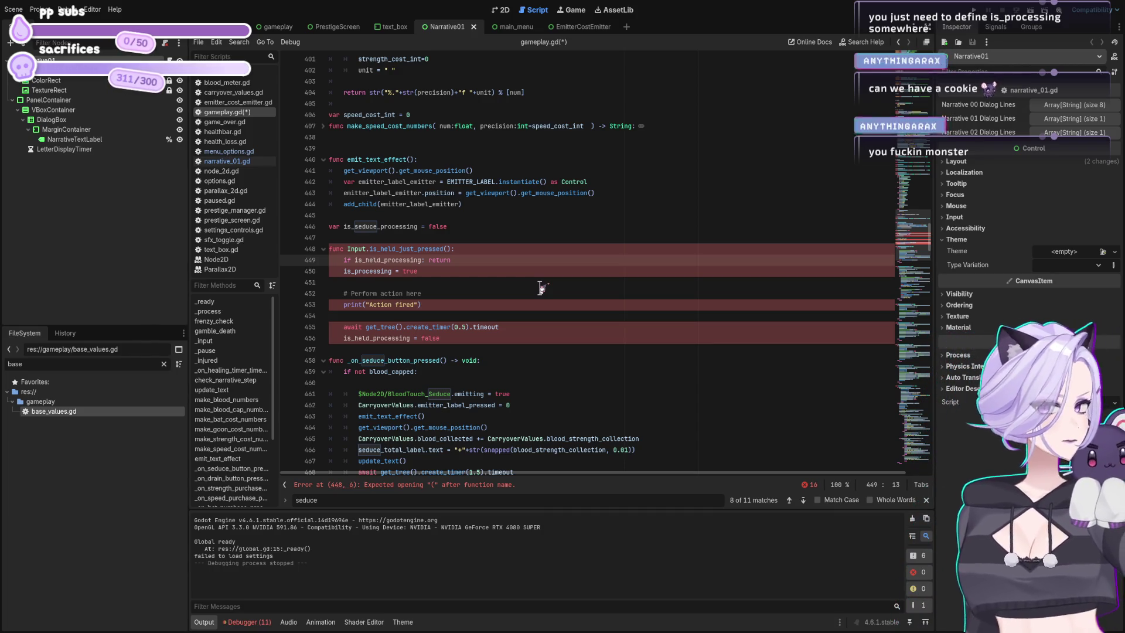
Step: Edit the function name on line 448, then save and run the game with F5
{"action": "left_click", "coordinate": [413, 250]}
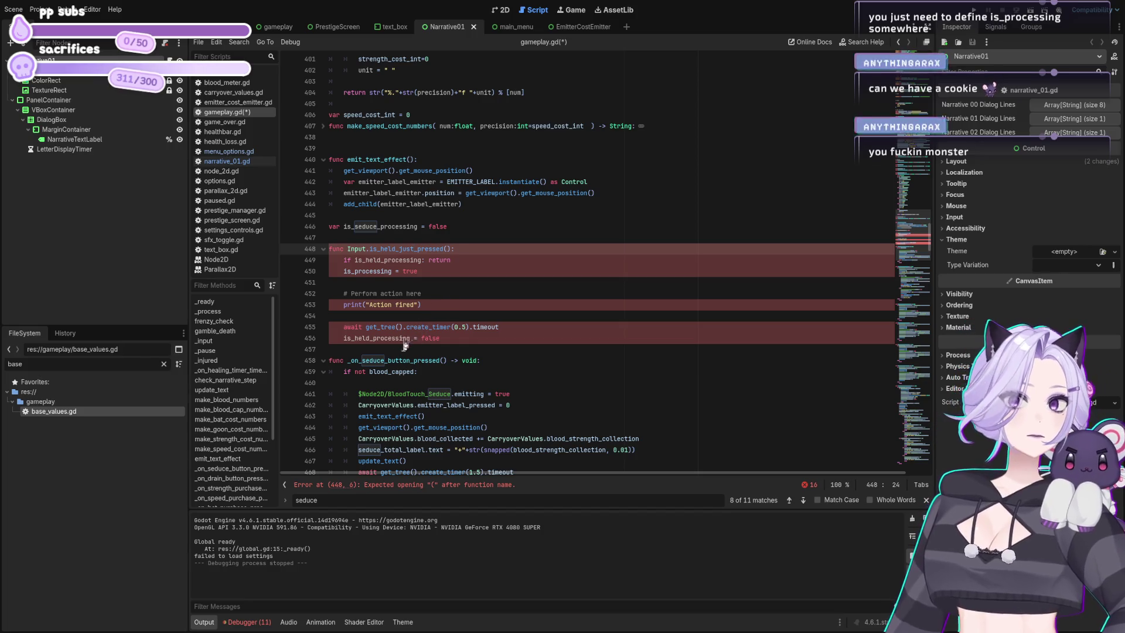
{"action": "left_click", "coordinate": [348, 250]}
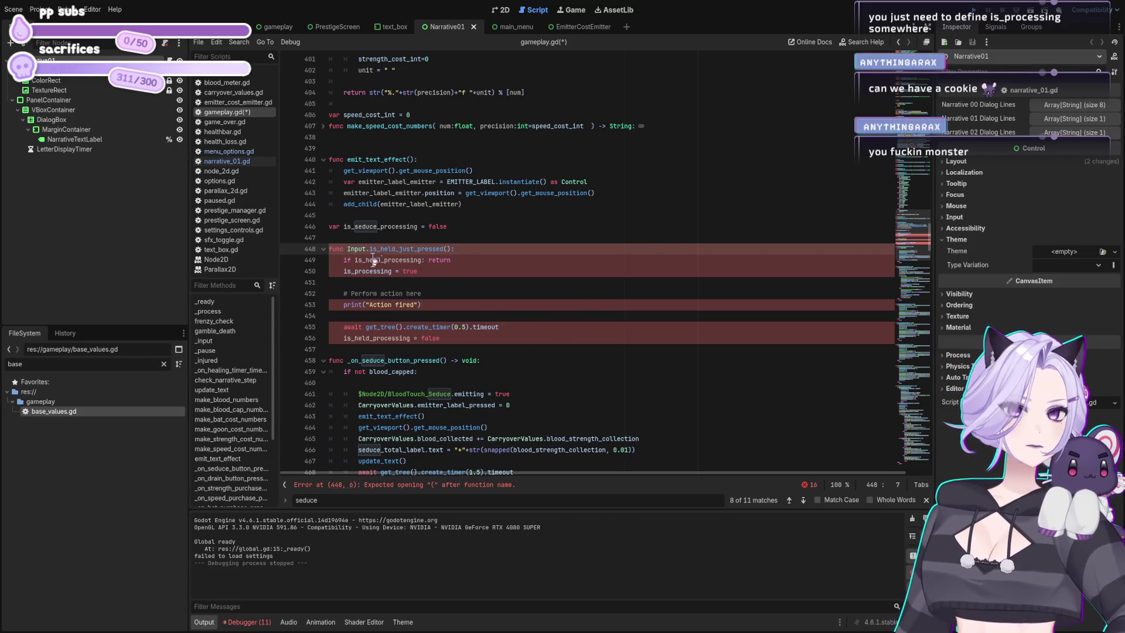
{"action": "key", "text": "F5"}
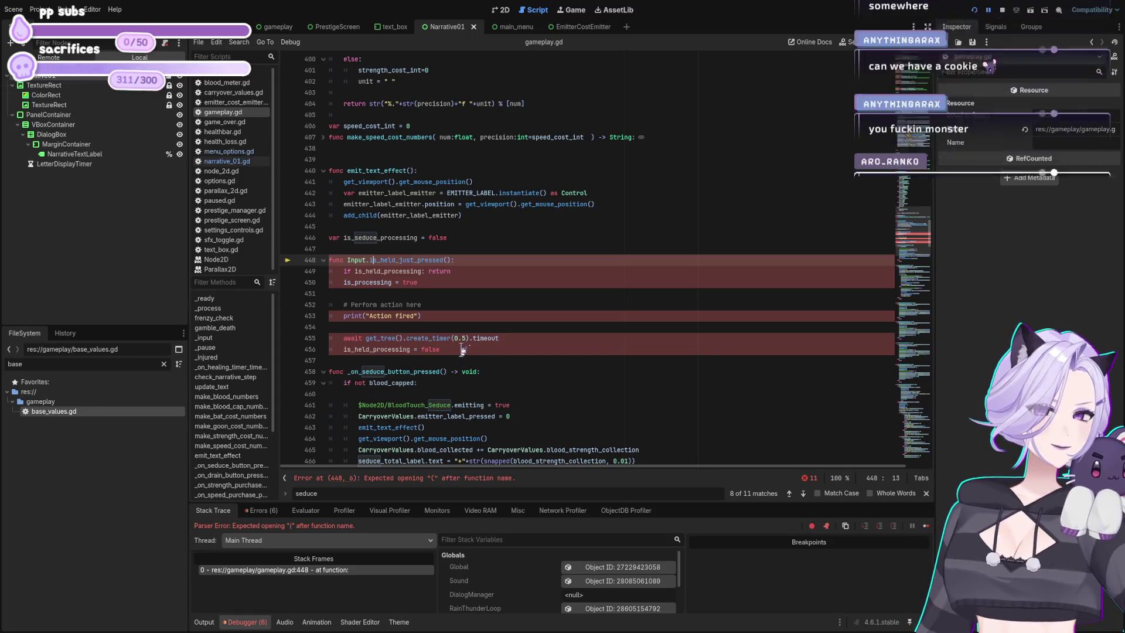
Step: Undo back to func _is_held_pressed() and rename the flag declaration to is_held_processing
{"action": "left_click_drag", "start_coordinate": [462, 350], "coordinate": [330, 282]}
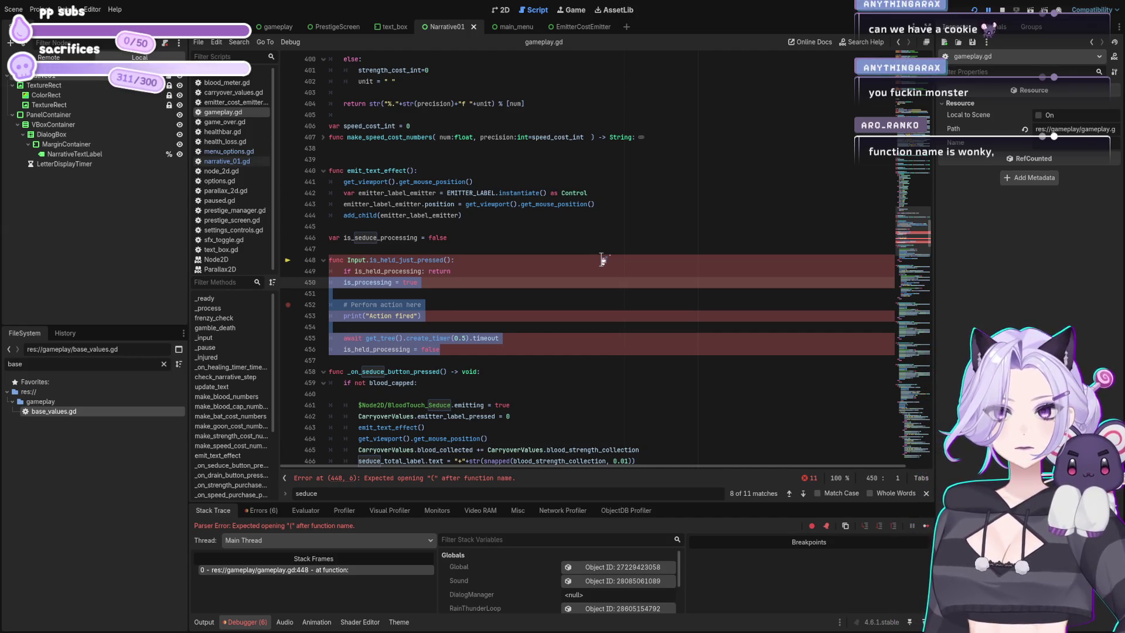
{"action": "key", "text": "ctrl+z"}
{"action": "key", "text": "ctrl+z"}
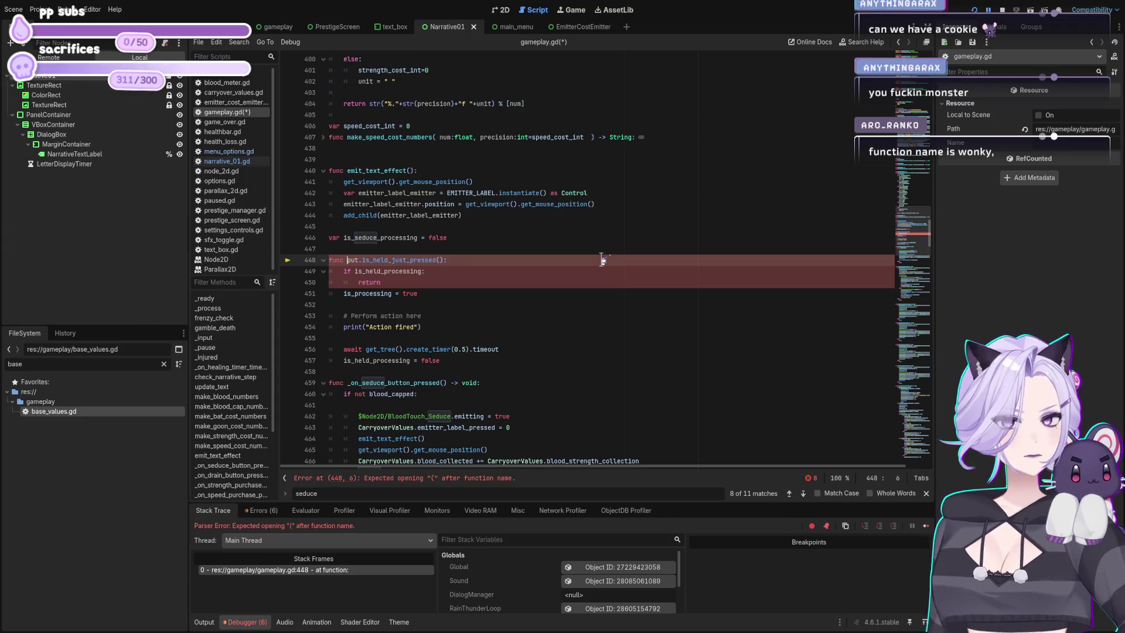
{"action": "key", "text": "ctrl+z"}
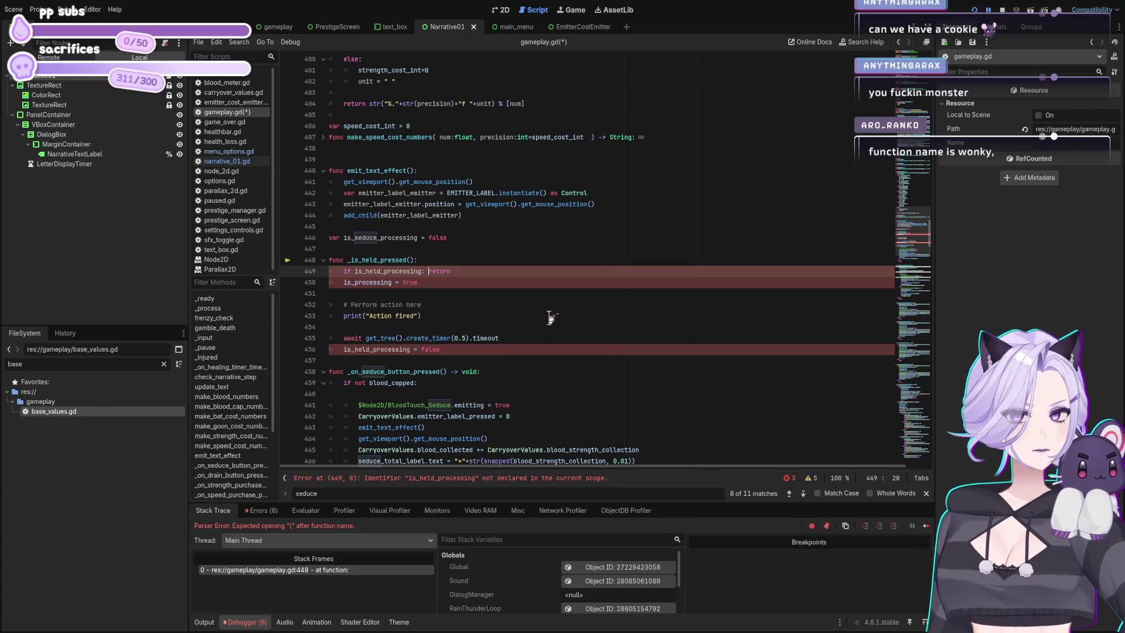
{"action": "left_click_drag", "start_coordinate": [378, 240], "coordinate": [354, 241]}
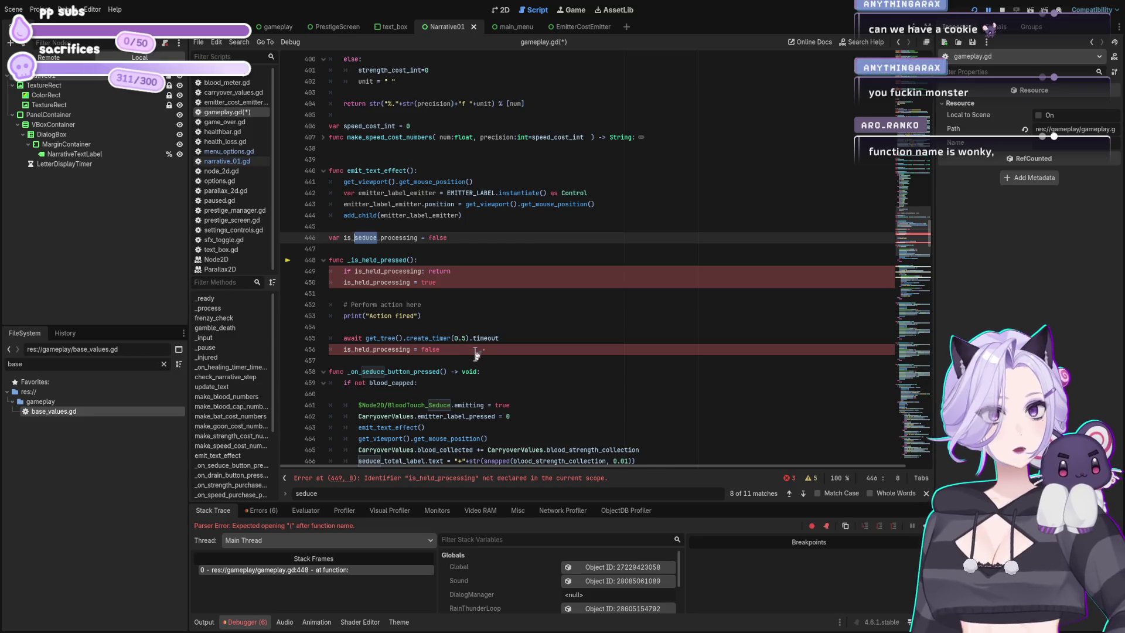
{"action": "type", "text": "held"}
Step: Remove the blank line opening _on_seduce_button_pressed so it starts with the _is_held_pressed() call
{"action": "left_click", "coordinate": [476, 351]}
{"action": "scroll", "coordinate": [475, 354], "scroll_direction": "down", "scroll_amount": 2}
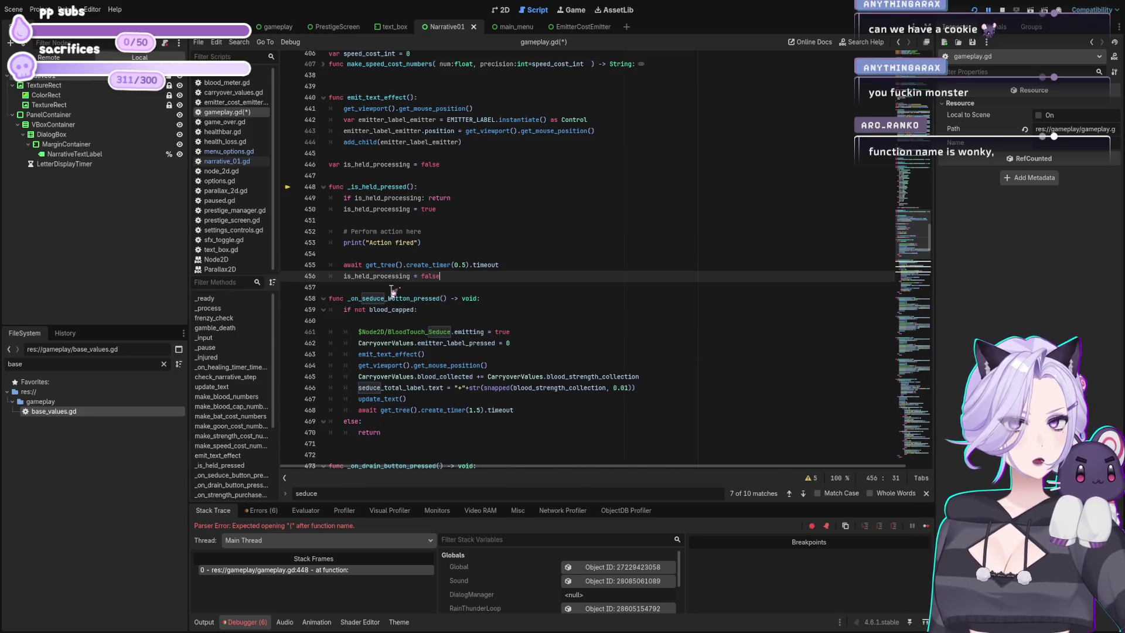
{"action": "scroll", "coordinate": [407, 162], "scroll_direction": "down", "scroll_amount": 1}
{"action": "left_click_drag", "start_coordinate": [407, 159], "coordinate": [354, 171]}
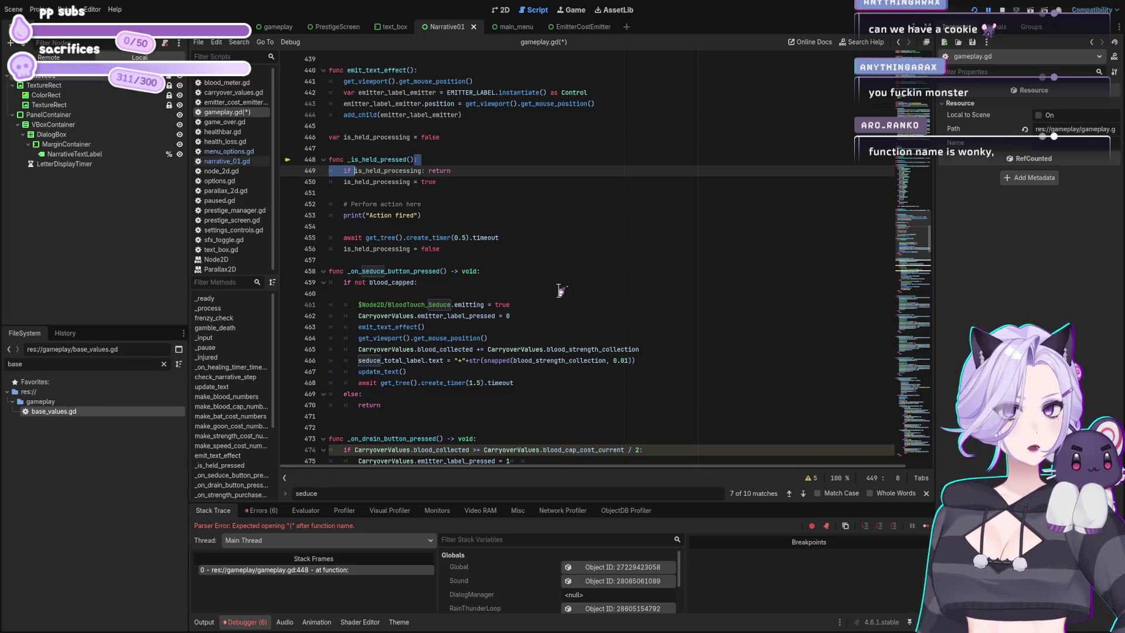
{"action": "key", "text": "ctrl+z"}
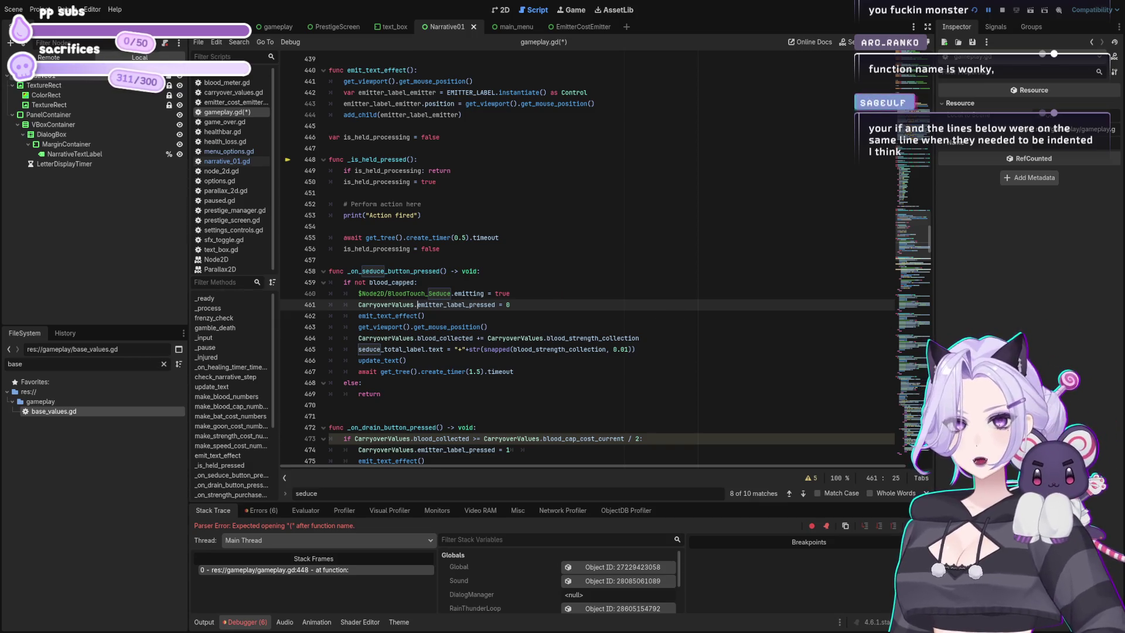
{"action": "key", "text": "ctrl+z"}
Step: Restart the game to test the seduce button, then stop it
{"action": "left_click", "coordinate": [1002, 11]}
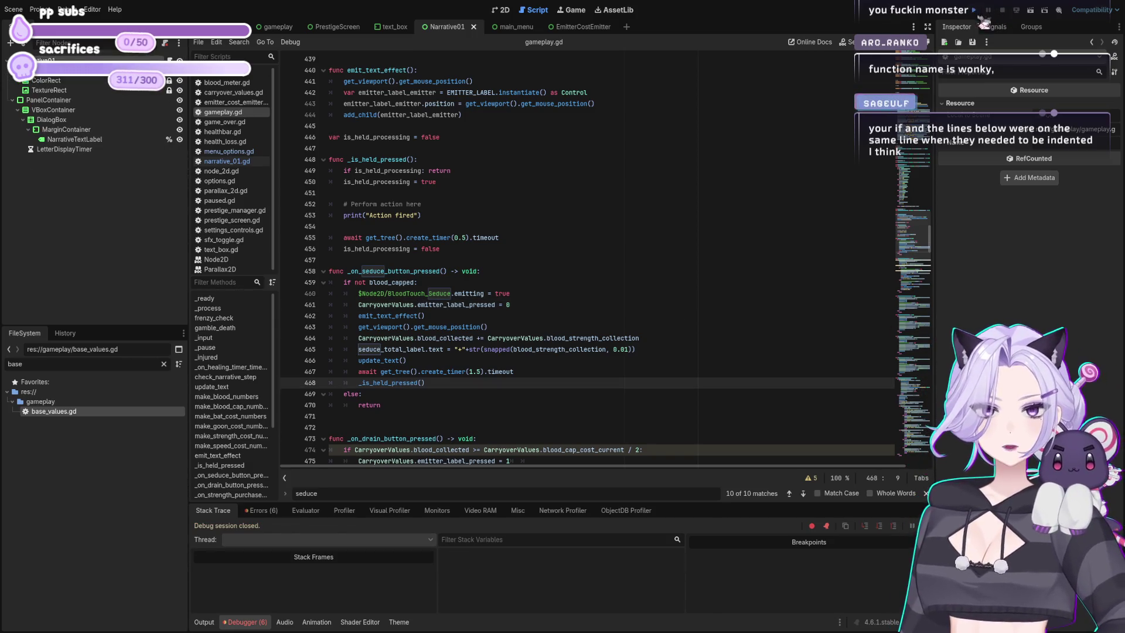
{"action": "left_click", "coordinate": [975, 10]}
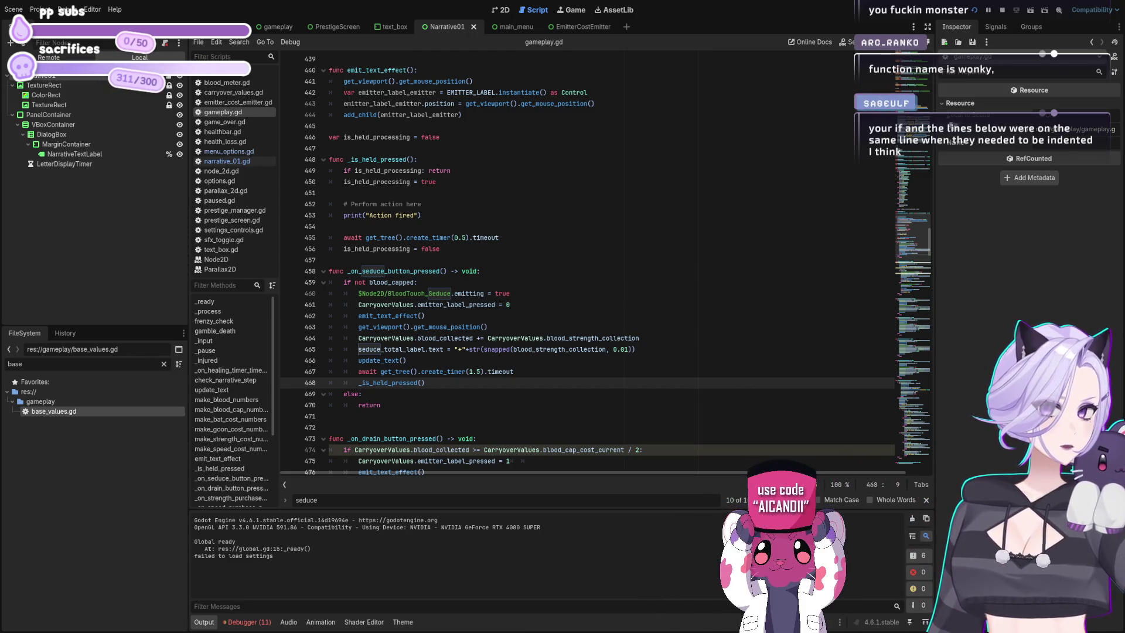
{"action": "left_click", "coordinate": [540, 373]}
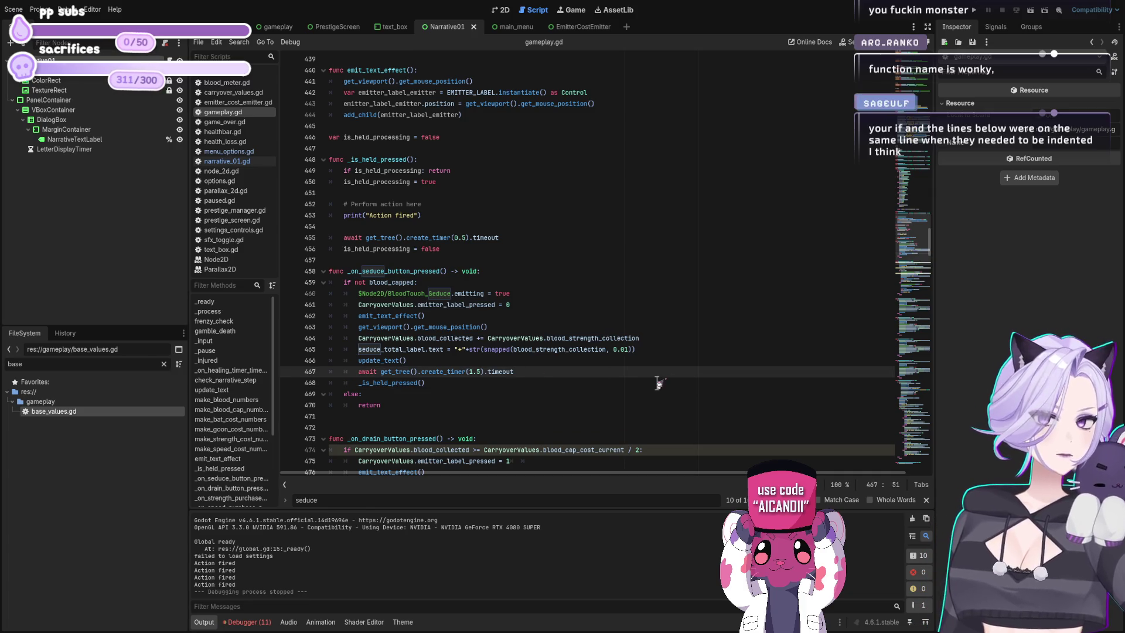
Step: Delete the await create_timer(1.5) line, save, rerun, and select the _is_held_pressed() call
{"action": "key", "text": "shift+Home"}
{"action": "key", "text": "BackSpace"}
{"action": "key", "text": "BackSpace"}
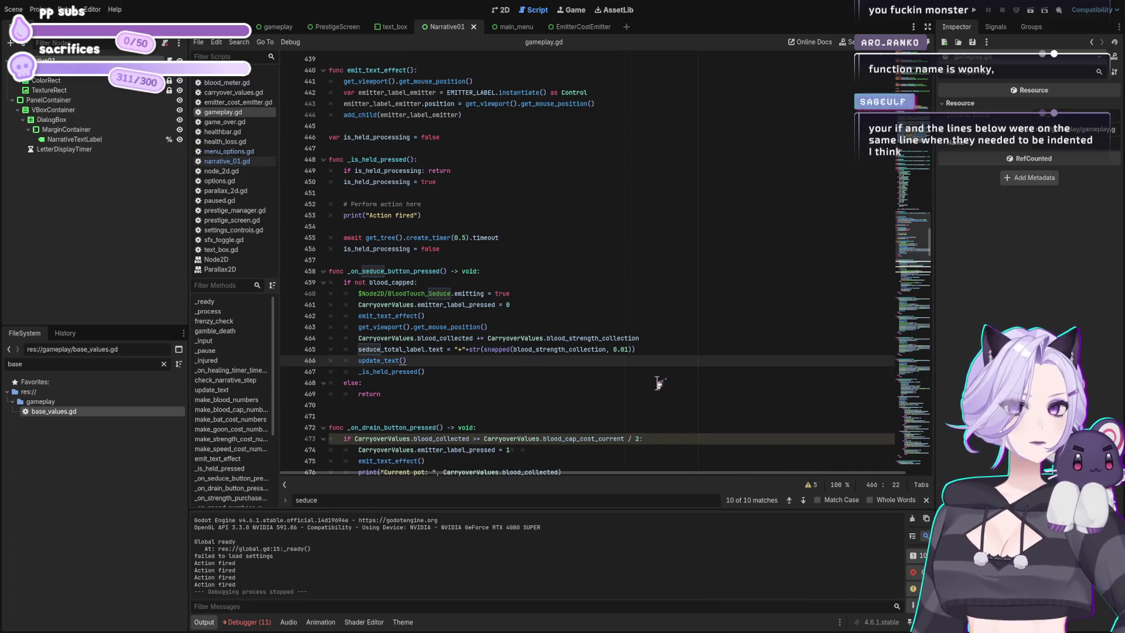
{"action": "key", "text": "ctrl+s"}
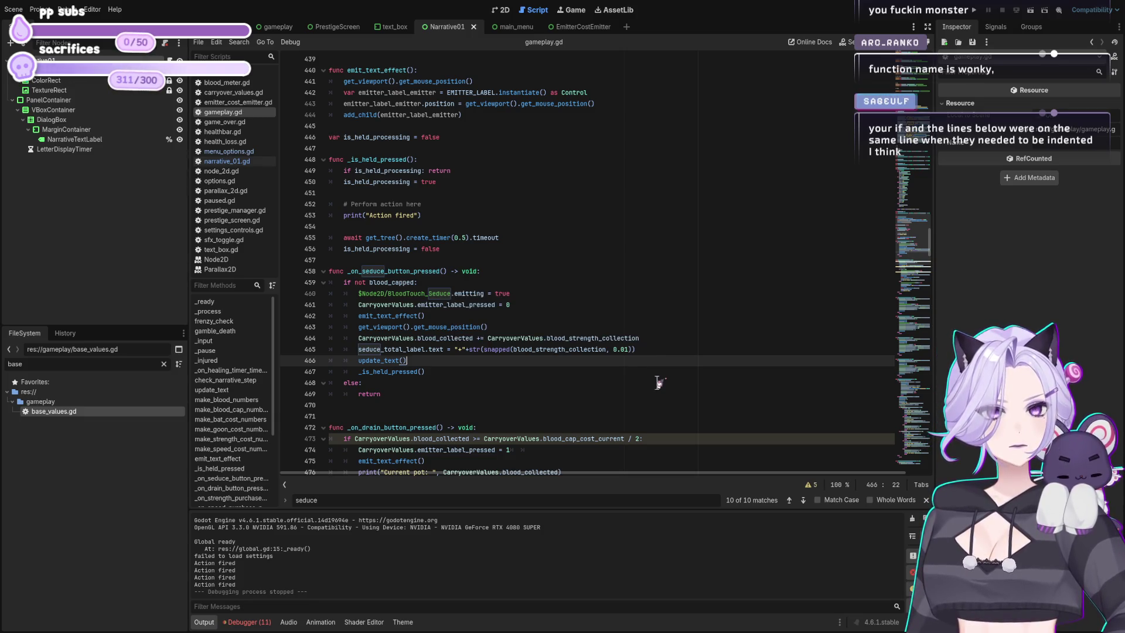
{"action": "left_click", "coordinate": [974, 10]}
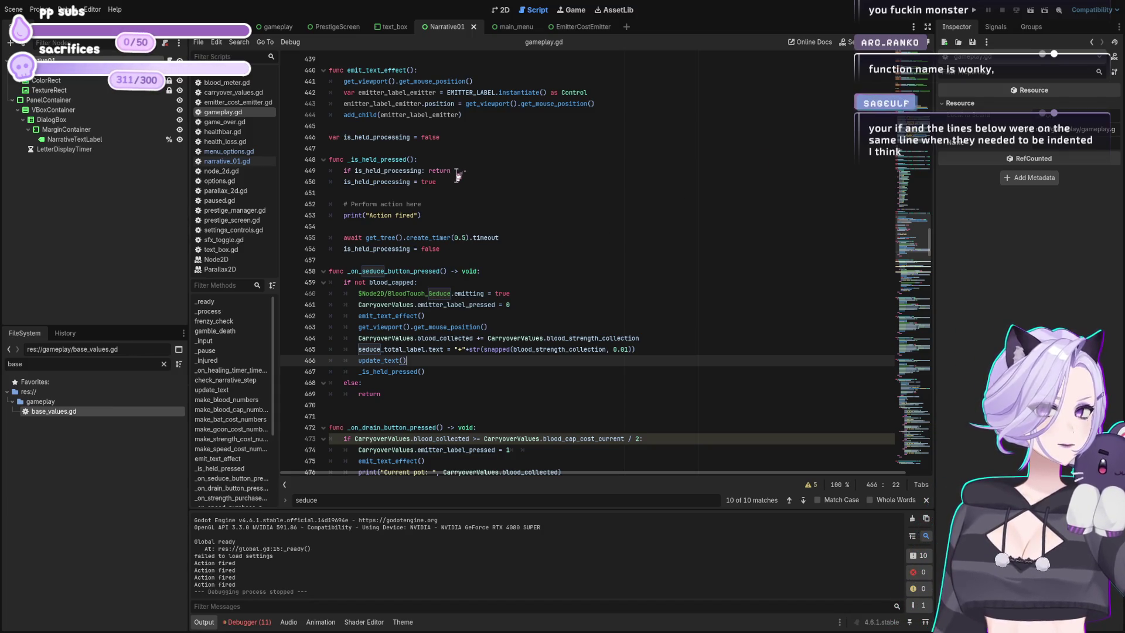
{"action": "left_click", "coordinate": [431, 371]}
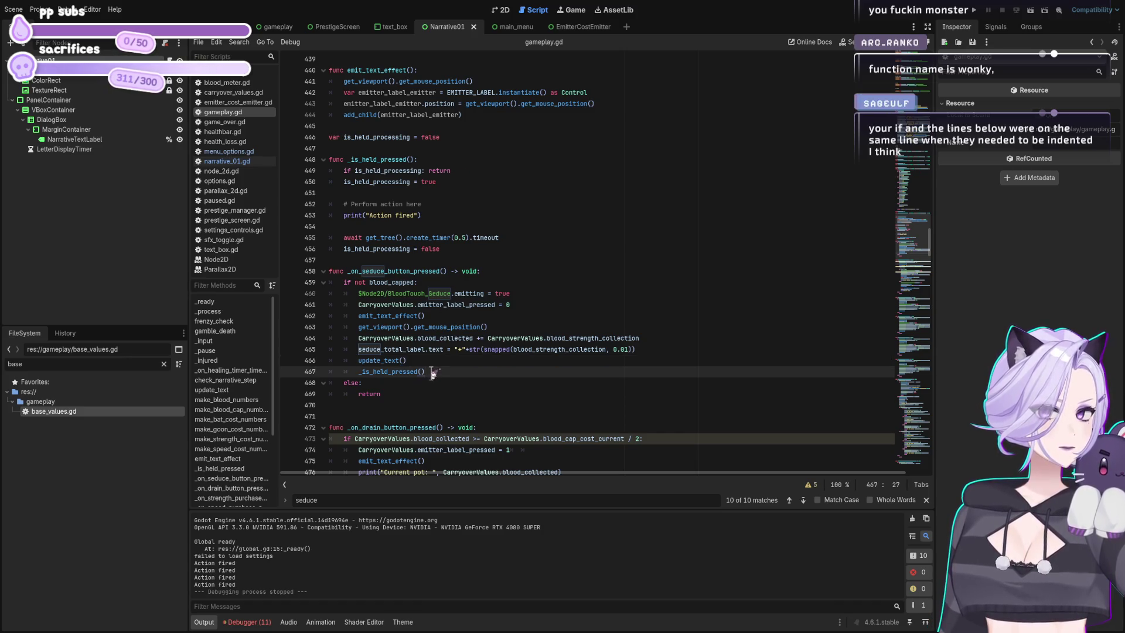
{"action": "mouse_move", "coordinate": [432, 371]}
{"action": "left_mouse_down"}
{"action": "mouse_move", "coordinate": [258, 363]}
{"action": "mouse_move", "coordinate": [233, 372]}
{"action": "left_mouse_up"}
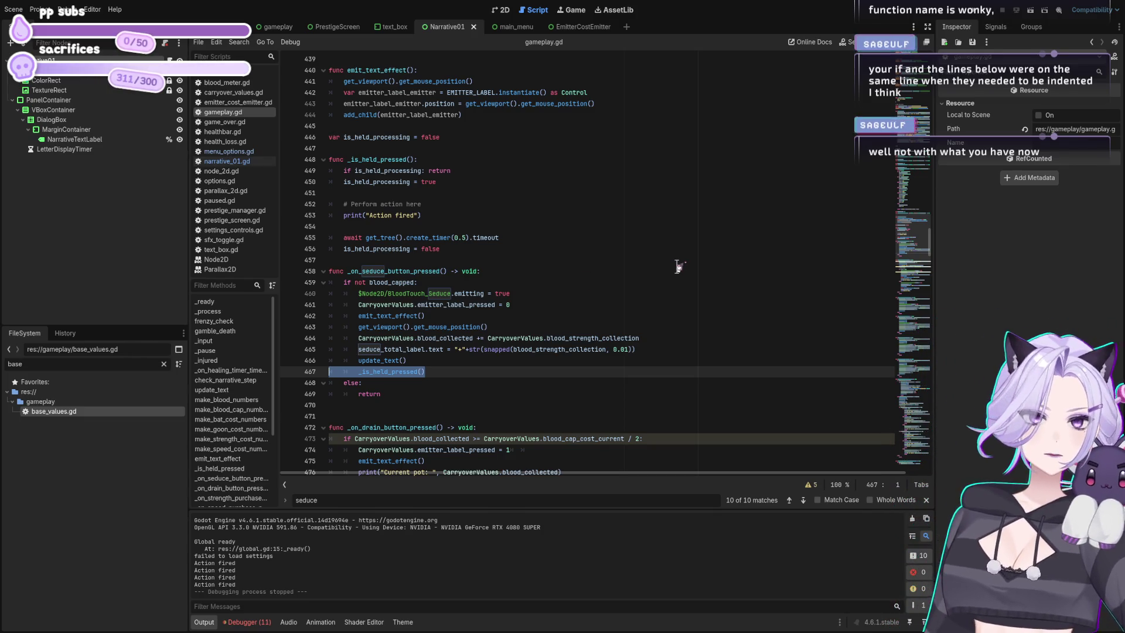
Step: Put return on its own line, add an else, and delete the Perform action comment
{"action": "left_click", "coordinate": [425, 170]}
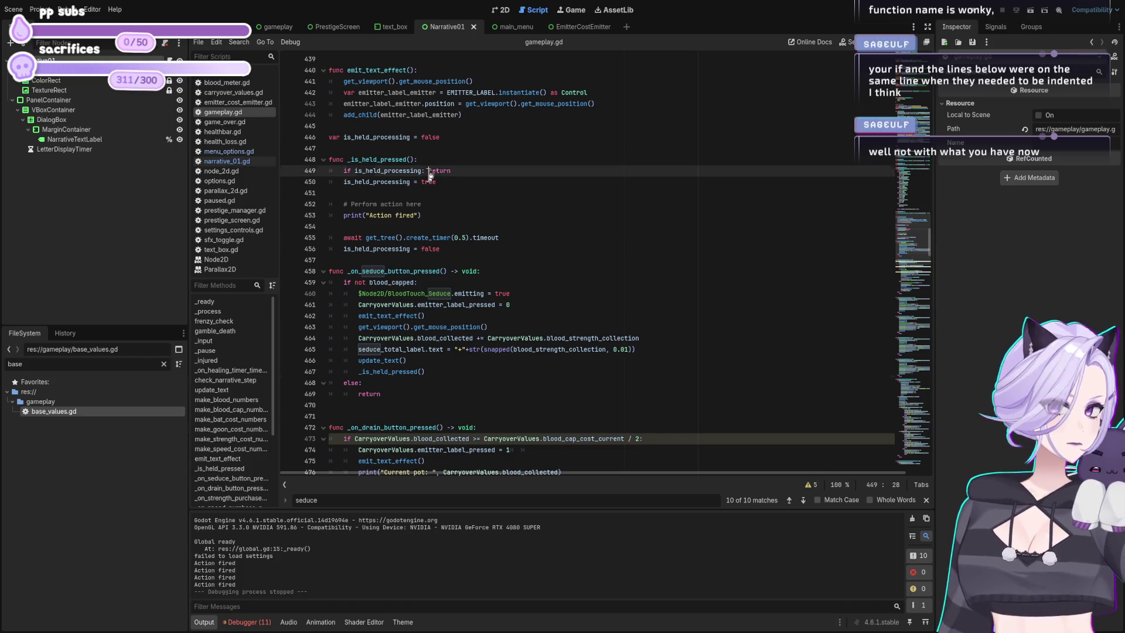
{"action": "key", "text": "Return"}
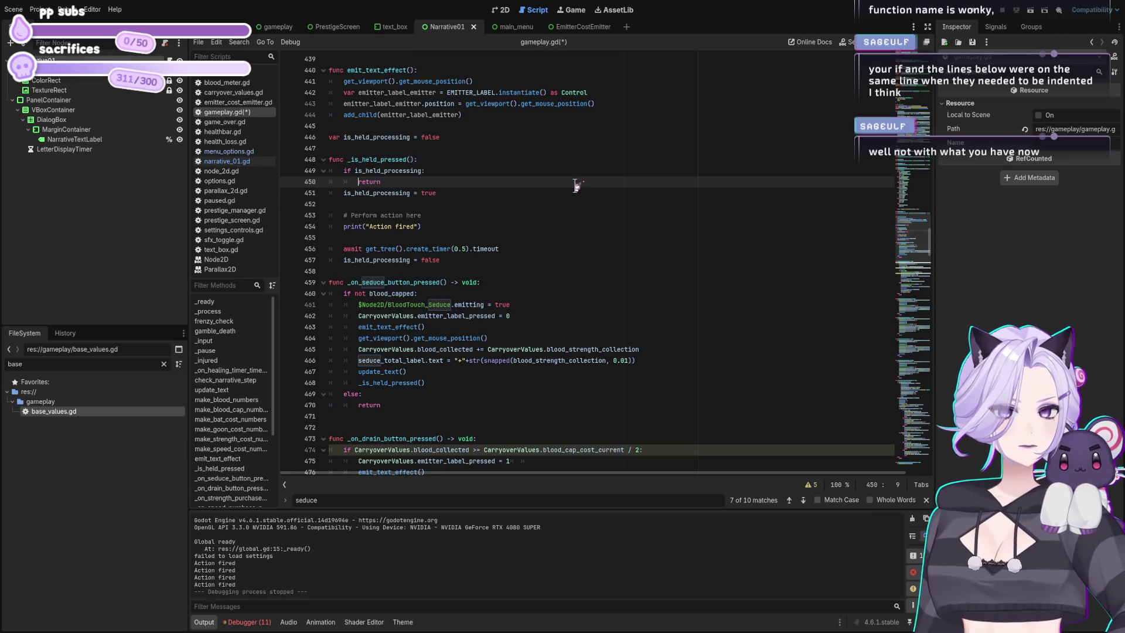
{"action": "key", "text": "Down"}
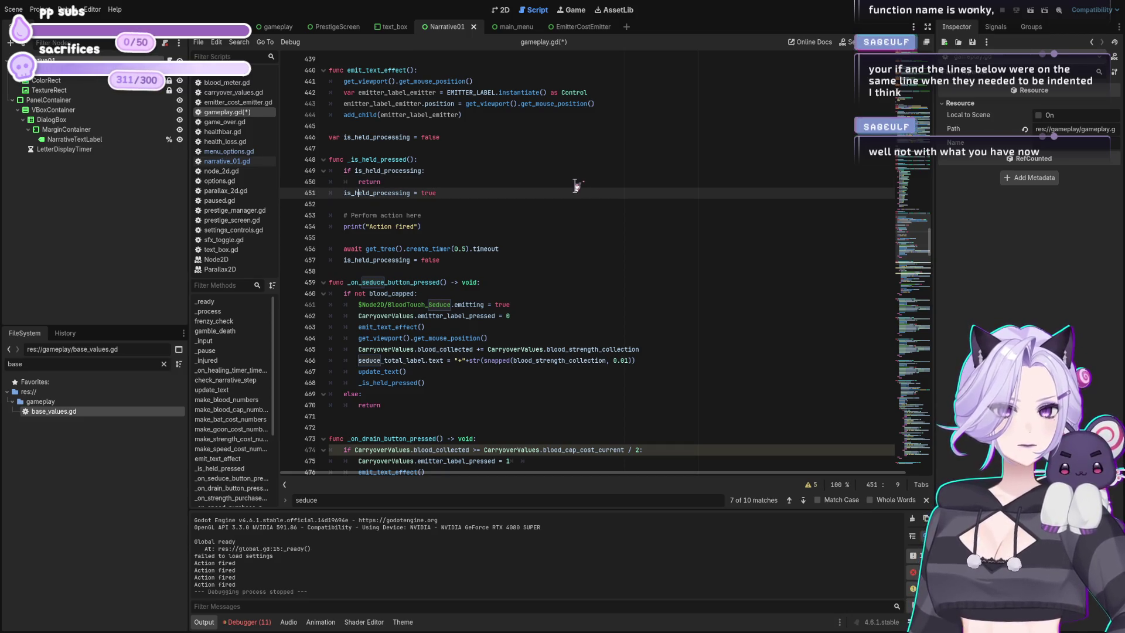
{"action": "type", "text": "else:"}
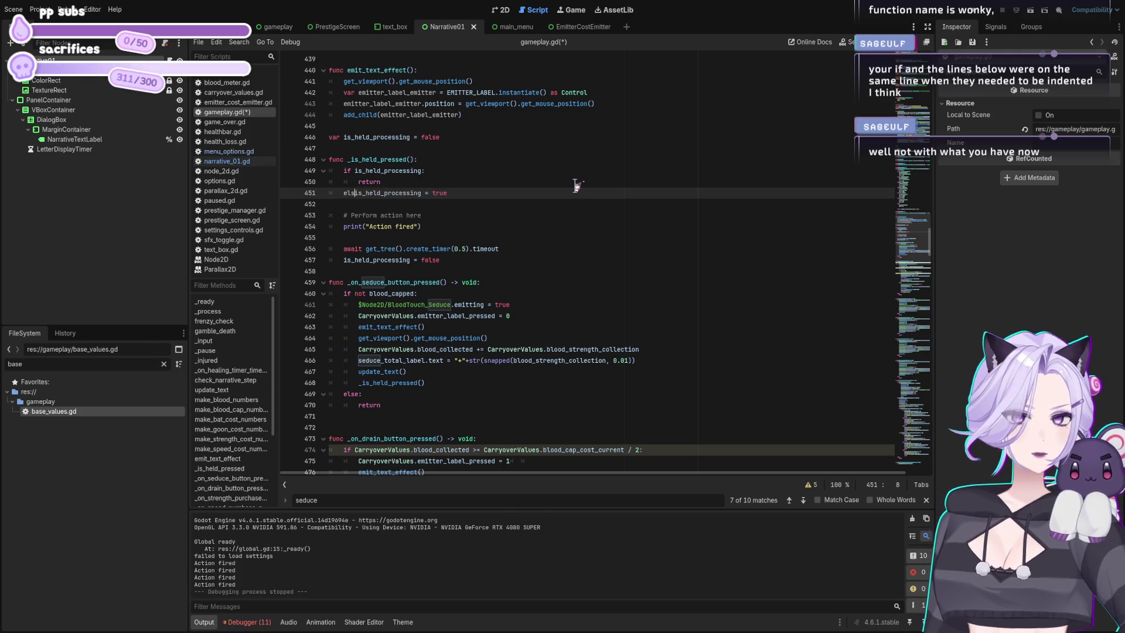
{"action": "key", "text": "Return"}
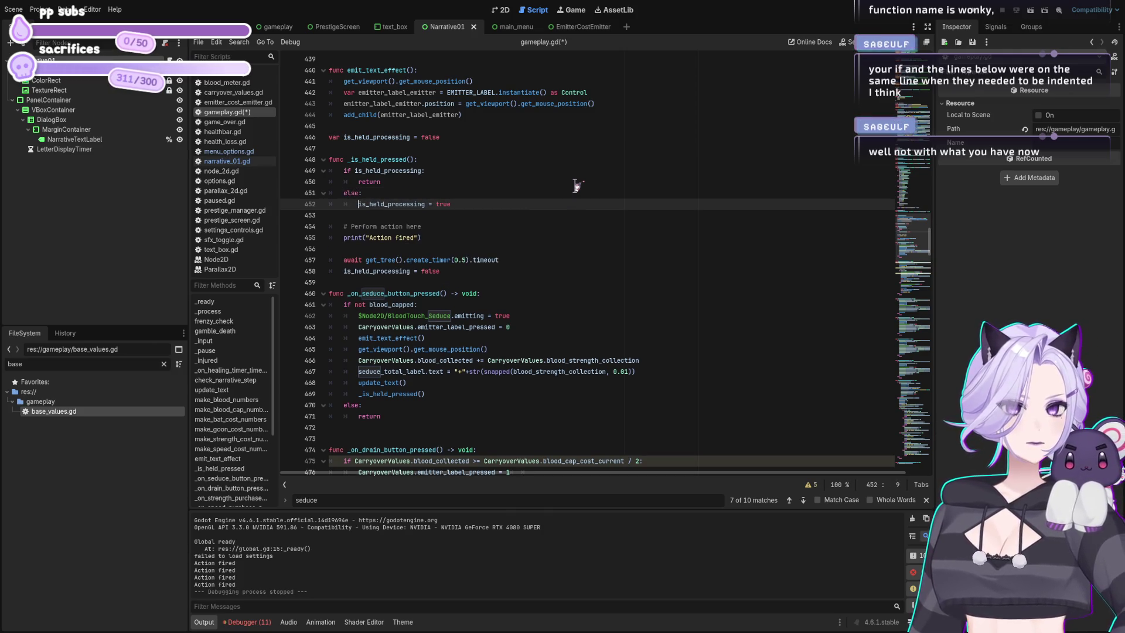
{"action": "key", "text": "Down"}
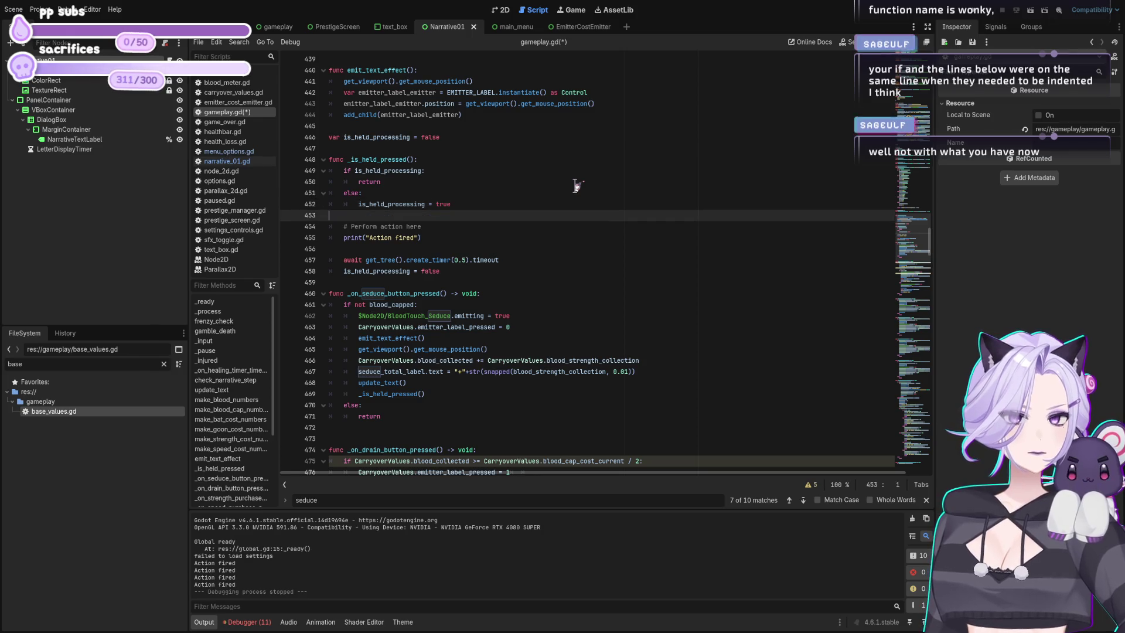
{"action": "key", "text": "Down"}
{"action": "key", "text": "ctrl+shift+k"}
{"action": "key", "text": "Up"}
{"action": "key", "text": "BackSpace"}
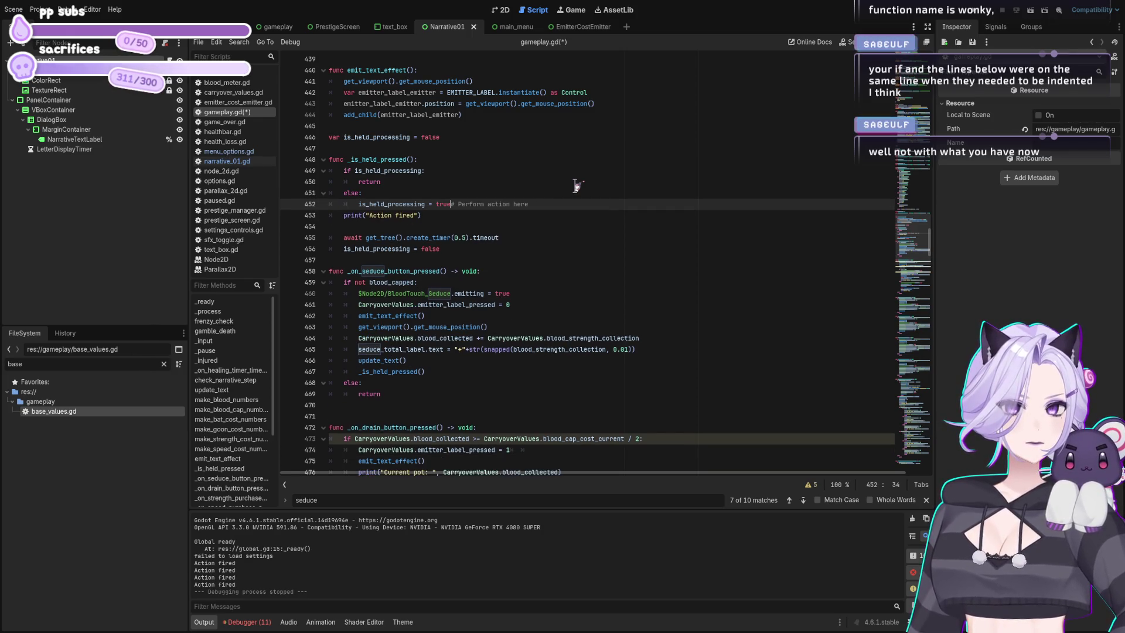
Step: Indent the Action fired print, await line and false assignment under the else
{"action": "key", "text": "Down"}
{"action": "key", "text": "Home"}
{"action": "key", "text": "Tab"}
{"action": "key", "text": "Down"}
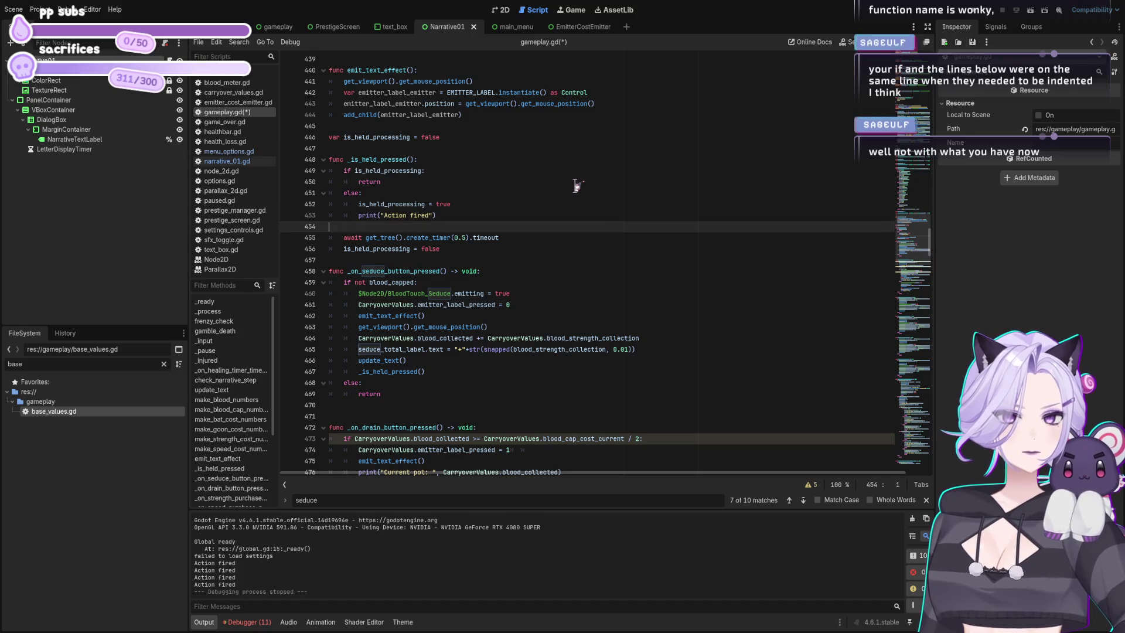
{"action": "key", "text": "Delete"}
{"action": "key", "text": "Tab"}
{"action": "key", "text": "Down"}
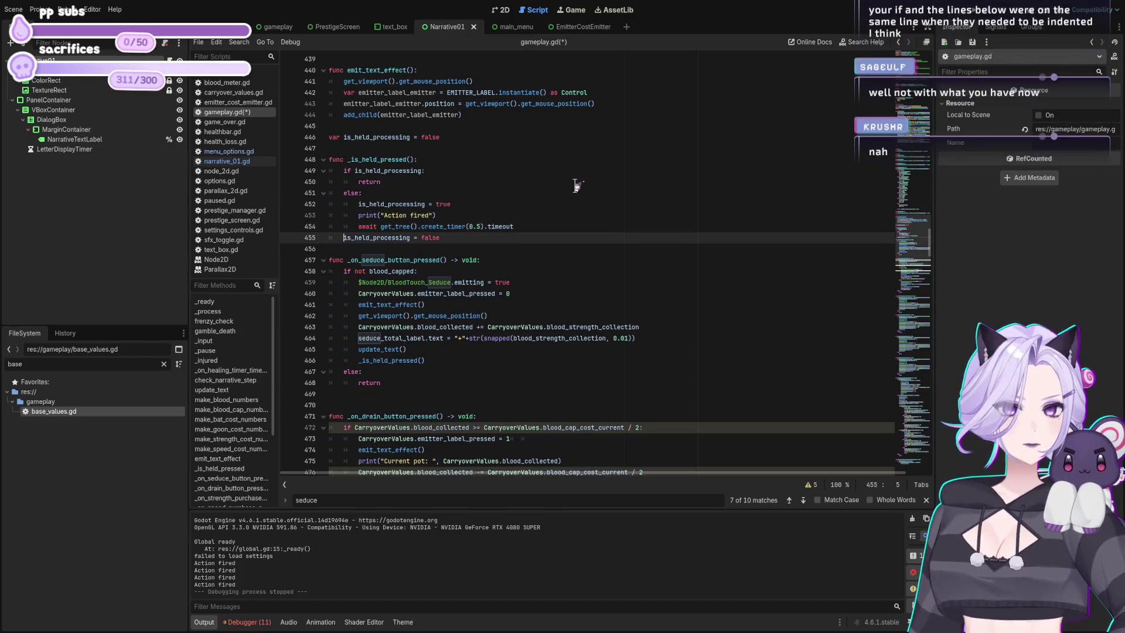
{"action": "key", "text": "Tab"}
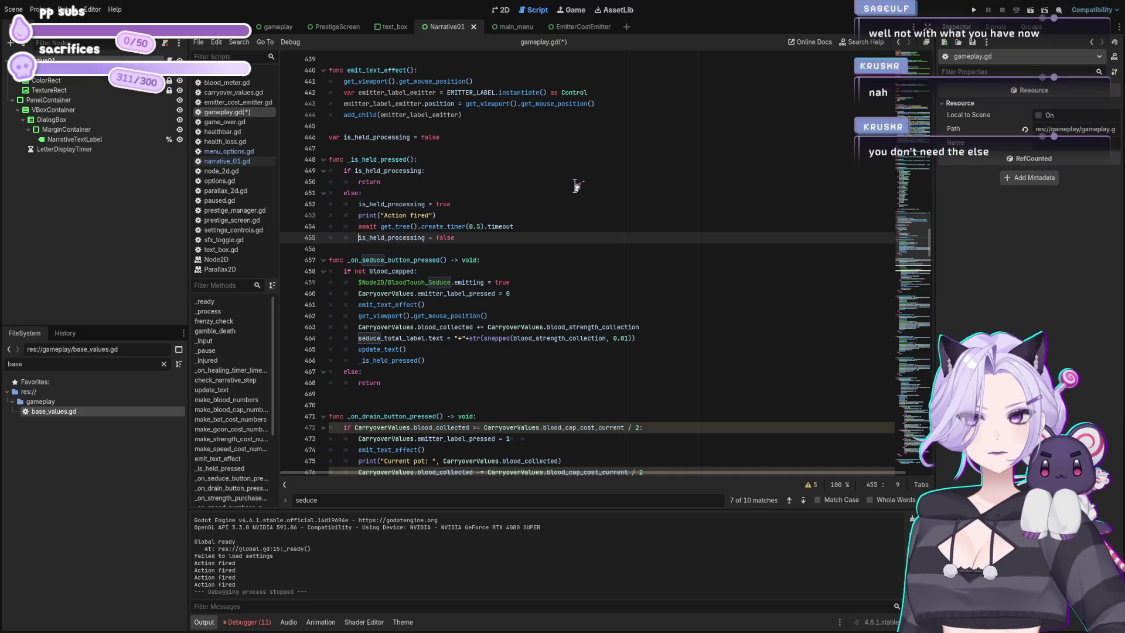
Step: Delete the else line and dedent the body lines back to function level
{"action": "key", "text": "Up"}
{"action": "key", "text": "Up"}
{"action": "key", "text": "Up"}
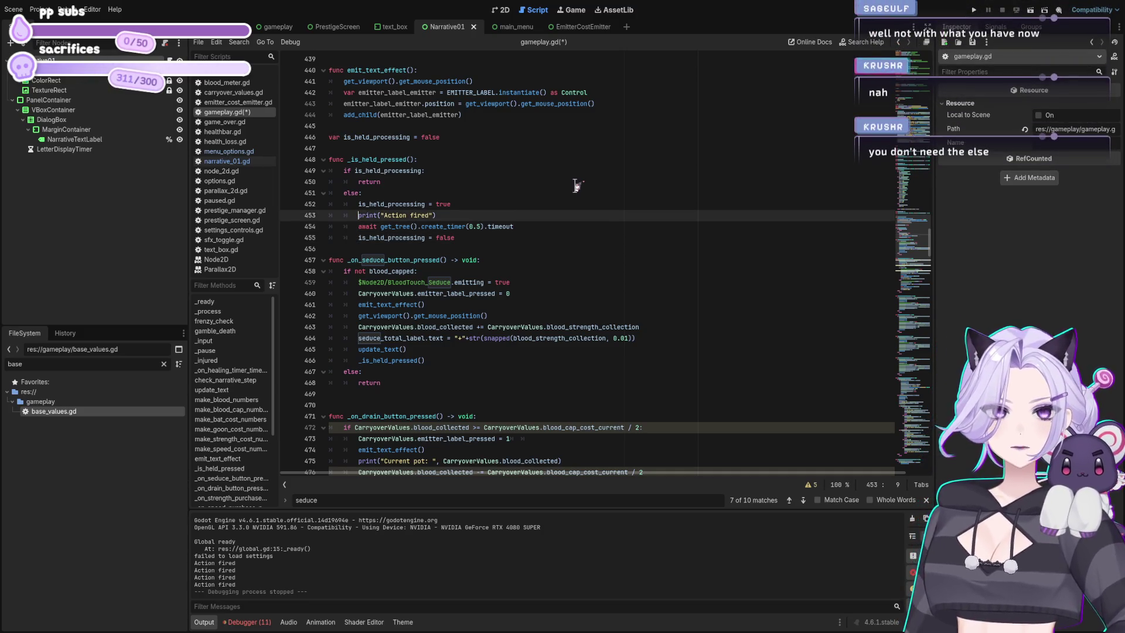
{"action": "key", "text": "End"}
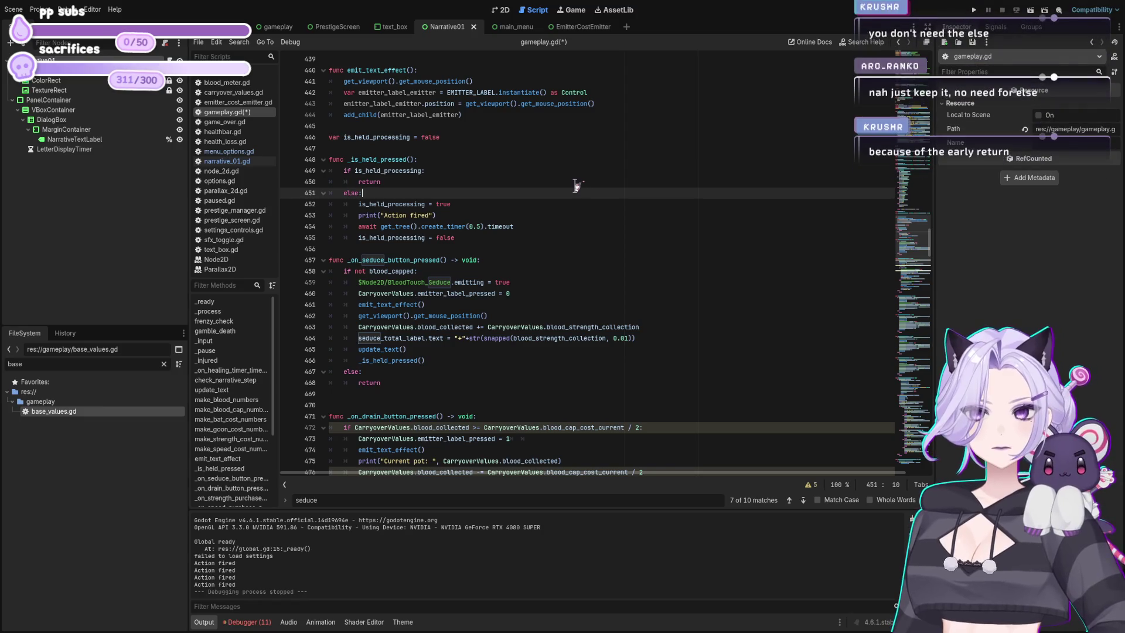
{"action": "key", "text": "shift+Home"}
{"action": "key", "text": "BackSpace"}
{"action": "key", "text": "BackSpace"}
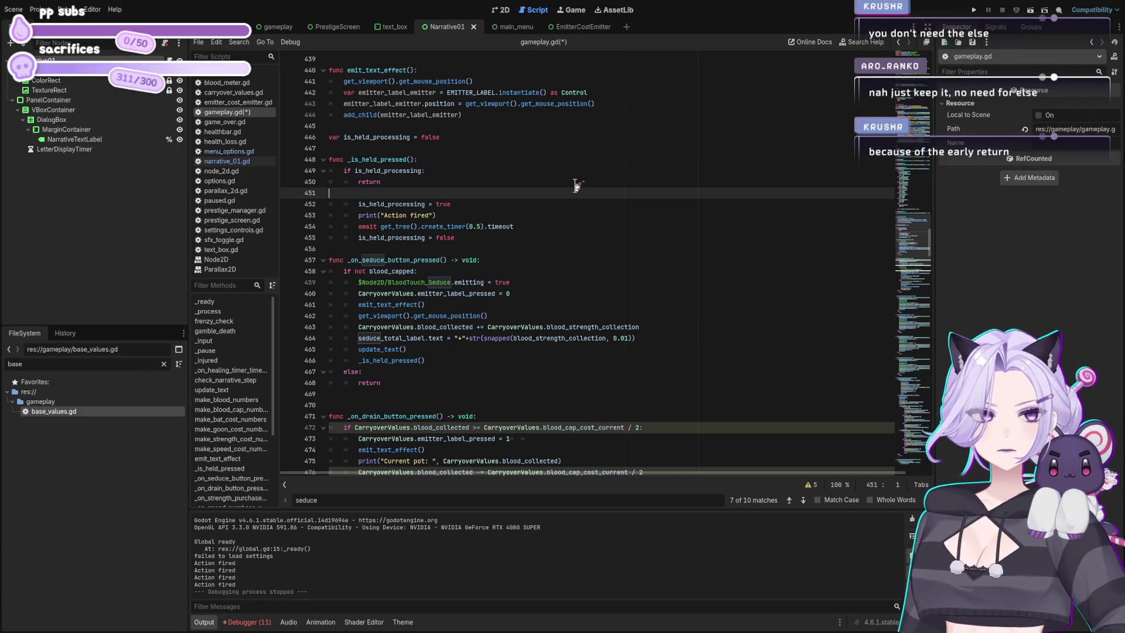
{"action": "key", "text": "Delete"}
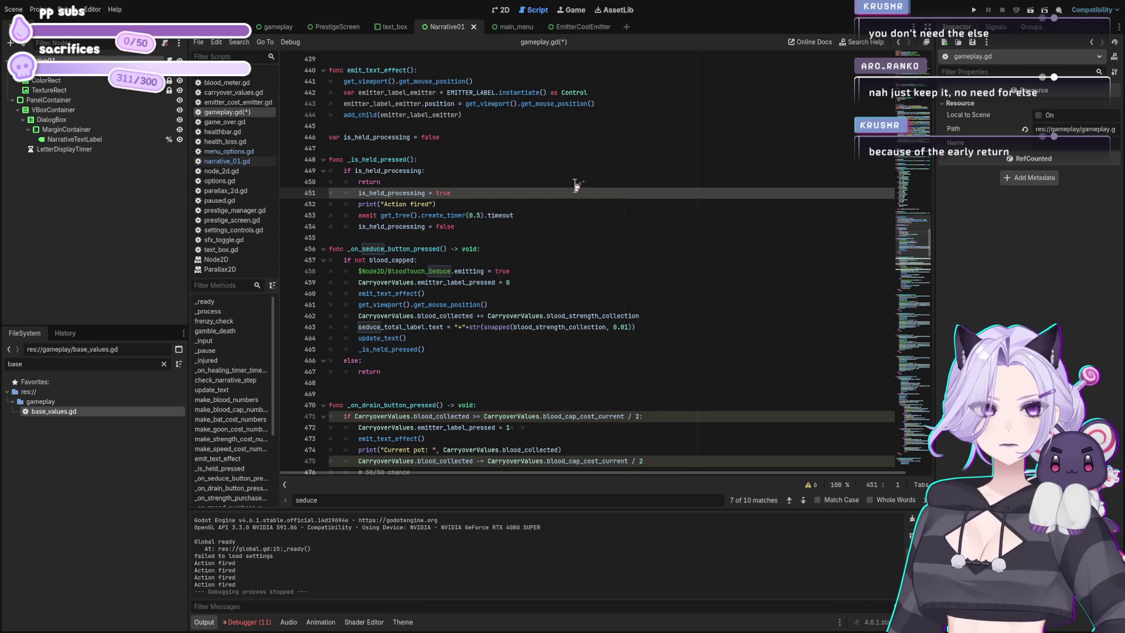
{"action": "key", "text": "shift+Tab"}
{"action": "key", "text": "Down"}
{"action": "key", "text": "shift+Tab"}
{"action": "key", "text": "Down"}
{"action": "key", "text": "shift+Tab"}
{"action": "key", "text": "Down"}
{"action": "key", "text": "shift+Tab"}
{"action": "key", "text": "Down"}
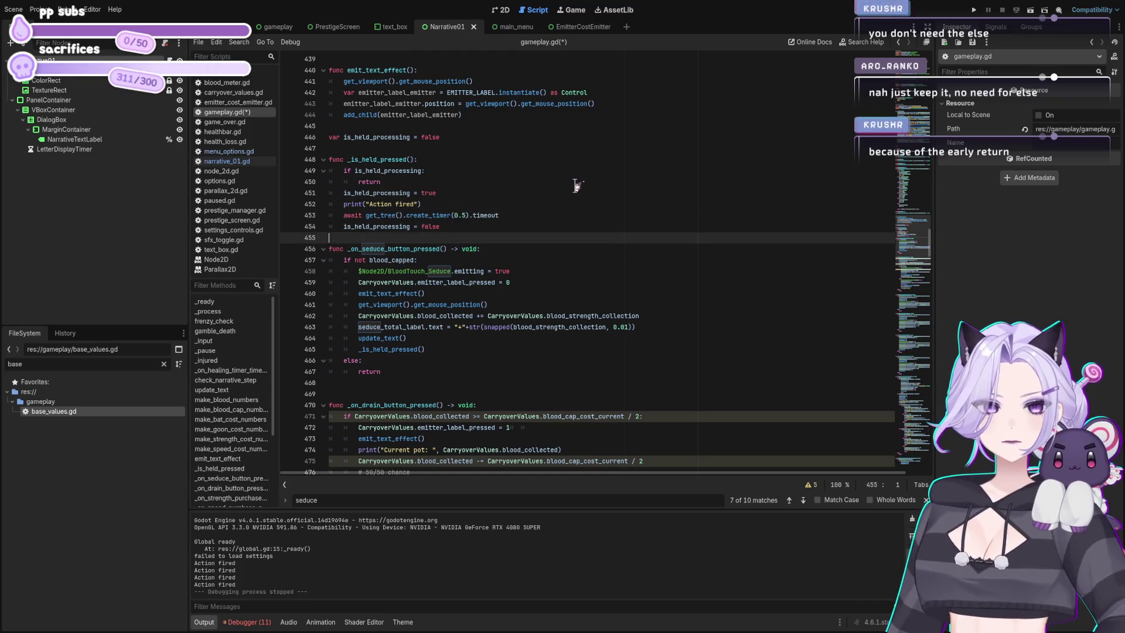
{"action": "key", "text": "Up"}
{"action": "key", "text": "Up"}
{"action": "key", "text": "Up"}
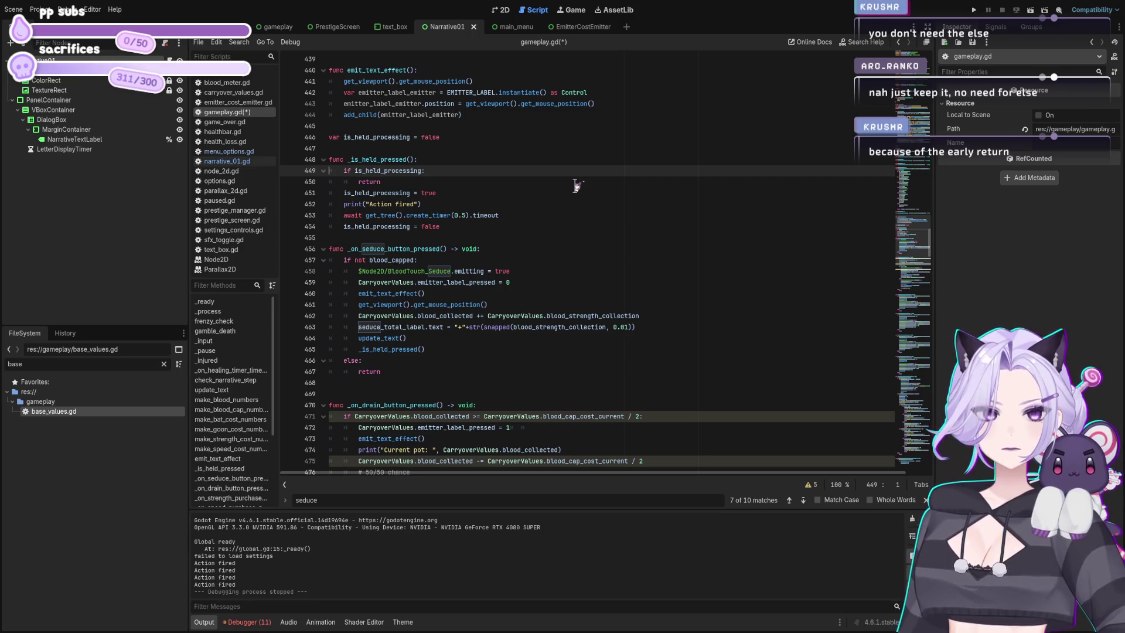
{"action": "key", "text": "Down"}
{"action": "key", "text": "Down"}
{"action": "key", "text": "Down"}
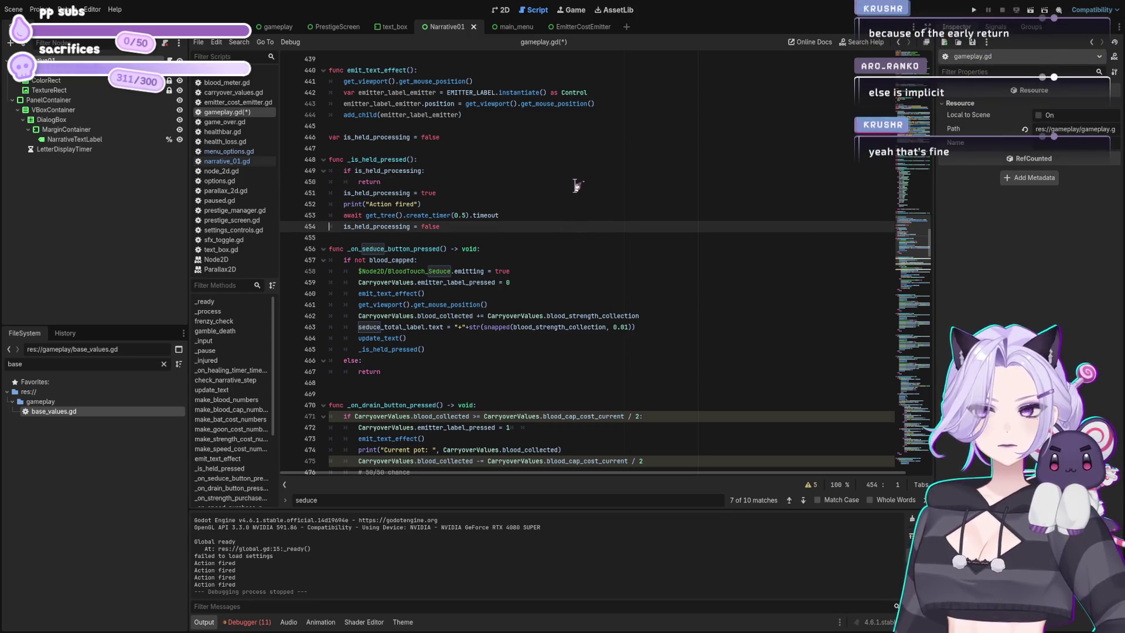
Step: Add an empty line below the is_held_processing check and save gameplay.gd
{"action": "left_click", "coordinate": [436, 350]}
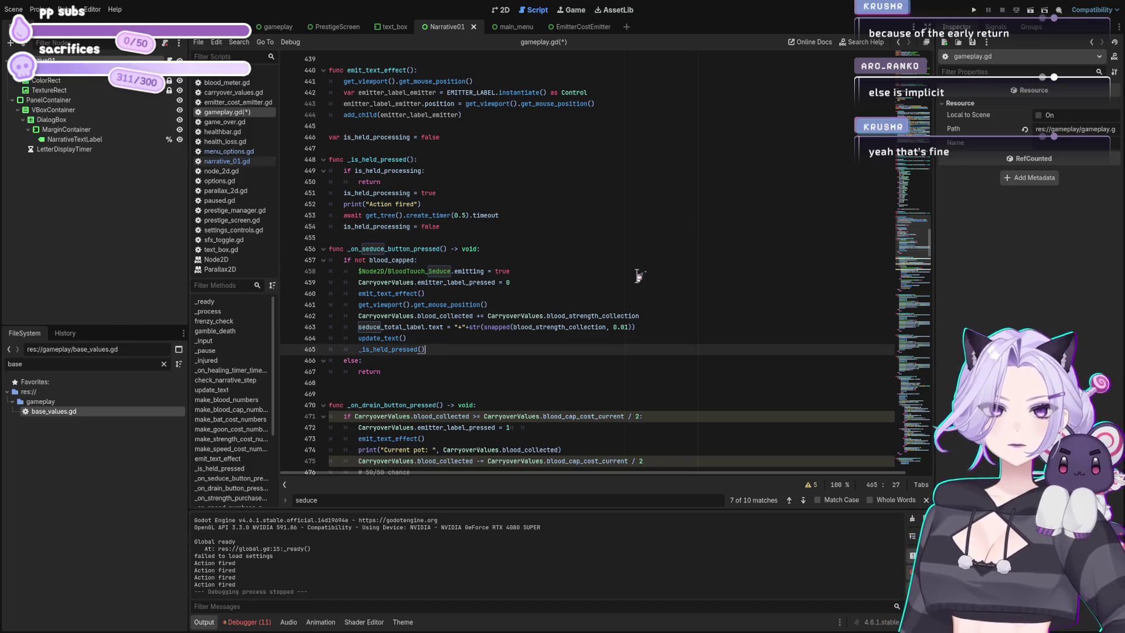
{"action": "key", "text": "shift+Home"}
{"action": "key", "text": "shift+Home"}
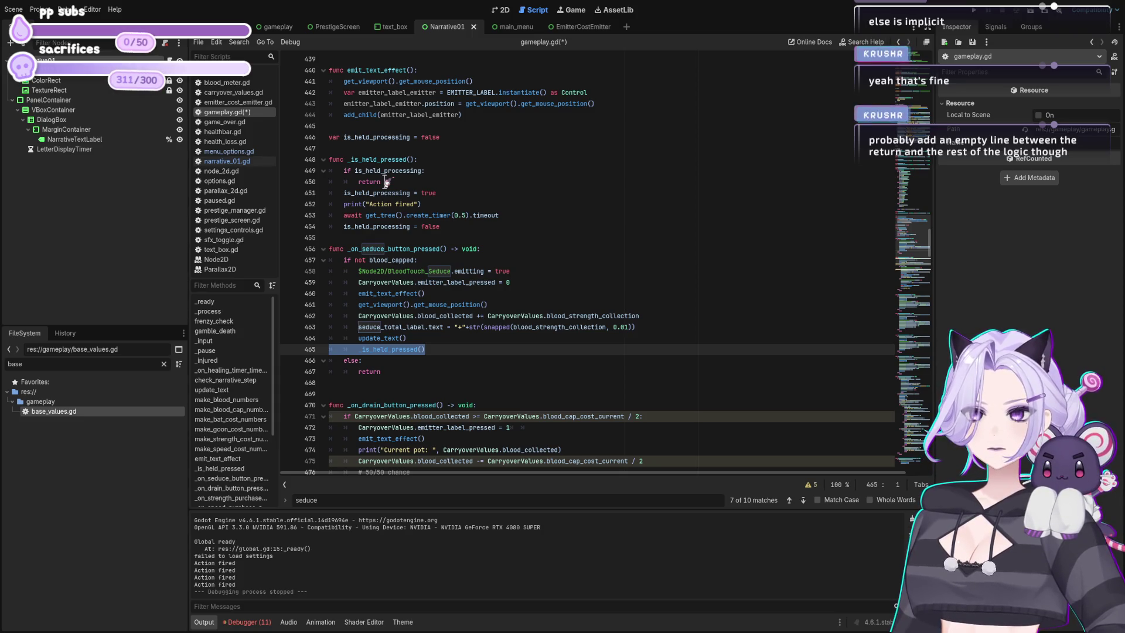
{"action": "left_click", "coordinate": [425, 171]}
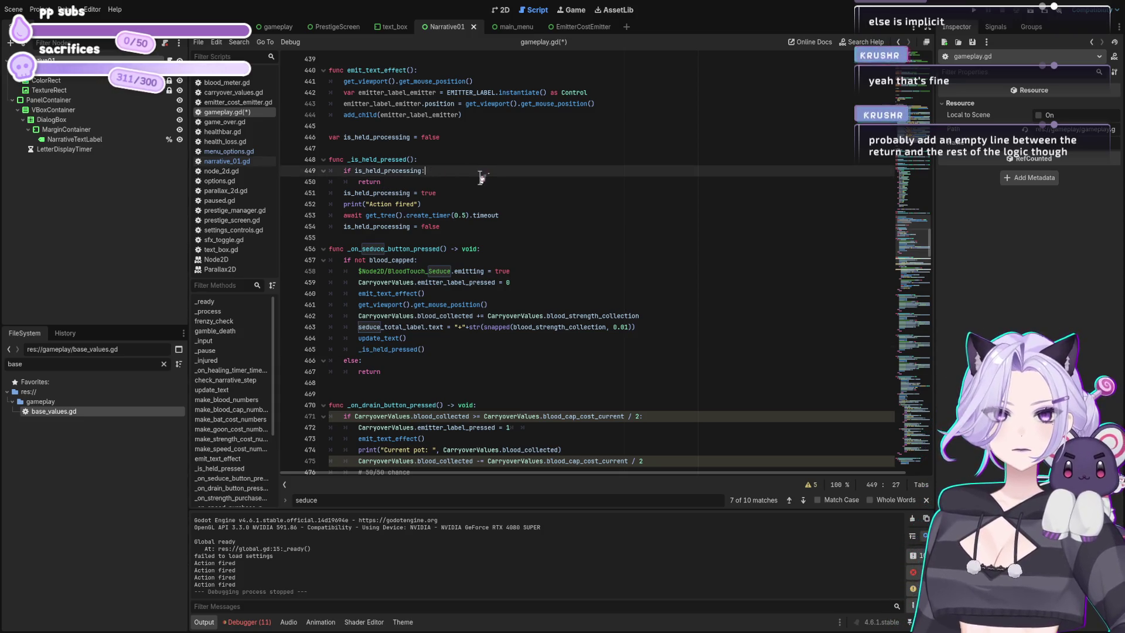
{"action": "key", "text": "Return"}
{"action": "key", "text": "Down"}
{"action": "key", "text": "Down"}
{"action": "key", "text": "Down"}
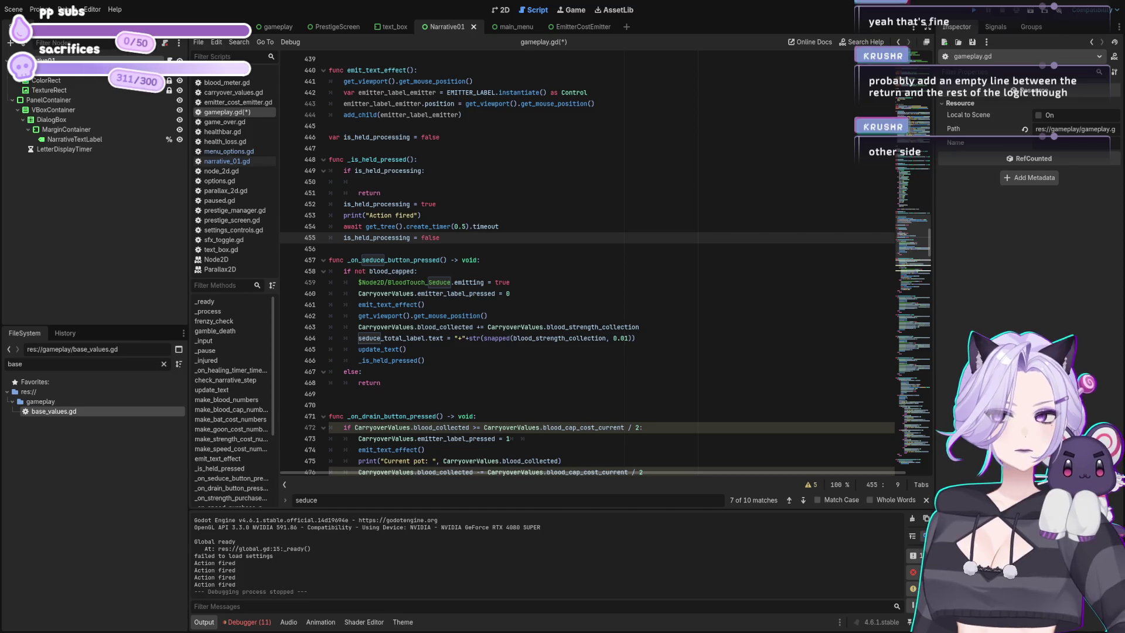
{"action": "key", "text": "ctrl+s"}
Step: Move the blank line to sit after return, then run the game
{"action": "left_click", "coordinate": [417, 190]}
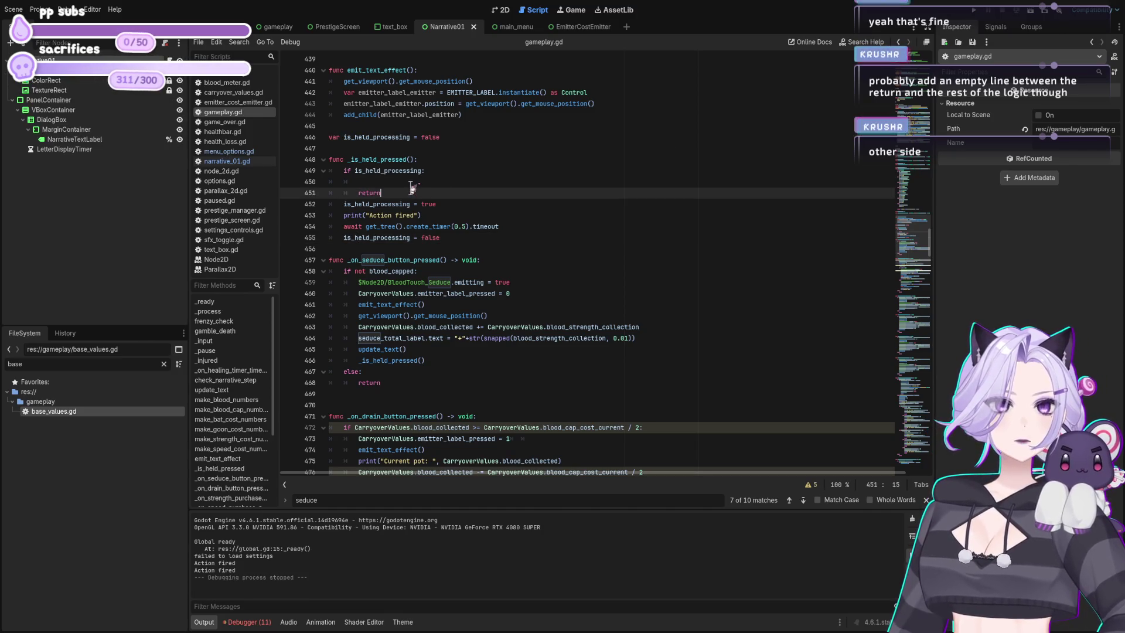
{"action": "left_click", "coordinate": [431, 183]}
{"action": "key", "text": "BackSpace"}
{"action": "left_click", "coordinate": [432, 183]}
{"action": "key", "text": "Return"}
{"action": "left_click", "coordinate": [974, 10]}
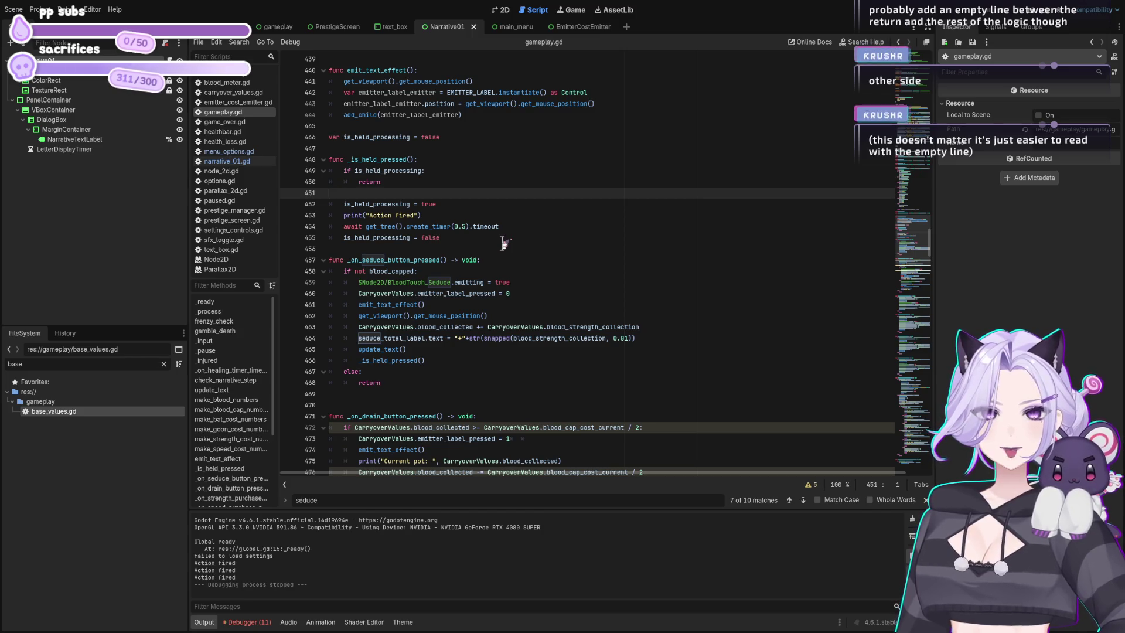
Step: Select the _is_held_pressed() call in the seduce handler and switch to the 2D view
{"action": "left_click", "coordinate": [428, 361]}
{"action": "left_click", "coordinate": [282, 374]}
{"action": "left_click_drag", "start_coordinate": [283, 374], "coordinate": [273, 364]}
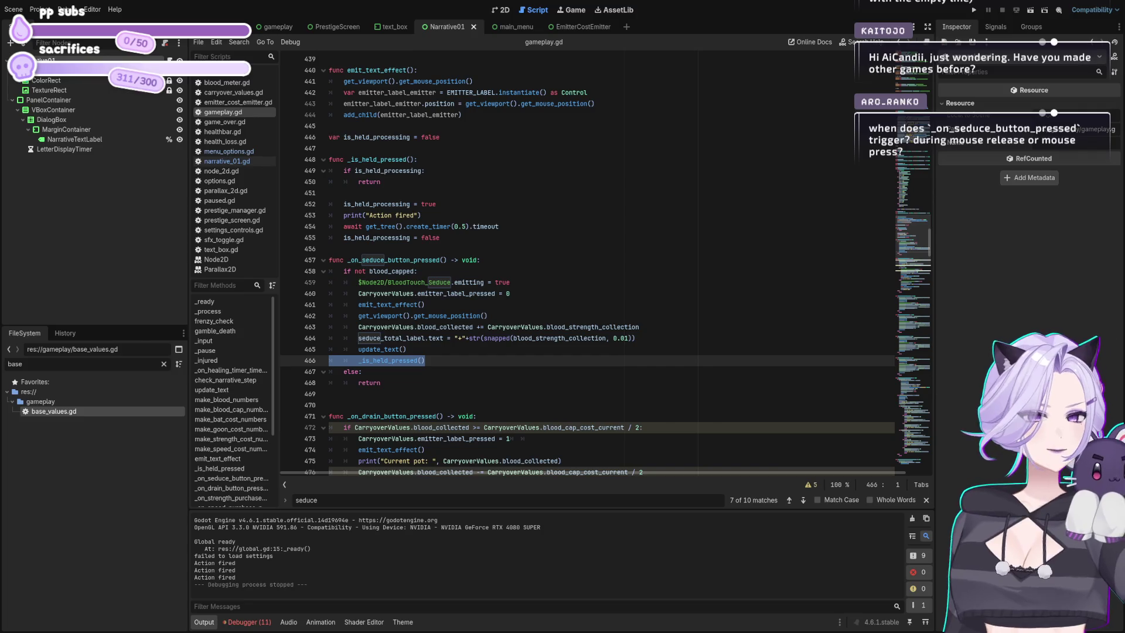
{"action": "left_click", "coordinate": [501, 10]}
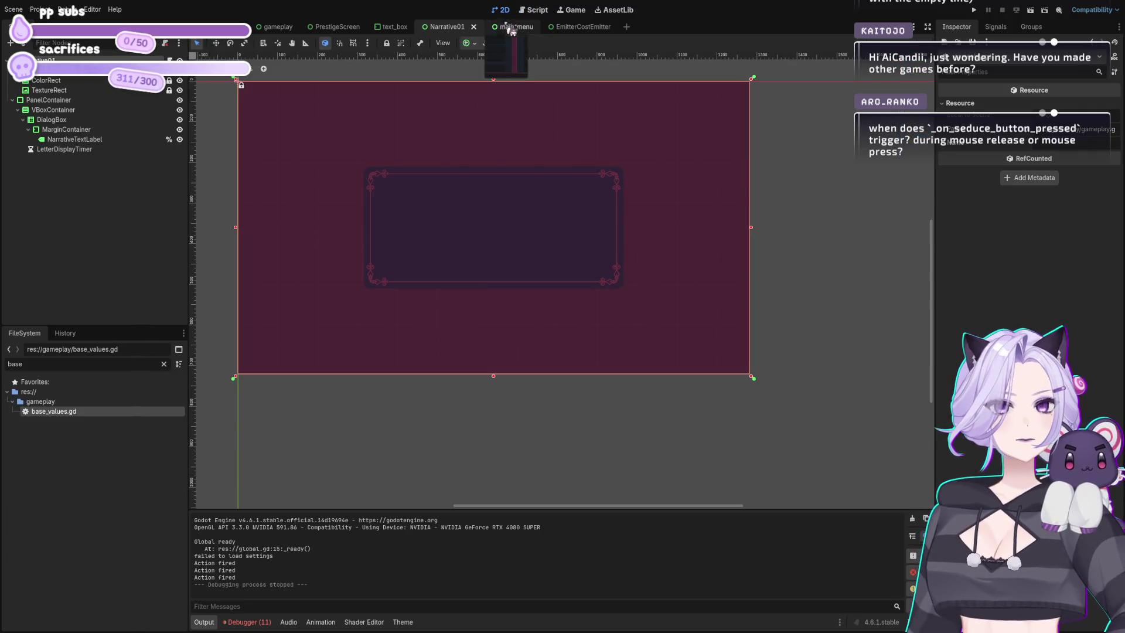
Step: Jump from the seduce button's pressed() connection in Node > Signals to its handler, then pick button_down
{"action": "left_click", "coordinate": [274, 26]}
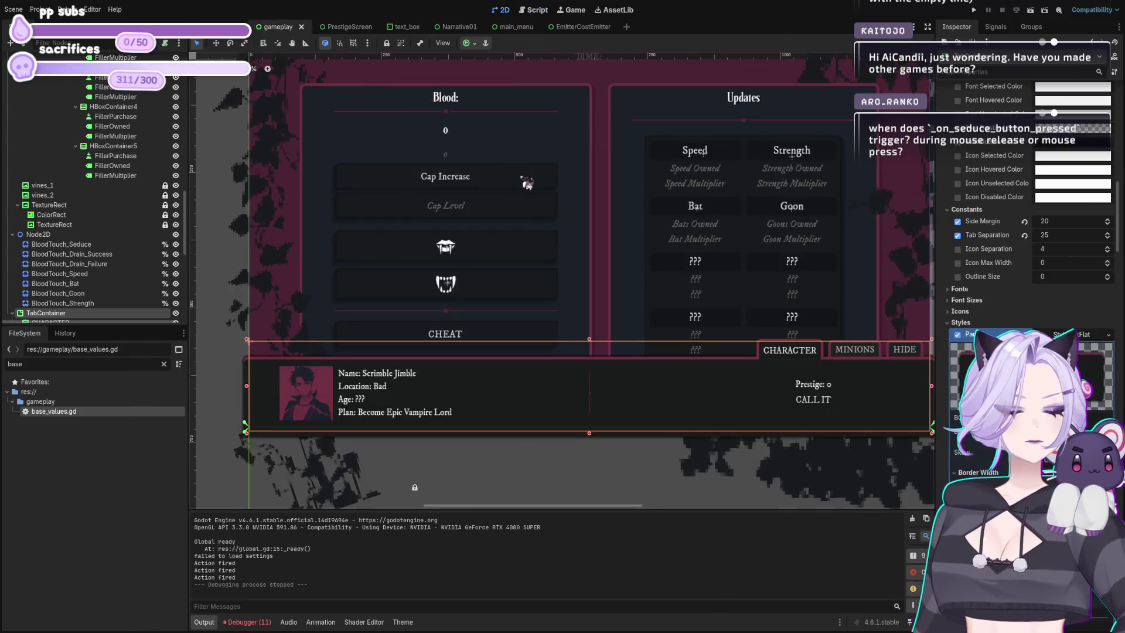
{"action": "left_click", "coordinate": [994, 27]}
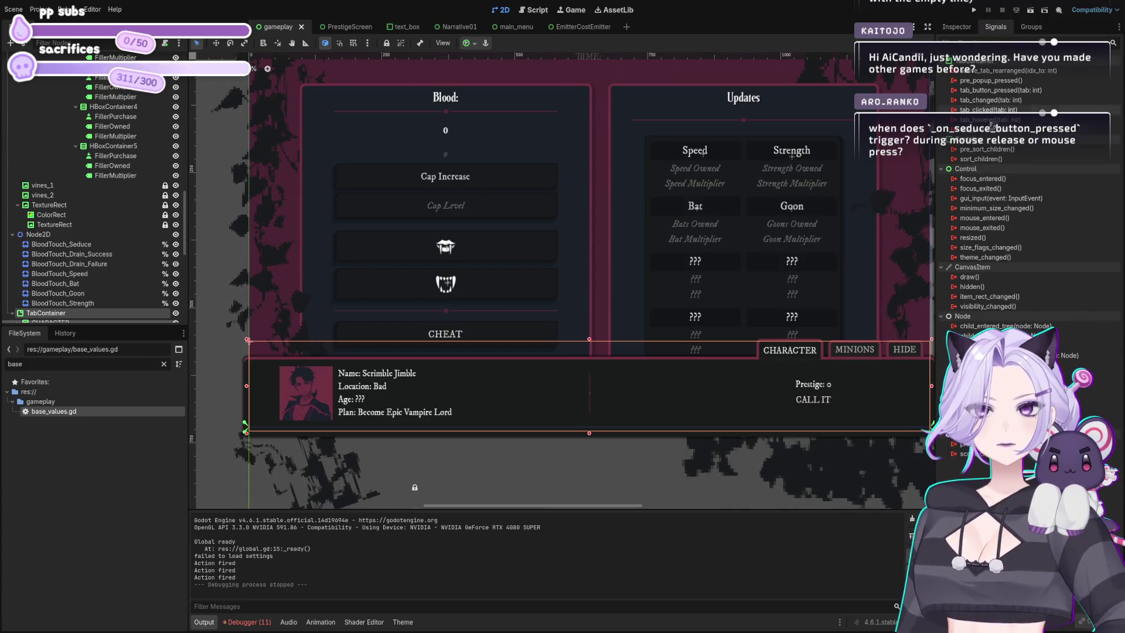
{"action": "left_click", "coordinate": [502, 259]}
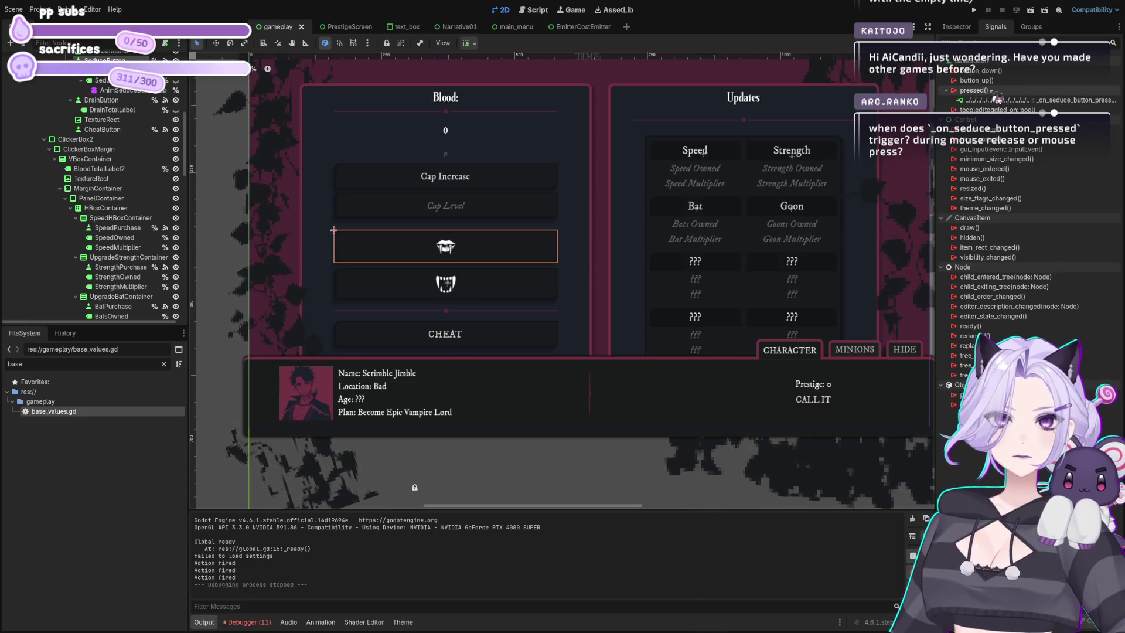
{"action": "double_click", "coordinate": [998, 100]}
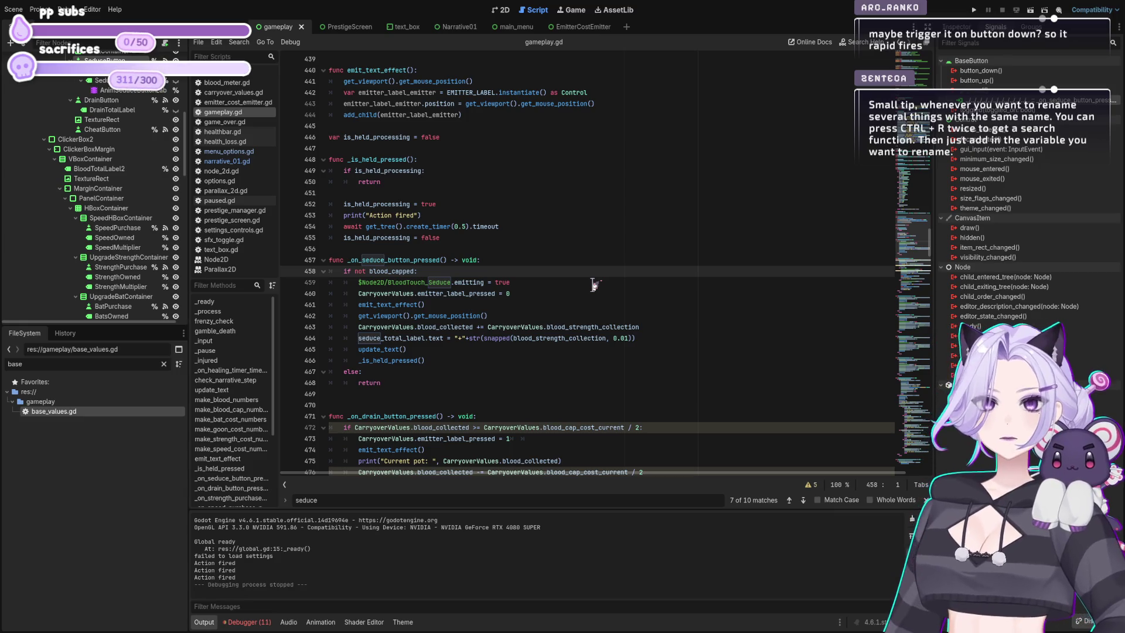
{"action": "left_click", "coordinate": [980, 70]}
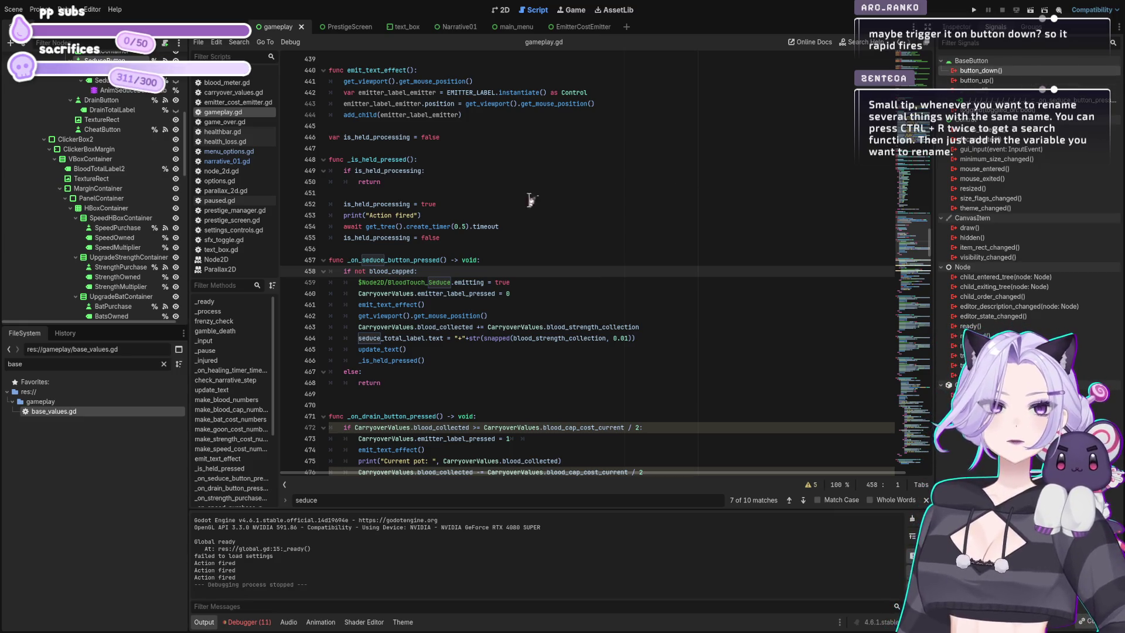
Step: Rename the handler with 'down', disconnect pressed, and connect button_down to the seduce handler
{"action": "double_click", "coordinate": [427, 259]}
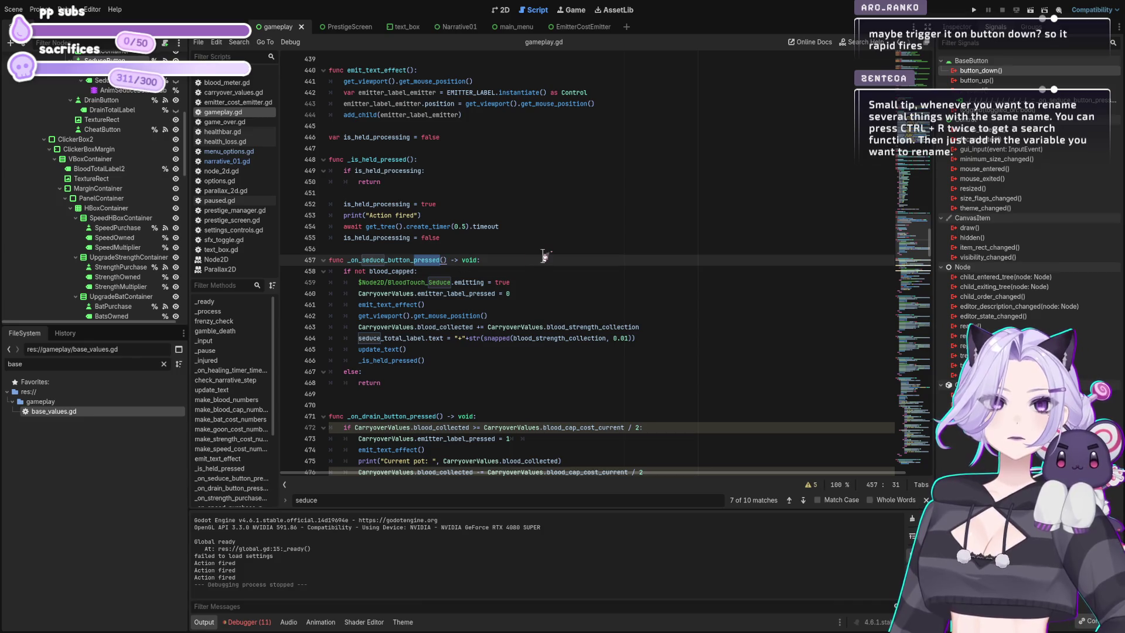
{"action": "type", "text": "down"}
{"action": "key", "text": "ctrl+s"}
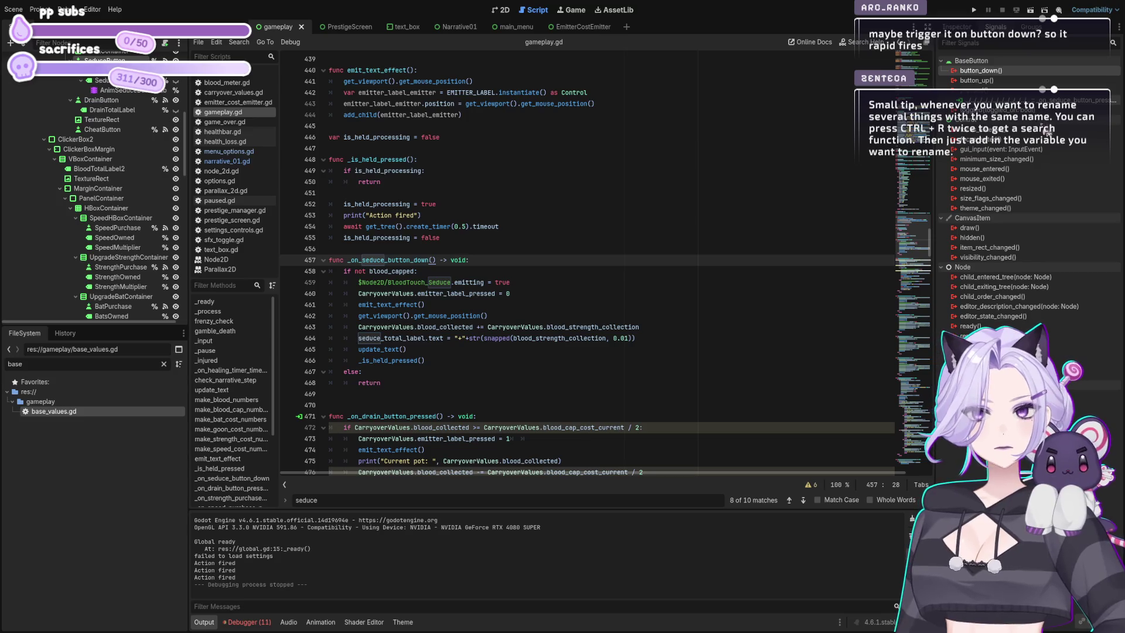
{"action": "left_click", "coordinate": [1047, 133]}
{"action": "left_click_drag", "start_coordinate": [478, 322], "coordinate": [544, 422]}
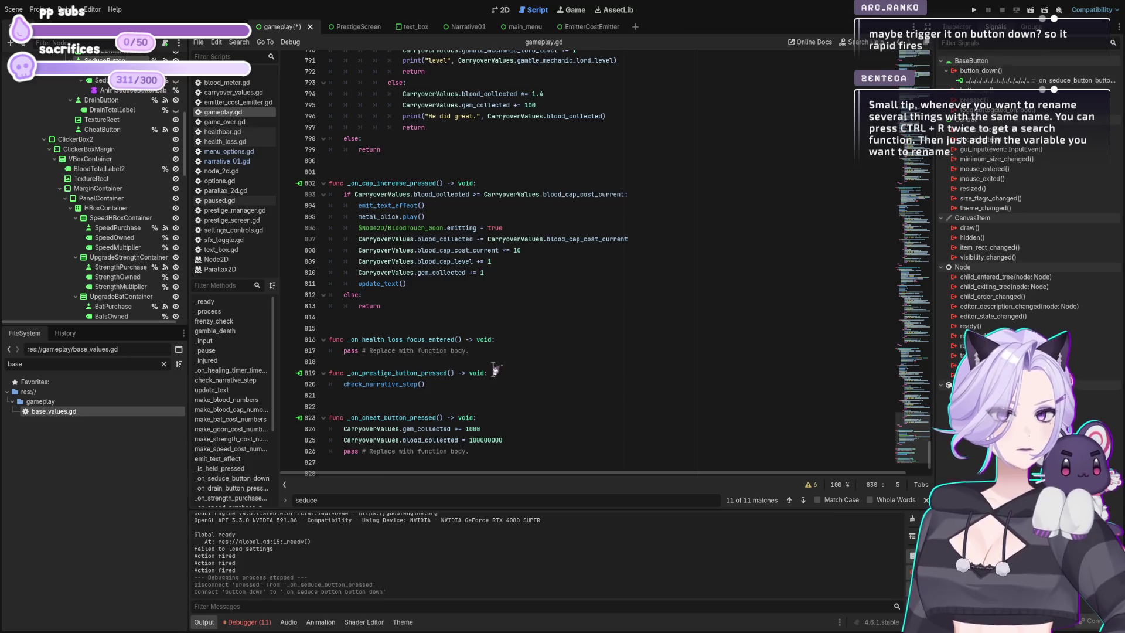
Step: Delete the leftover stub at the file end and rename line 457 to _on_seduce_button_button_down
{"action": "left_click_drag", "start_coordinate": [495, 440], "coordinate": [292, 442]}
{"action": "key", "text": "BackSpace"}
{"action": "key", "text": "BackSpace"}
{"action": "key", "text": "BackSpace"}
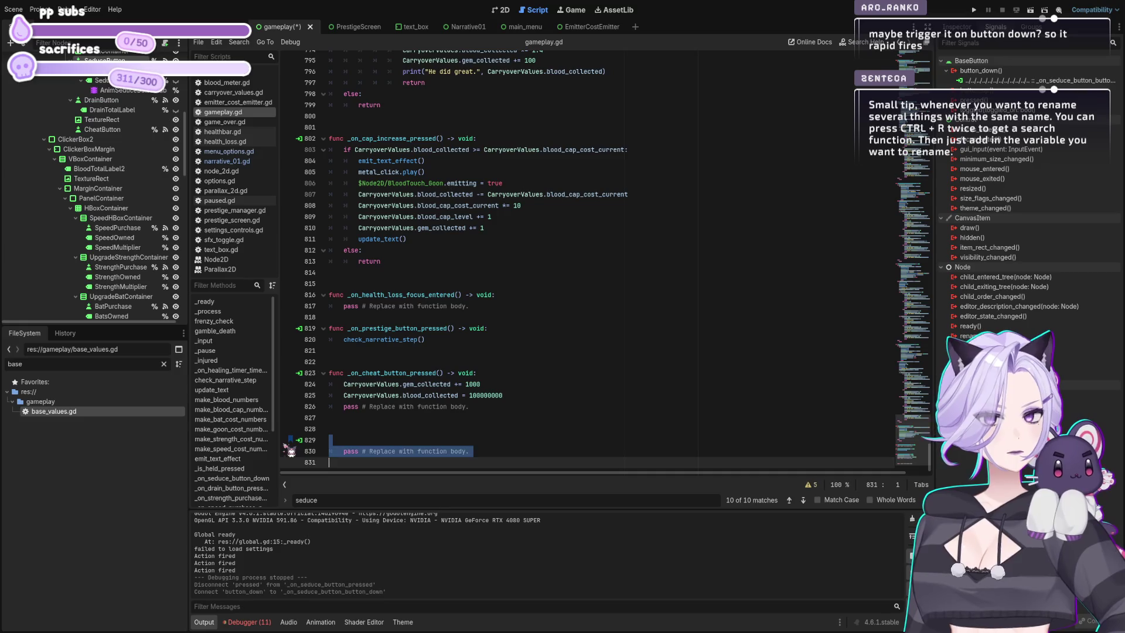
{"action": "scroll", "coordinate": [546, 335], "scroll_direction": "up", "scroll_amount": 20}
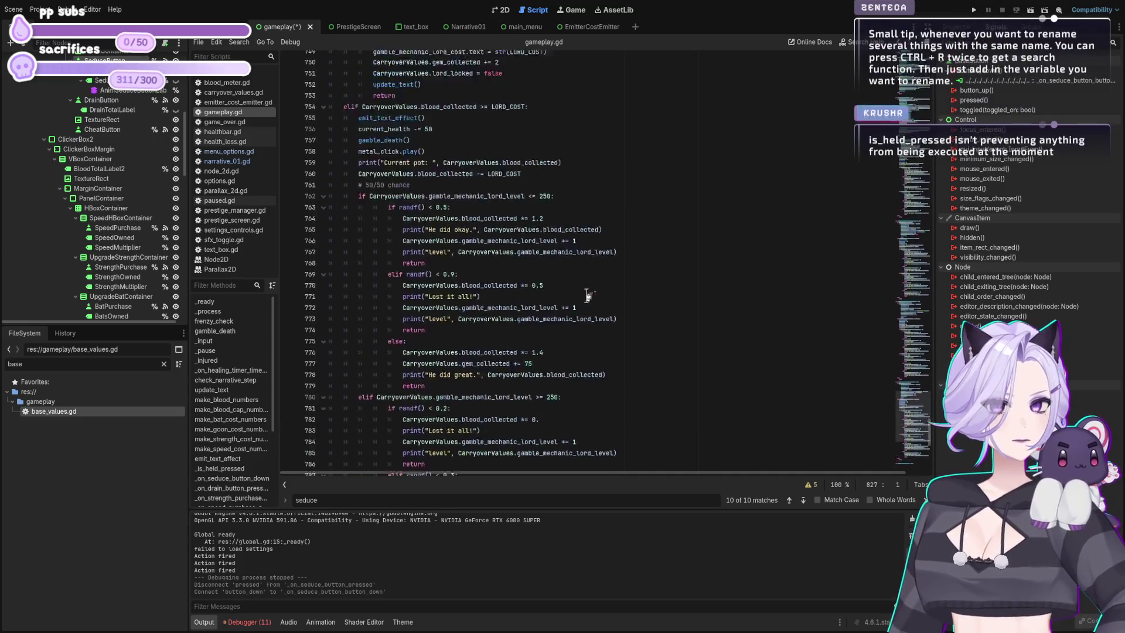
{"action": "left_click", "coordinate": [788, 500]}
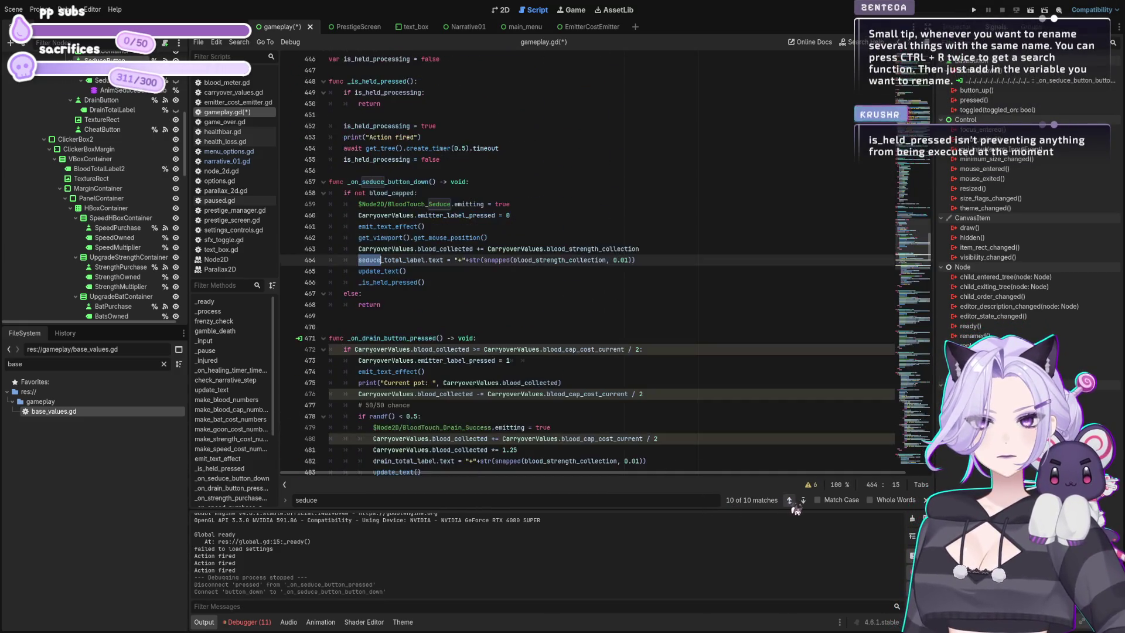
{"action": "left_click", "coordinate": [788, 500]}
{"action": "left_click", "coordinate": [519, 259]}
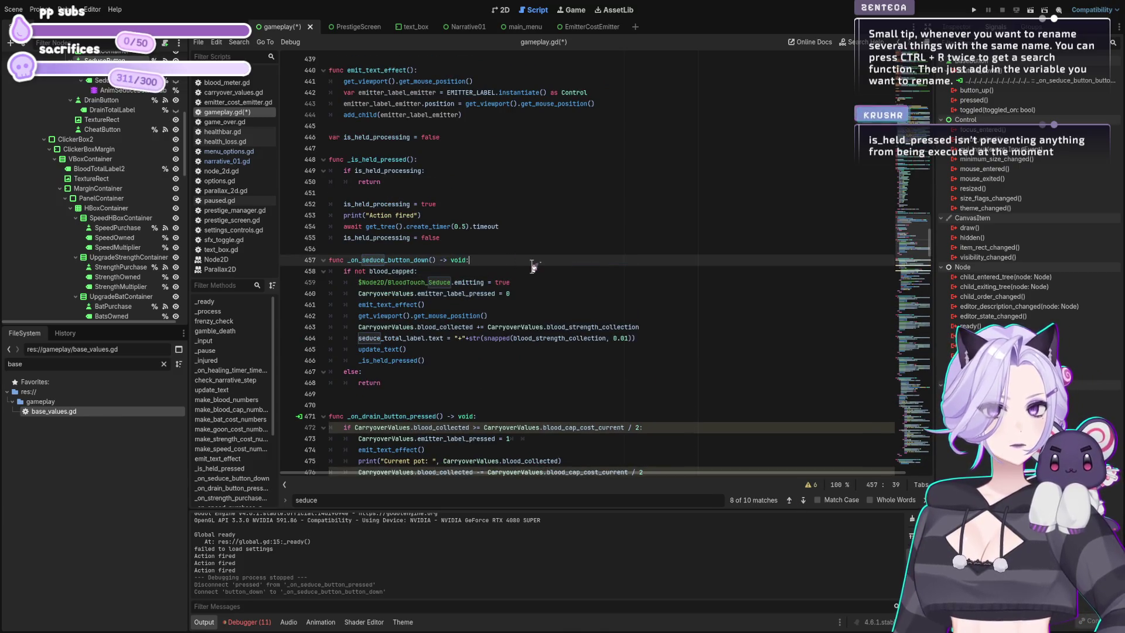
{"action": "type", "text": "button_"}
{"action": "key", "text": "ctrl+s"}
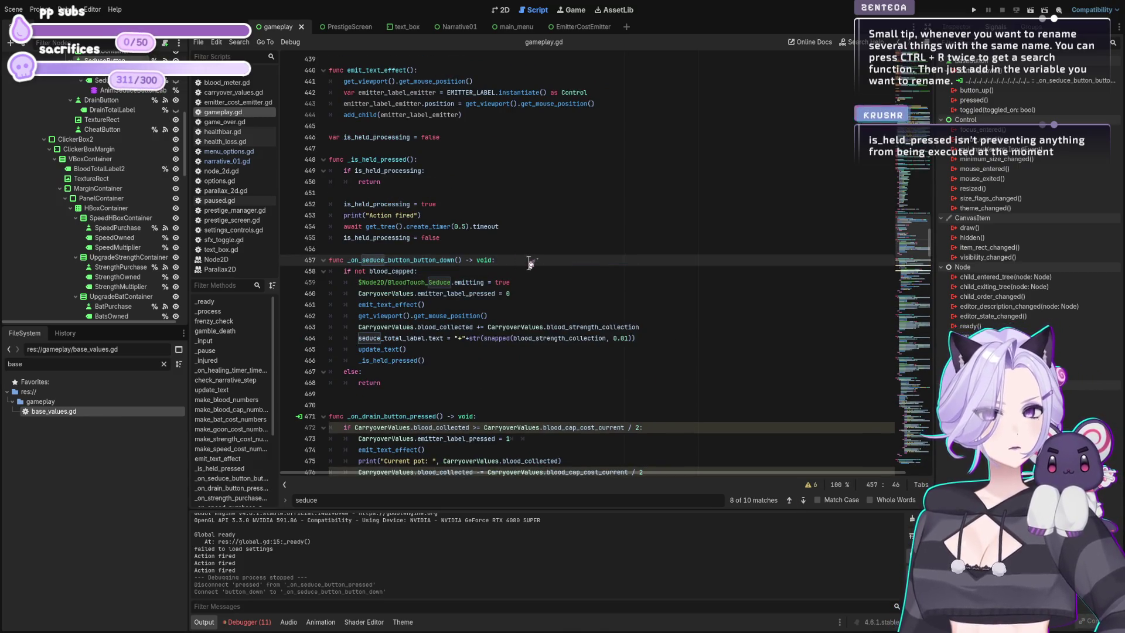
Step: Run the game to test the renamed handler, then jump to the script's end
{"action": "left_click", "coordinate": [974, 10]}
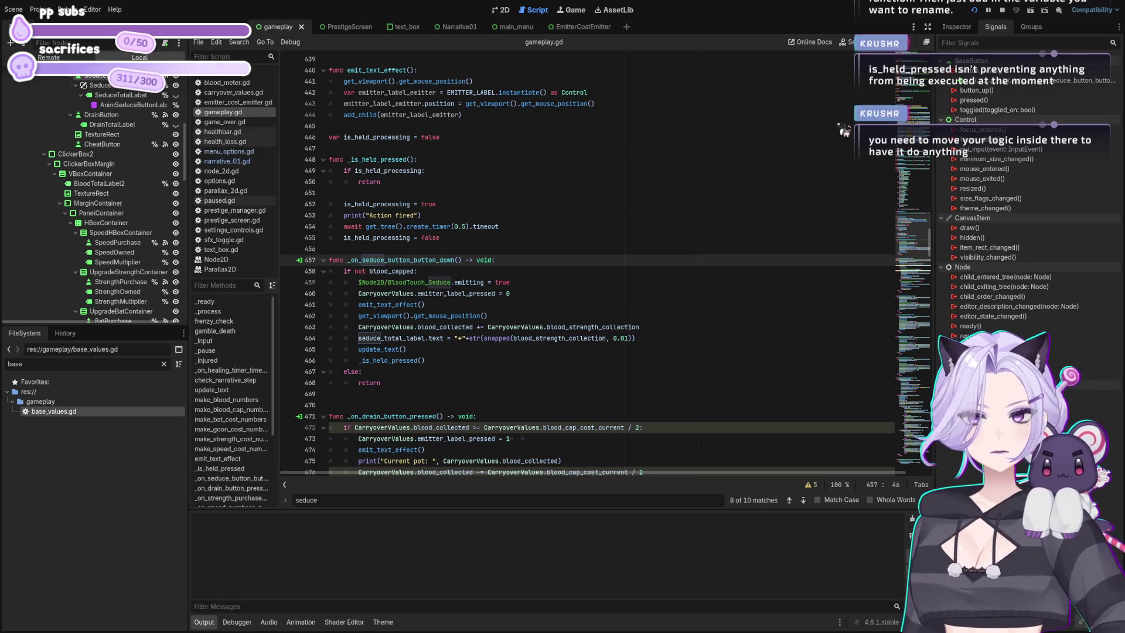
{"action": "left_click", "coordinate": [572, 271]}
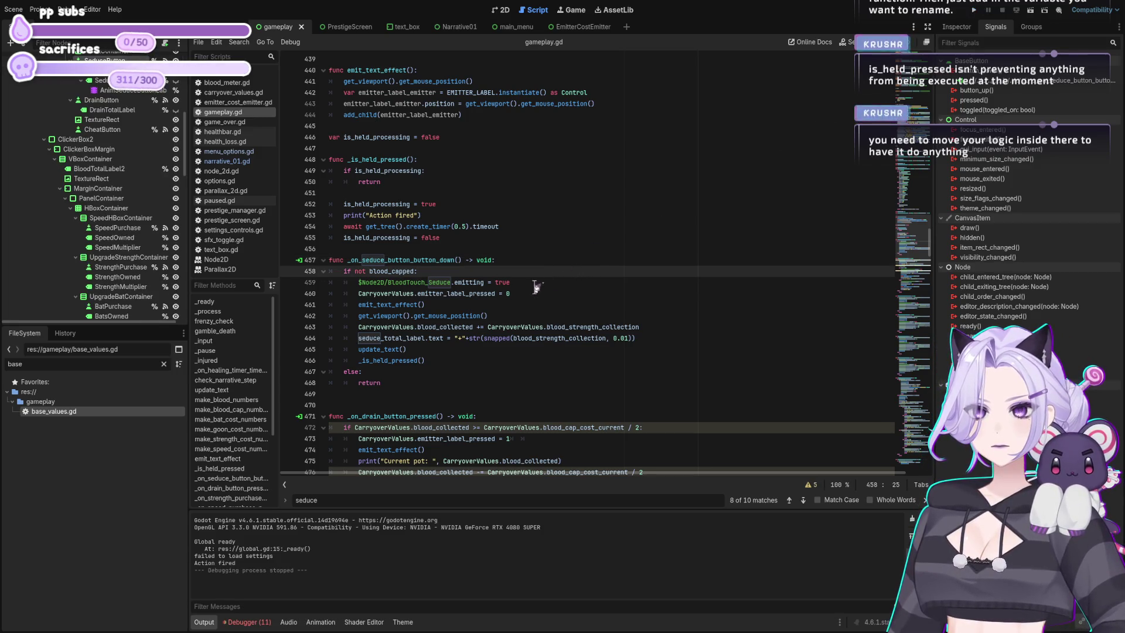
{"action": "scroll", "coordinate": [537, 286], "scroll_direction": "down", "scroll_amount": 4}
{"action": "key", "text": "ctrl+End"}
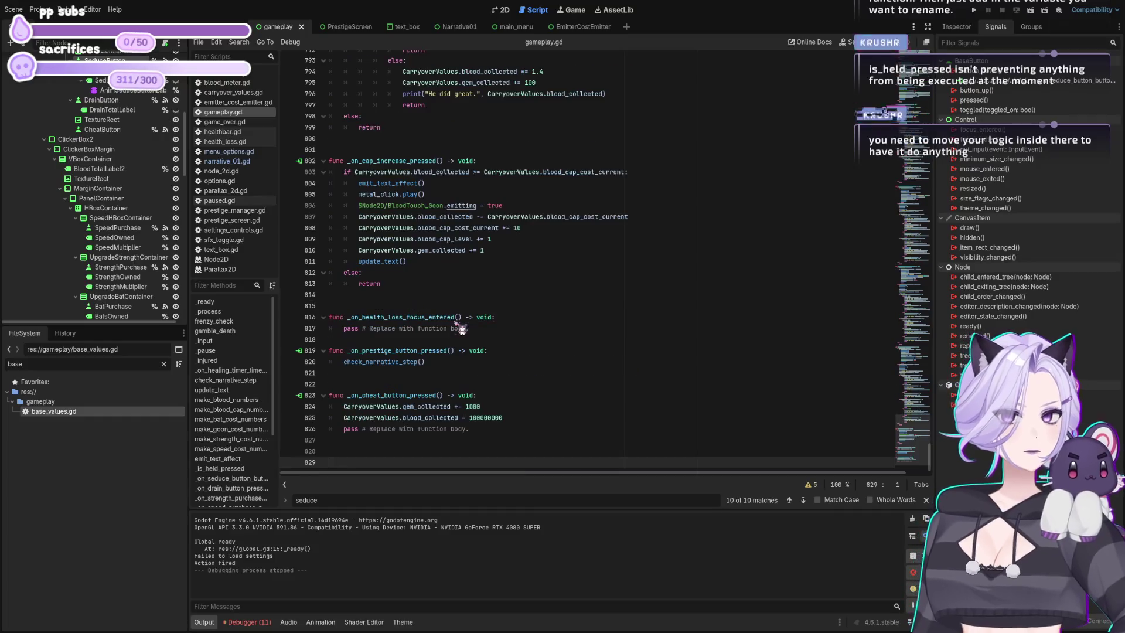
Step: Undo the rename so the handler is _on_seduce_button_pressed again
{"action": "key", "text": "shift+F3"}
{"action": "key", "text": "shift+F3"}
{"action": "key", "text": "shift+F3"}
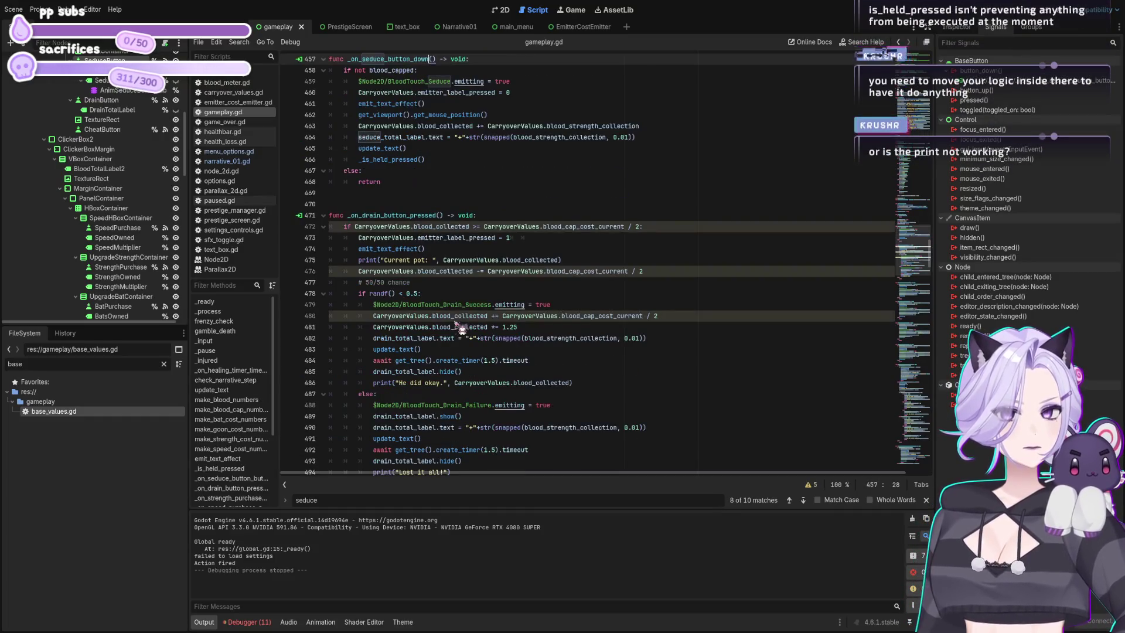
{"action": "scroll", "coordinate": [463, 338], "scroll_direction": "up", "scroll_amount": 5}
{"action": "key", "text": "ctrl+z"}
{"action": "key", "text": "ctrl+z"}
{"action": "key", "text": "ctrl+z"}
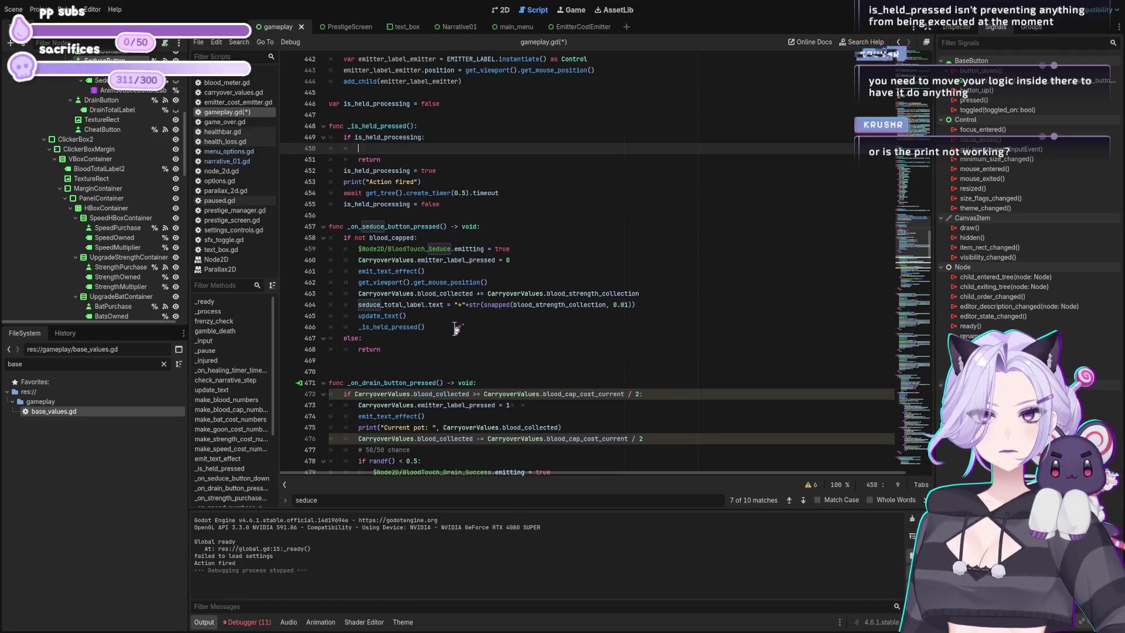
{"action": "key", "text": "ctrl+z"}
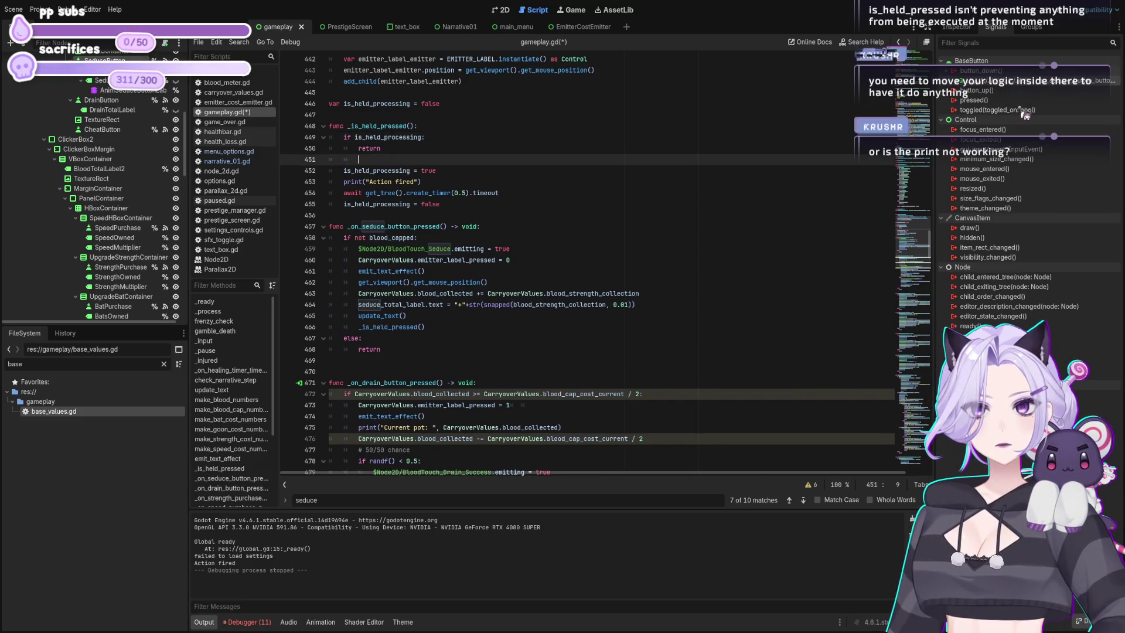
Step: Disconnect button_down and connect the button's pressed signal to _on_seduce_button_pressed
{"action": "key", "text": "Delete"}
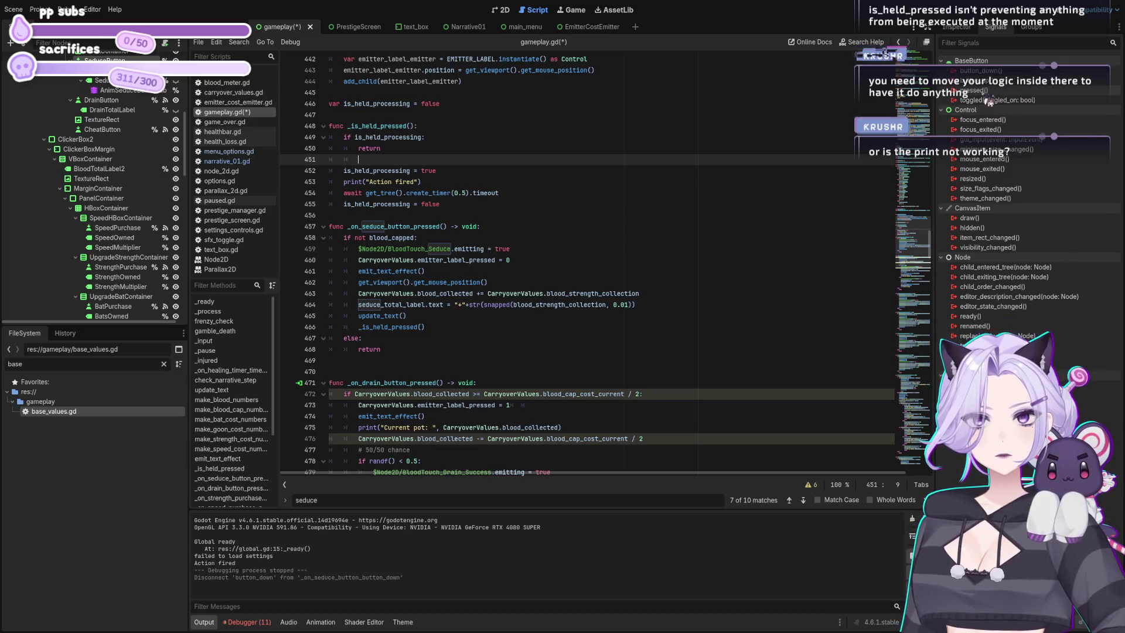
{"action": "left_click", "coordinate": [532, 413]}
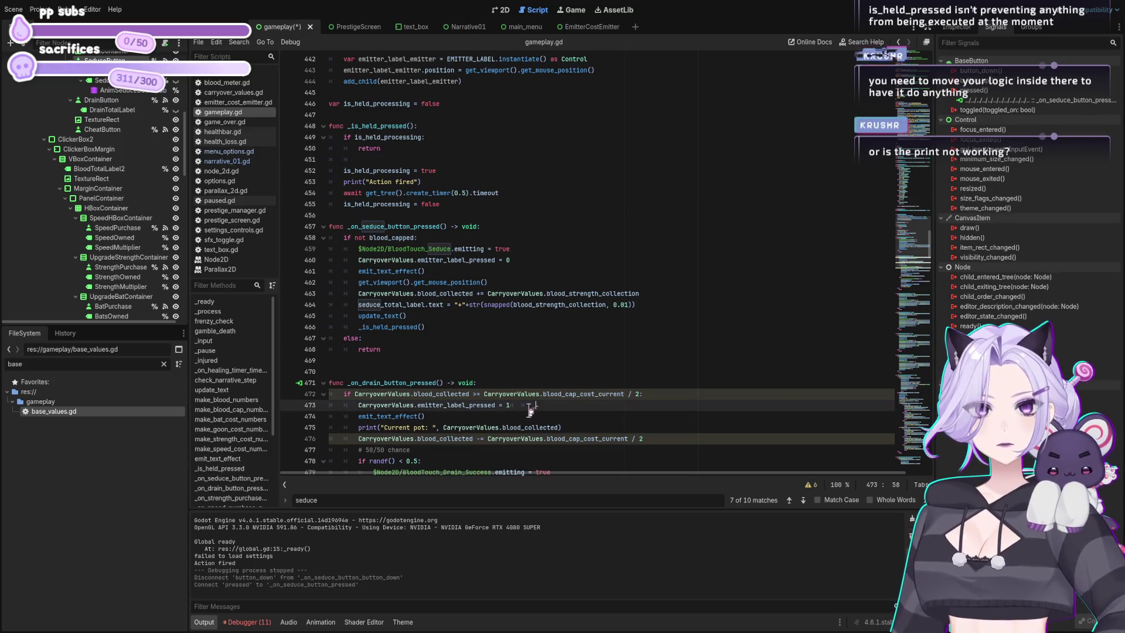
{"action": "scroll", "coordinate": [532, 413], "scroll_direction": "down", "scroll_amount": 15}
{"action": "left_click", "coordinate": [931, 304]}
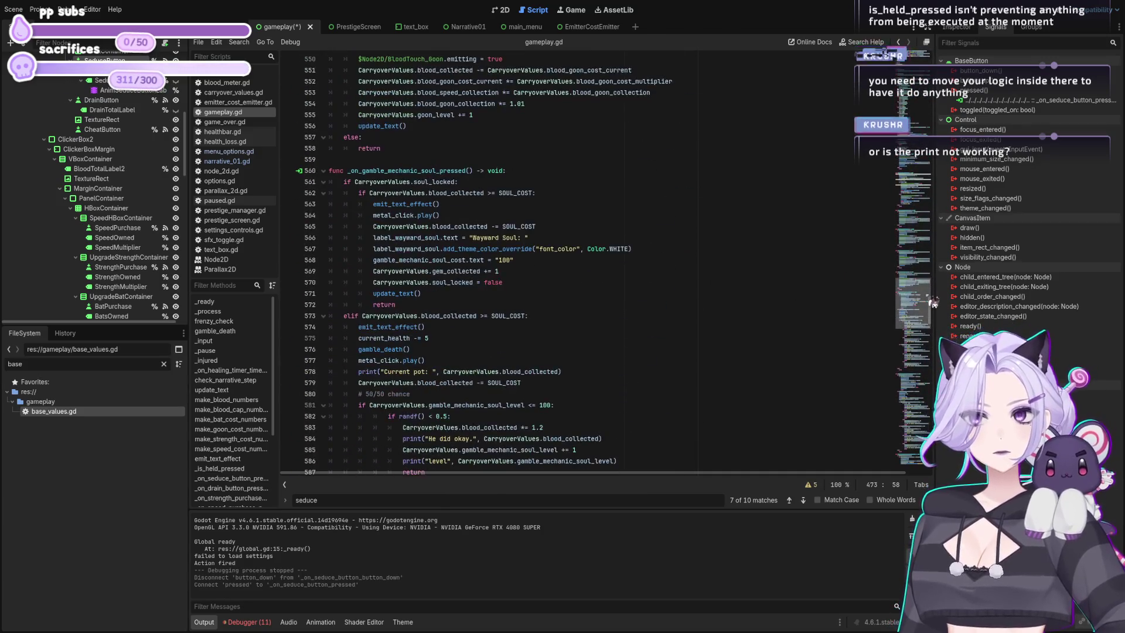
{"action": "left_click", "coordinate": [931, 461]}
{"action": "left_click", "coordinate": [923, 250]}
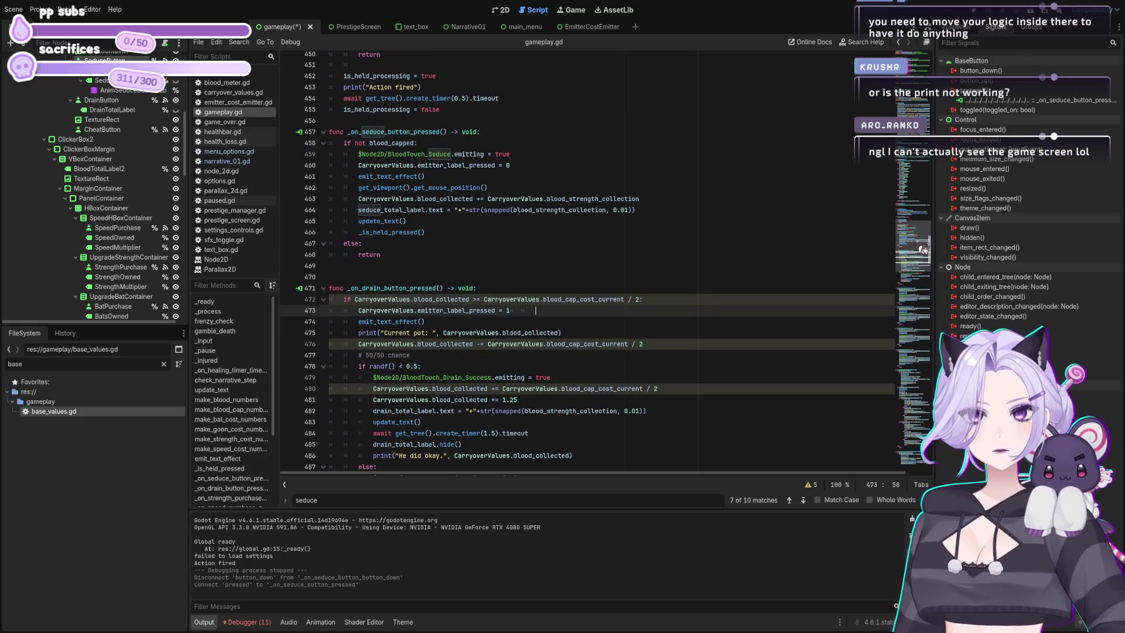
Step: Save gameplay.gd and review the seduce and drain handlers
{"action": "scroll", "coordinate": [590, 309], "scroll_direction": "up", "scroll_amount": 1}
{"action": "left_click", "coordinate": [590, 310]}
{"action": "key", "text": "ctrl+s"}
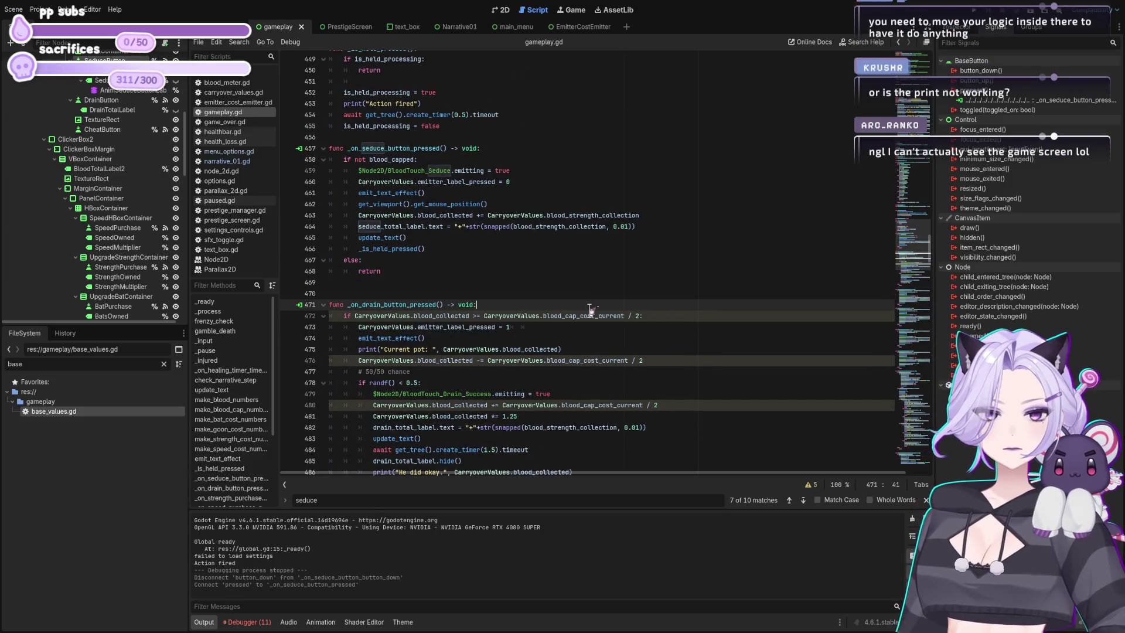
{"action": "scroll", "coordinate": [590, 310], "scroll_direction": "up", "scroll_amount": 3}
{"action": "left_click", "coordinate": [420, 359]}
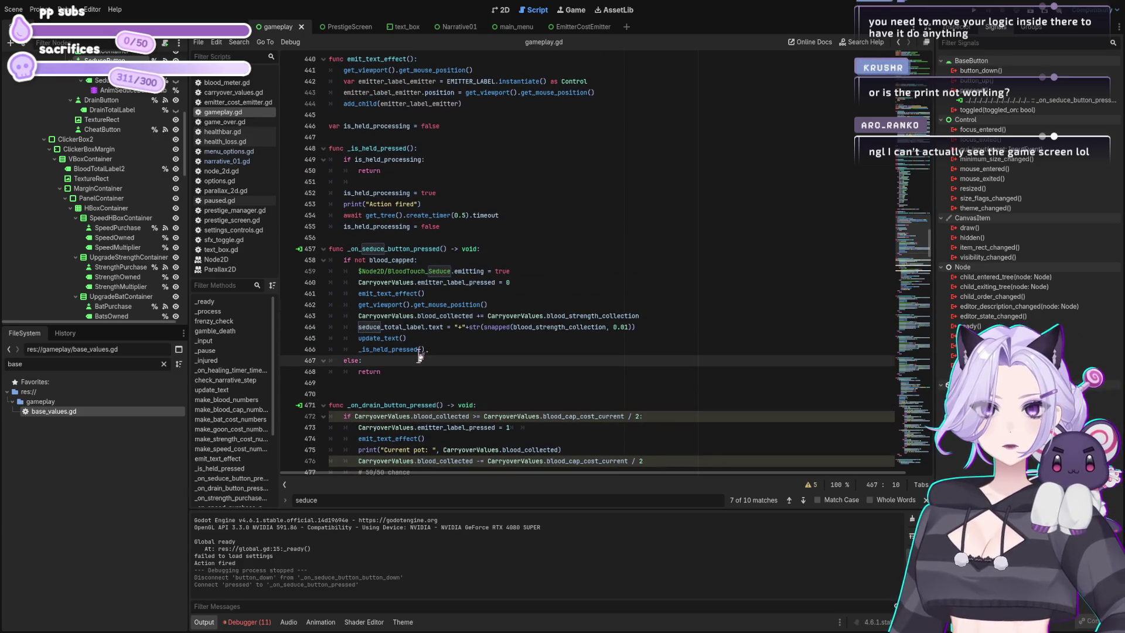
{"action": "scroll", "coordinate": [509, 315], "scroll_direction": "up", "scroll_amount": 4}
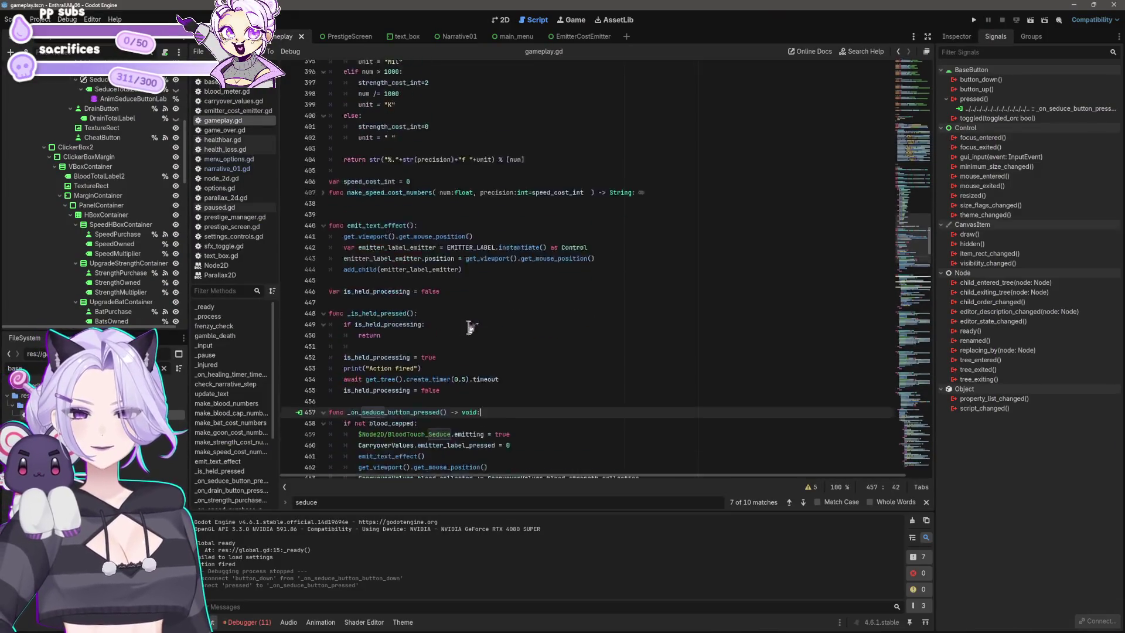
{"action": "scroll", "coordinate": [469, 327], "scroll_direction": "down", "scroll_amount": 4}
Step: Test-run the game and press Seduce four times to check that "Action fired" logs each press
{"action": "left_click", "coordinate": [457, 396]}
{"action": "scroll", "coordinate": [598, 203], "scroll_direction": "down", "scroll_amount": 3}
{"action": "left_click", "coordinate": [973, 19]}
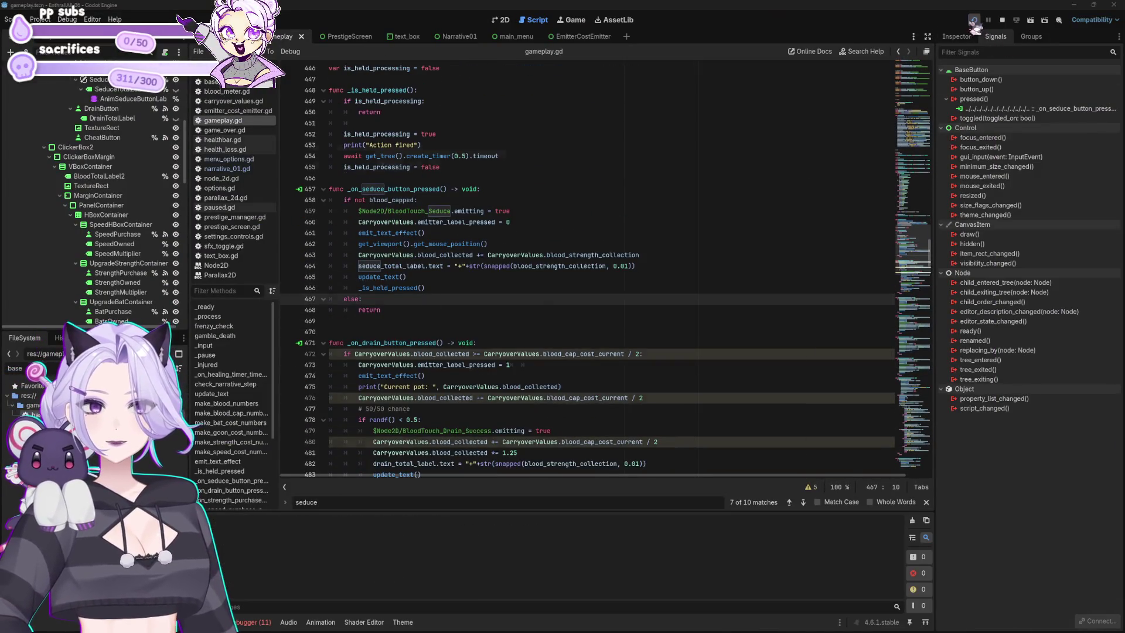
{"action": "left_click", "coordinate": [563, 340]}
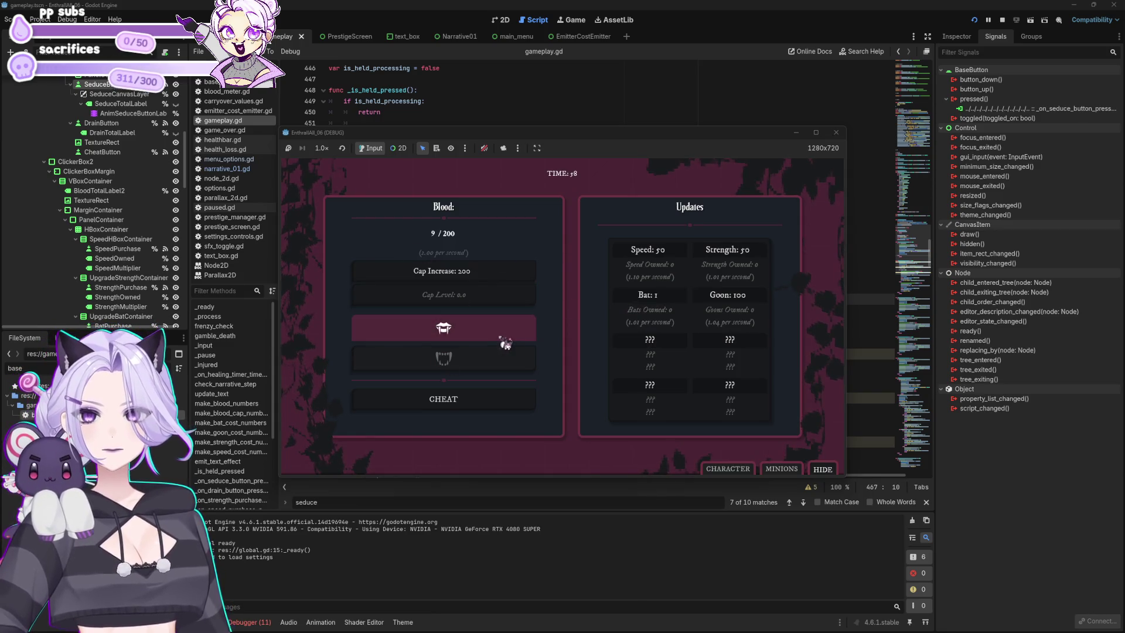
{"action": "left_click", "coordinate": [502, 339]}
{"action": "left_click", "coordinate": [502, 339]}
{"action": "left_click", "coordinate": [502, 338]}
{"action": "left_click", "coordinate": [502, 339]}
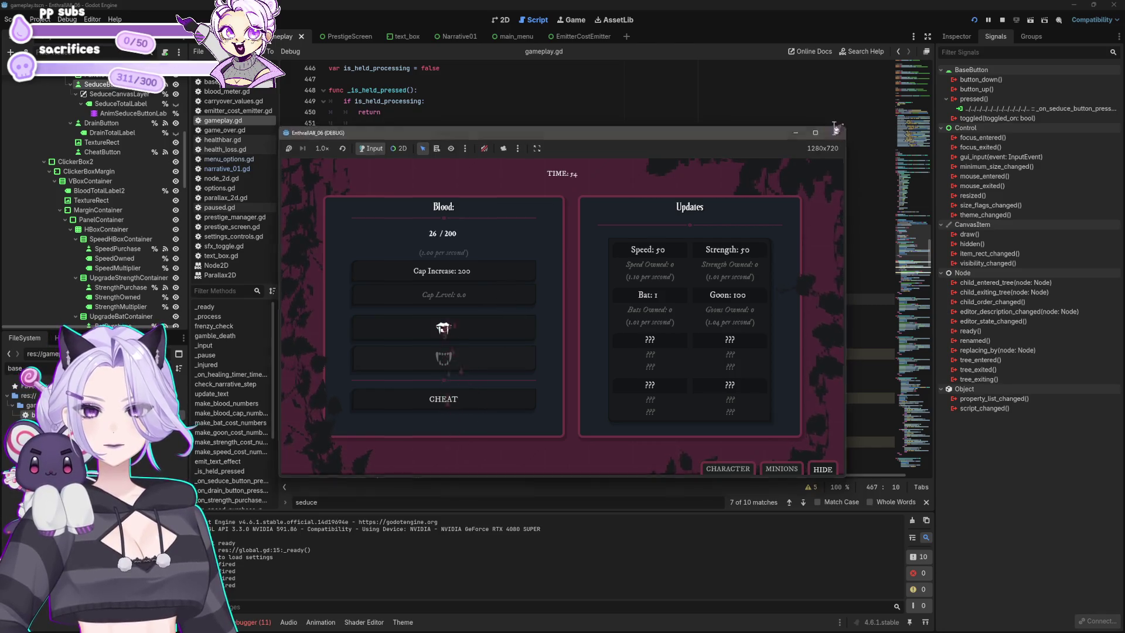
{"action": "left_click", "coordinate": [836, 132]}
Step: Delete the 0.5-second await timer line from _is_held_pressed
{"action": "left_click", "coordinate": [449, 287]}
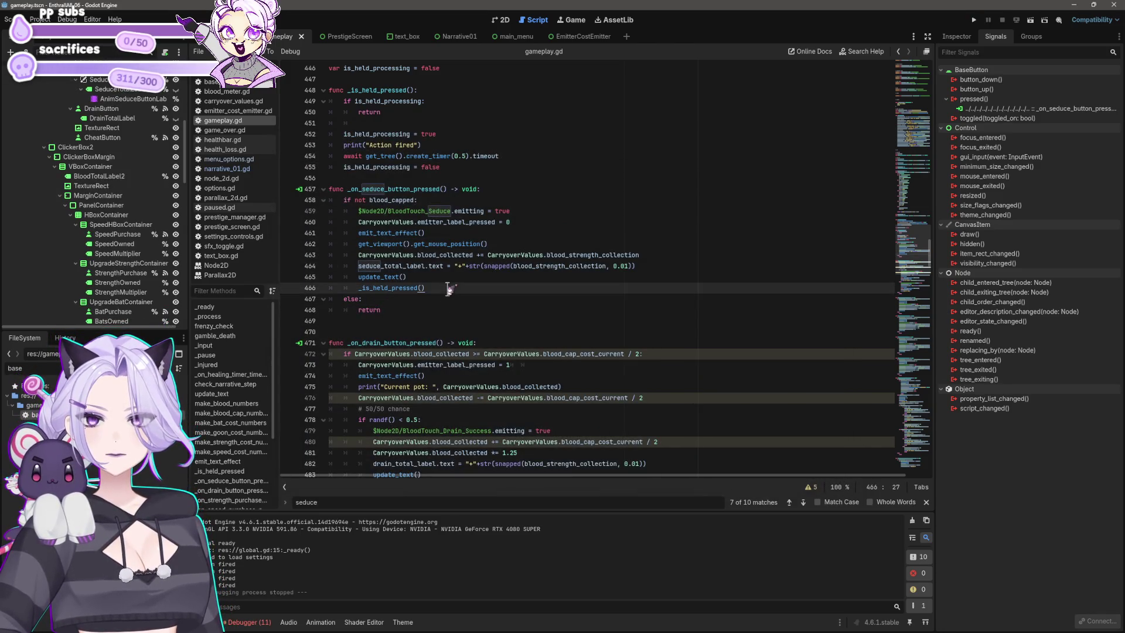
{"action": "scroll", "coordinate": [449, 288], "scroll_direction": "up", "scroll_amount": 2}
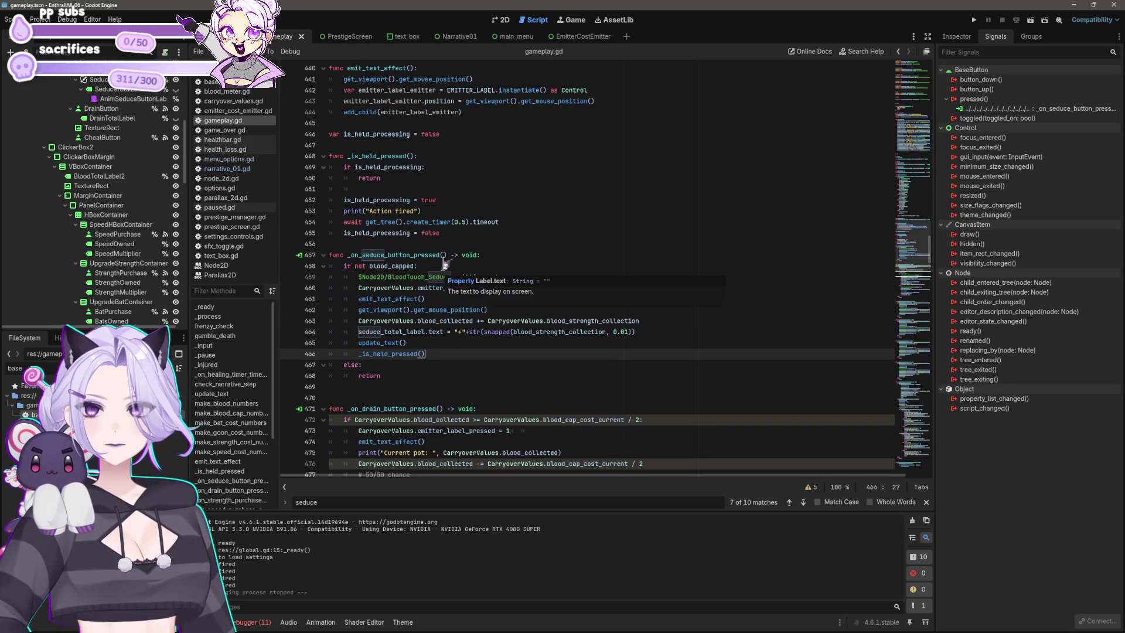
{"action": "left_click", "coordinate": [456, 233]}
{"action": "mouse_move", "coordinate": [456, 233]}
{"action": "left_mouse_down"}
{"action": "mouse_move", "coordinate": [220, 222]}
{"action": "mouse_move", "coordinate": [220, 171]}
{"action": "left_mouse_up"}
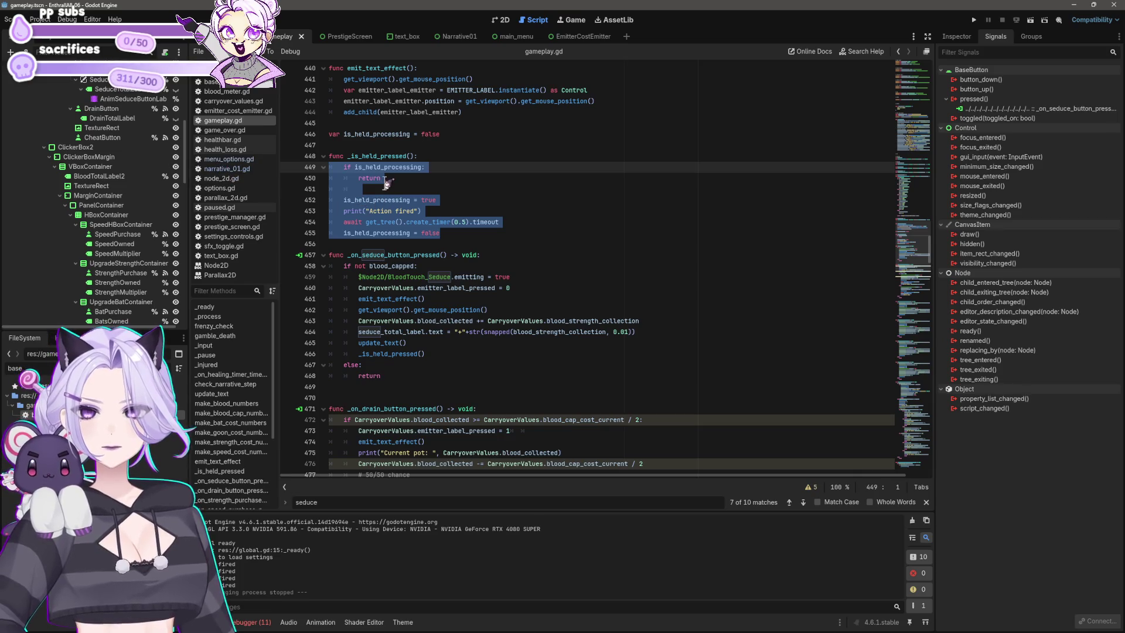
{"action": "mouse_move", "coordinate": [512, 333]}
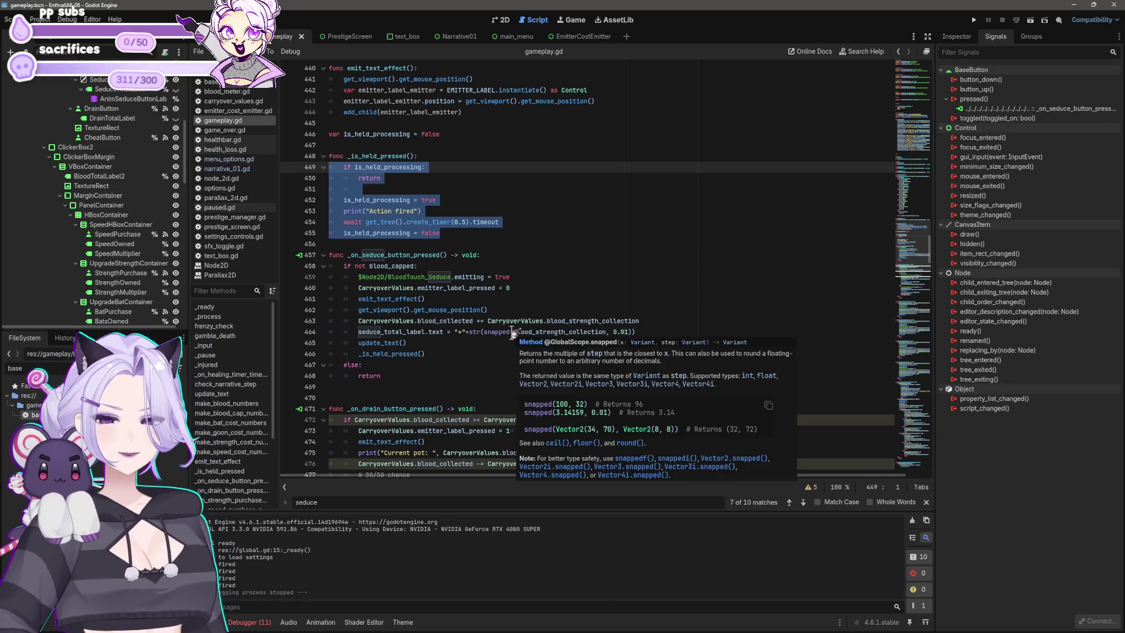
{"action": "left_click_drag", "start_coordinate": [426, 354], "coordinate": [281, 353]}
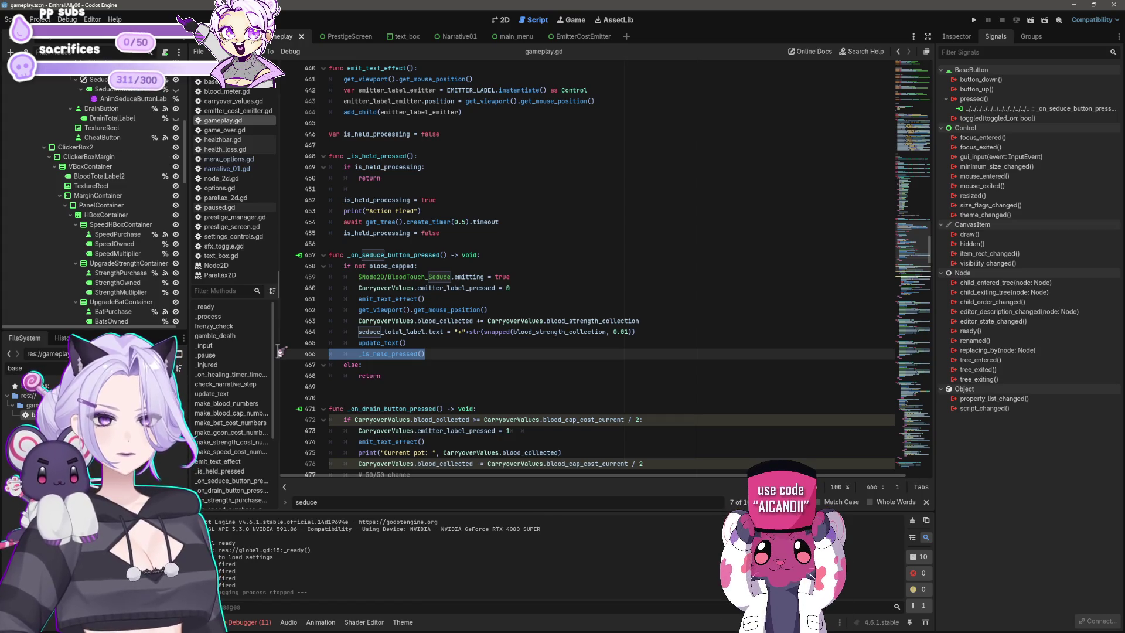
{"action": "left_click", "coordinate": [492, 350]}
{"action": "left_click", "coordinate": [527, 225]}
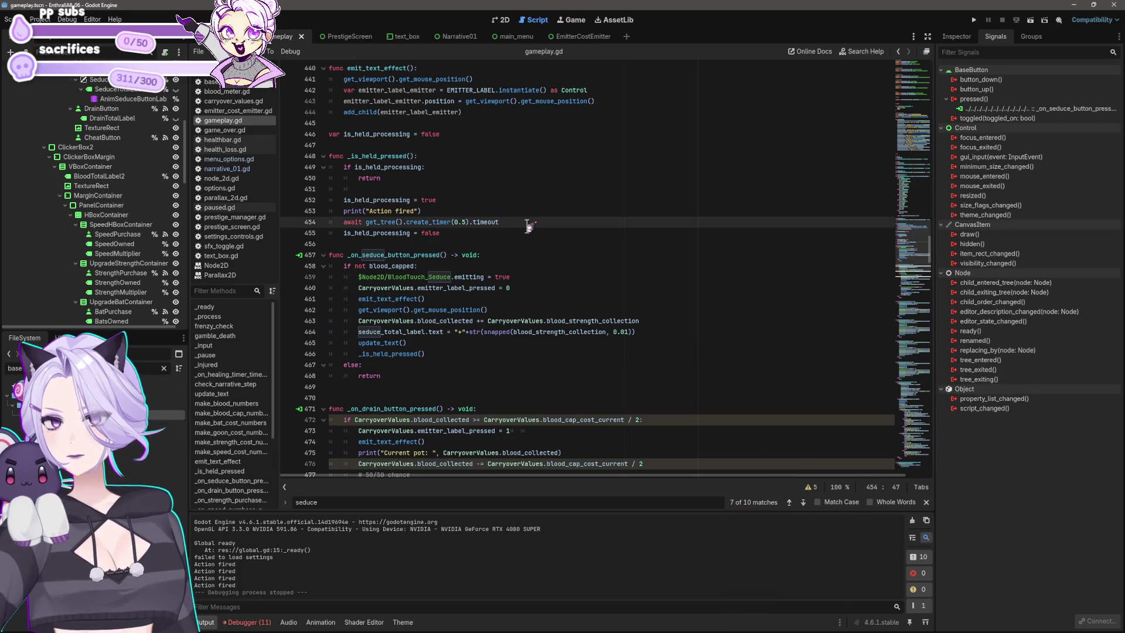
{"action": "key", "text": "shift+Home"}
{"action": "key", "text": "shift+Home"}
{"action": "key", "text": "ctrl+c"}
{"action": "key", "text": "BackSpace"}
{"action": "key", "text": "BackSpace"}
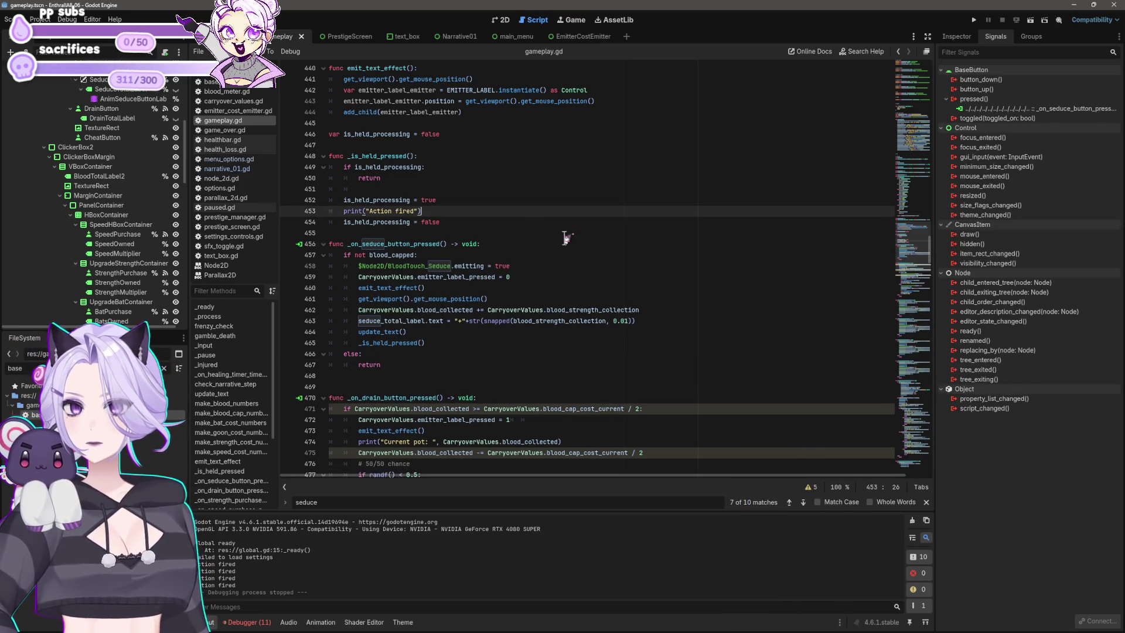
Step: Test that Seduce adds blood, then paste the await create_timer(0.5) line back onto line 454
{"action": "left_click", "coordinate": [978, 21]}
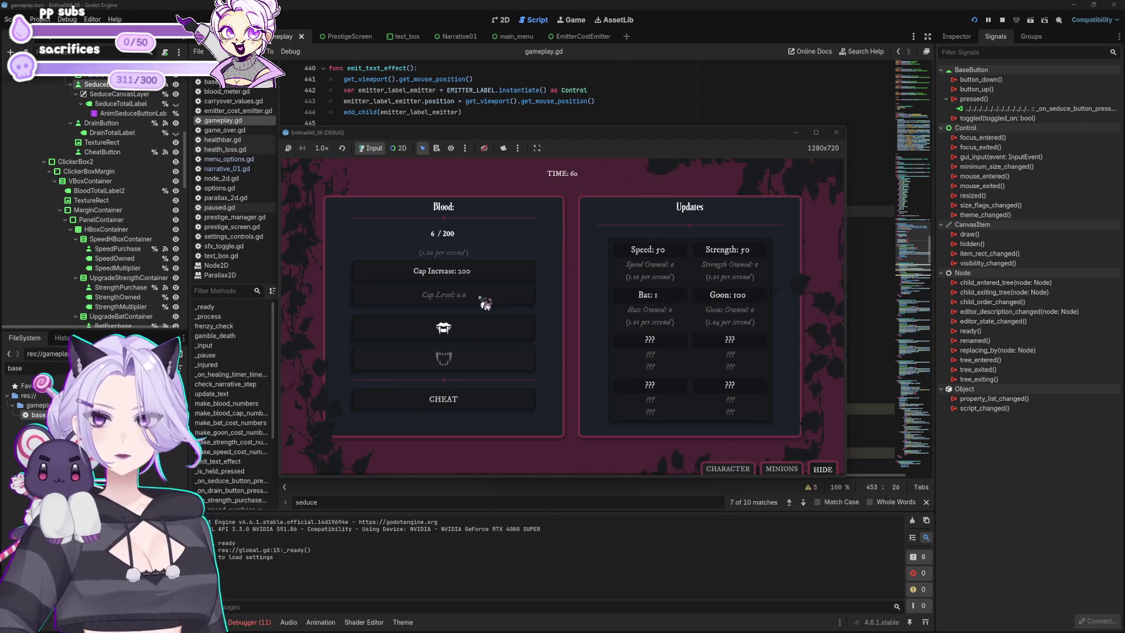
{"action": "left_click", "coordinate": [478, 333]}
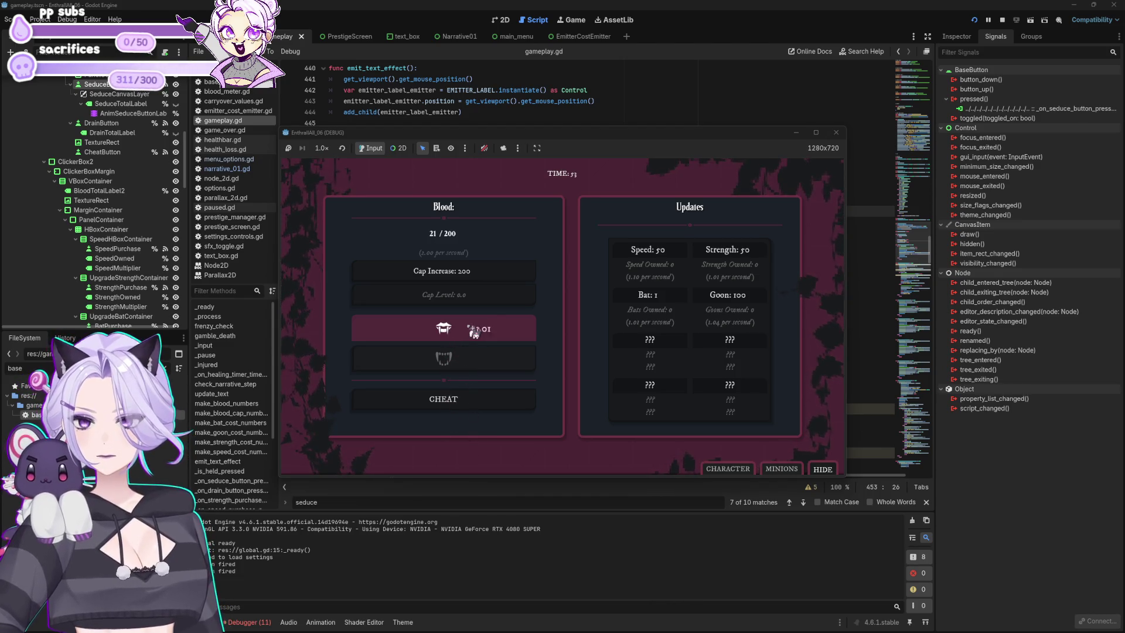
{"action": "left_click", "coordinate": [836, 132]}
{"action": "triple_click", "coordinate": [429, 223]}
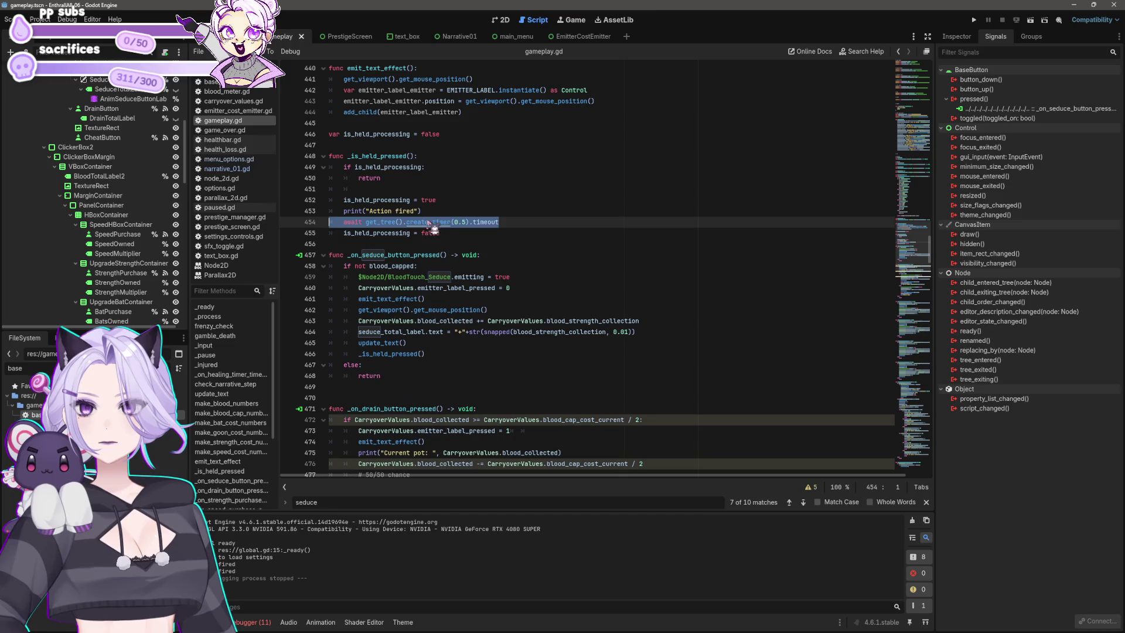
{"action": "key", "text": "ctrl+v"}
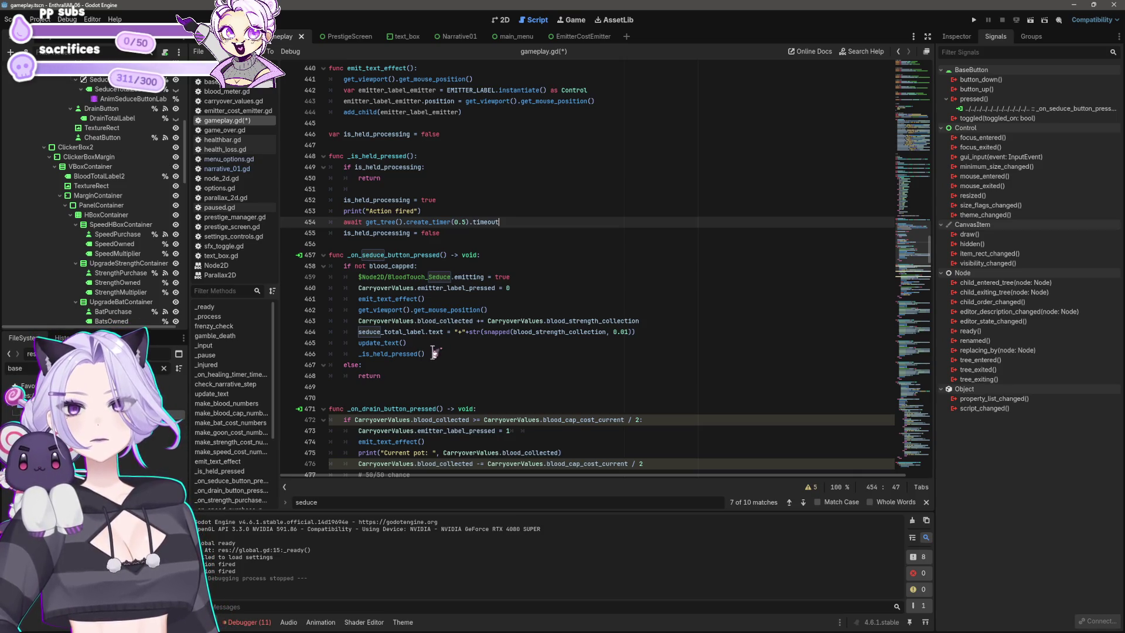
Step: Move the seduce effect lines 459–465 into _is_held_pressed after its return check
{"action": "left_click", "coordinate": [434, 353]}
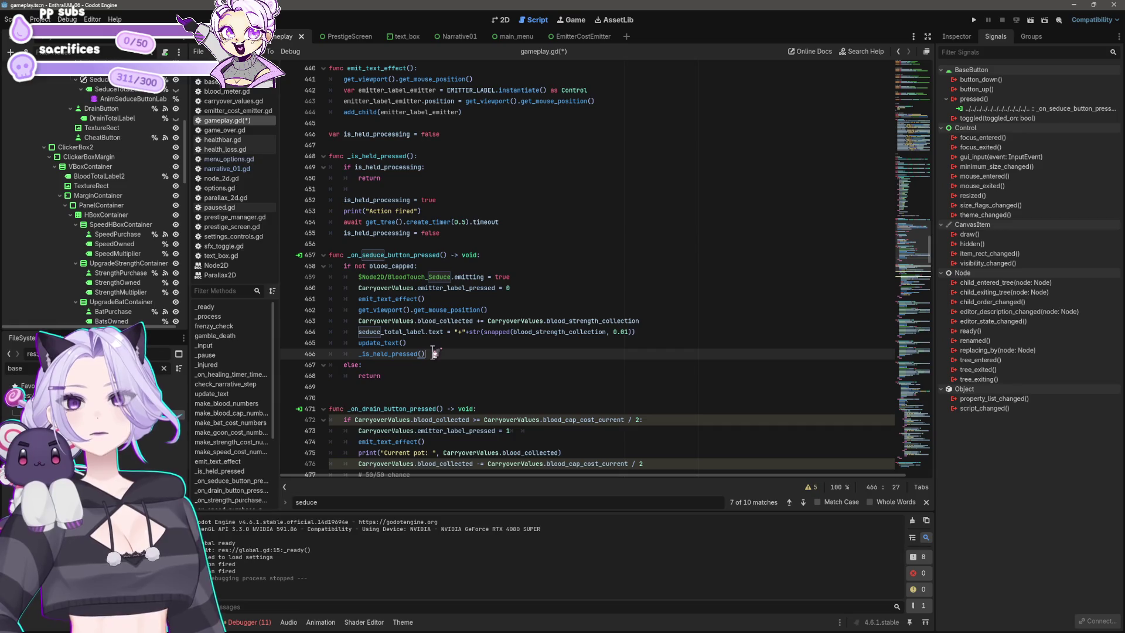
{"action": "left_click", "coordinate": [422, 343]}
{"action": "left_click_drag", "start_coordinate": [422, 343], "coordinate": [255, 275]}
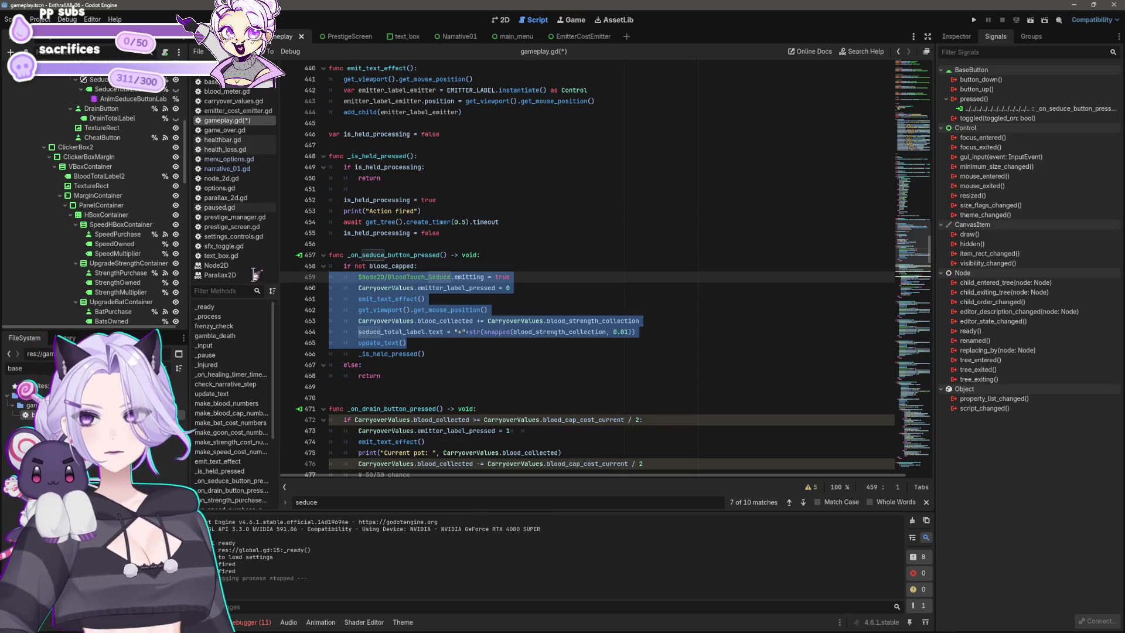
{"action": "key", "text": "Delete"}
{"action": "left_click", "coordinate": [351, 189]}
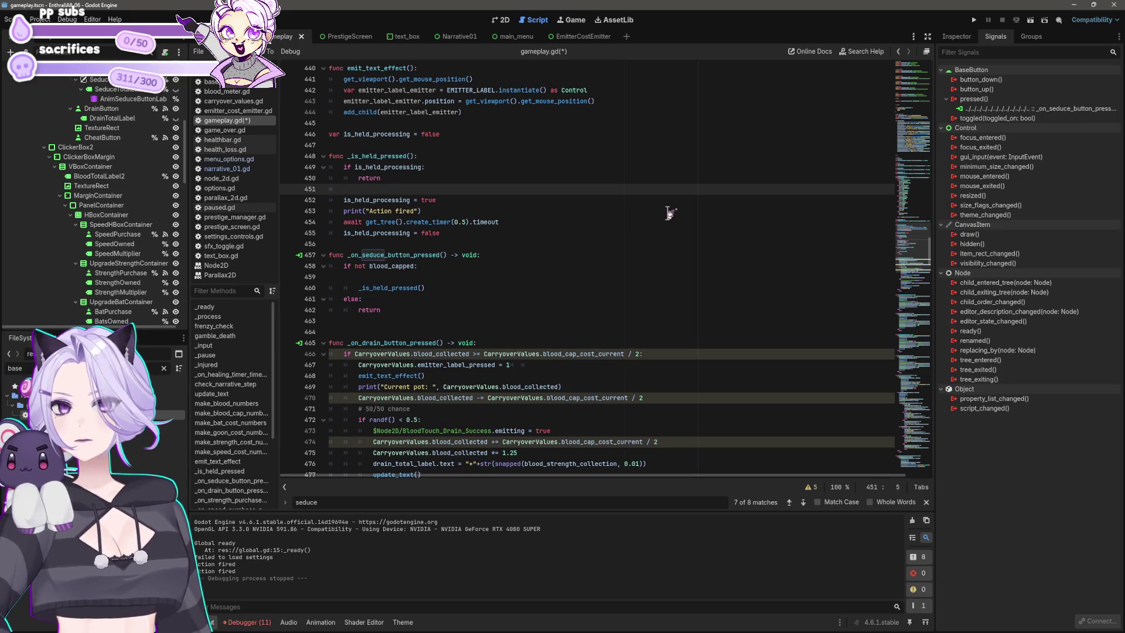
{"action": "key", "text": "Return"}
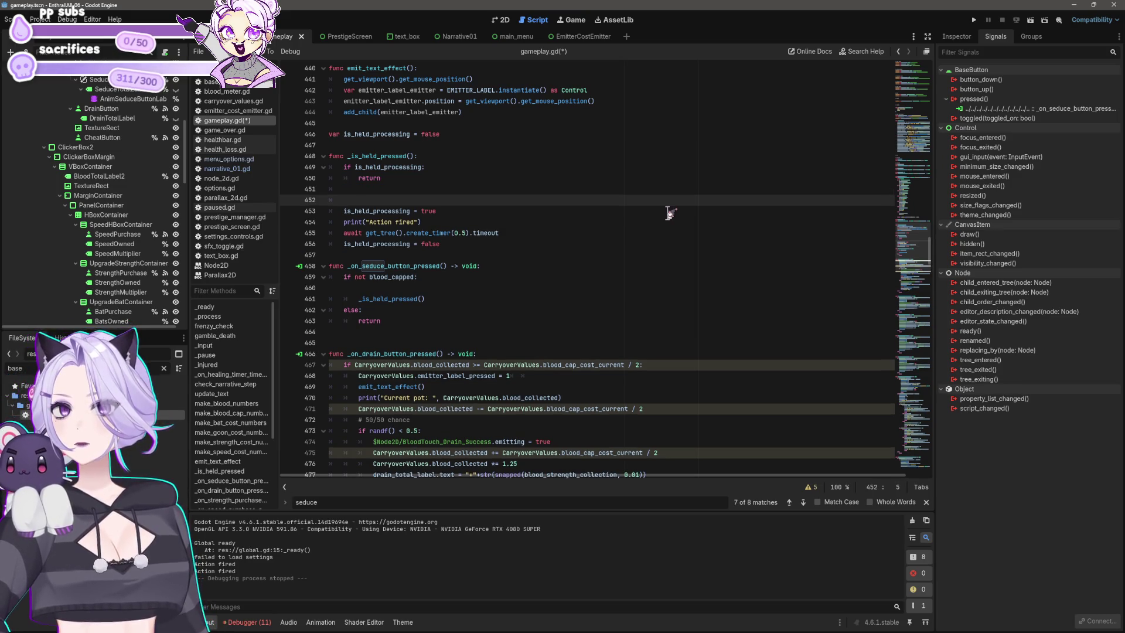
{"action": "key", "text": "BackSpace"}
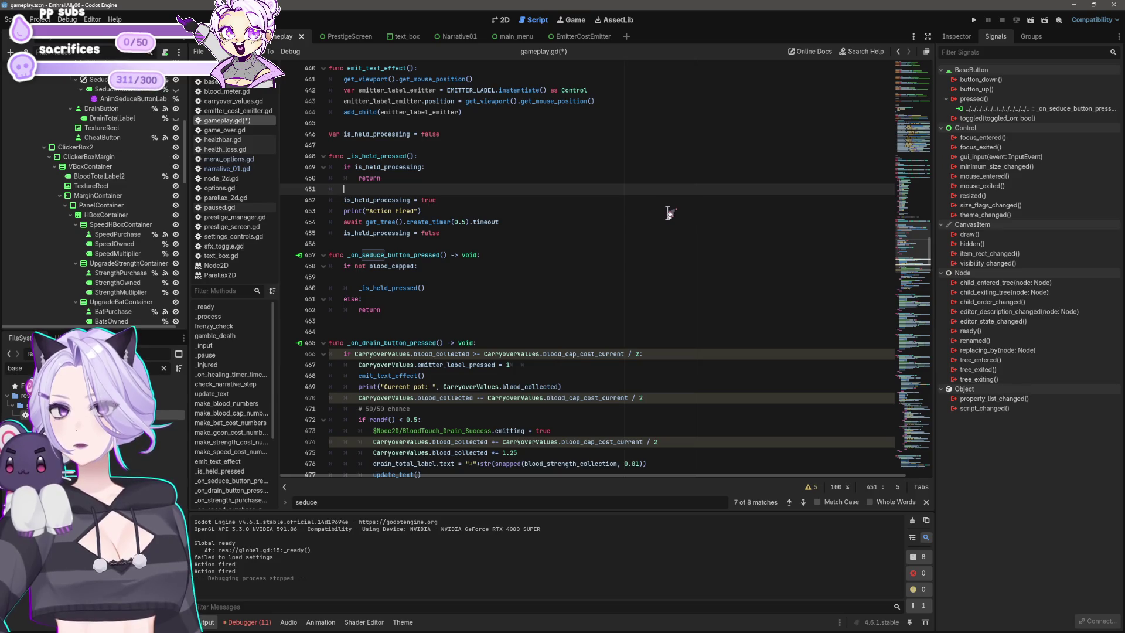
{"action": "type", "text": "$Node2D/BloodTouch_Seduce.emitting = true \t\tCarryoverValues.emitter_label_pressed = 0 \t\temit_text_effect() \t\tget_viewport().get_mouse_position() \t\tCarryoverValues.blood_collected += CarryoverValues.blood_strength_collection \t\tseduce_total_label.text = \"+\"+str(snapped(blood_strength_collection, 0.01)) \t\tupdate_text()"}
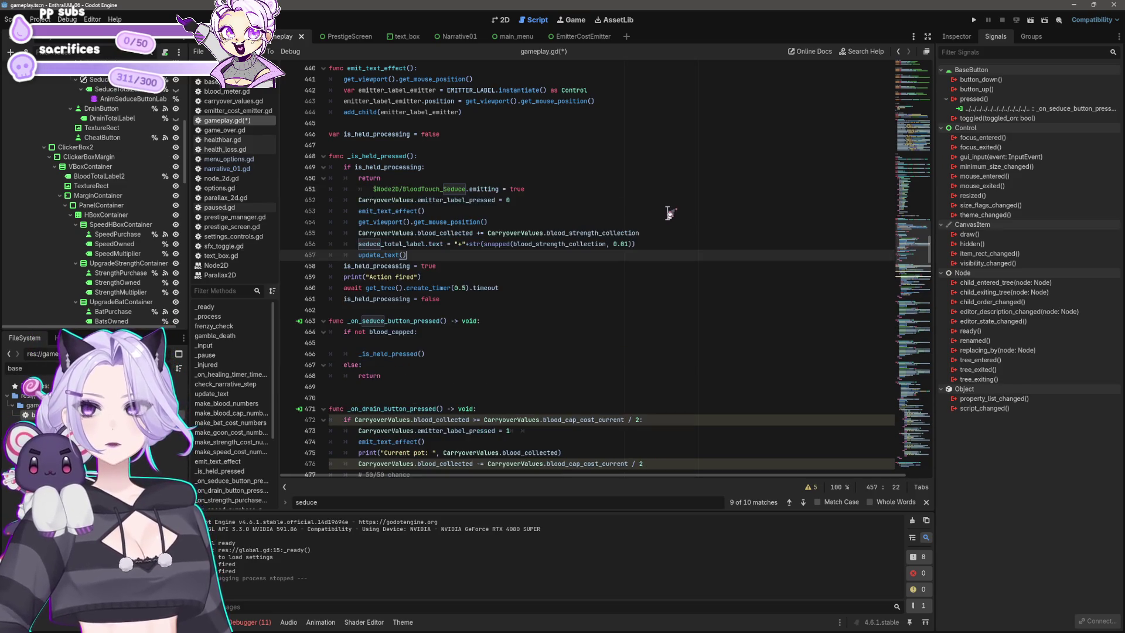
{"action": "key", "text": "shift+Tab"}
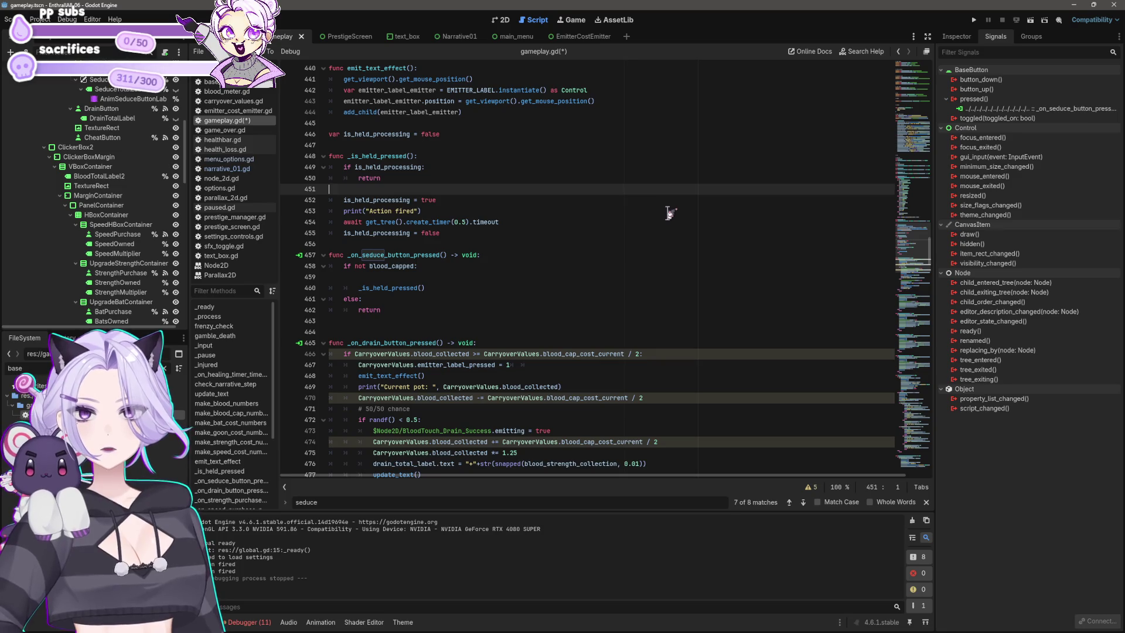
{"action": "key", "text": "ctrl+z"}
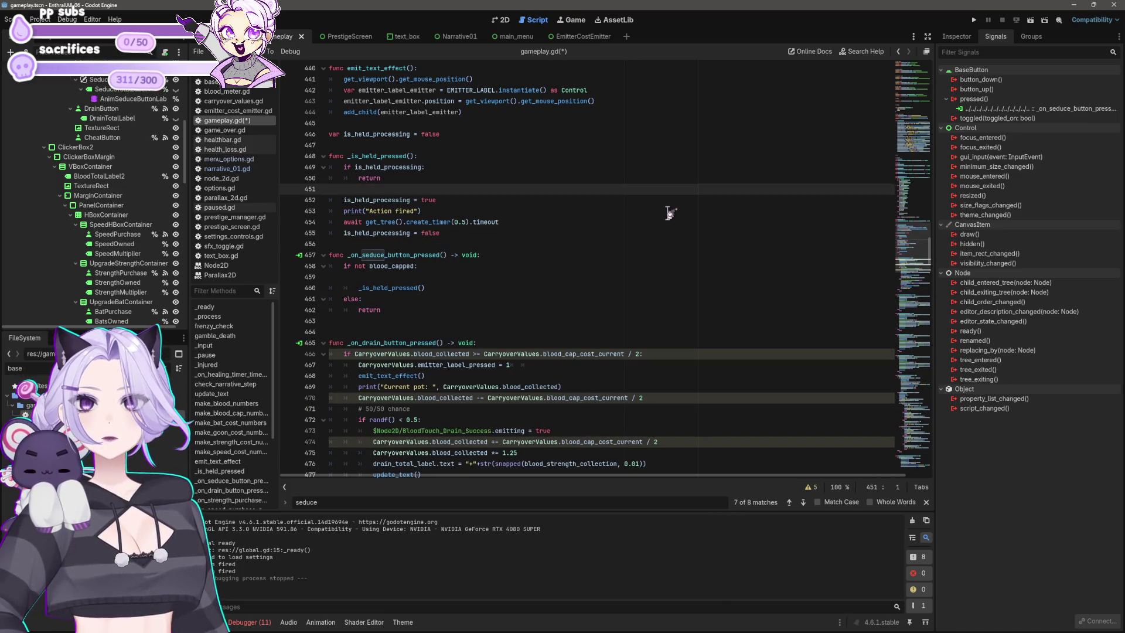
{"action": "type", "text": "$Node2D/BloodTouch_Seduce.emitting = true \t\tCarryoverValues.emitter_label_pressed = 0 \t\temit_text_effect() \t\tget_viewport().get_mouse_position() \t\tCarryoverValues.blood_collected += CarryoverValues.blood_strength_collection \t\tseduce_total_label.text = \"+\"+str(snapped(blood_strength_collection, 0.01)) \t\tupdate_text()"}
Step: Outdent the pasted particle, text effect, blood and label lines, and save gameplay.gd
{"action": "key", "text": "Up"}
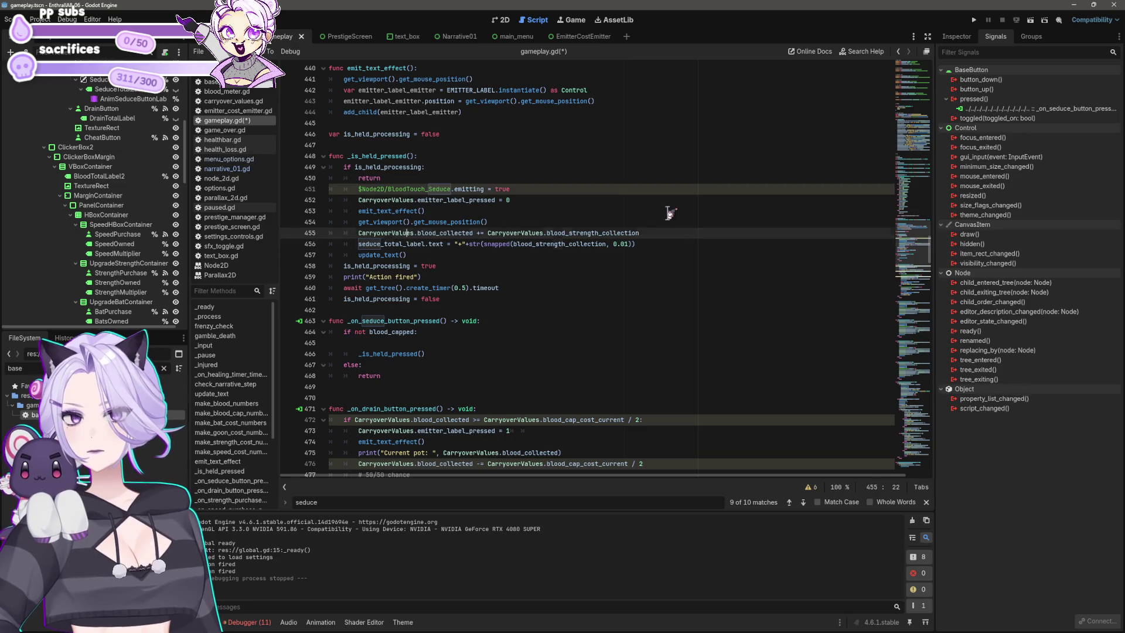
{"action": "key", "text": "shift+Tab"}
{"action": "key", "text": "Down"}
{"action": "key", "text": "shift+Tab"}
{"action": "key", "text": "Up"}
{"action": "key", "text": "Up"}
{"action": "key", "text": "shift+Tab"}
{"action": "key", "text": "Down"}
{"action": "key", "text": "Up"}
{"action": "key", "text": "Up"}
{"action": "key", "text": "shift+Tab"}
{"action": "key", "text": "Up"}
{"action": "key", "text": "shift+Tab"}
{"action": "key", "text": "Up"}
{"action": "key", "text": "shift+Tab"}
{"action": "key", "text": "Up"}
{"action": "key", "text": "shift+Tab"}
{"action": "key", "text": "Return"}
{"action": "key", "text": "Up"}
{"action": "key", "text": "ctrl+s"}
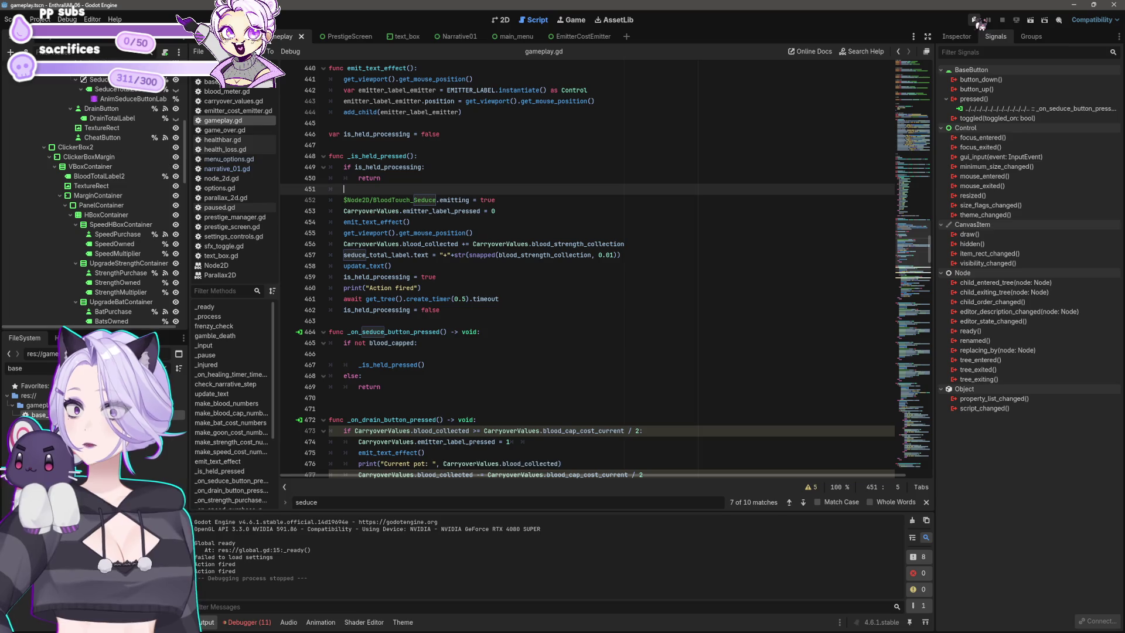
{"action": "left_click", "coordinate": [977, 24]}
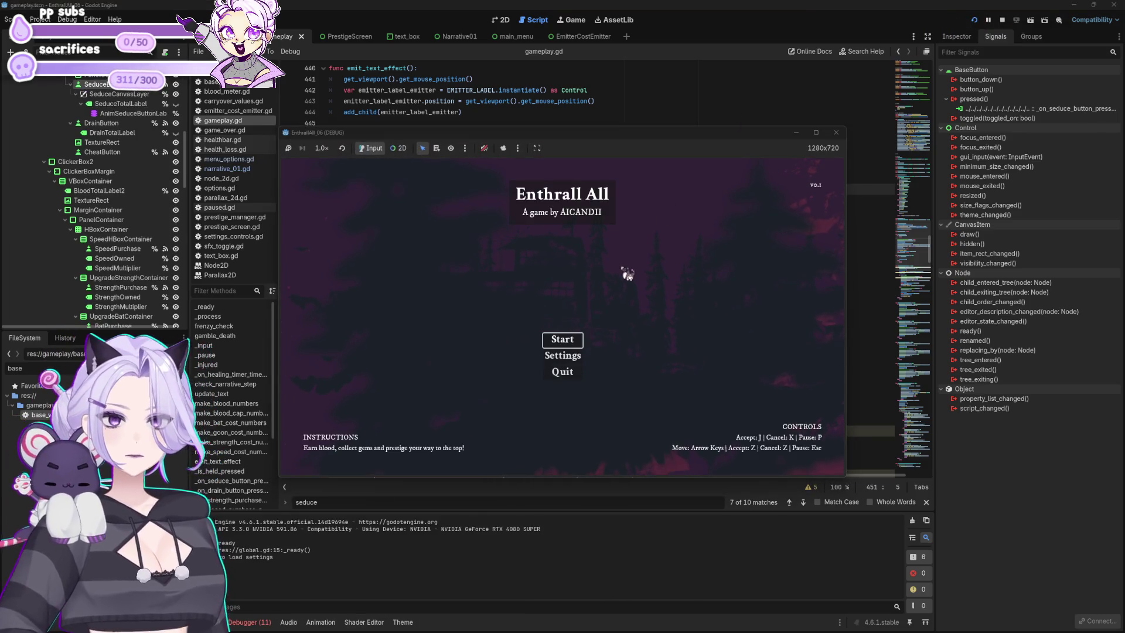
{"action": "left_click", "coordinate": [565, 341]}
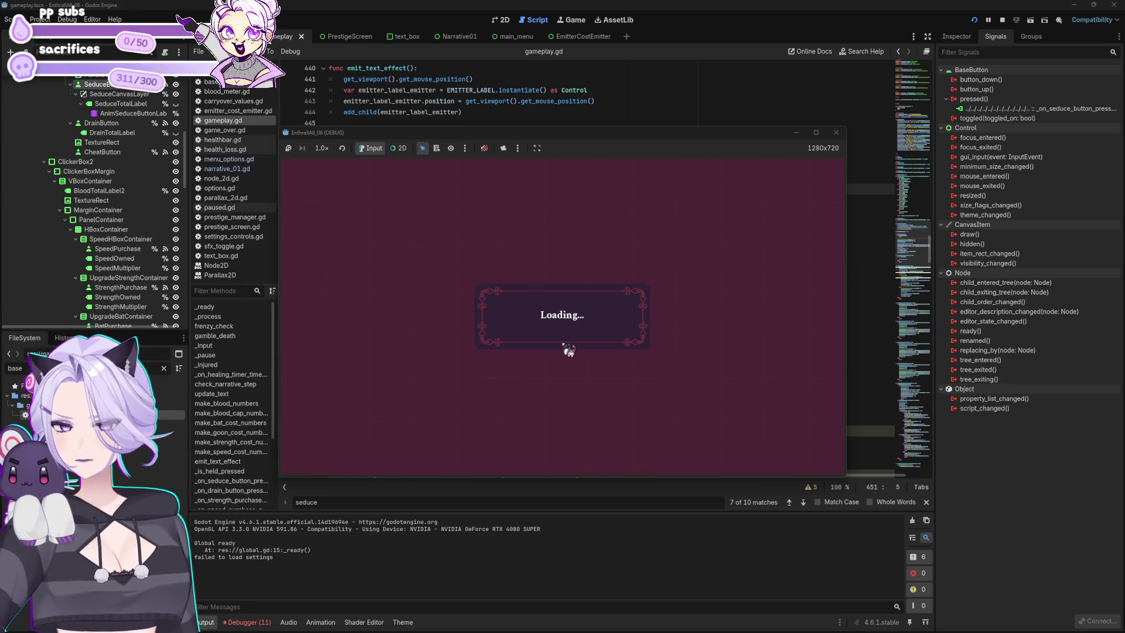
{"action": "left_click", "coordinate": [495, 333]}
{"action": "left_click", "coordinate": [495, 332]}
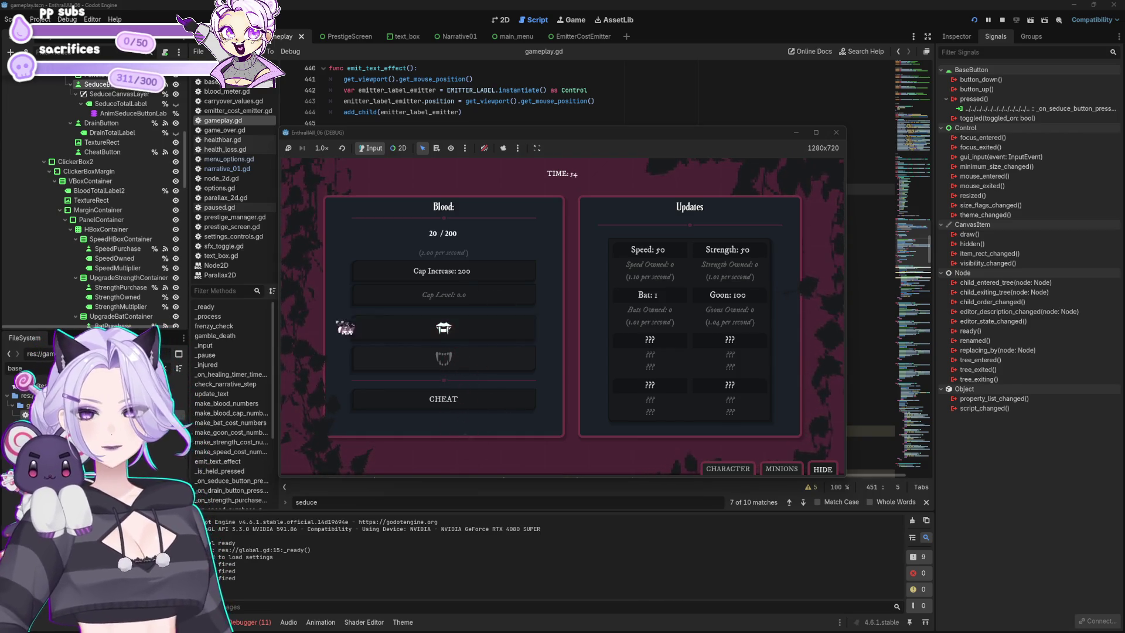
{"action": "left_click", "coordinate": [831, 136]}
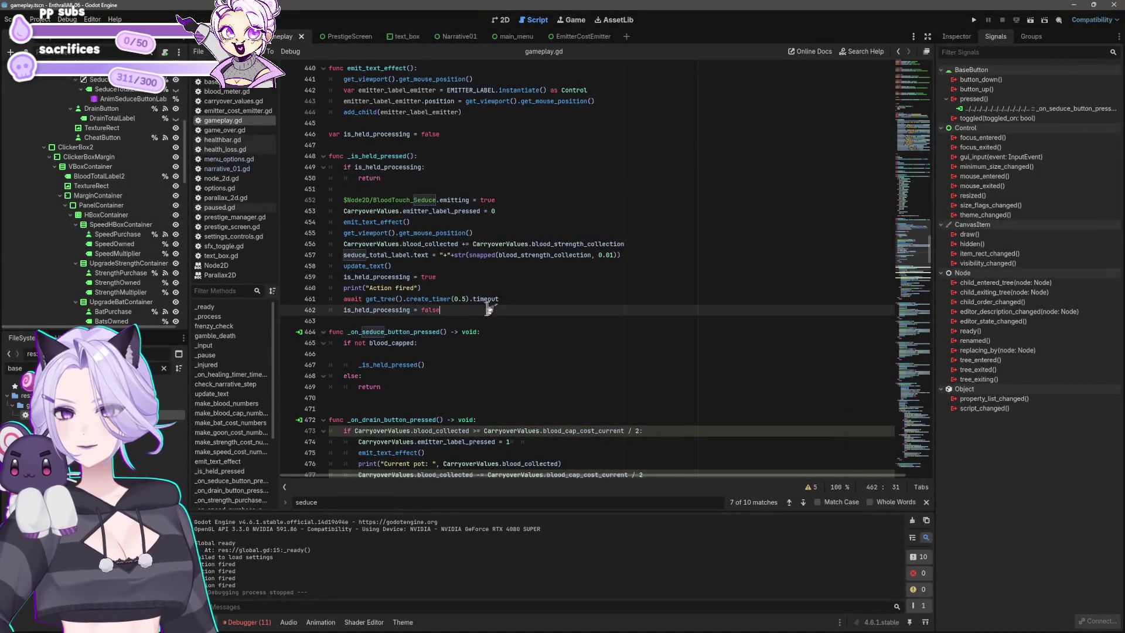
{"action": "left_click", "coordinate": [486, 310]}
{"action": "left_click", "coordinate": [521, 298]}
{"action": "scroll", "coordinate": [540, 280], "scroll_direction": "down", "scroll_amount": 1}
{"action": "left_click", "coordinate": [451, 254]}
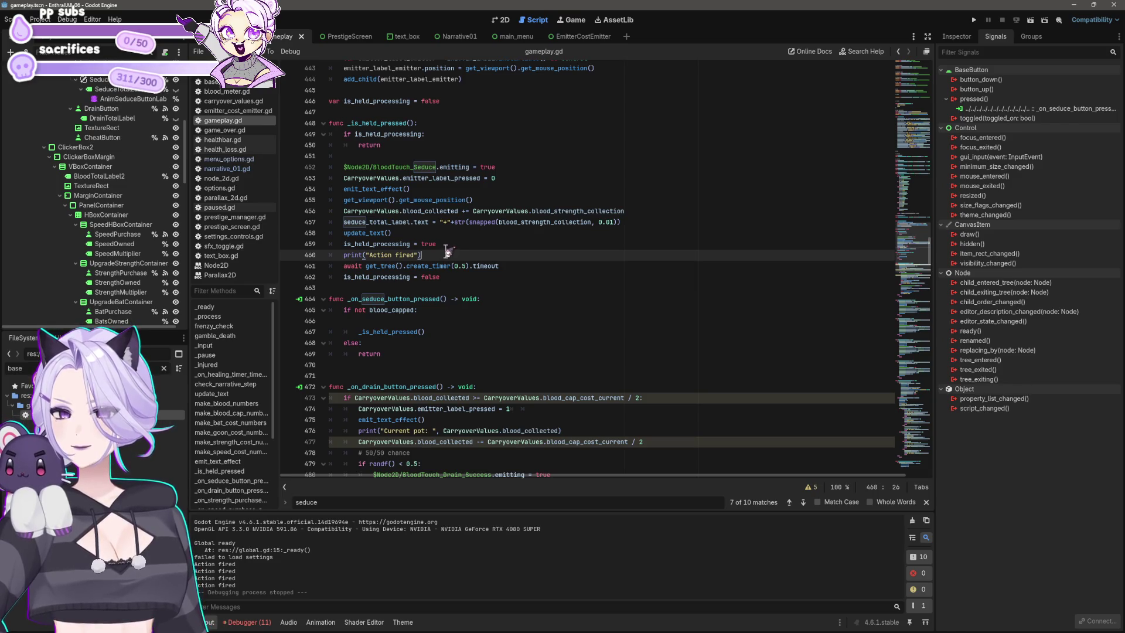
{"action": "mouse_move", "coordinate": [449, 233]}
{"action": "left_mouse_down"}
{"action": "mouse_move", "coordinate": [334, 221]}
{"action": "mouse_move", "coordinate": [284, 190]}
{"action": "left_mouse_up"}
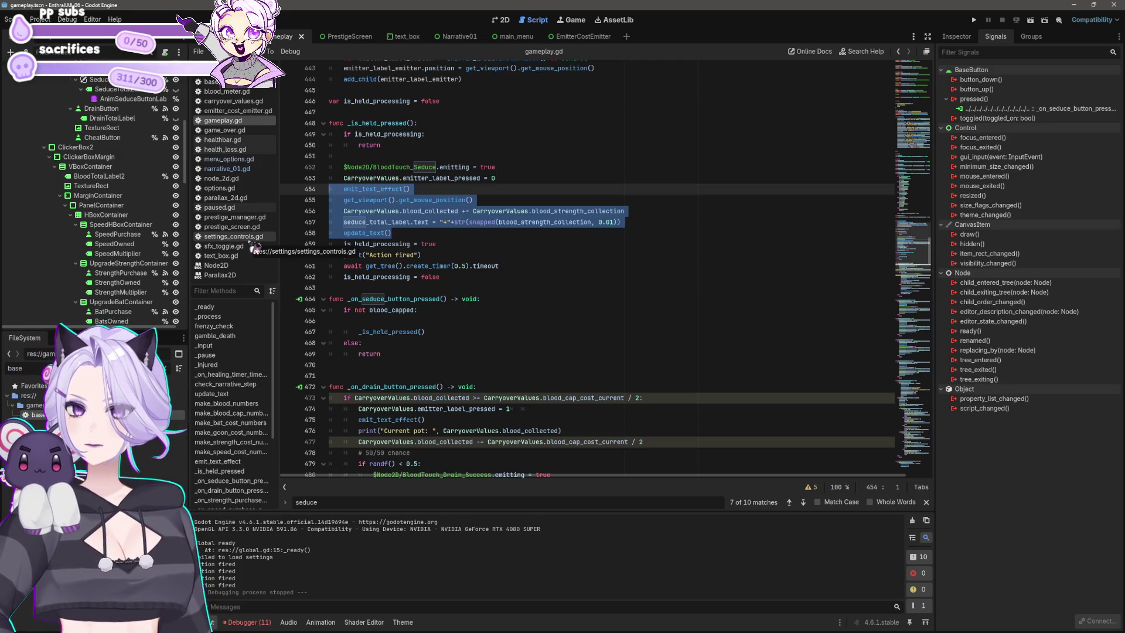
{"action": "key", "text": "shift+Up"}
{"action": "key", "text": "shift+Up"}
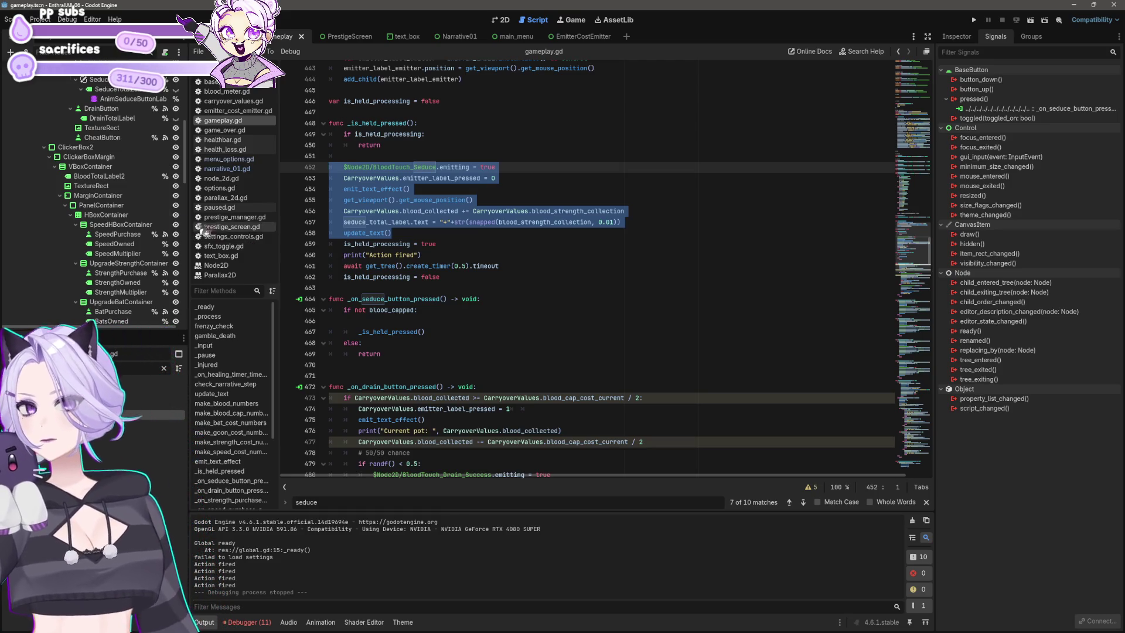
{"action": "mouse_move", "coordinate": [437, 235]}
{"action": "left_mouse_down"}
{"action": "mouse_move", "coordinate": [280, 190]}
{"action": "mouse_move", "coordinate": [279, 169]}
{"action": "left_mouse_up"}
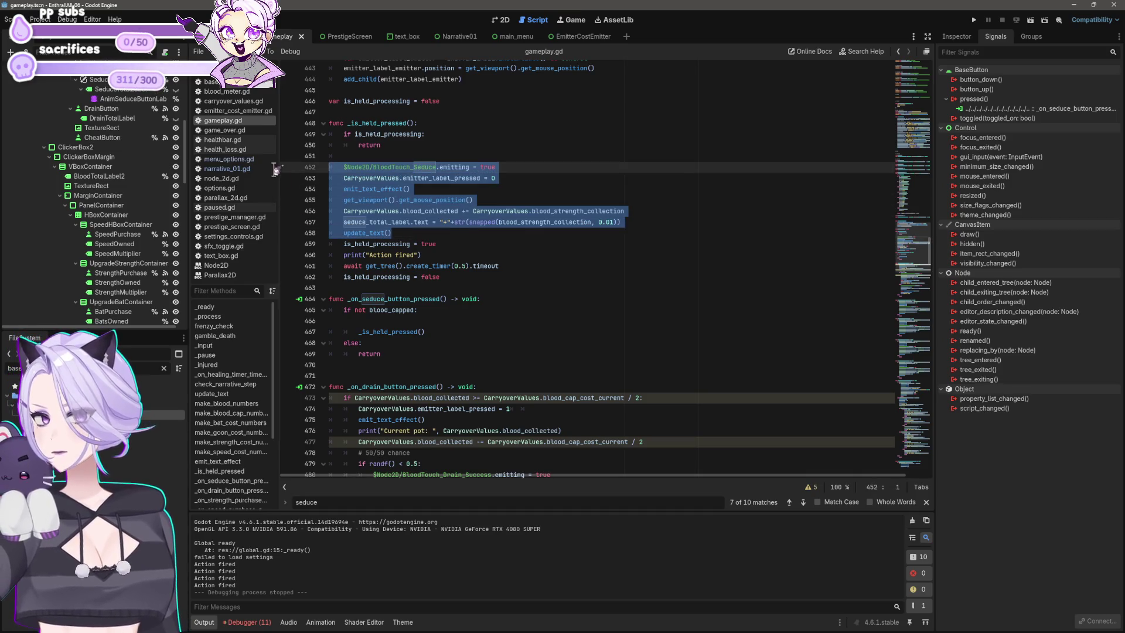
Step: Move the effect block back under if not blood_capped and indent each line beneath it
{"action": "key", "text": "Delete"}
{"action": "left_click_drag", "start_coordinate": [420, 245], "coordinate": [235, 258]}
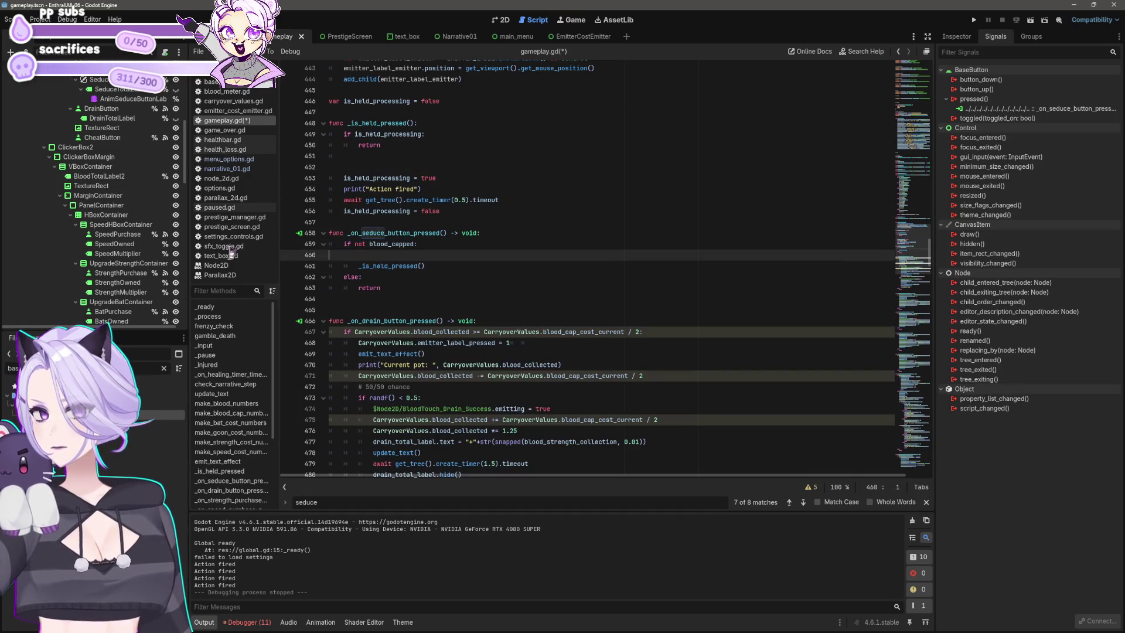
{"action": "type", "text": "$Node2D/BloodTouch_Seduce.emitting = true \tCarryoverValues.emitter_label_pressed = 0 \temit_text_effect() \tget_viewport().get_mouse_position() \tCarryoverValues.blood_collected += CarryoverValues.blood_strength_collection \tseduce_total_label.text = \"+\"+str(snapped(blood_strength_collection, 0.01)) \tupdate_text()"}
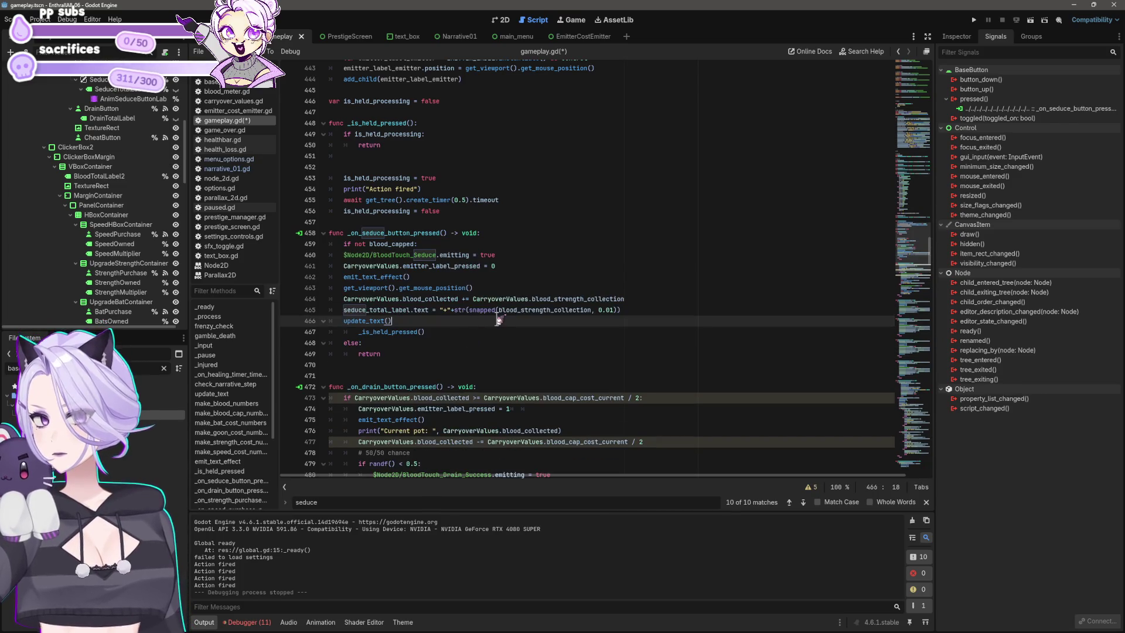
{"action": "key", "text": "Home"}
{"action": "key", "text": "Tab"}
{"action": "key", "text": "Up"}
{"action": "key", "text": "Home"}
{"action": "key", "text": "Tab"}
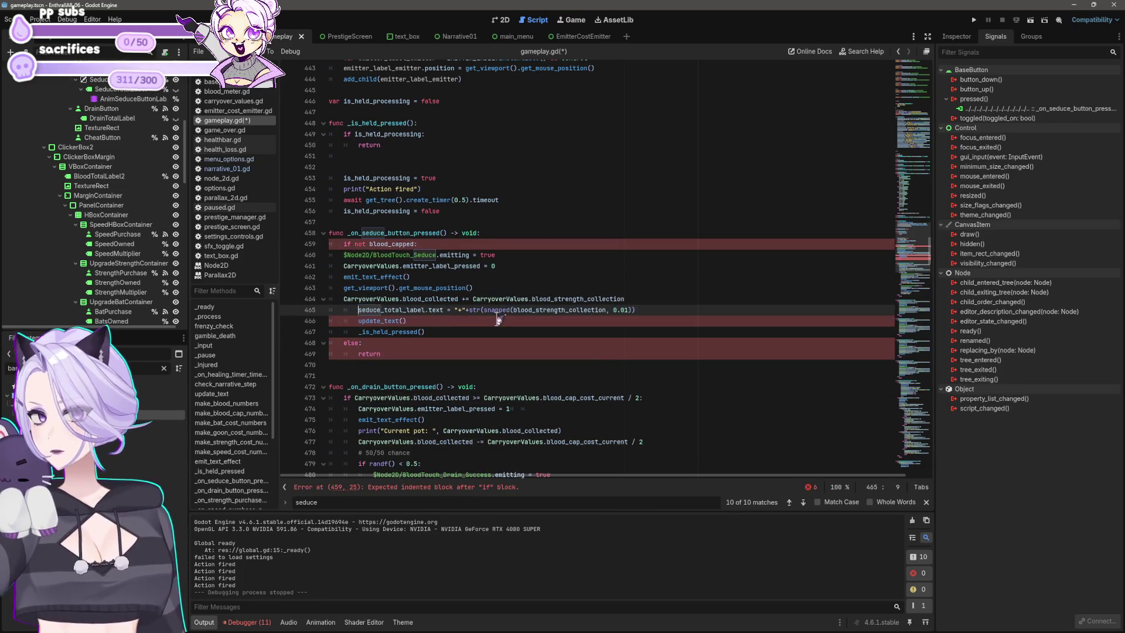
{"action": "key", "text": "Up"}
{"action": "key", "text": "Home"}
{"action": "key", "text": "Tab"}
{"action": "key", "text": "Up"}
{"action": "key", "text": "Home"}
{"action": "key", "text": "Tab"}
{"action": "key", "text": "Up"}
{"action": "key", "text": "Home"}
{"action": "key", "text": "Tab"}
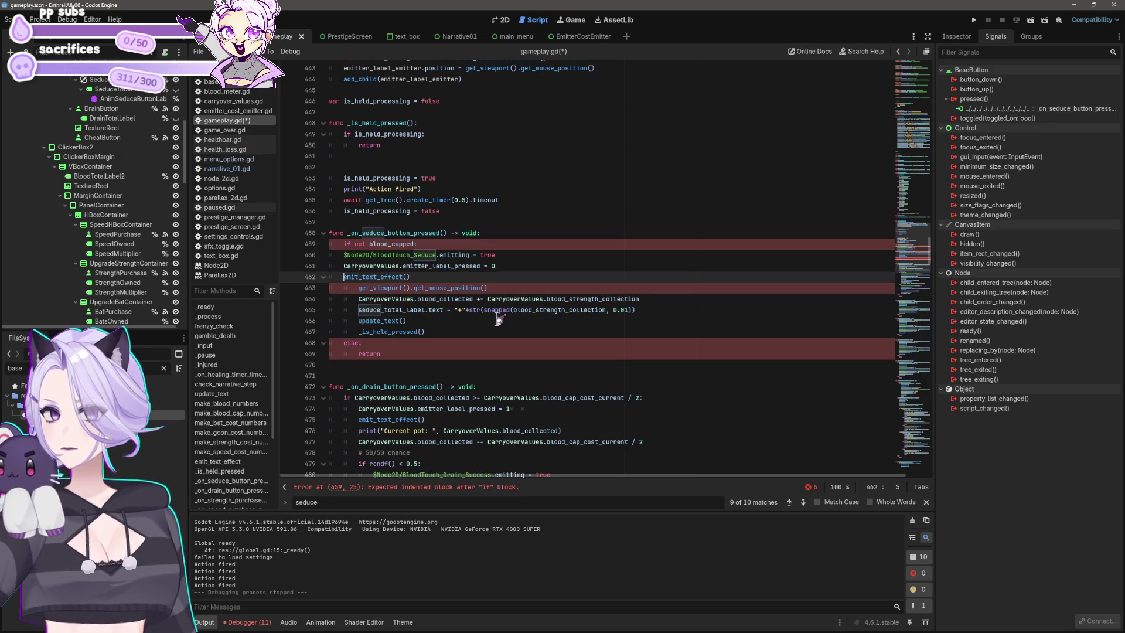
{"action": "key", "text": "Up"}
{"action": "key", "text": "Home"}
{"action": "key", "text": "Tab"}
{"action": "key", "text": "Up"}
{"action": "key", "text": "Home"}
{"action": "key", "text": "Tab"}
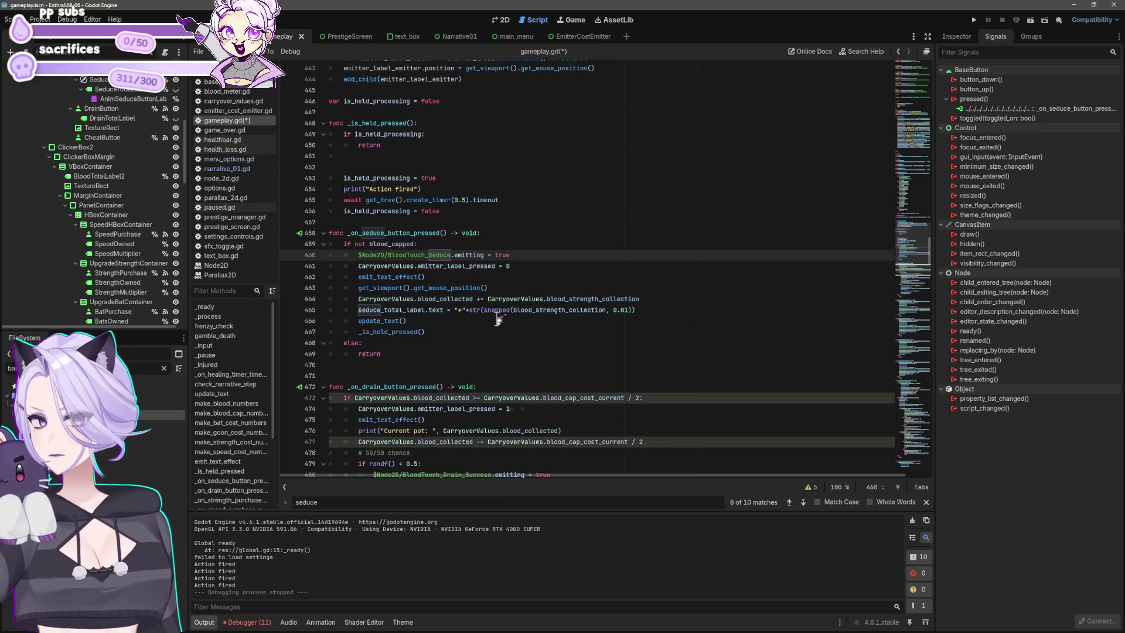
Step: Remove the leftover _is_held_pressed() call and delete the whole _is_held_pressed function
{"action": "left_click", "coordinate": [465, 330]}
{"action": "key", "text": "shift+Home"}
{"action": "key", "text": "ctrl+shift+k"}
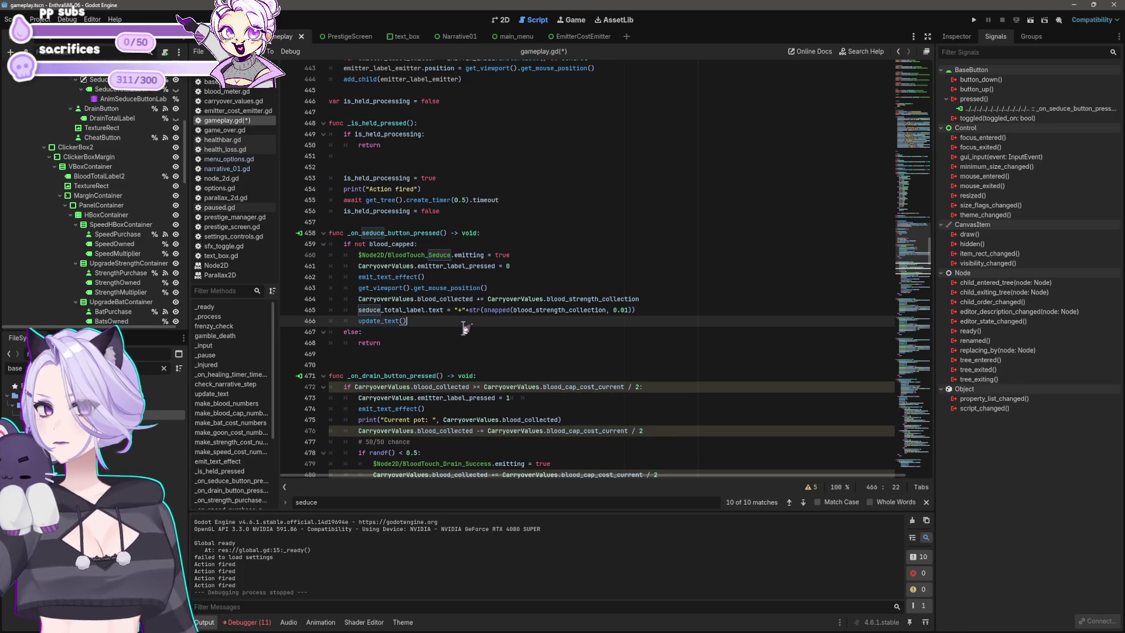
{"action": "left_click_drag", "start_coordinate": [498, 212], "coordinate": [268, 117]}
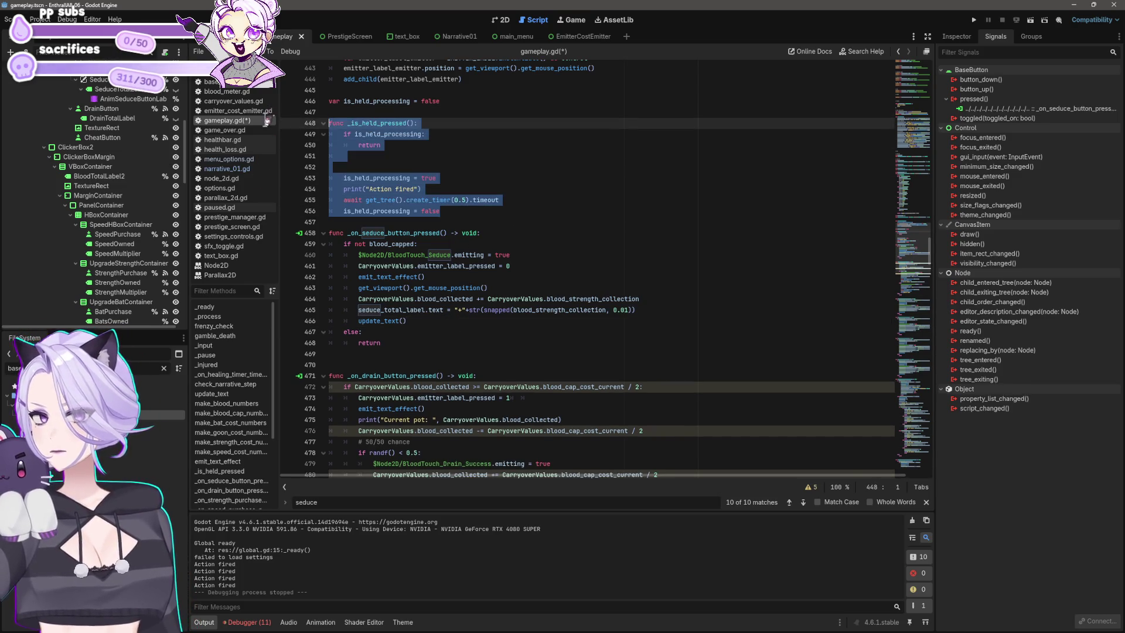
{"action": "key", "text": "Delete"}
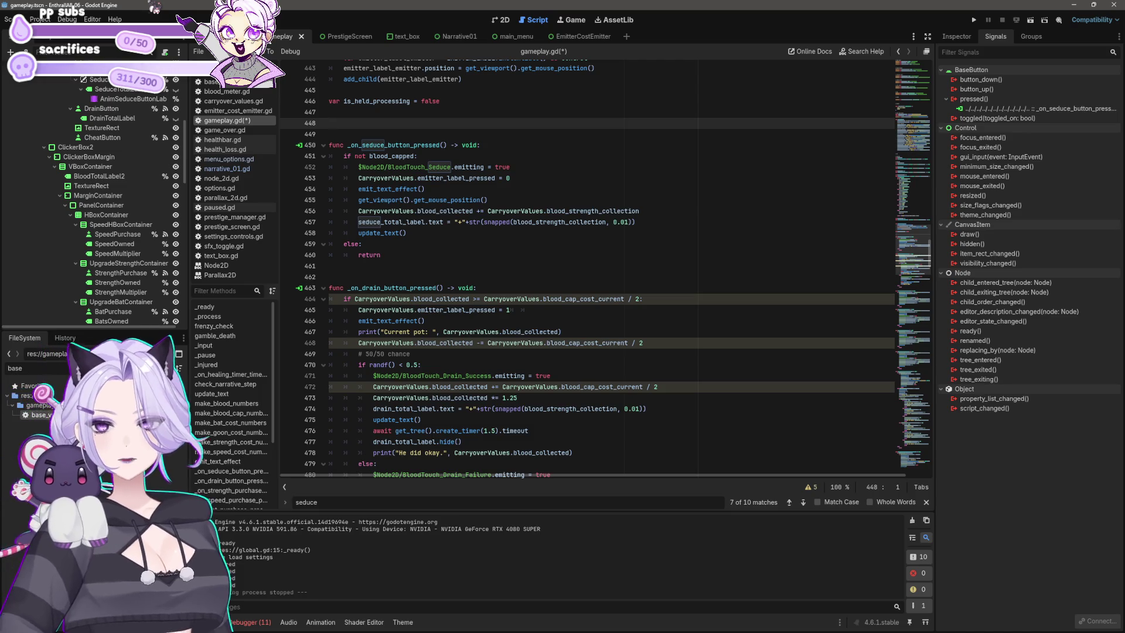
Step: Save gameplay.gd, then undo the last edit near the is_held_processing declaration
{"action": "left_click", "coordinate": [523, 189]}
{"action": "left_click", "coordinate": [369, 123]}
{"action": "key", "text": "ctrl+s"}
{"action": "key", "text": "Up"}
{"action": "key", "text": "Up"}
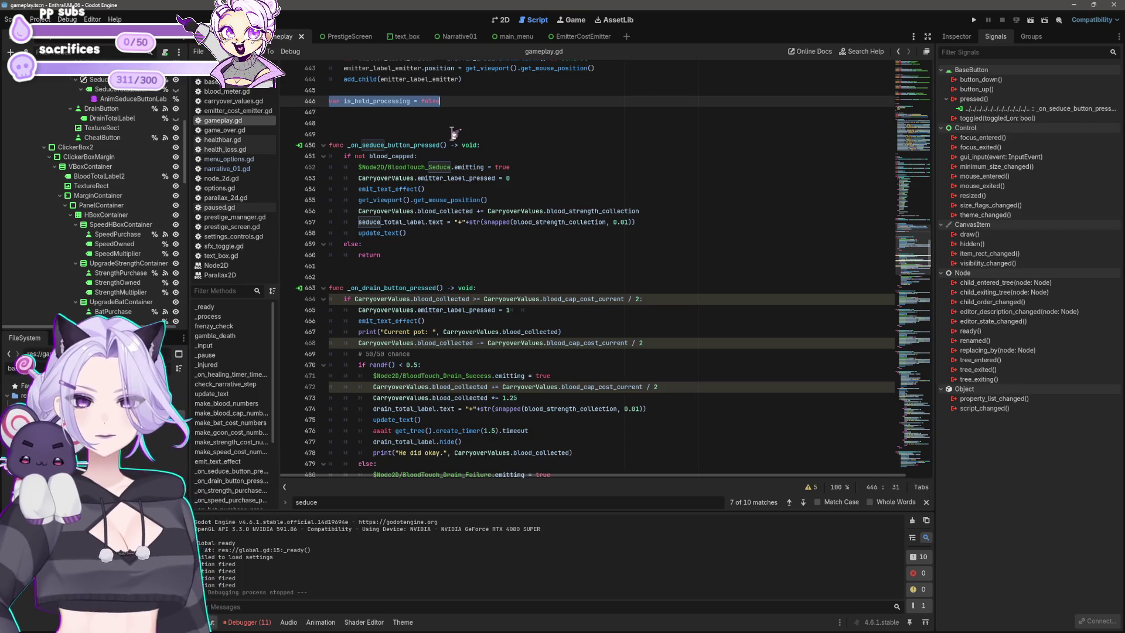
{"action": "key", "text": "ctrl+z"}
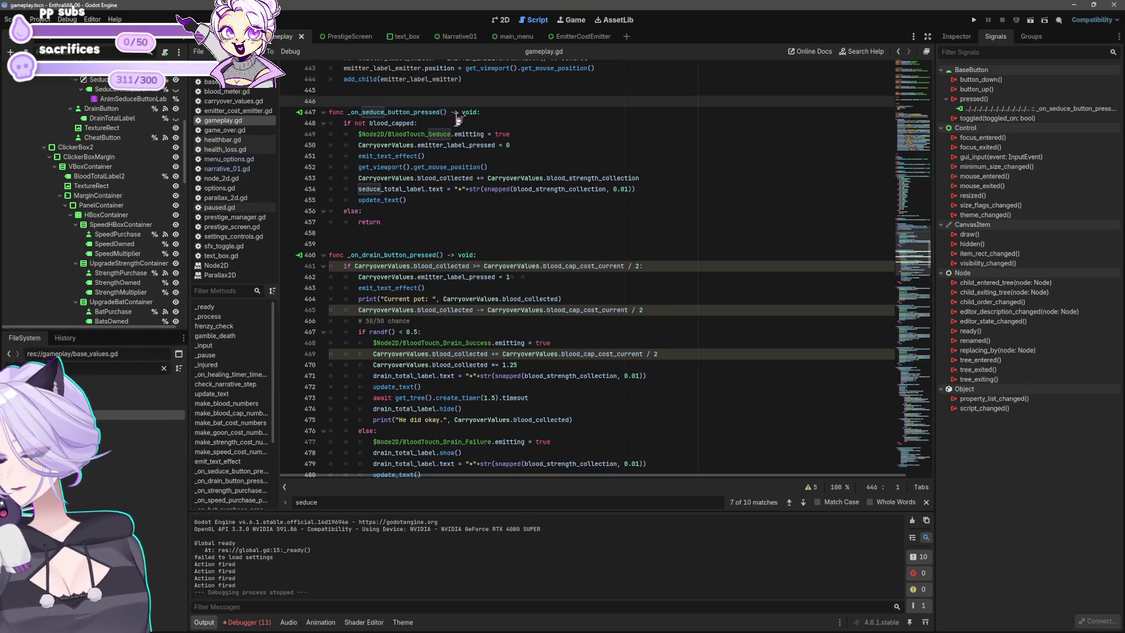
Step: Run the project from the editor and start a new game from the title menu
{"action": "left_click", "coordinate": [566, 223]}
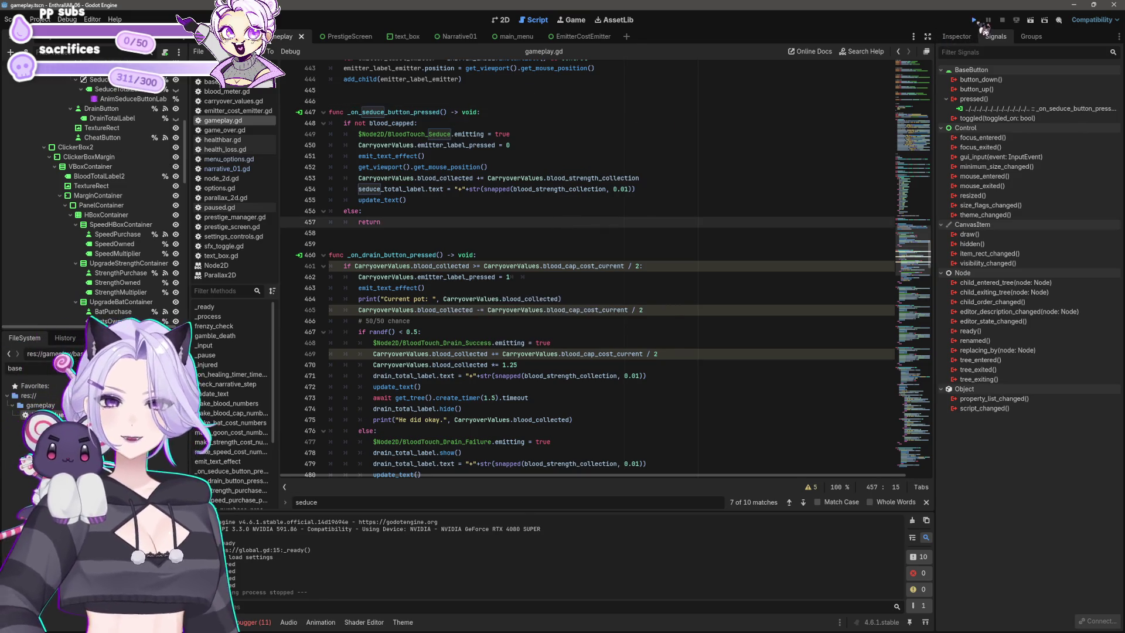
{"action": "left_click", "coordinate": [974, 19]}
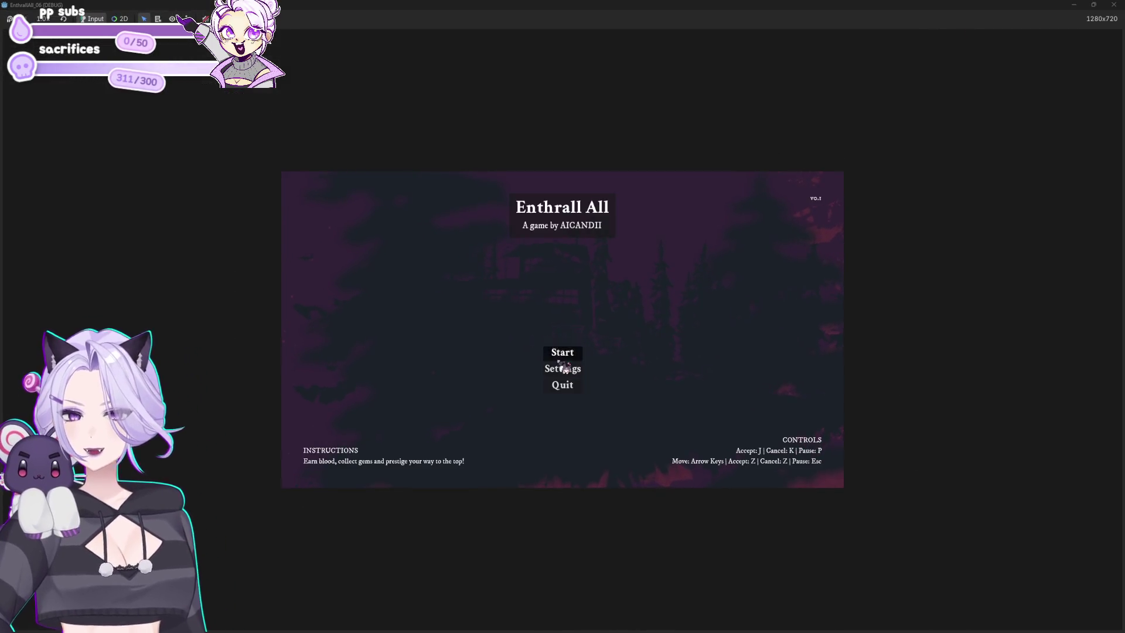
{"action": "left_click", "coordinate": [559, 353]}
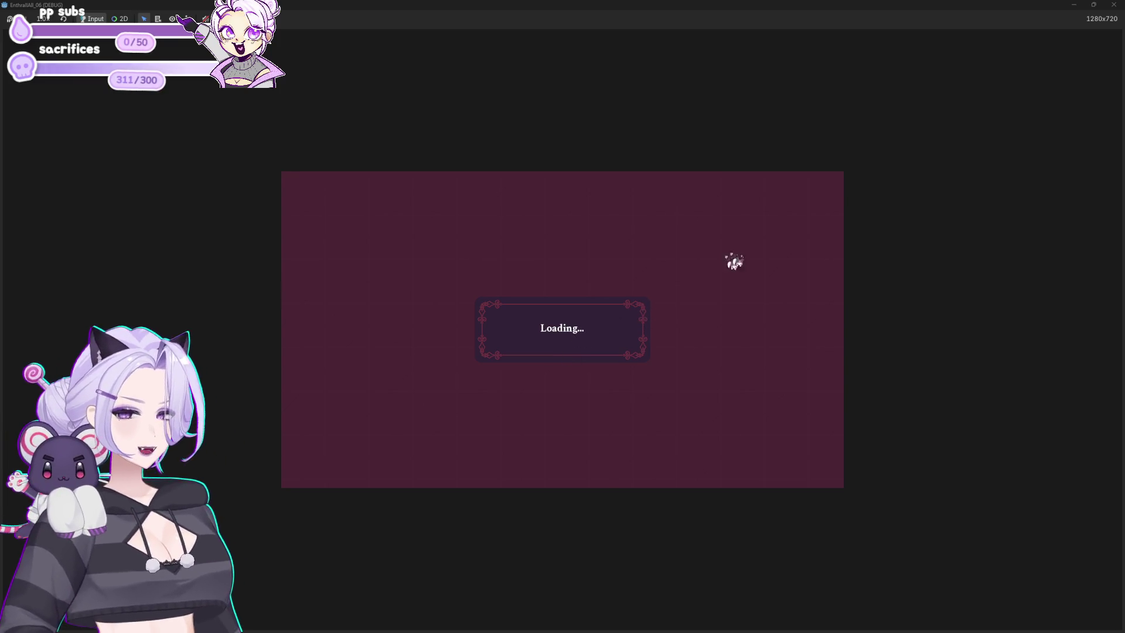
Step: Collect blood with the fang button and spend it on several Bat purchases
{"action": "left_click", "coordinate": [478, 341]}
{"action": "left_click", "coordinate": [480, 341]}
{"action": "left_click", "coordinate": [485, 342]}
{"action": "left_click", "coordinate": [489, 344]}
{"action": "left_click", "coordinate": [491, 345]}
{"action": "left_click", "coordinate": [492, 346]}
{"action": "left_click", "coordinate": [494, 346]}
{"action": "left_click", "coordinate": [494, 347]}
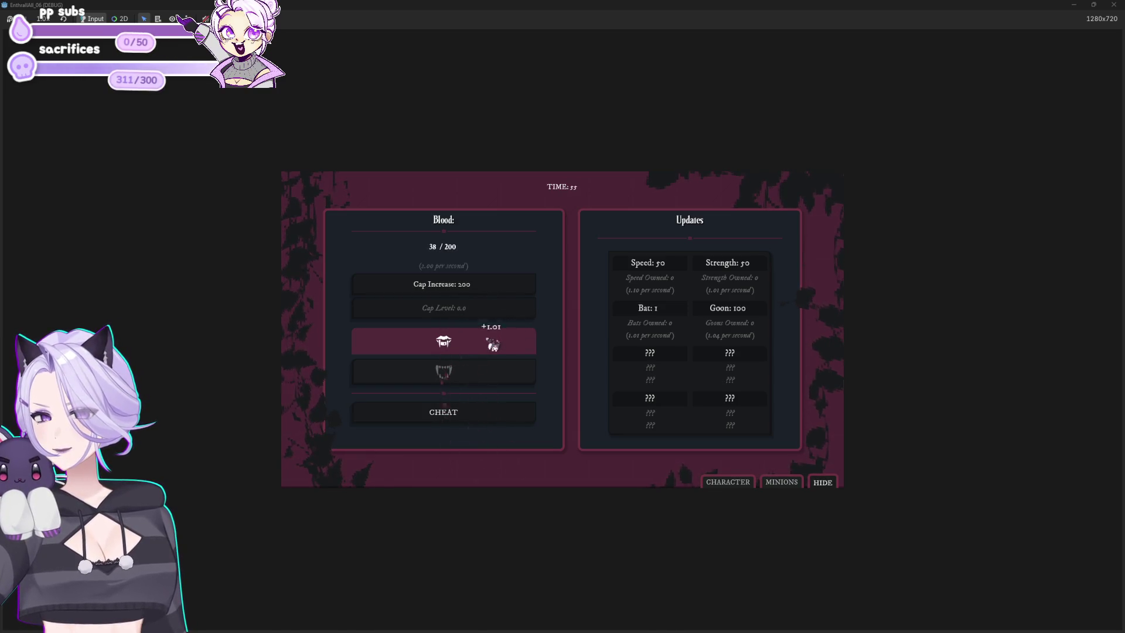
{"action": "left_click", "coordinate": [493, 346]}
{"action": "left_click", "coordinate": [494, 347]}
{"action": "left_click", "coordinate": [494, 347]}
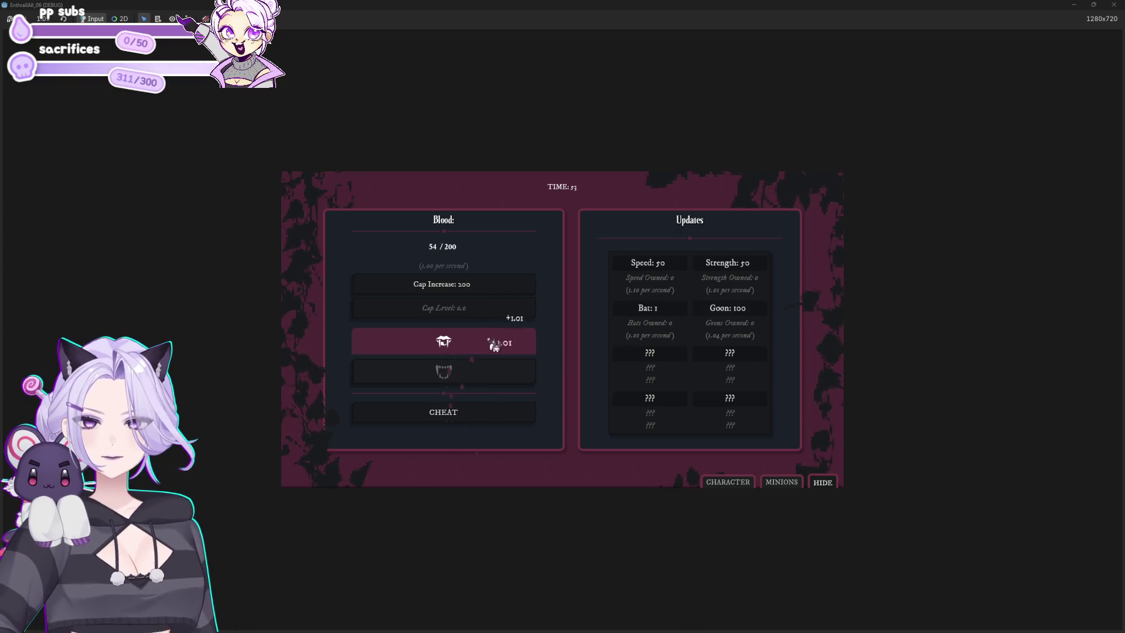
{"action": "left_click", "coordinate": [652, 314]}
{"action": "left_click", "coordinate": [657, 317]}
{"action": "left_click", "coordinate": [657, 317]}
{"action": "left_click", "coordinate": [657, 317]}
{"action": "left_click", "coordinate": [657, 316]}
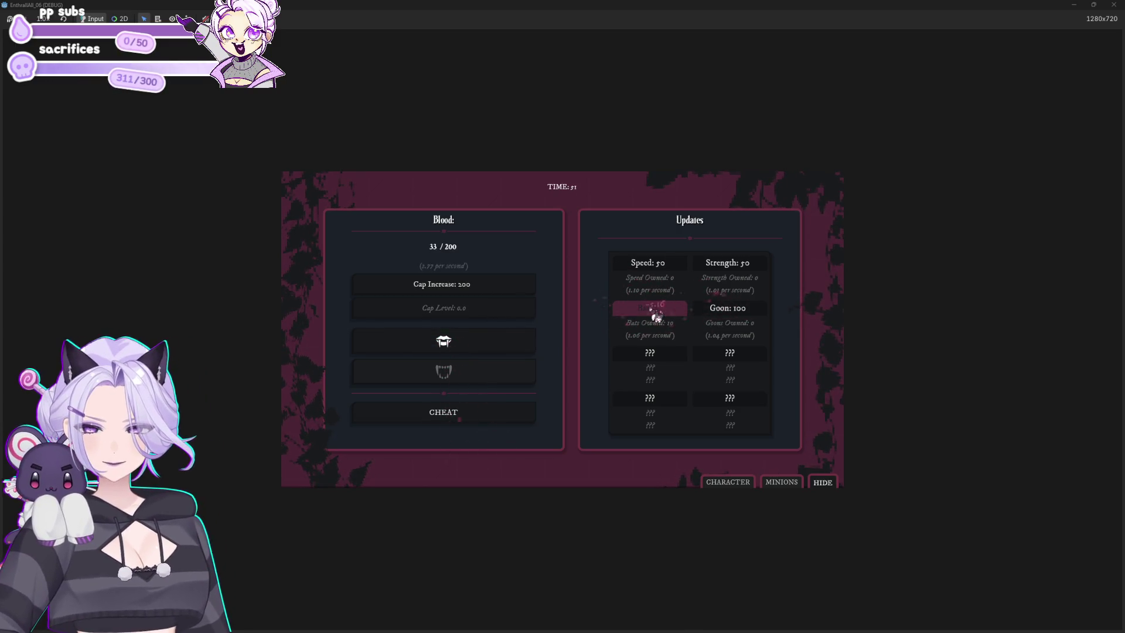
{"action": "left_click", "coordinate": [657, 317]}
{"action": "left_click", "coordinate": [480, 355]}
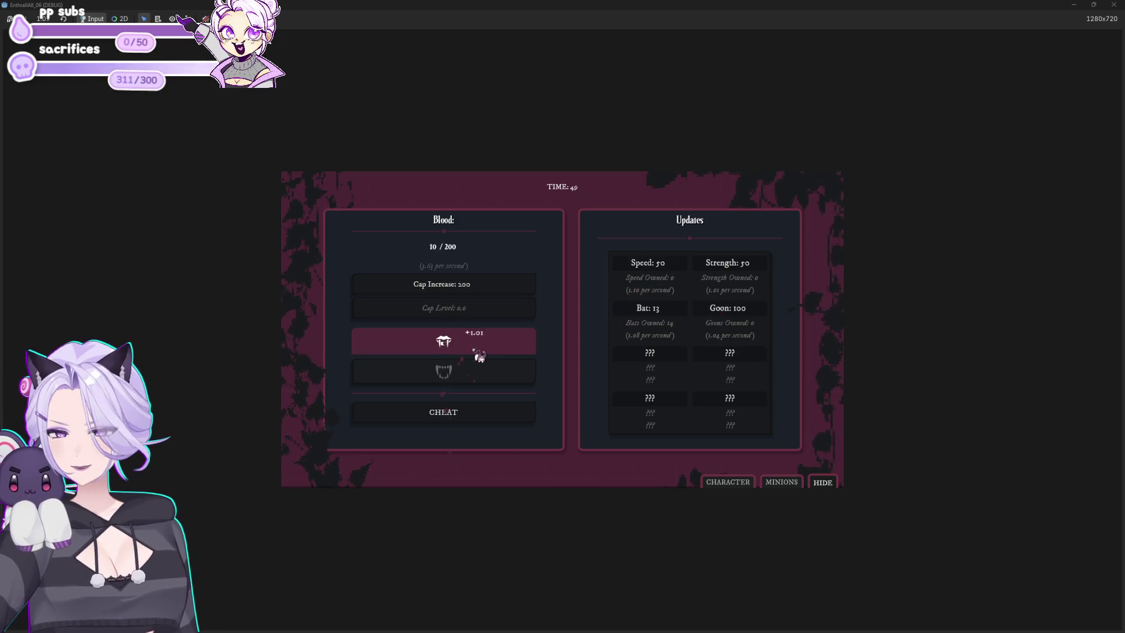
{"action": "left_click", "coordinate": [479, 356]}
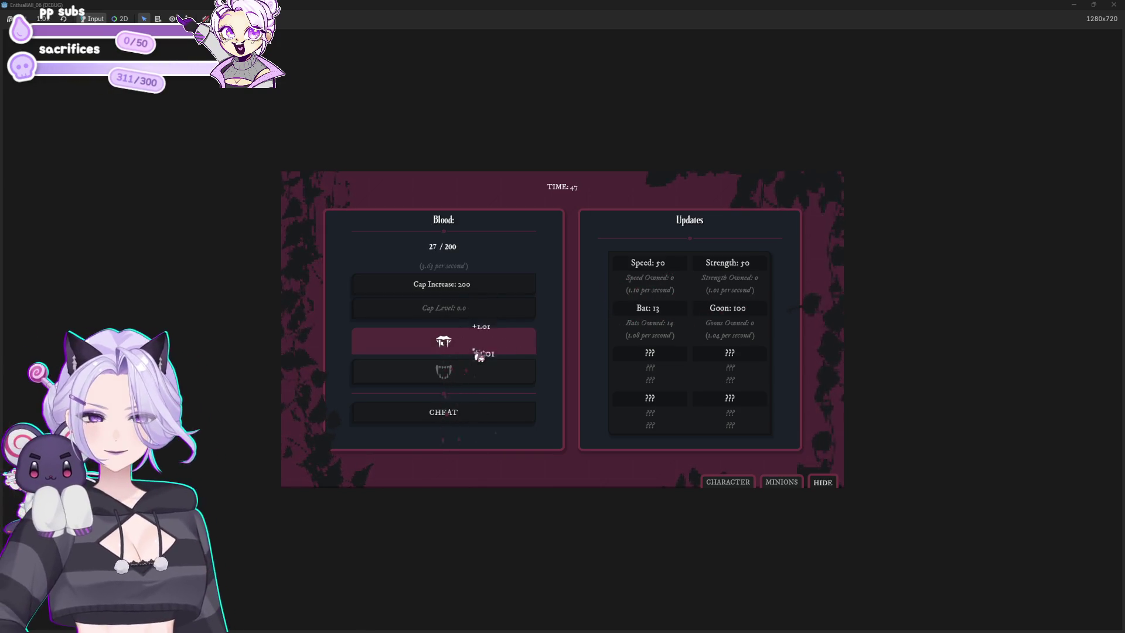
Step: Keep gathering blood and buy two Strength upgrades
{"action": "left_click", "coordinate": [469, 351]}
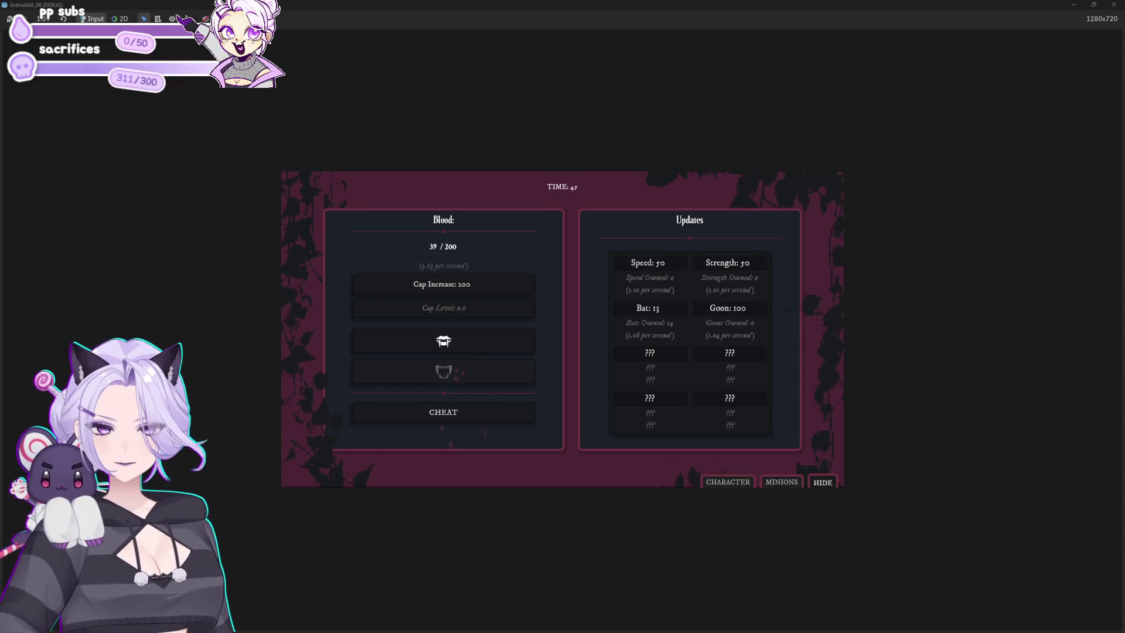
{"action": "left_click", "coordinate": [527, 353]}
{"action": "left_click", "coordinate": [528, 355]}
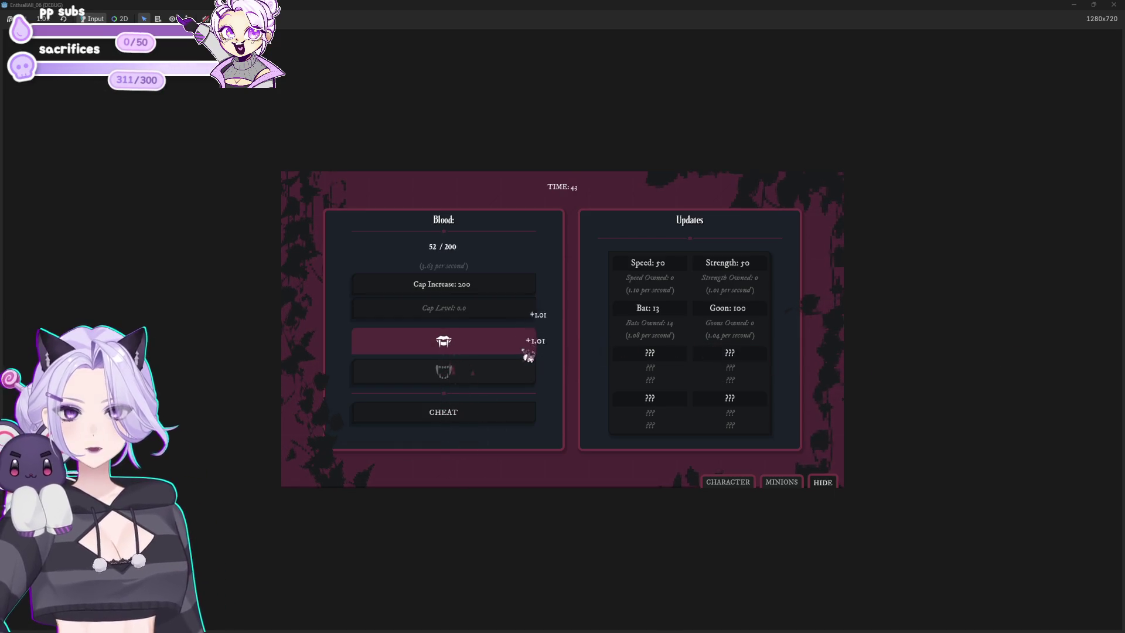
{"action": "left_click", "coordinate": [764, 264]}
{"action": "left_click", "coordinate": [516, 350]}
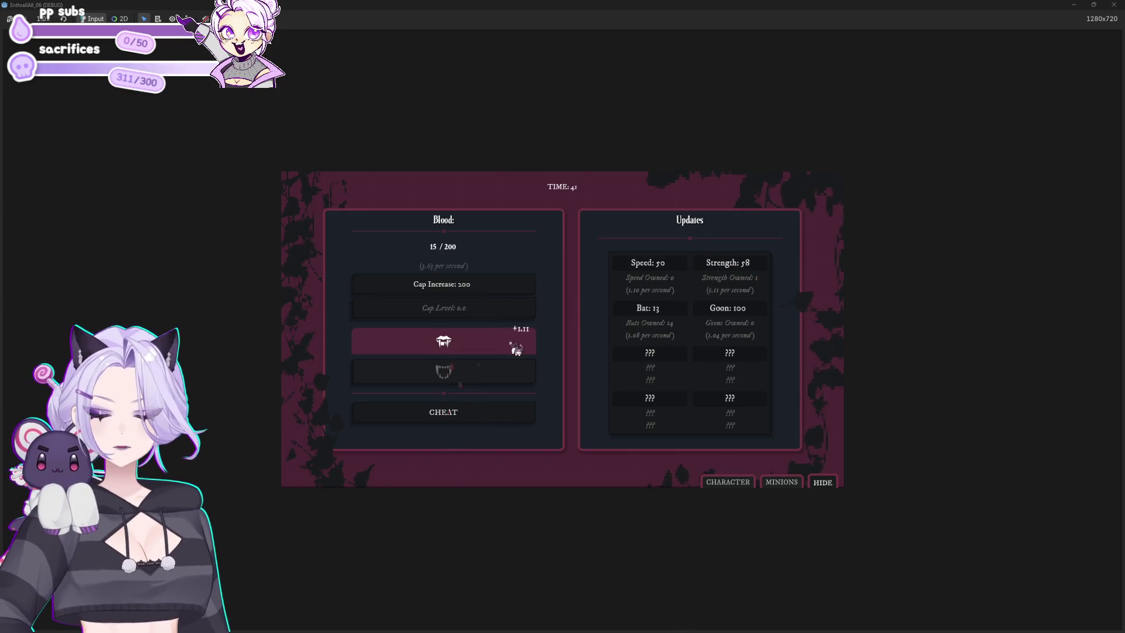
{"action": "left_click", "coordinate": [516, 350]}
{"action": "left_click", "coordinate": [516, 350]}
{"action": "left_click", "coordinate": [516, 350]}
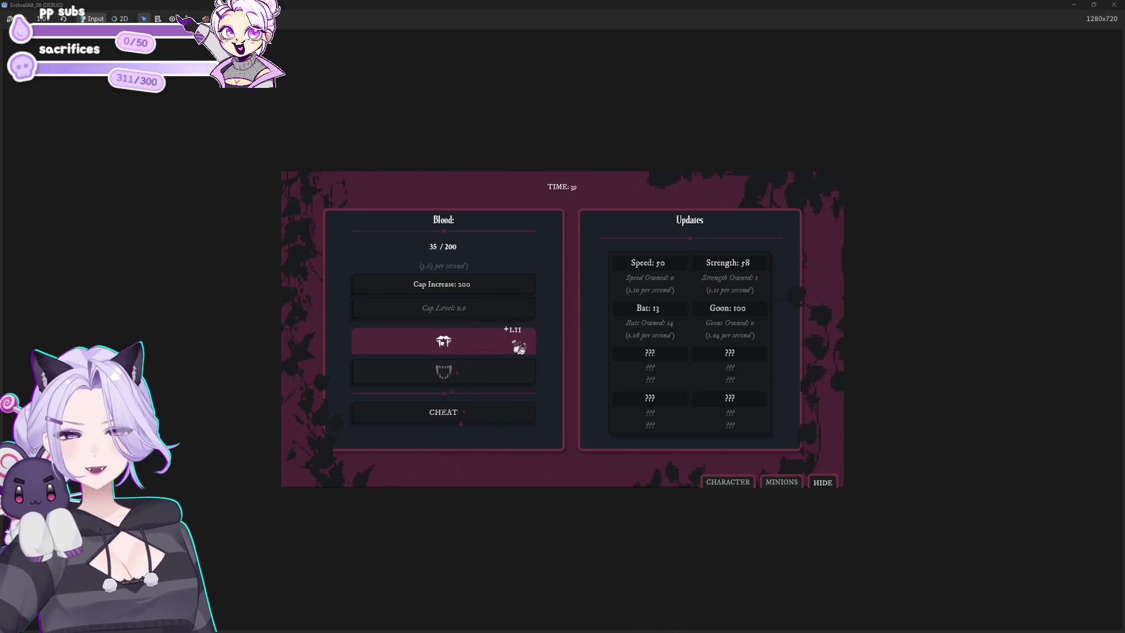
{"action": "left_click", "coordinate": [533, 352]}
{"action": "left_click", "coordinate": [468, 356]}
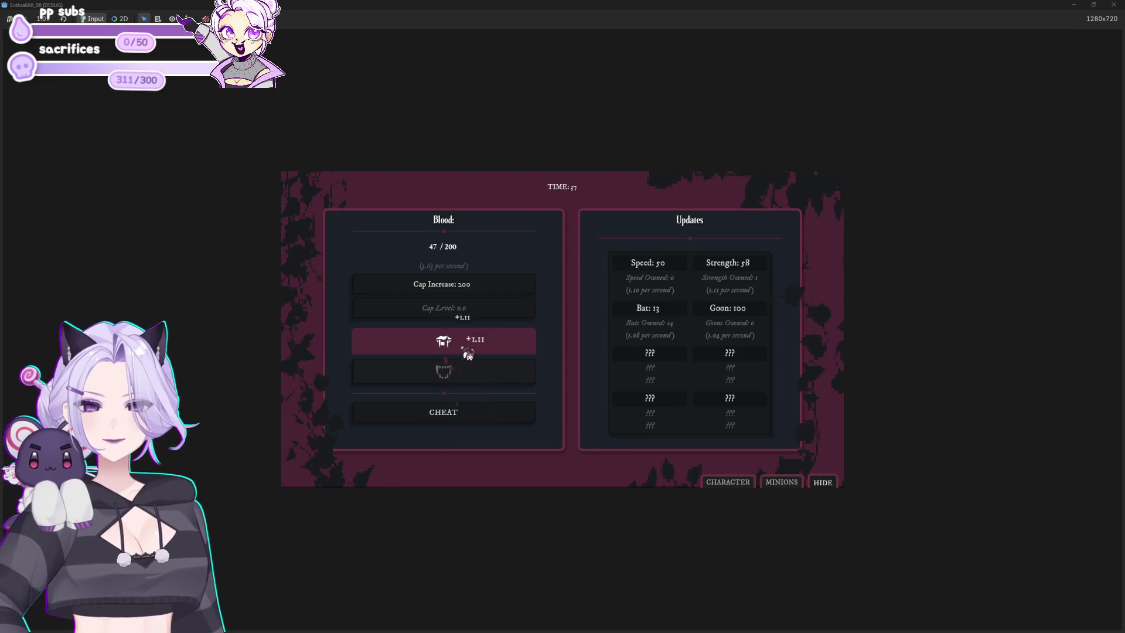
{"action": "left_click", "coordinate": [469, 355]}
{"action": "left_click", "coordinate": [710, 280]}
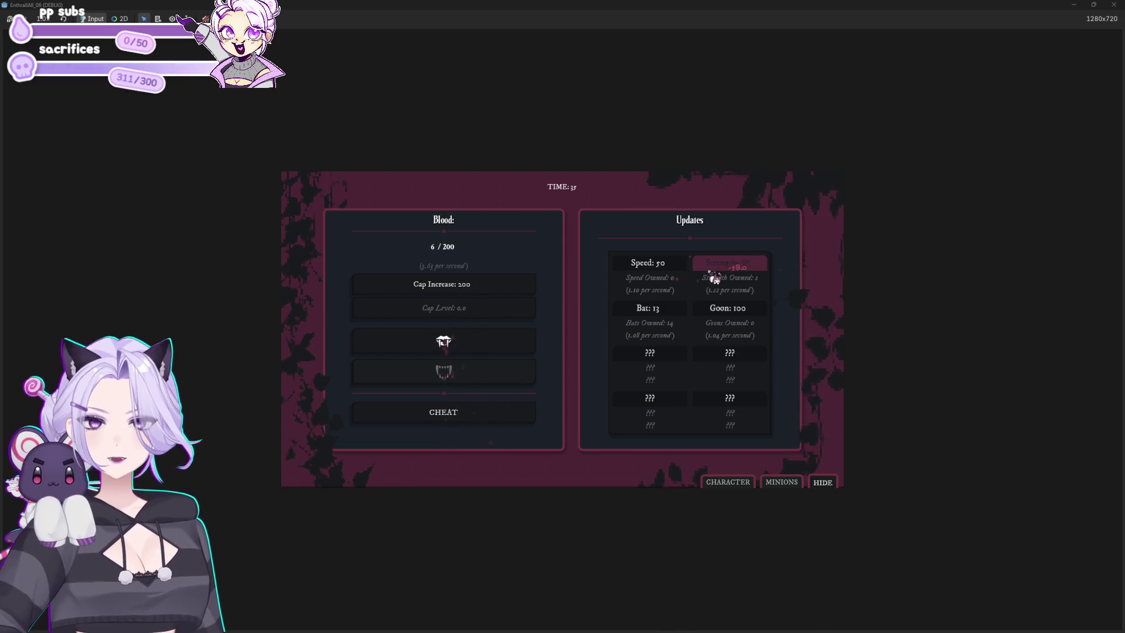
{"action": "left_click", "coordinate": [520, 343]}
{"action": "left_click", "coordinate": [519, 343]}
{"action": "left_click", "coordinate": [519, 343]}
{"action": "left_click", "coordinate": [520, 344]}
{"action": "left_click", "coordinate": [519, 344]}
{"action": "left_click", "coordinate": [519, 344]}
{"action": "left_click", "coordinate": [519, 344]}
{"action": "left_click", "coordinate": [519, 344]}
{"action": "left_click", "coordinate": [519, 345]}
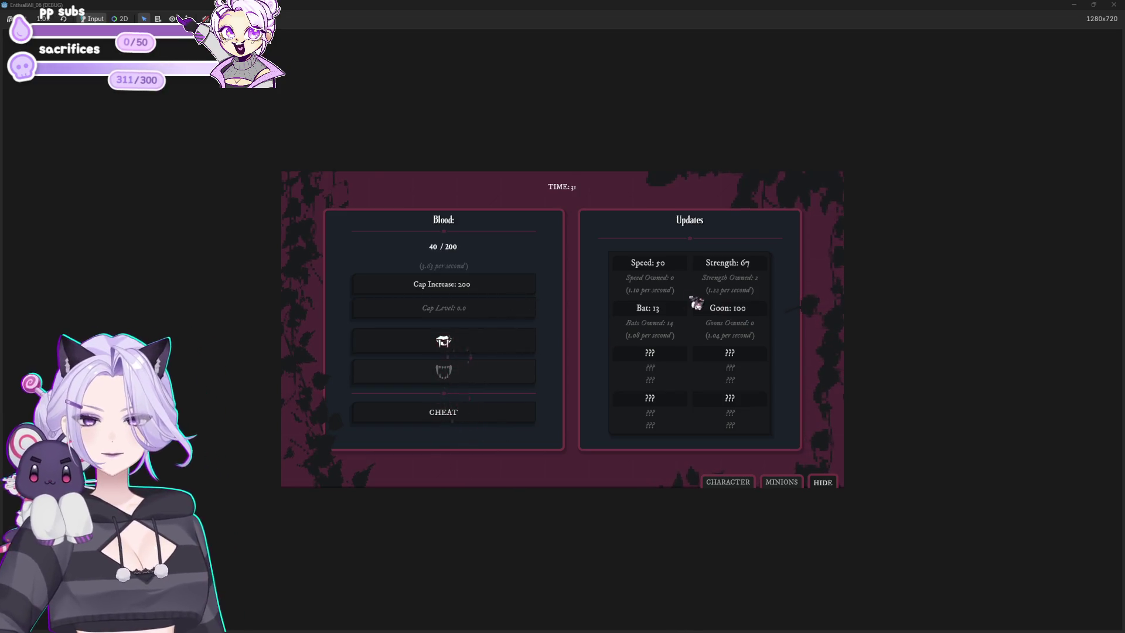
Step: Buy more Bats and keep clicking the fang button for blood
{"action": "left_click", "coordinate": [660, 314]}
{"action": "left_click", "coordinate": [657, 316]}
{"action": "left_click", "coordinate": [504, 358]}
{"action": "left_click", "coordinate": [504, 358]}
{"action": "left_click", "coordinate": [506, 358]}
{"action": "left_click", "coordinate": [507, 359]}
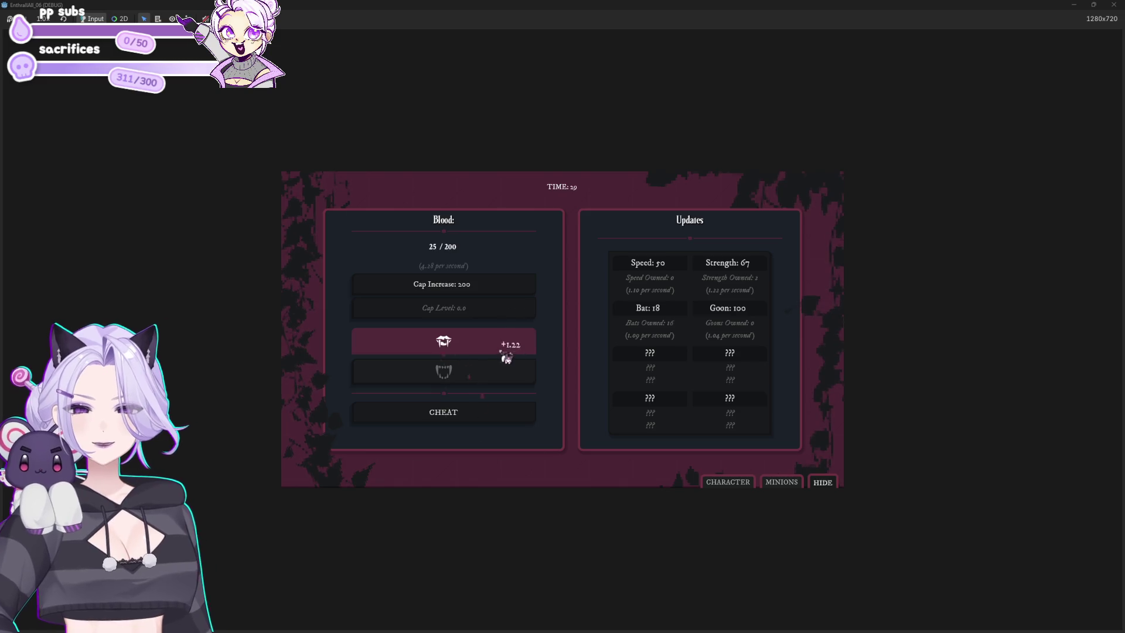
{"action": "left_click", "coordinate": [654, 311]}
{"action": "left_click", "coordinate": [656, 313]}
{"action": "left_click", "coordinate": [484, 358]}
{"action": "left_click", "coordinate": [475, 359]}
{"action": "left_click", "coordinate": [475, 359]}
{"action": "left_click", "coordinate": [472, 359]}
{"action": "left_click", "coordinate": [473, 358]}
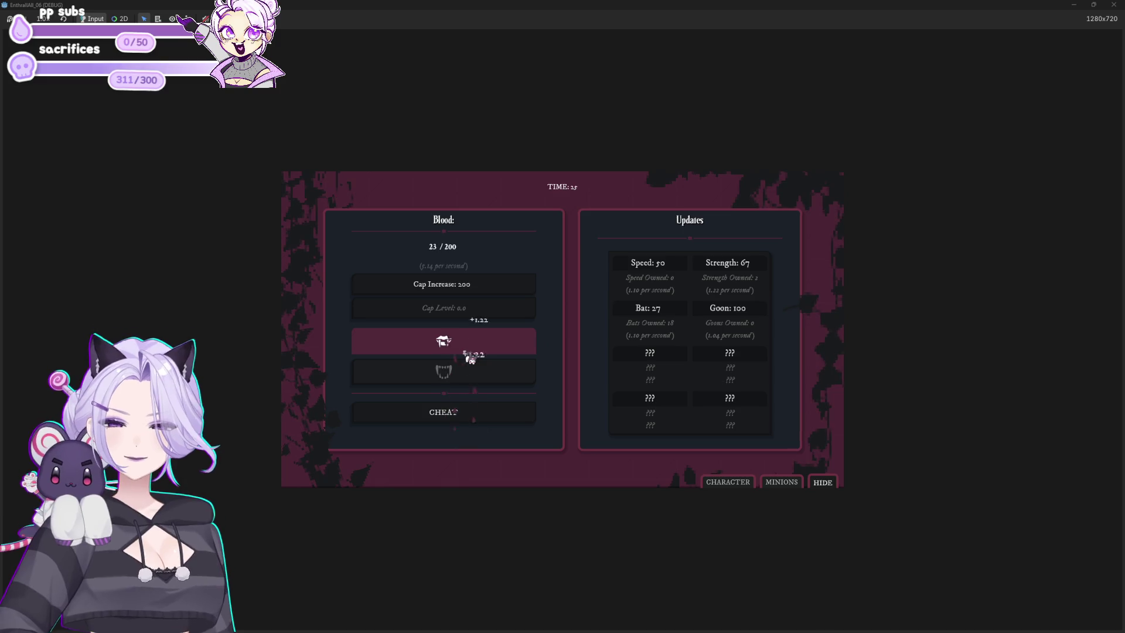
{"action": "left_click", "coordinate": [470, 355]}
{"action": "left_click", "coordinate": [470, 355]}
{"action": "left_click", "coordinate": [470, 355]}
{"action": "left_click", "coordinate": [469, 354]}
{"action": "left_click", "coordinate": [469, 353]}
{"action": "left_click", "coordinate": [469, 353]}
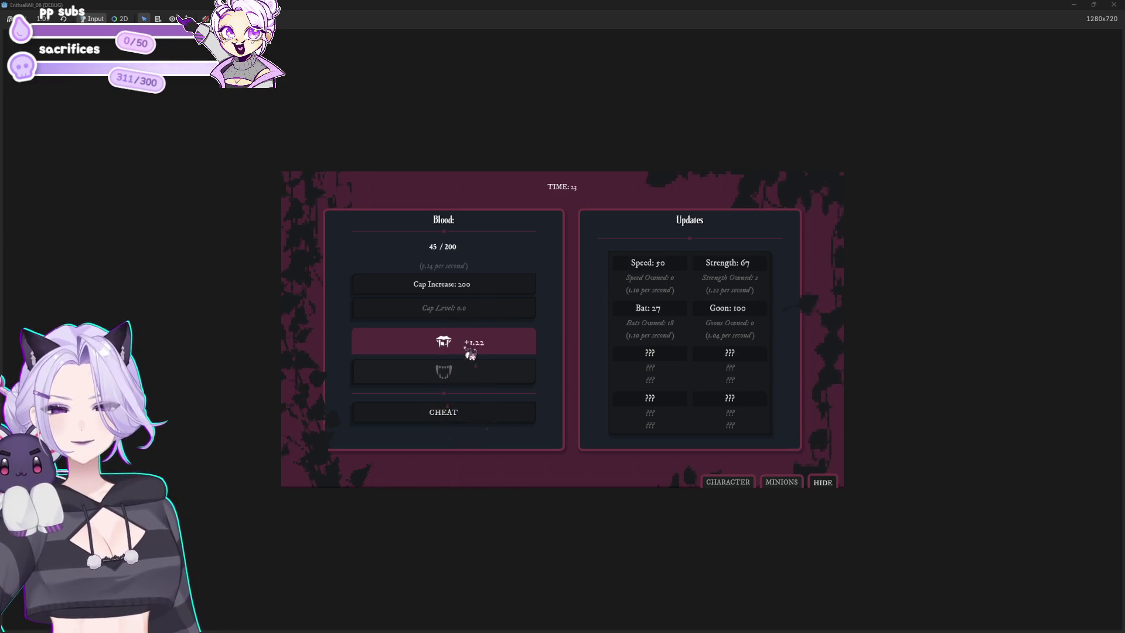
Step: Buy a third Strength upgrade and keep gathering blood with the fang button
{"action": "left_click", "coordinate": [471, 354]}
{"action": "left_click", "coordinate": [471, 353]}
{"action": "left_click", "coordinate": [740, 267]}
{"action": "left_click", "coordinate": [524, 347]}
{"action": "left_click", "coordinate": [518, 347]}
{"action": "left_click", "coordinate": [515, 351]}
{"action": "left_click", "coordinate": [516, 350]}
{"action": "left_click", "coordinate": [516, 351]}
{"action": "left_click", "coordinate": [517, 350]}
{"action": "left_click", "coordinate": [517, 350]}
{"action": "left_click", "coordinate": [517, 350]}
{"action": "left_click", "coordinate": [517, 350]}
{"action": "left_click", "coordinate": [516, 349]}
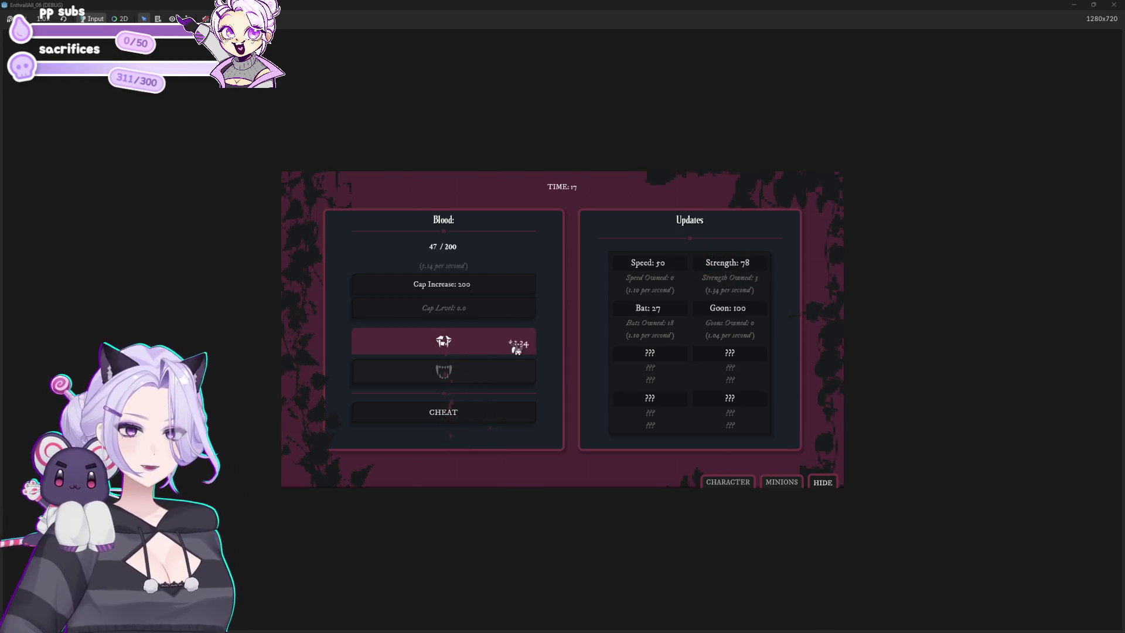
{"action": "left_click", "coordinate": [518, 352]}
{"action": "left_click", "coordinate": [517, 352]}
{"action": "left_click", "coordinate": [519, 353]}
{"action": "left_click", "coordinate": [519, 352]}
{"action": "left_click", "coordinate": [518, 353]}
{"action": "left_click", "coordinate": [518, 352]}
{"action": "left_click", "coordinate": [519, 353]}
{"action": "left_click", "coordinate": [519, 353]}
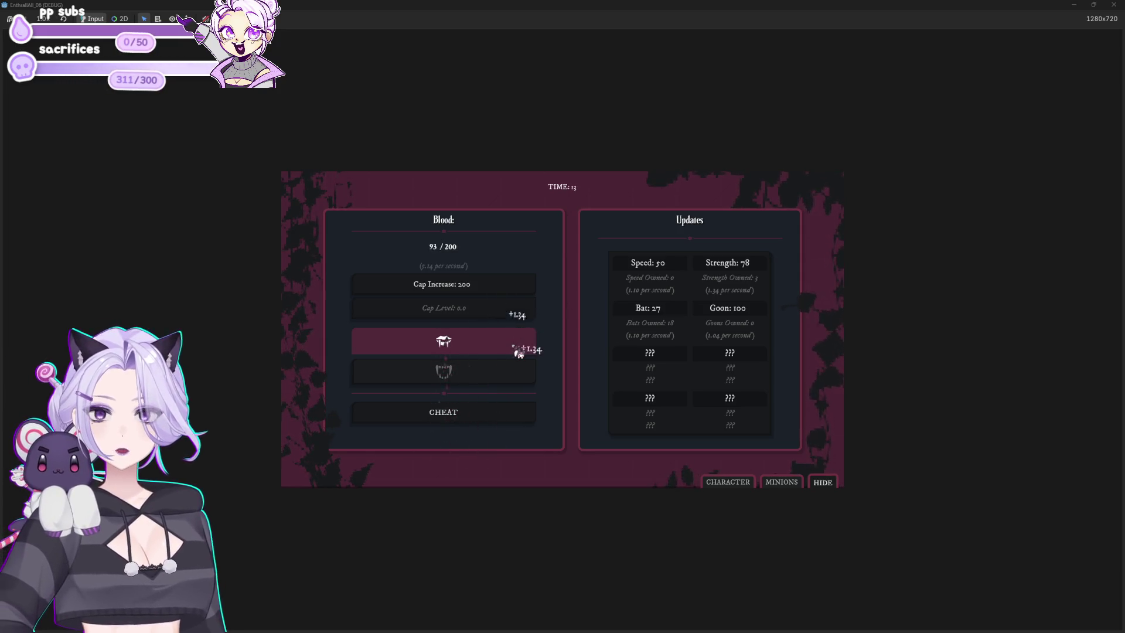
{"action": "left_click", "coordinate": [519, 352]}
{"action": "left_click", "coordinate": [519, 352]}
{"action": "left_click", "coordinate": [519, 352]}
{"action": "left_click", "coordinate": [519, 352]}
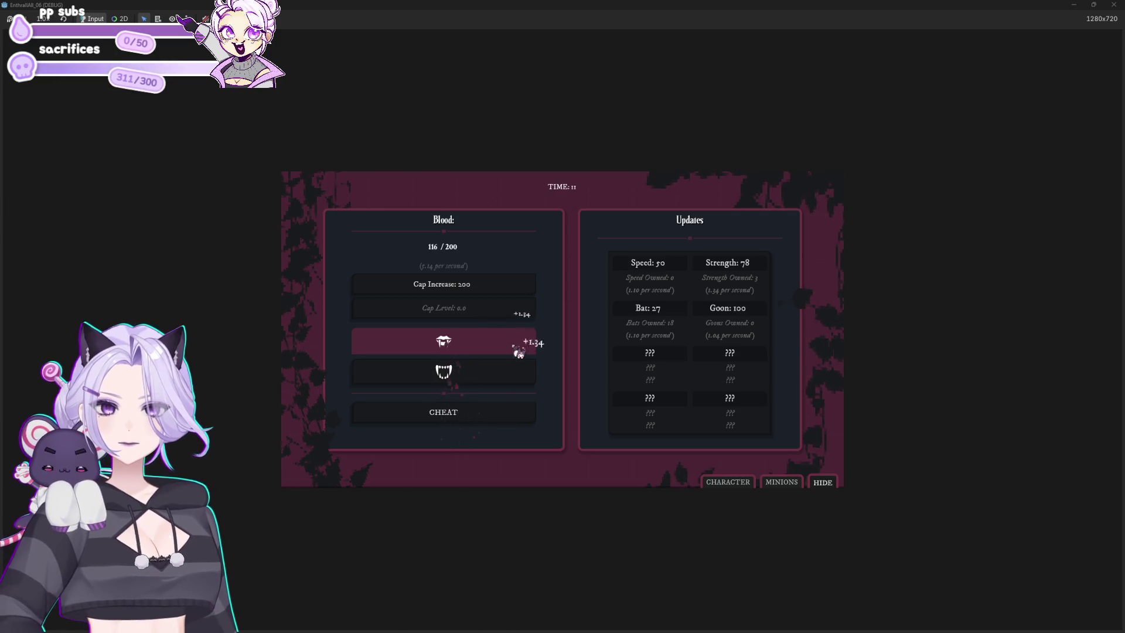
{"action": "left_click", "coordinate": [519, 353]}
{"action": "left_click", "coordinate": [519, 353]}
{"action": "left_click", "coordinate": [519, 353]}
{"action": "left_click", "coordinate": [519, 353]}
{"action": "left_click", "coordinate": [519, 352]}
{"action": "left_click", "coordinate": [519, 353]}
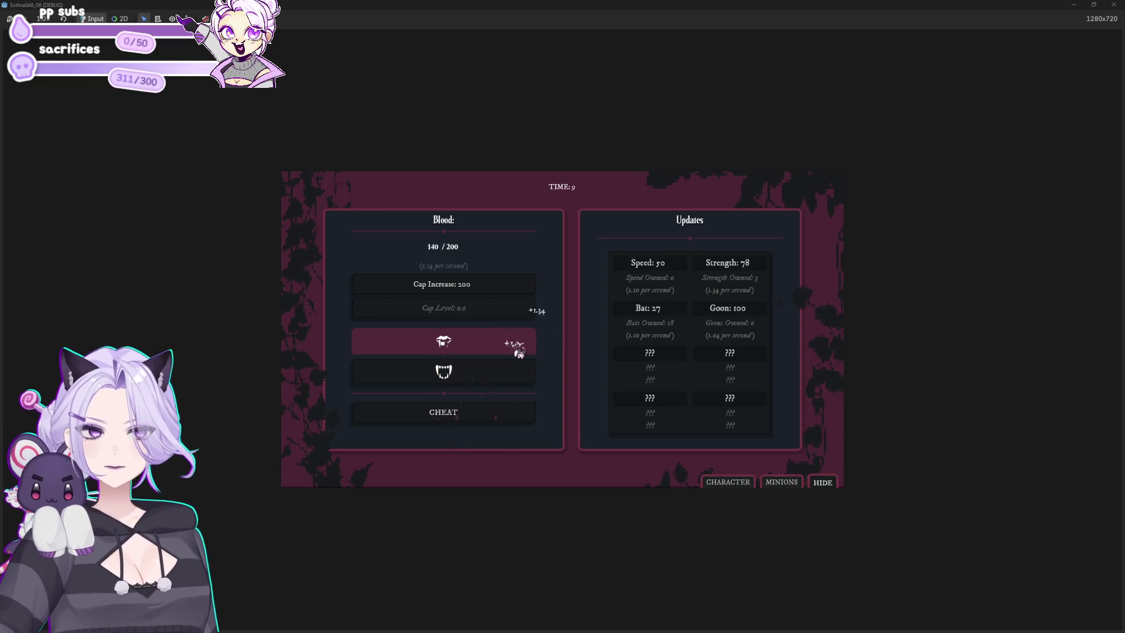
{"action": "left_click", "coordinate": [519, 353]}
{"action": "left_click", "coordinate": [519, 352]}
{"action": "left_click", "coordinate": [519, 352]}
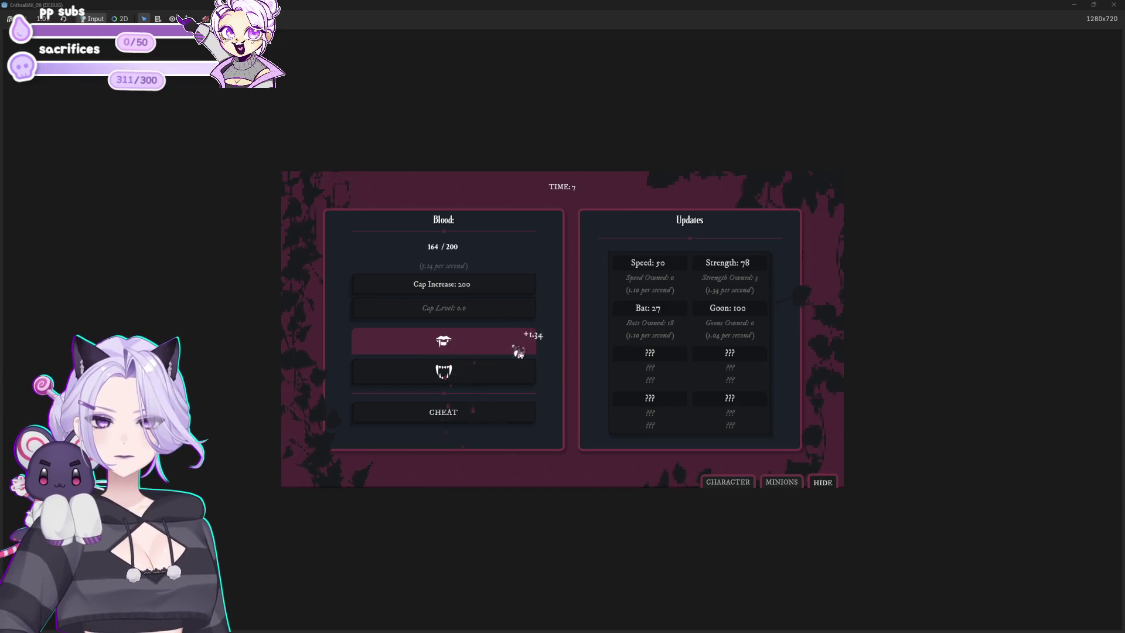
{"action": "left_click", "coordinate": [519, 352]}
{"action": "left_click", "coordinate": [519, 352]}
{"action": "left_click", "coordinate": [519, 352]}
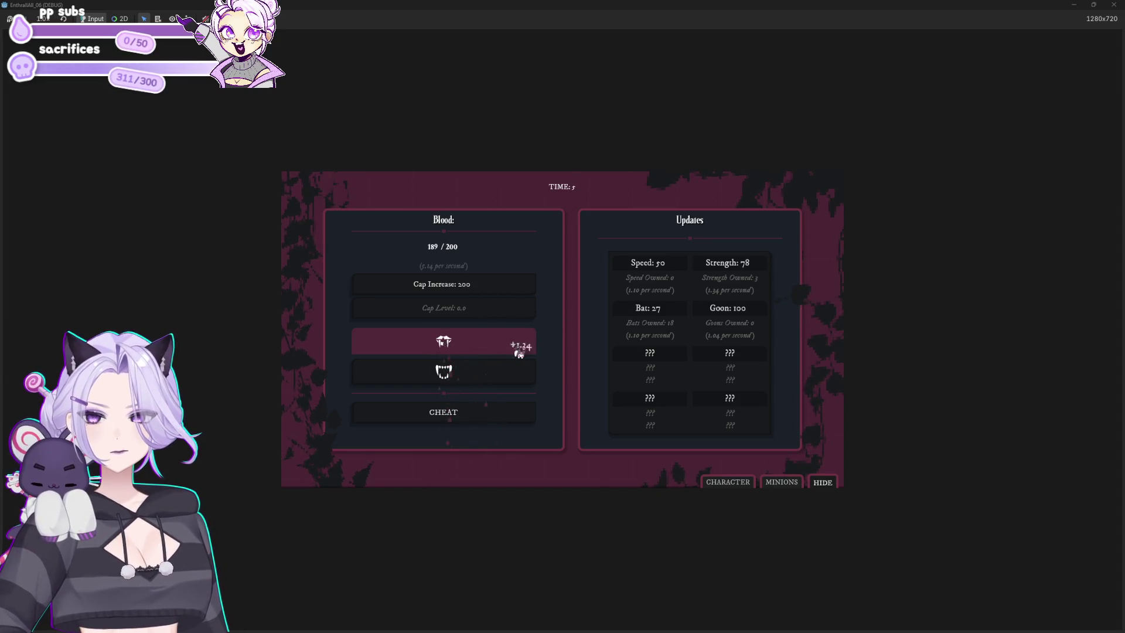
Step: Buy one more Bat and click for blood until the night ends at 3.46 K total blood
{"action": "left_click", "coordinate": [674, 318]}
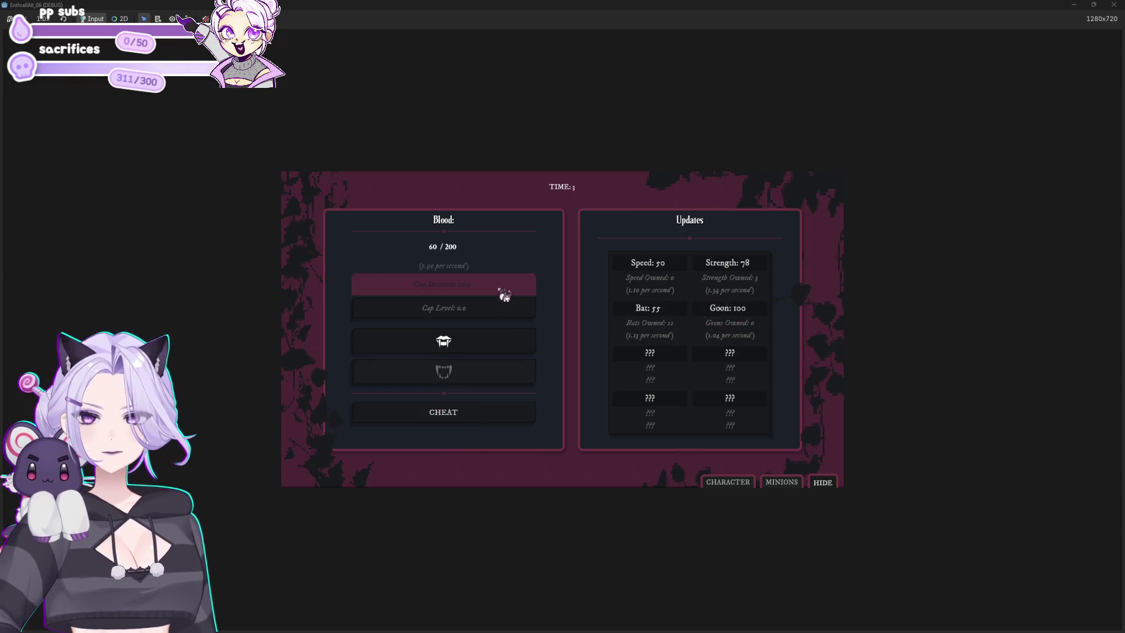
{"action": "left_click", "coordinate": [476, 346]}
{"action": "left_click", "coordinate": [476, 349]}
{"action": "left_click", "coordinate": [477, 350]}
{"action": "left_click", "coordinate": [477, 350]}
{"action": "left_click", "coordinate": [478, 349]}
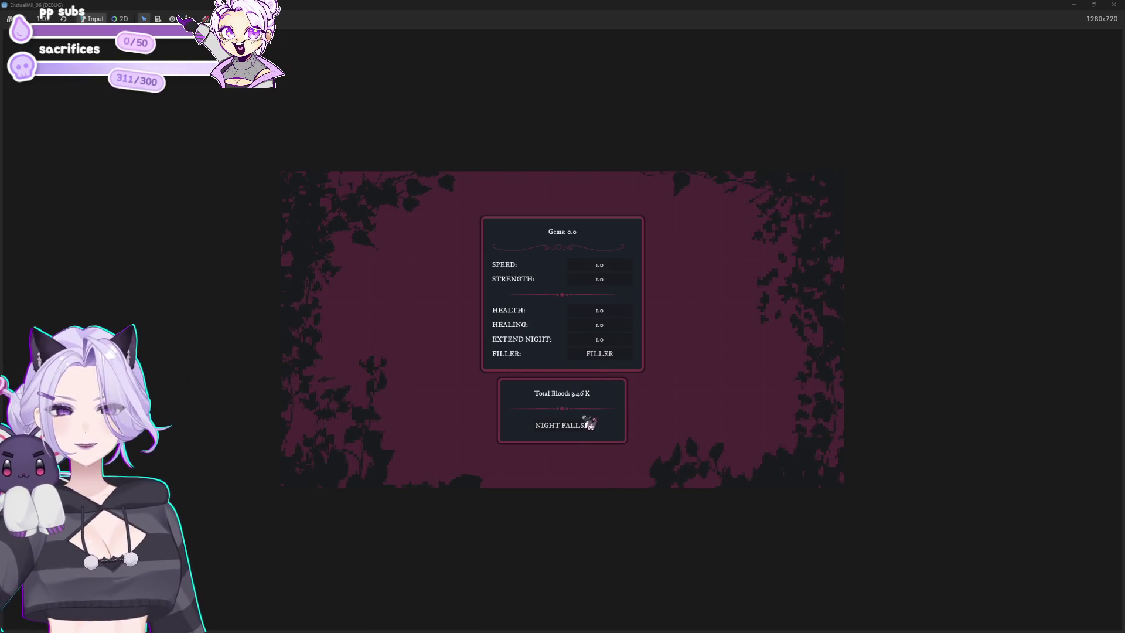
Step: Start the next night with NIGHT FALLS... and gather blood with the fang button
{"action": "left_click", "coordinate": [590, 420]}
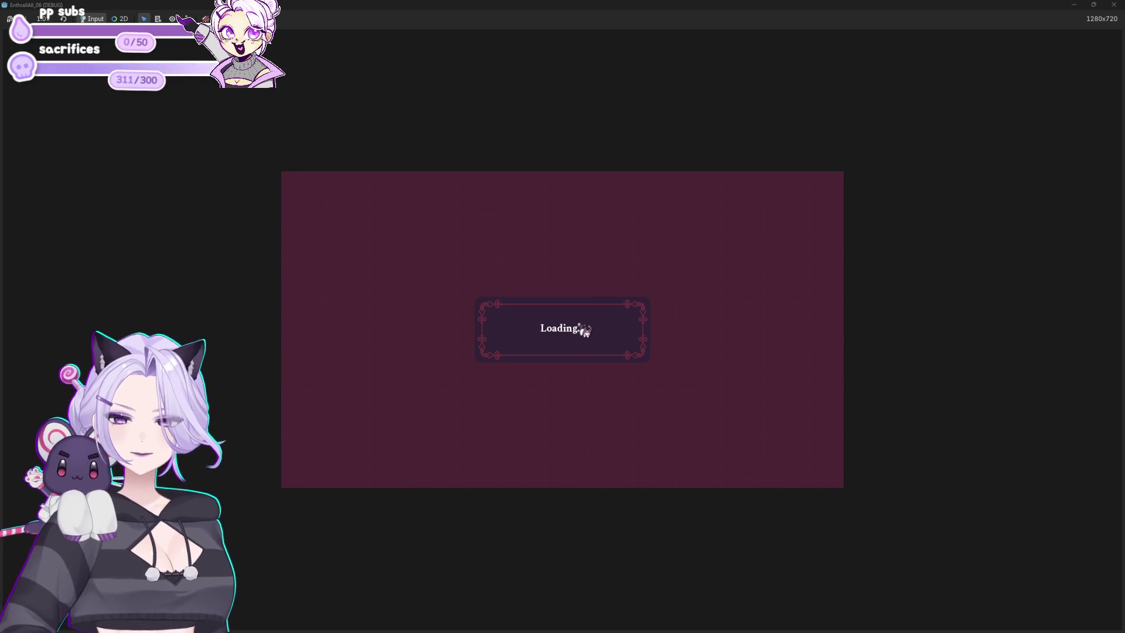
{"action": "left_click", "coordinate": [509, 351]}
{"action": "left_click", "coordinate": [473, 359]}
{"action": "left_click", "coordinate": [472, 358]}
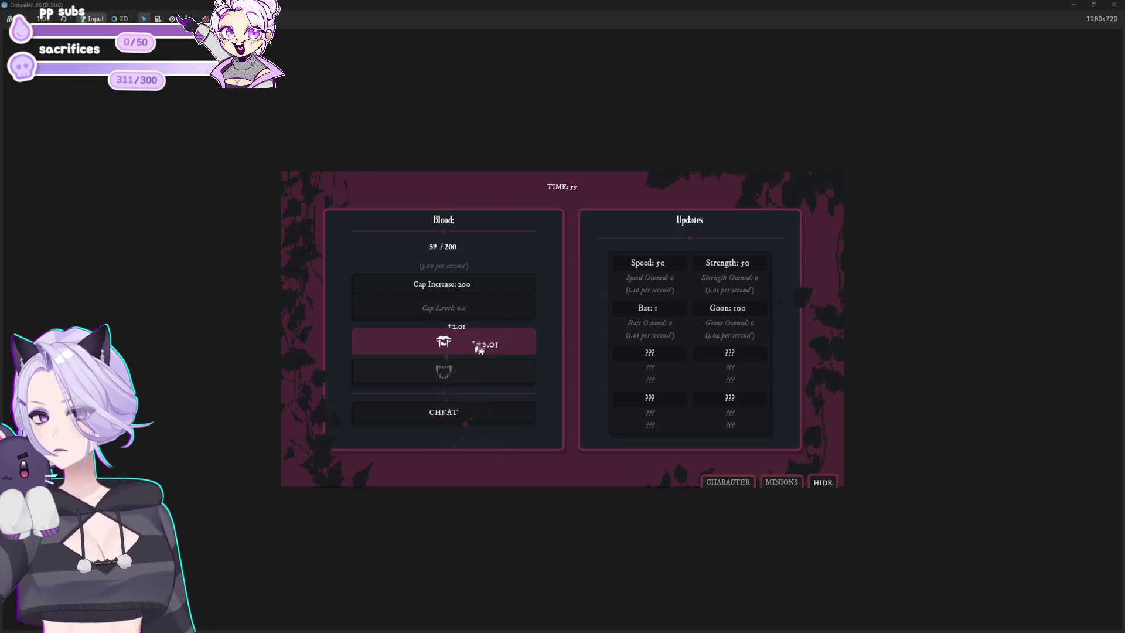
{"action": "left_click", "coordinate": [480, 349]}
{"action": "left_click", "coordinate": [480, 349]}
{"action": "left_click", "coordinate": [480, 349]}
{"action": "left_click", "coordinate": [480, 349]}
{"action": "left_click", "coordinate": [480, 349]}
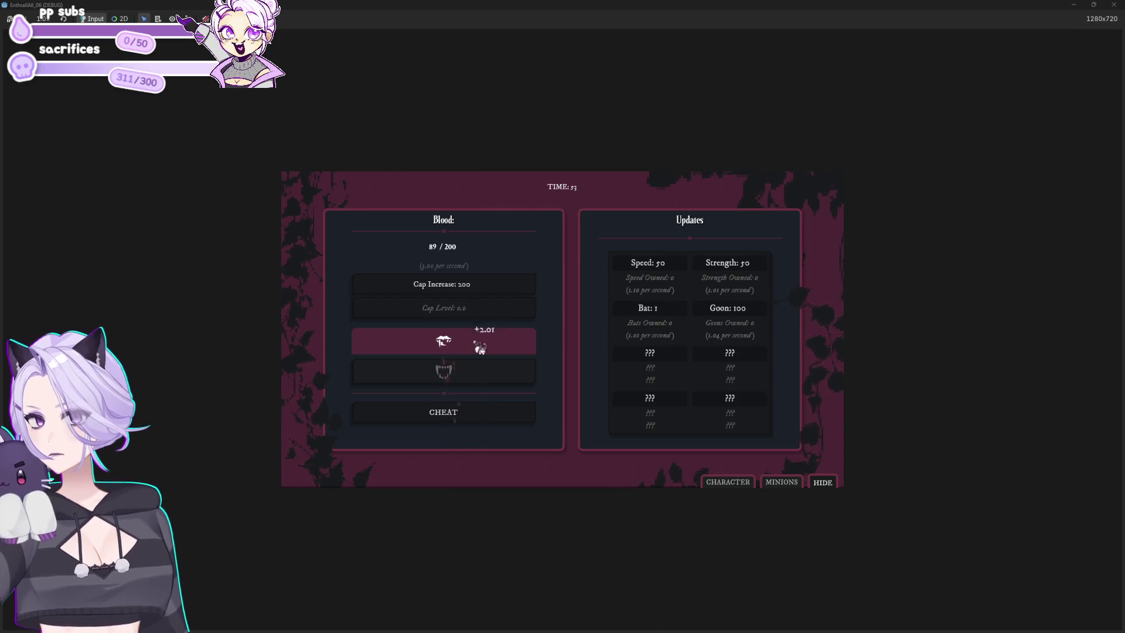
{"action": "left_click", "coordinate": [480, 349]}
{"action": "left_click", "coordinate": [480, 349]}
{"action": "left_click", "coordinate": [480, 349]}
{"action": "left_click", "coordinate": [480, 349]}
{"action": "left_click", "coordinate": [481, 349]}
{"action": "left_click", "coordinate": [480, 349]}
{"action": "left_click", "coordinate": [480, 349]}
{"action": "left_click", "coordinate": [480, 350]}
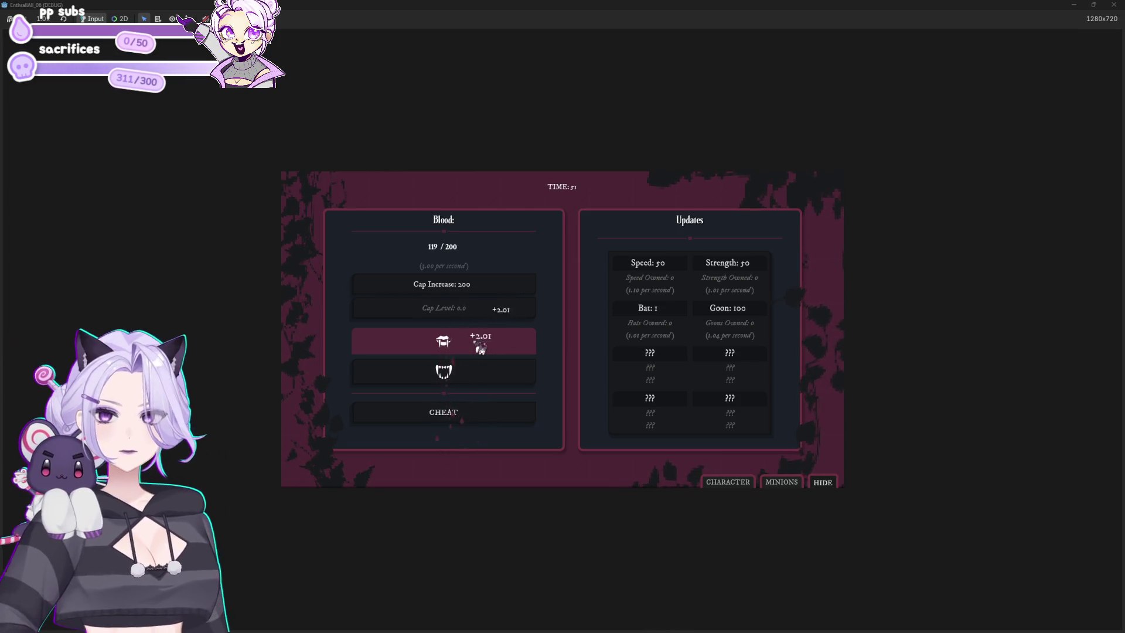
Step: Spend the collected blood on a series of Bat purchases
{"action": "left_click", "coordinate": [642, 309]}
{"action": "left_click", "coordinate": [645, 311]}
{"action": "left_click", "coordinate": [647, 313]}
{"action": "left_click", "coordinate": [647, 313]}
{"action": "left_click", "coordinate": [648, 313]}
{"action": "left_click", "coordinate": [647, 314]}
{"action": "left_click", "coordinate": [649, 315]}
{"action": "left_click", "coordinate": [649, 315]}
{"action": "left_click", "coordinate": [649, 317]}
{"action": "left_click", "coordinate": [649, 317]}
{"action": "left_click", "coordinate": [649, 317]}
{"action": "left_click", "coordinate": [649, 316]}
{"action": "left_click", "coordinate": [649, 317]}
{"action": "left_click", "coordinate": [649, 316]}
{"action": "left_click", "coordinate": [649, 317]}
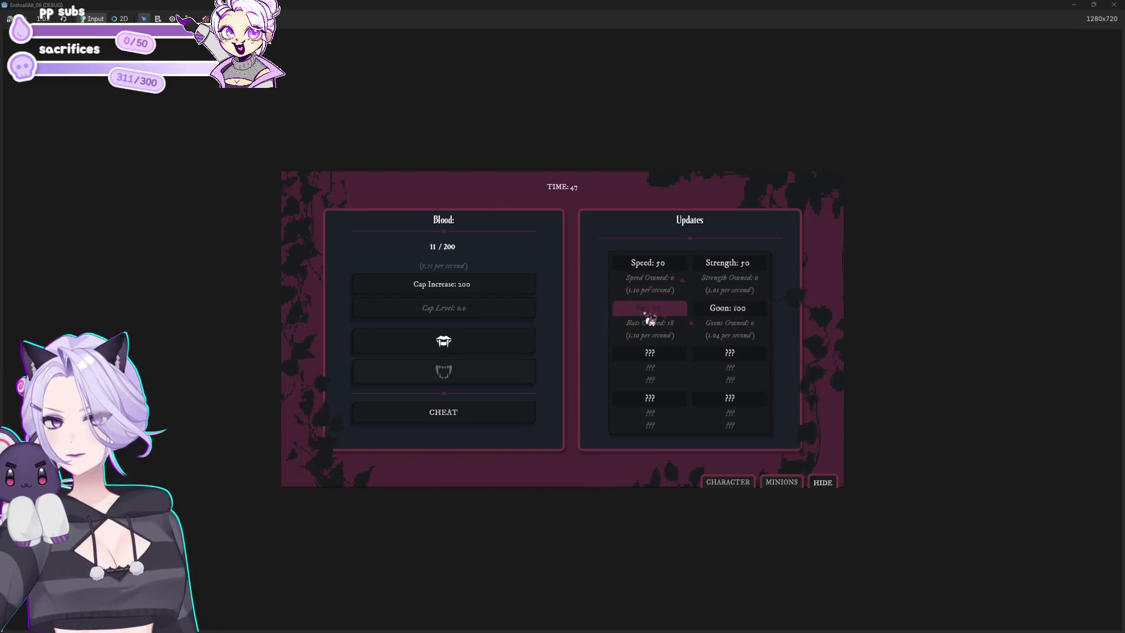
Step: Gather more blood and bring up the MINIONS panel with its unlock tiers
{"action": "left_click", "coordinate": [485, 351]}
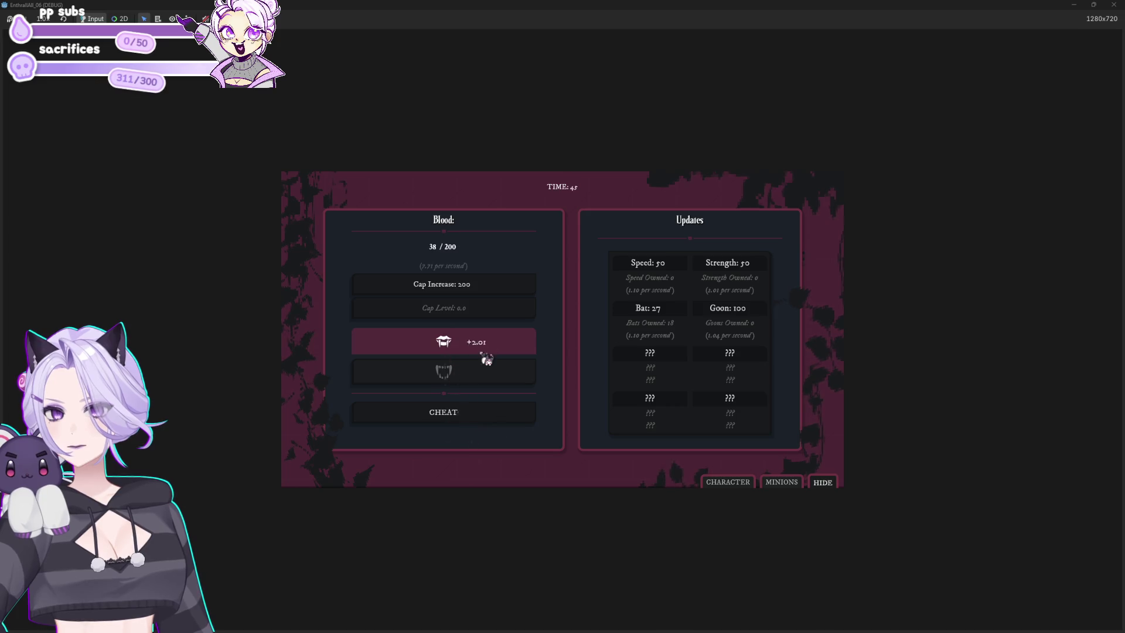
{"action": "left_click", "coordinate": [486, 356]}
{"action": "left_click", "coordinate": [486, 357]}
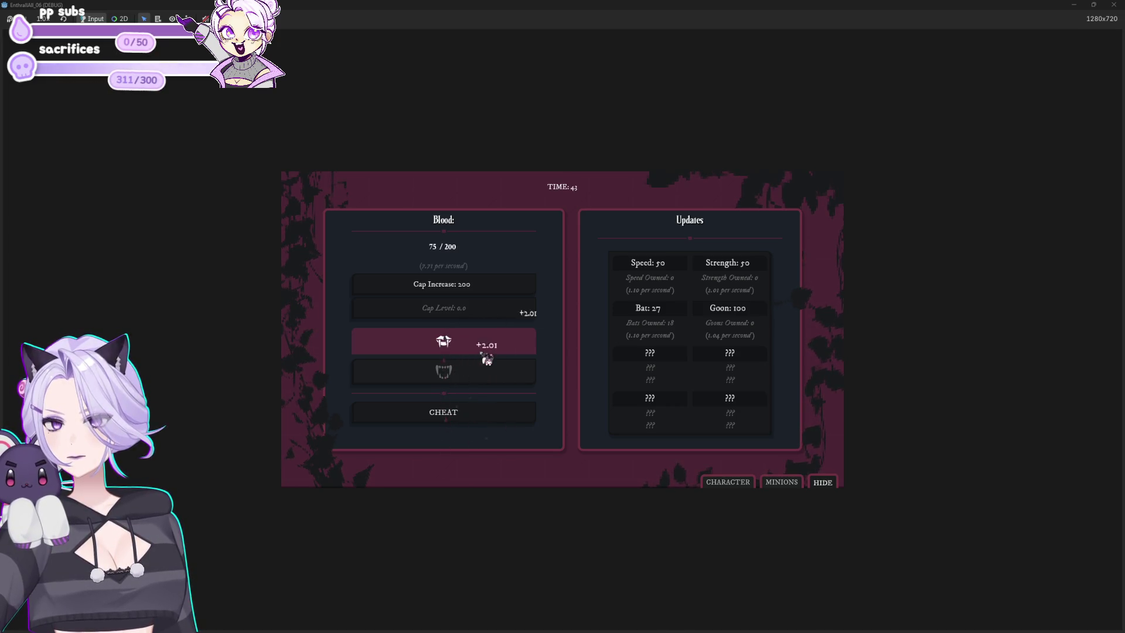
{"action": "left_click", "coordinate": [487, 358]}
{"action": "left_click", "coordinate": [488, 357]}
{"action": "left_click", "coordinate": [490, 356]}
{"action": "left_click", "coordinate": [495, 352]}
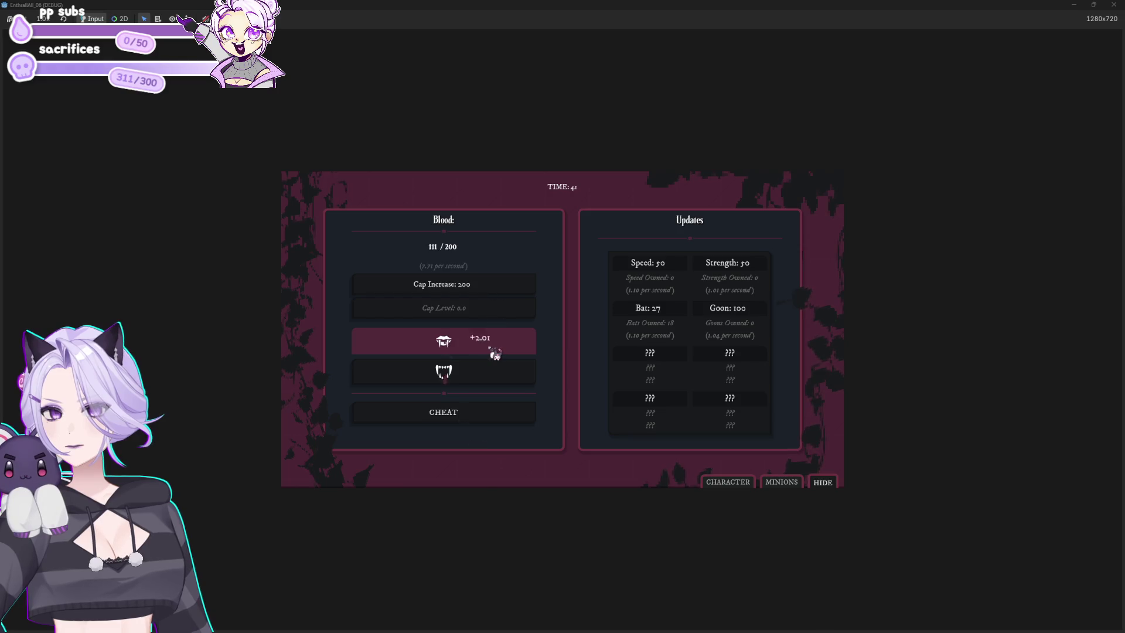
{"action": "left_click", "coordinate": [781, 482]}
{"action": "left_click", "coordinate": [464, 343]}
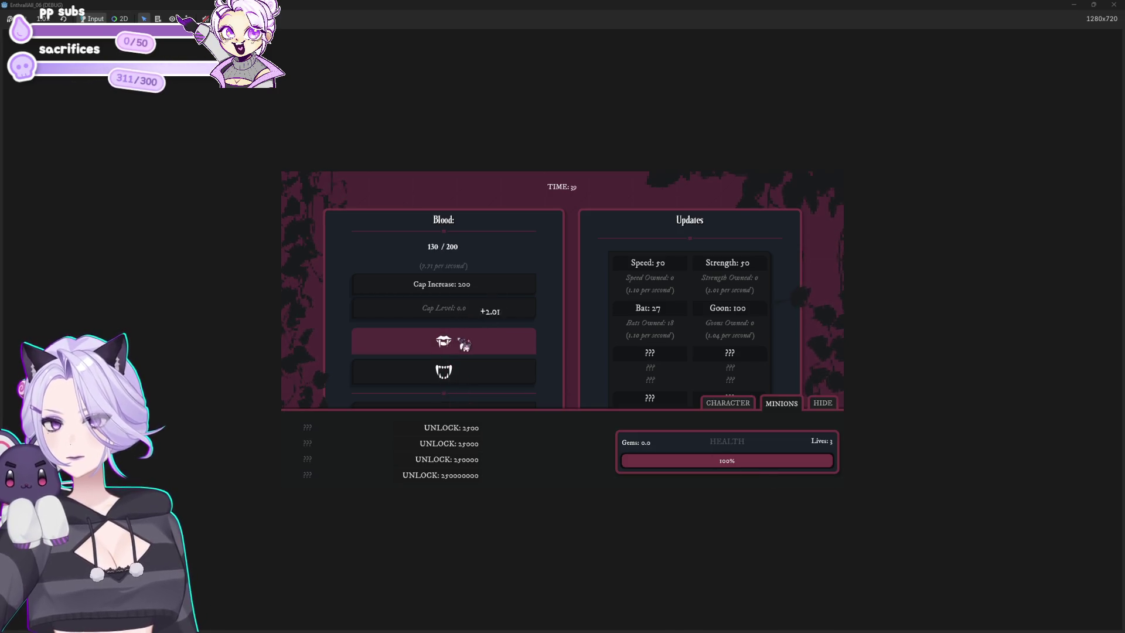
Step: Gather blood with the fang button and buy the Cap Increase upgrade
{"action": "left_click", "coordinate": [464, 344]}
{"action": "left_click", "coordinate": [465, 343]}
{"action": "left_click", "coordinate": [466, 343]}
{"action": "left_click", "coordinate": [466, 343]}
{"action": "left_click", "coordinate": [466, 343]}
{"action": "left_click", "coordinate": [467, 342]}
{"action": "left_click", "coordinate": [469, 341]}
{"action": "left_click", "coordinate": [470, 341]}
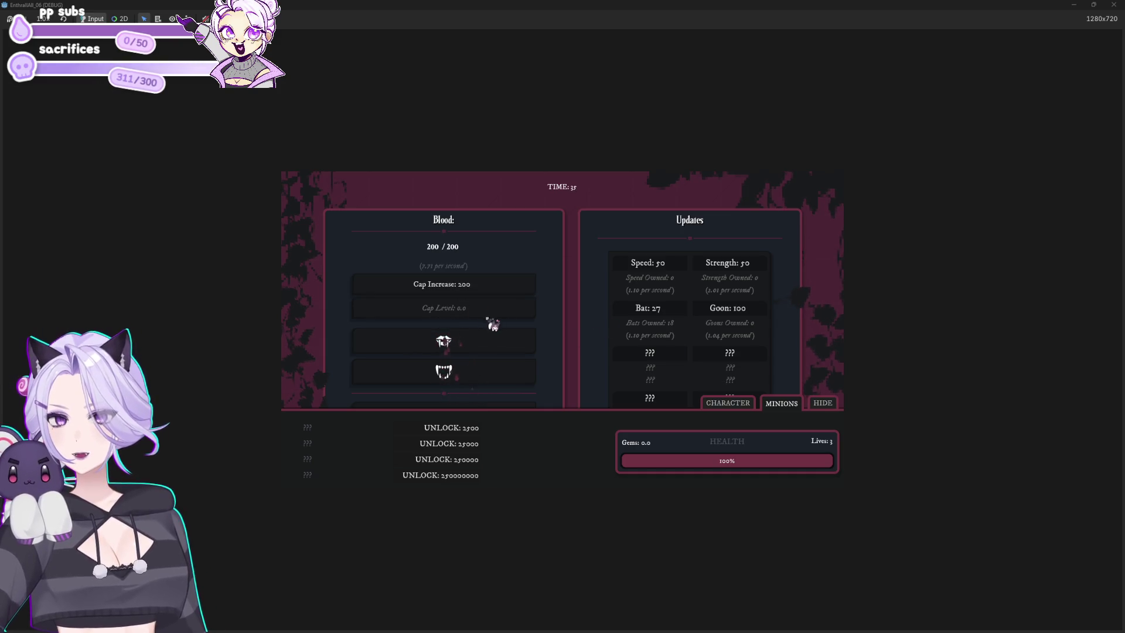
{"action": "left_click", "coordinate": [479, 285]}
Step: Bite repeatedly to build up the blood supply
{"action": "left_click", "coordinate": [472, 351]}
{"action": "left_click", "coordinate": [472, 350]}
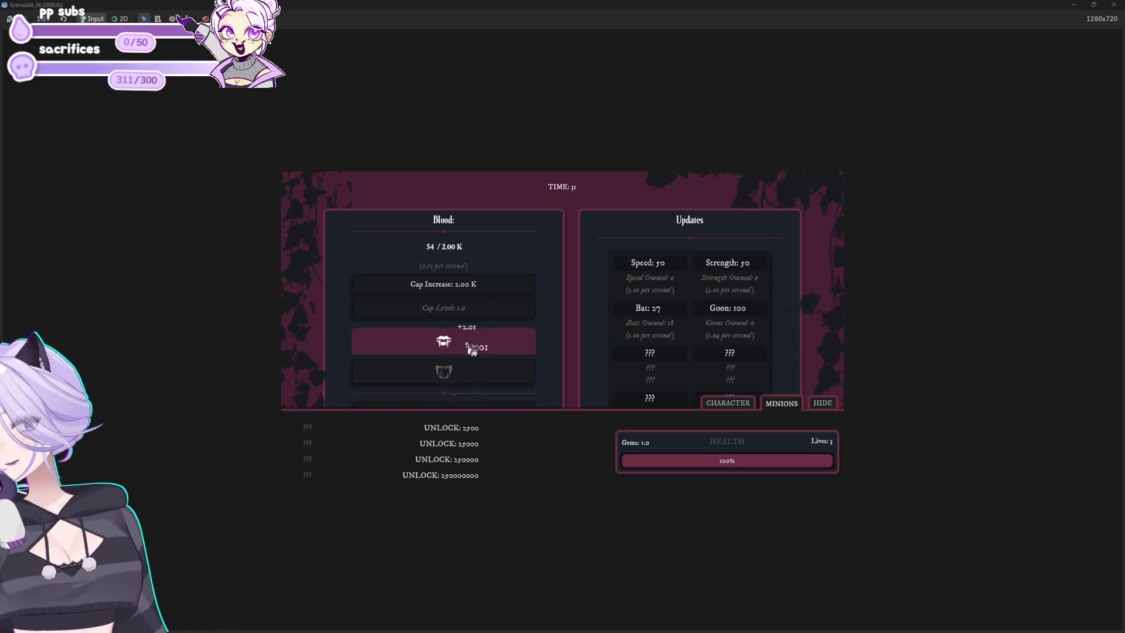
{"action": "left_click", "coordinate": [473, 350]}
{"action": "left_click", "coordinate": [472, 350]}
{"action": "left_click", "coordinate": [472, 350]}
{"action": "left_click", "coordinate": [474, 350]}
{"action": "left_click", "coordinate": [472, 350]}
{"action": "left_click", "coordinate": [472, 351]}
{"action": "left_click", "coordinate": [471, 351]}
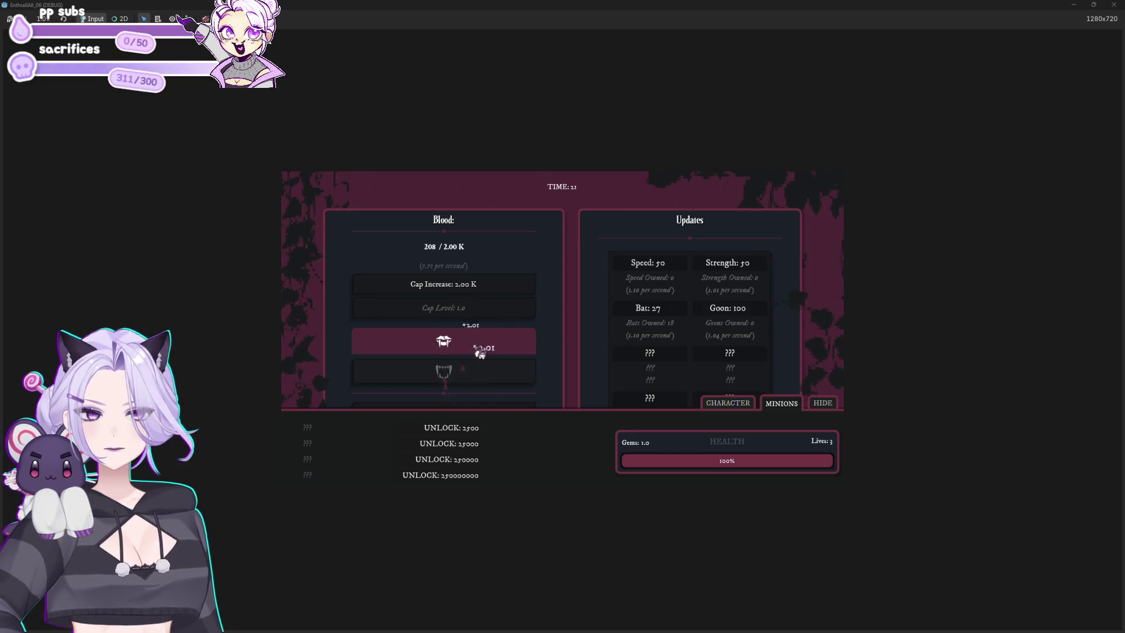
{"action": "left_click", "coordinate": [479, 351]}
{"action": "left_click", "coordinate": [480, 353]}
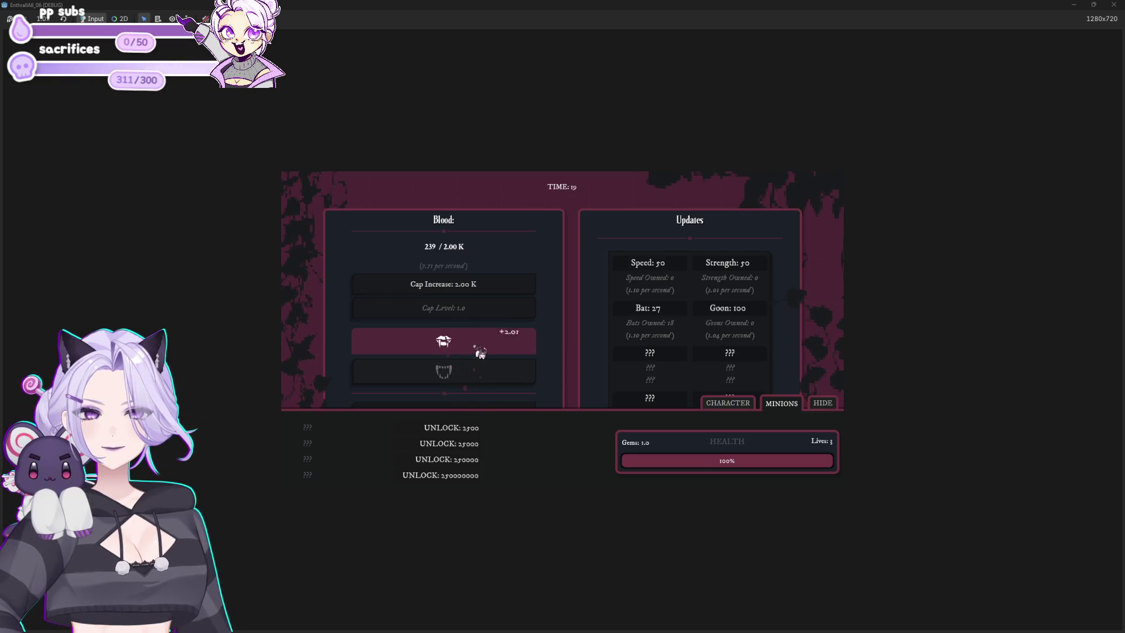
{"action": "left_click", "coordinate": [530, 344]}
{"action": "left_click", "coordinate": [536, 346]}
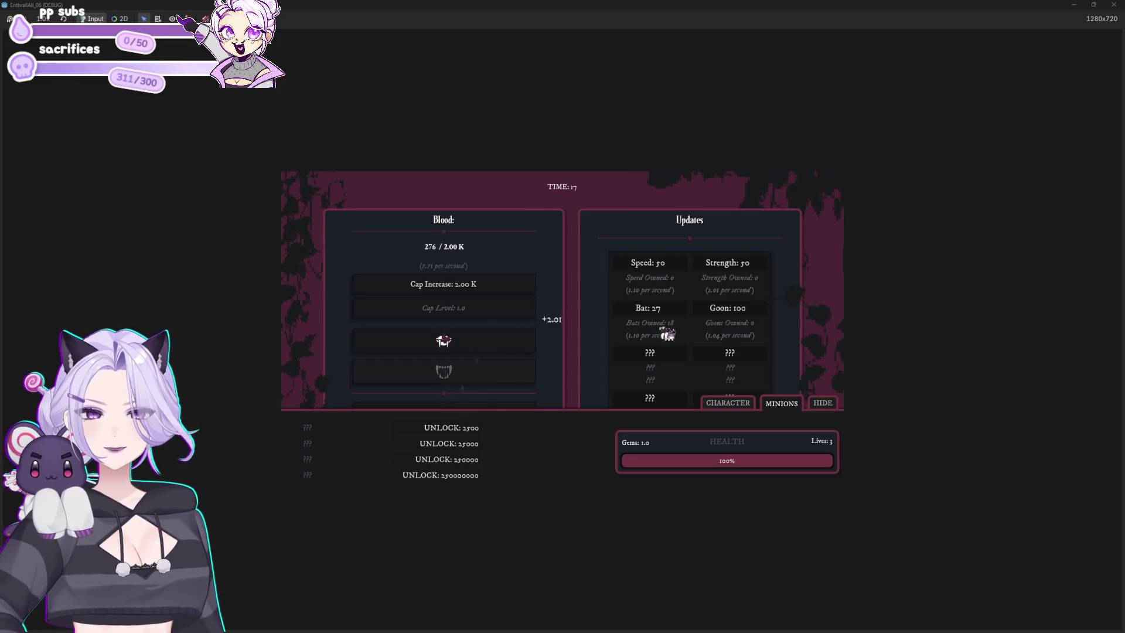
Step: Buy more Bats and the first goon, biting until the night ends at 11.22 K blood
{"action": "left_click", "coordinate": [674, 316]}
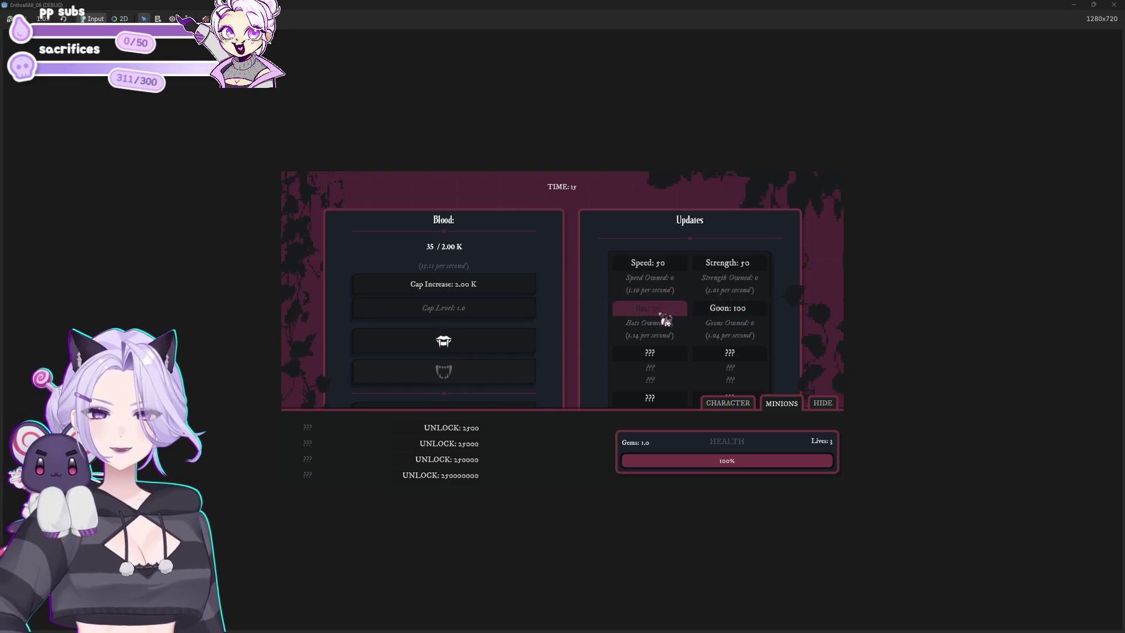
{"action": "left_click", "coordinate": [487, 350]}
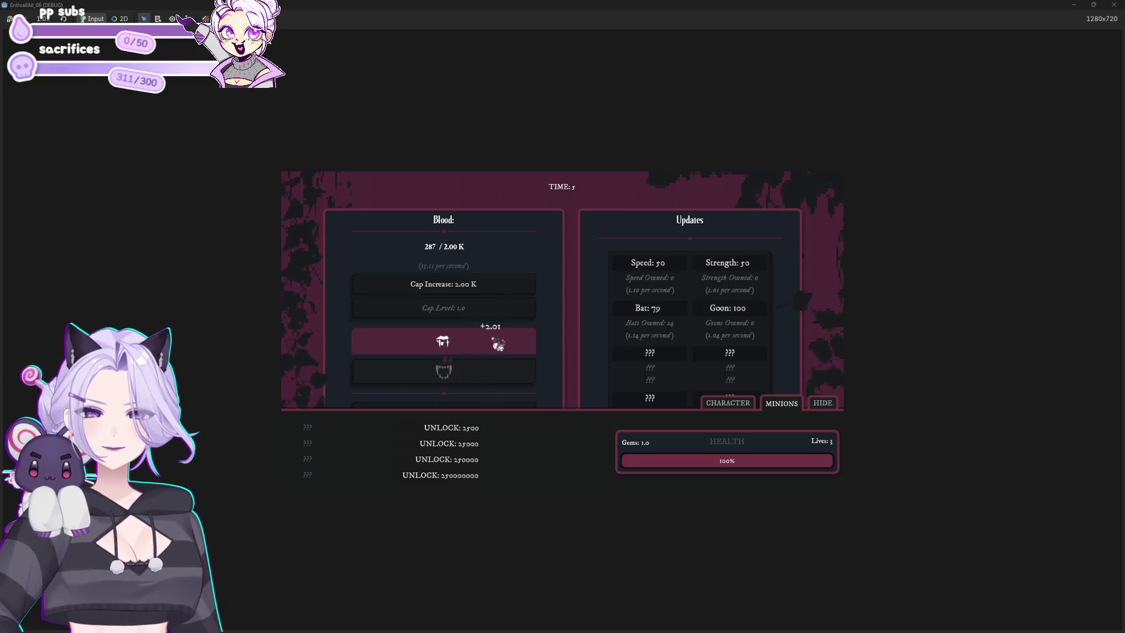
{"action": "left_click", "coordinate": [724, 310]}
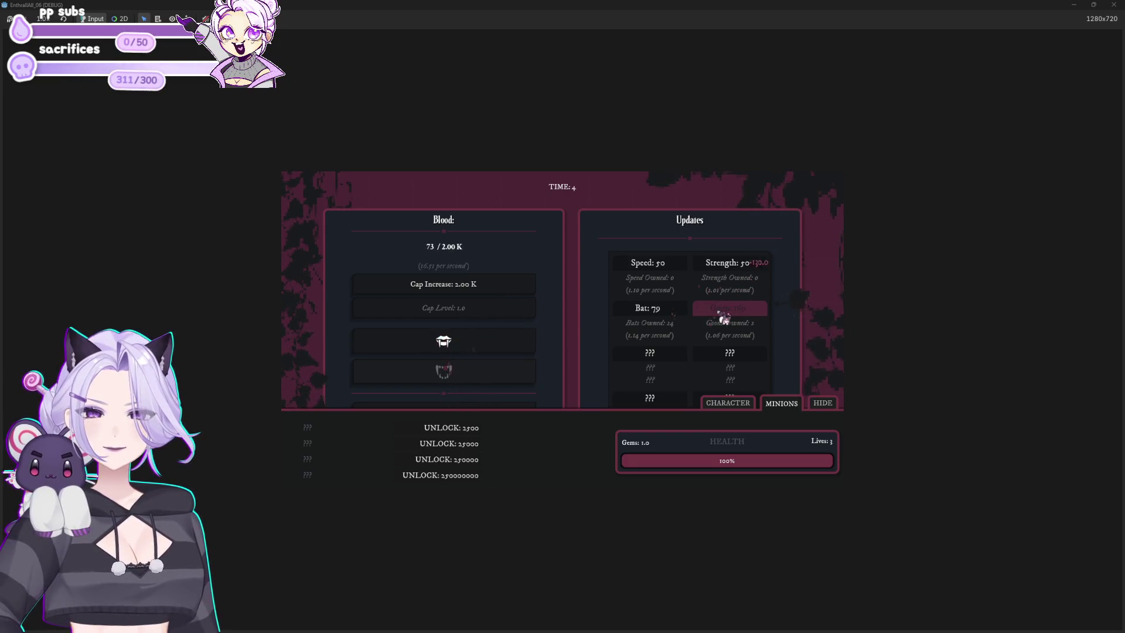
{"action": "left_click", "coordinate": [473, 337]}
{"action": "left_click", "coordinate": [471, 340]}
{"action": "left_click", "coordinate": [471, 343]}
{"action": "left_click", "coordinate": [469, 348]}
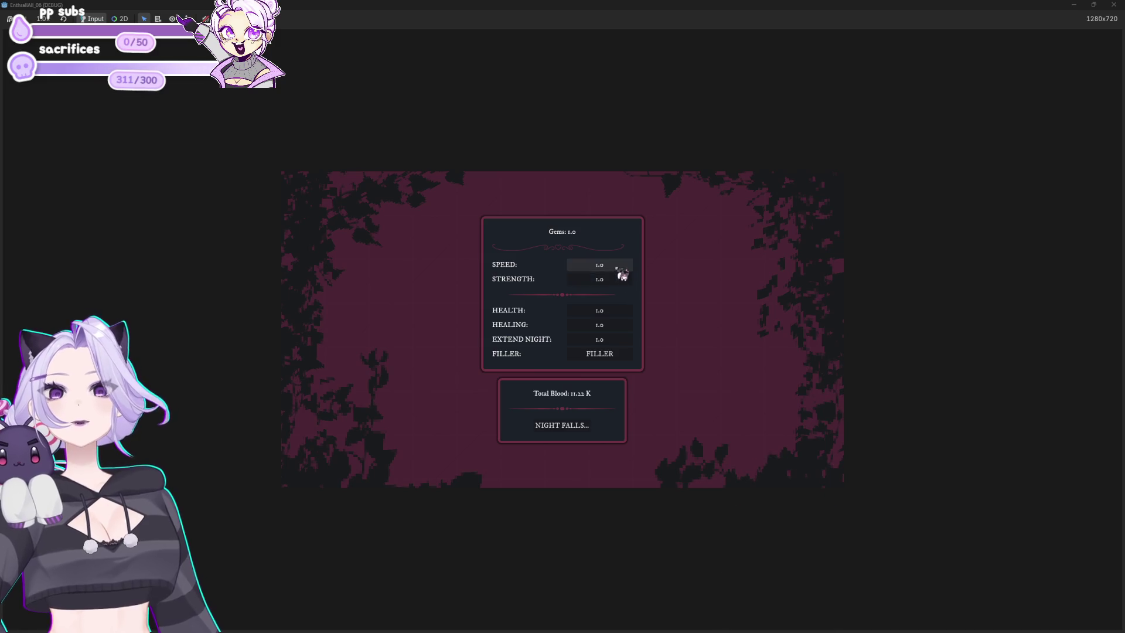
Step: Start a new night, bite a few times to confirm the reset, then close the game
{"action": "left_click", "coordinate": [561, 426]}
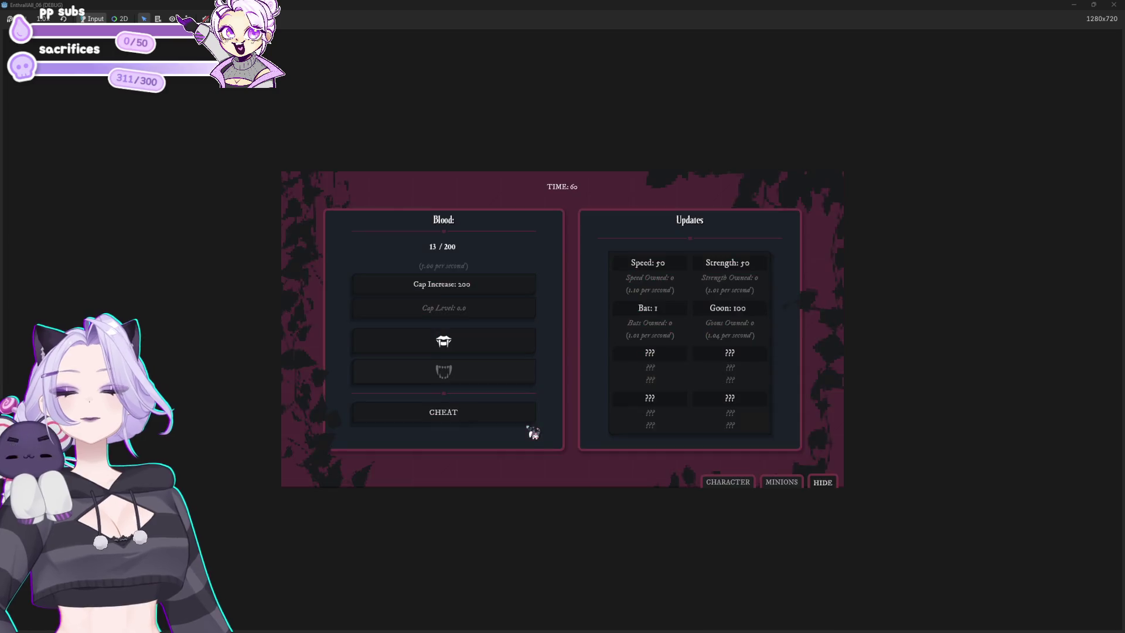
{"action": "left_click", "coordinate": [500, 346]}
{"action": "left_click", "coordinate": [492, 347]}
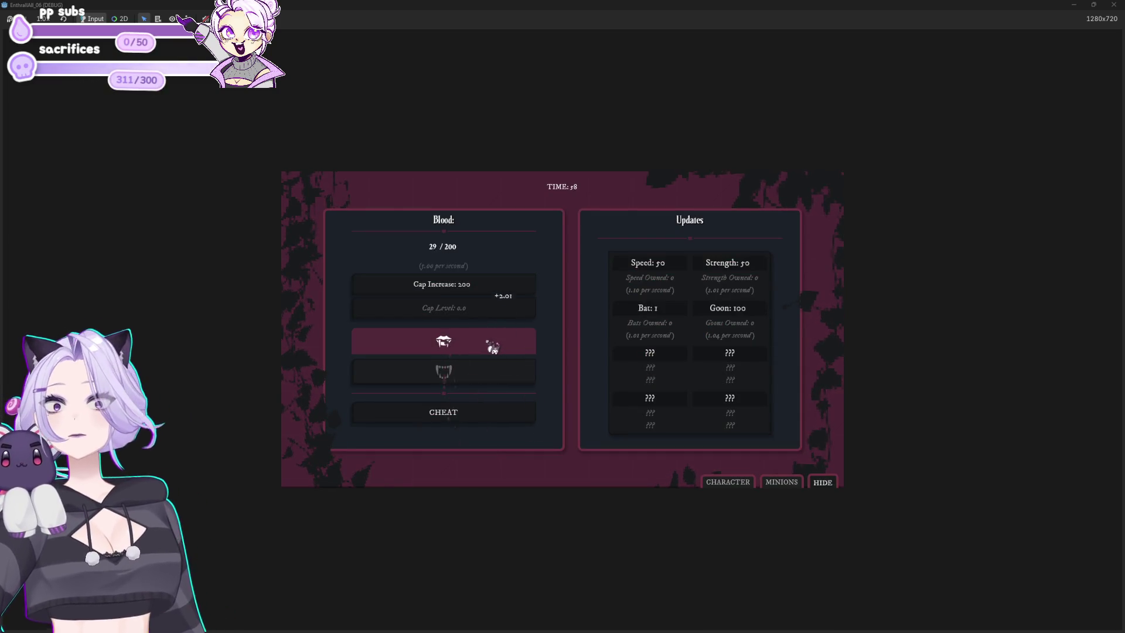
{"action": "left_click", "coordinate": [492, 352]}
{"action": "left_click", "coordinate": [491, 355]}
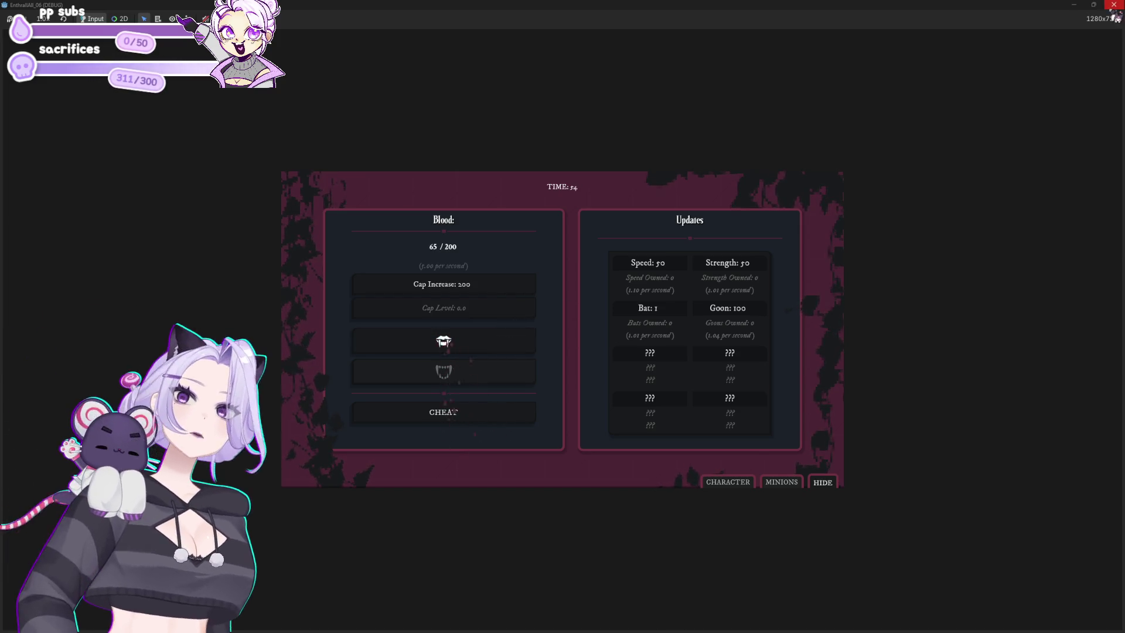
{"action": "left_click", "coordinate": [1113, 4]}
{"action": "left_click", "coordinate": [480, 145]}
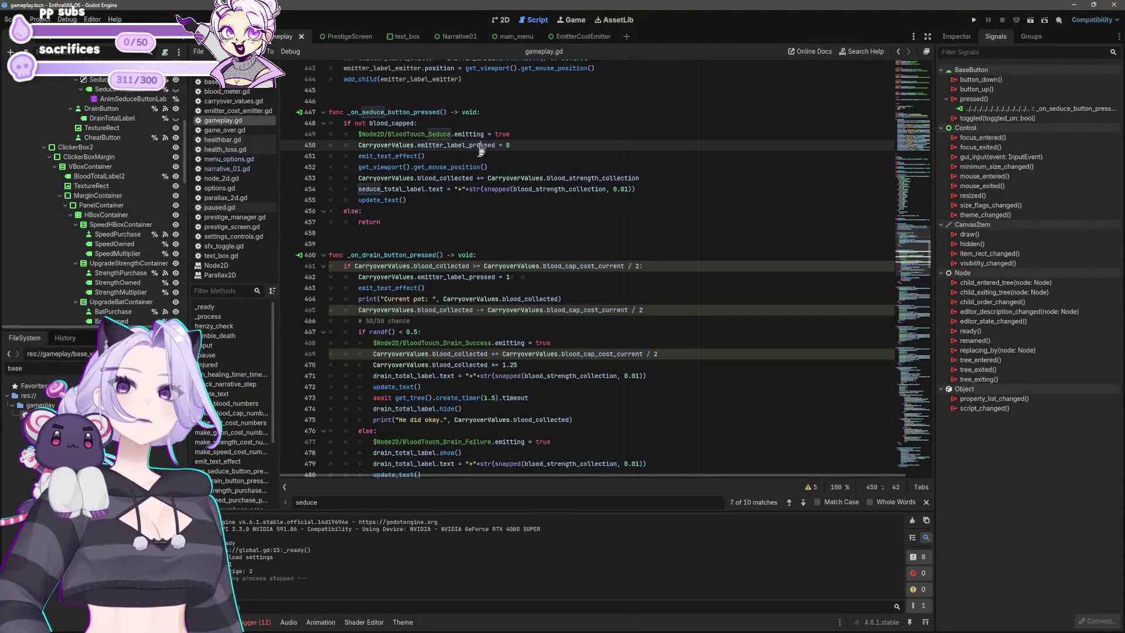
Step: Show prestige_manager.gd at its prestige level variables and save the project
{"action": "left_click", "coordinate": [228, 158]}
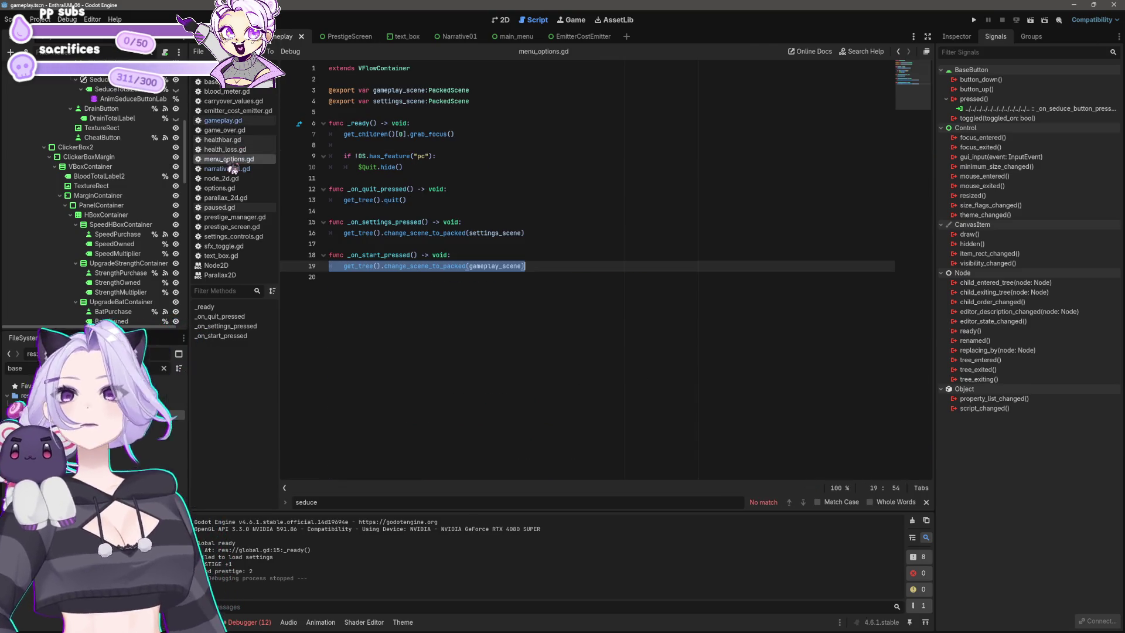
{"action": "left_click", "coordinate": [228, 216]}
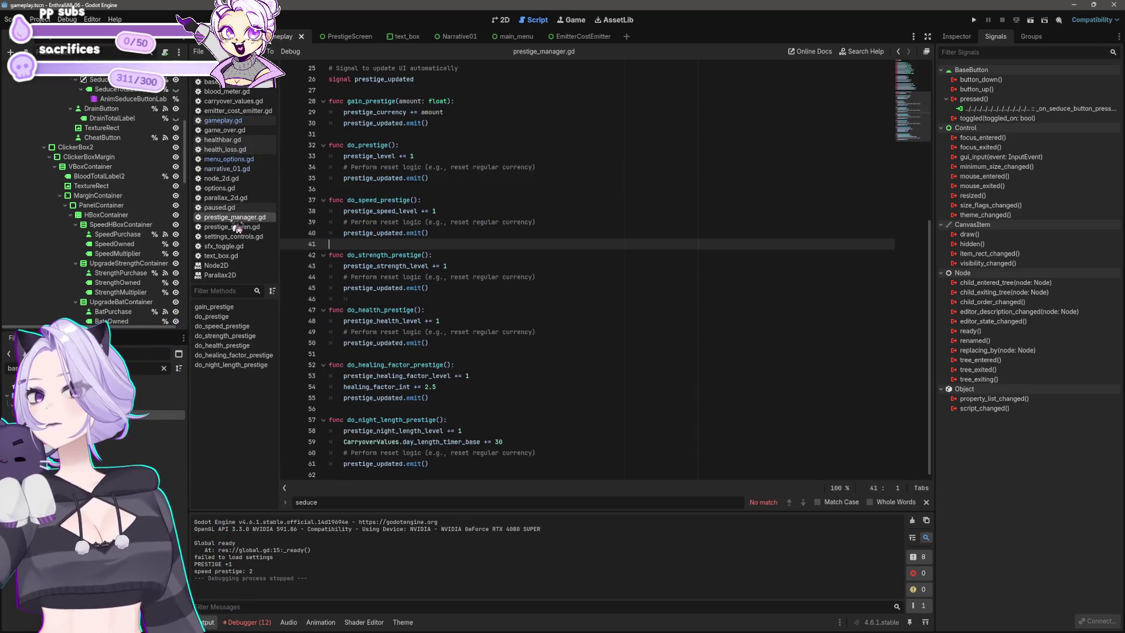
{"action": "scroll", "coordinate": [475, 276], "scroll_direction": "up", "scroll_amount": 3}
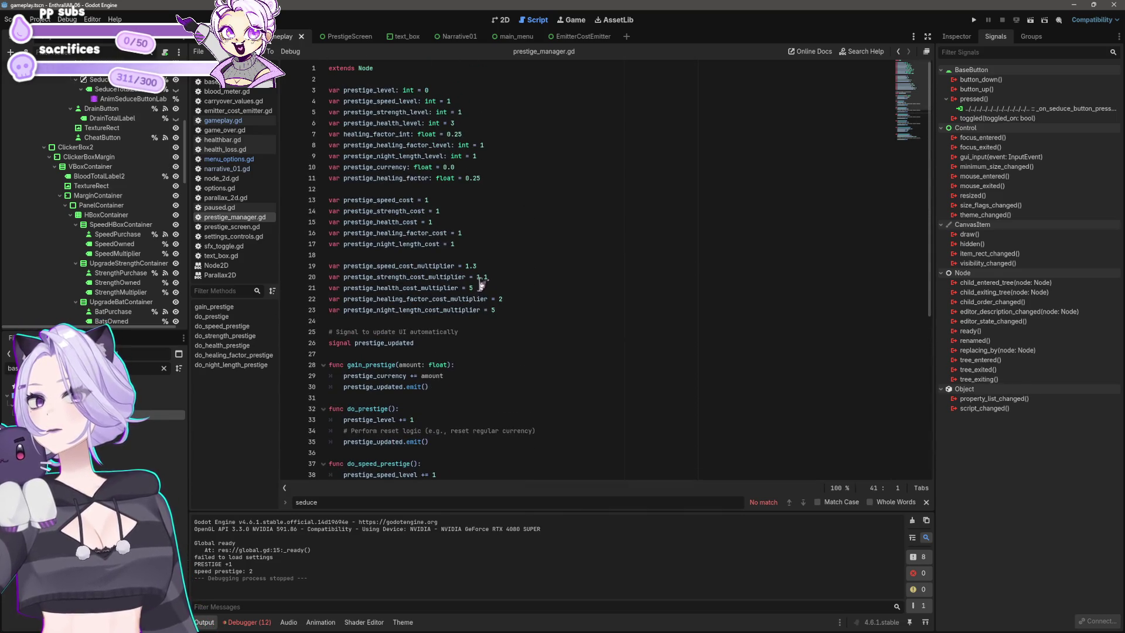
{"action": "left_click", "coordinate": [484, 101]}
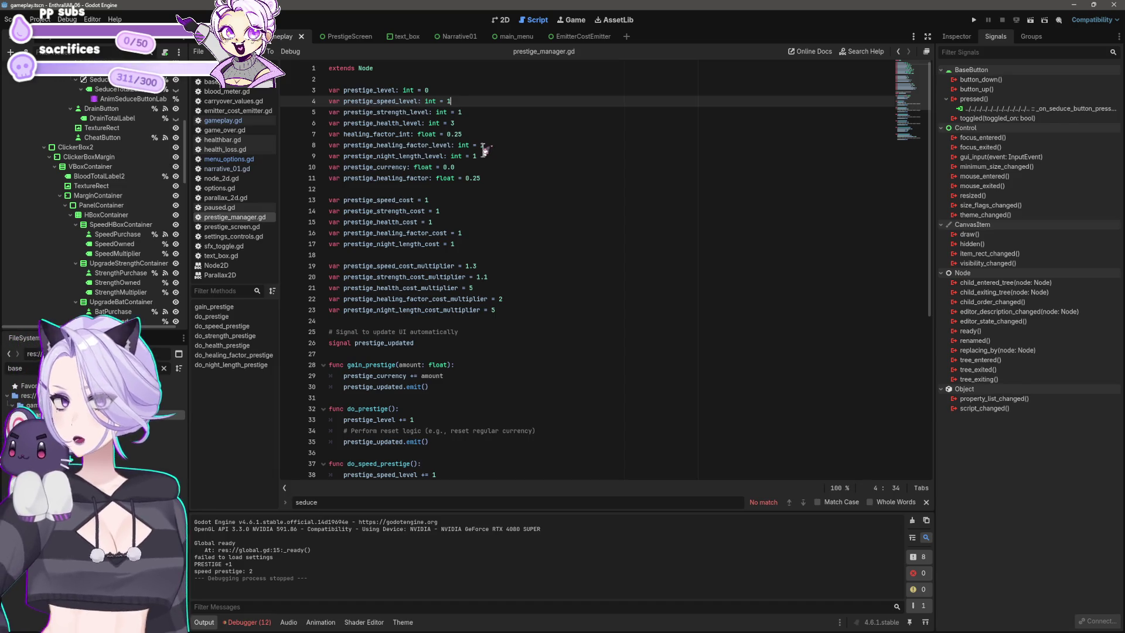
{"action": "key", "text": "ctrl+s"}
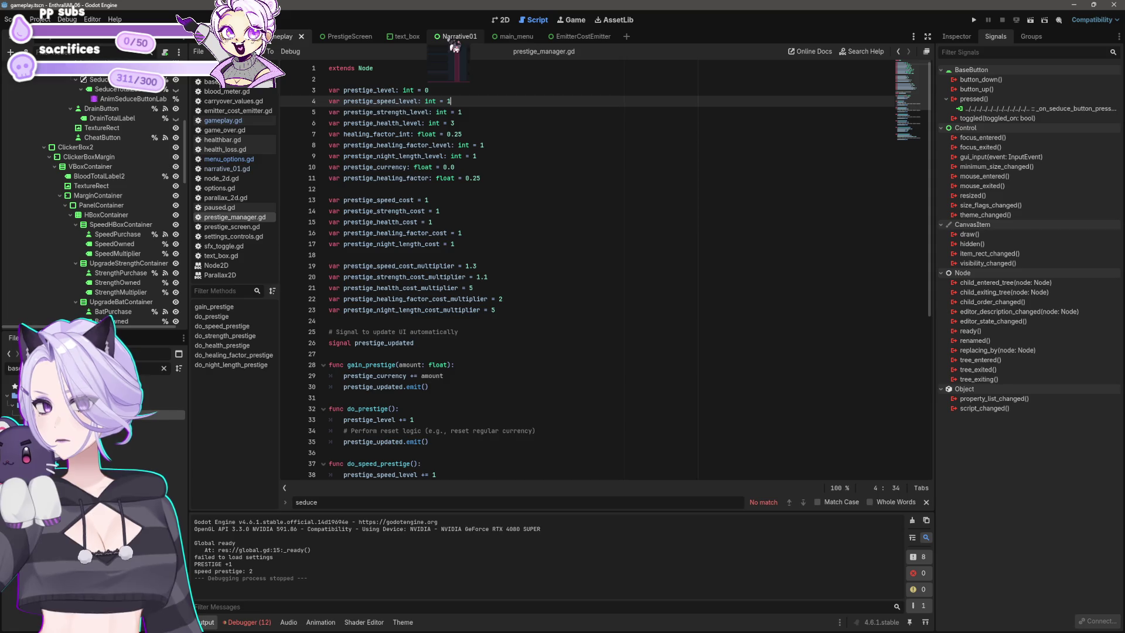
Step: Switch to the PrestigeScreen scene and open its prestige_screen.gd script
{"action": "left_click", "coordinate": [339, 36]}
{"action": "scroll", "coordinate": [510, 290], "scroll_direction": "down", "scroll_amount": 8}
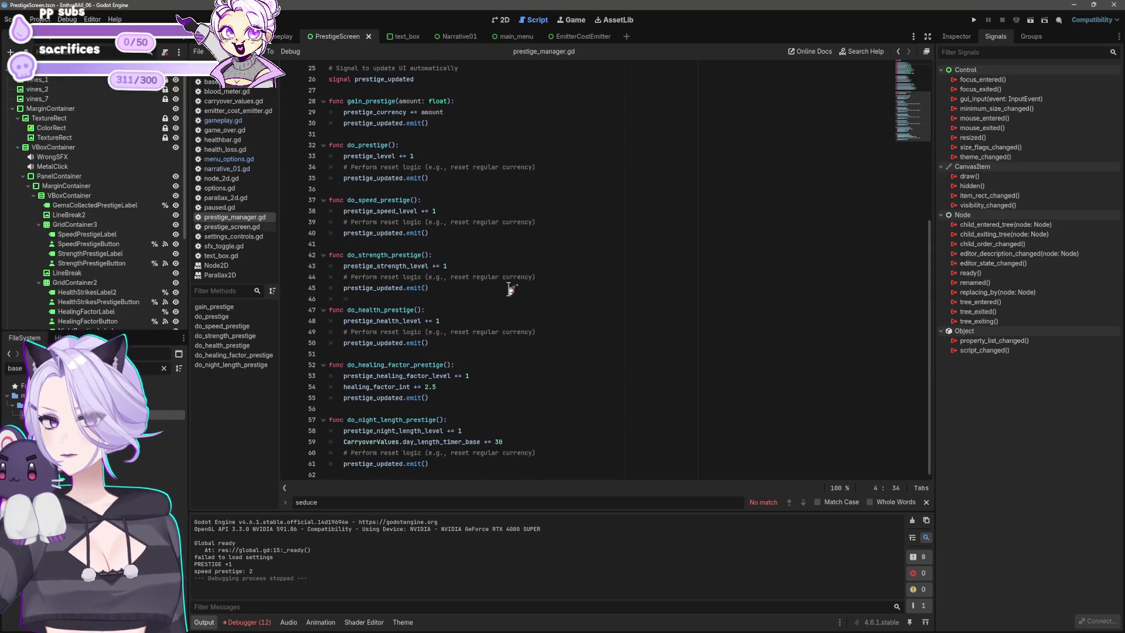
{"action": "scroll", "coordinate": [509, 290], "scroll_direction": "up", "scroll_amount": 8}
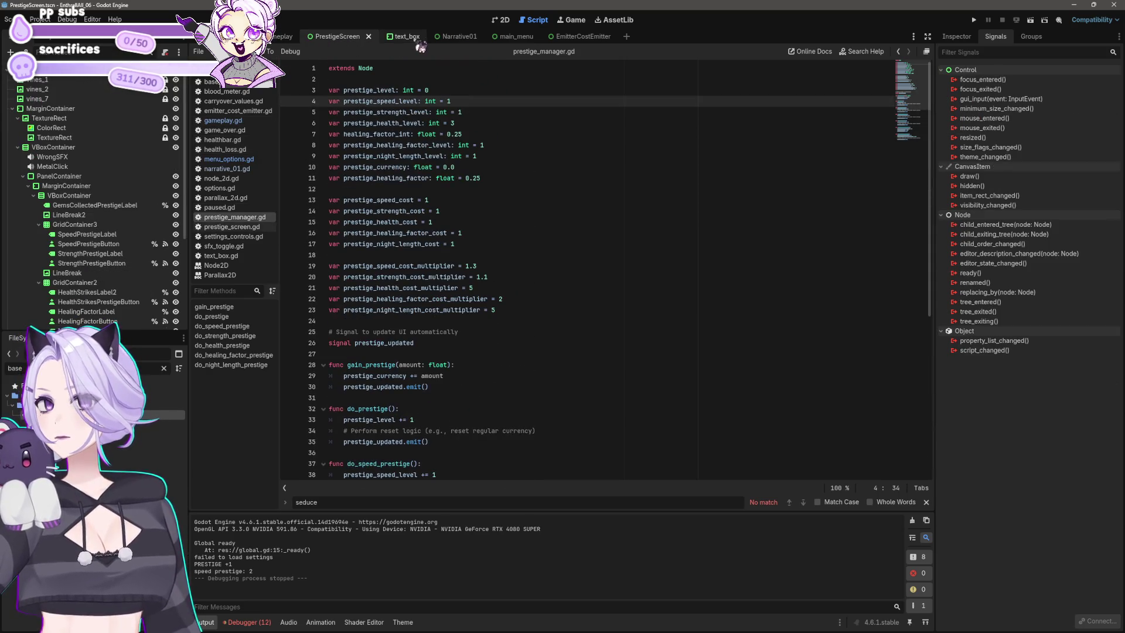
{"action": "left_click", "coordinate": [457, 37]}
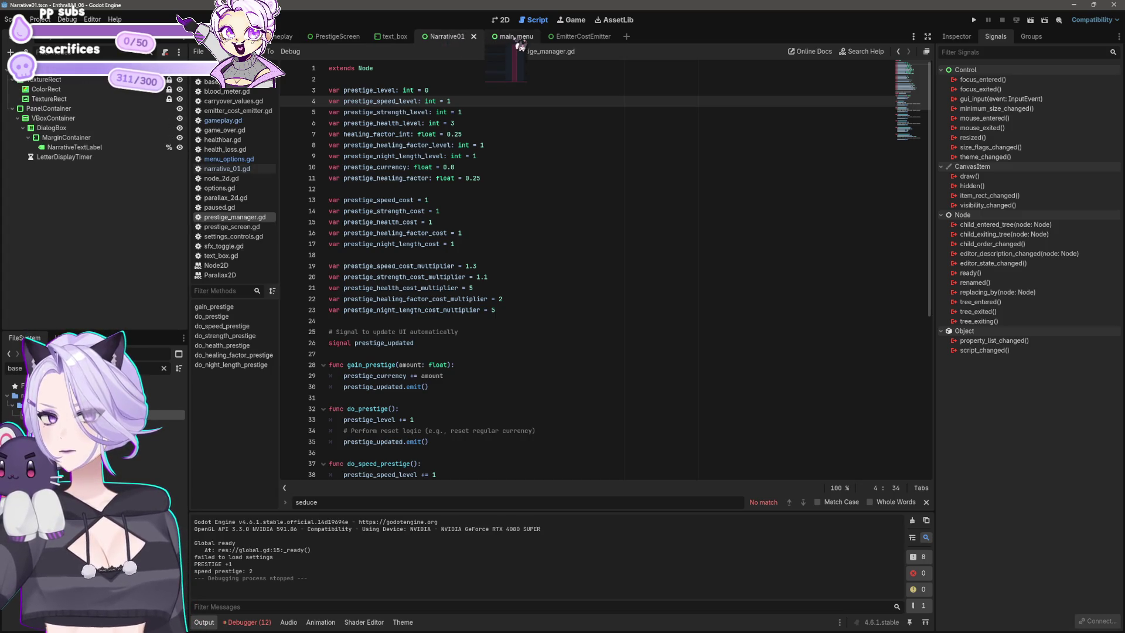
{"action": "left_click", "coordinate": [334, 36]}
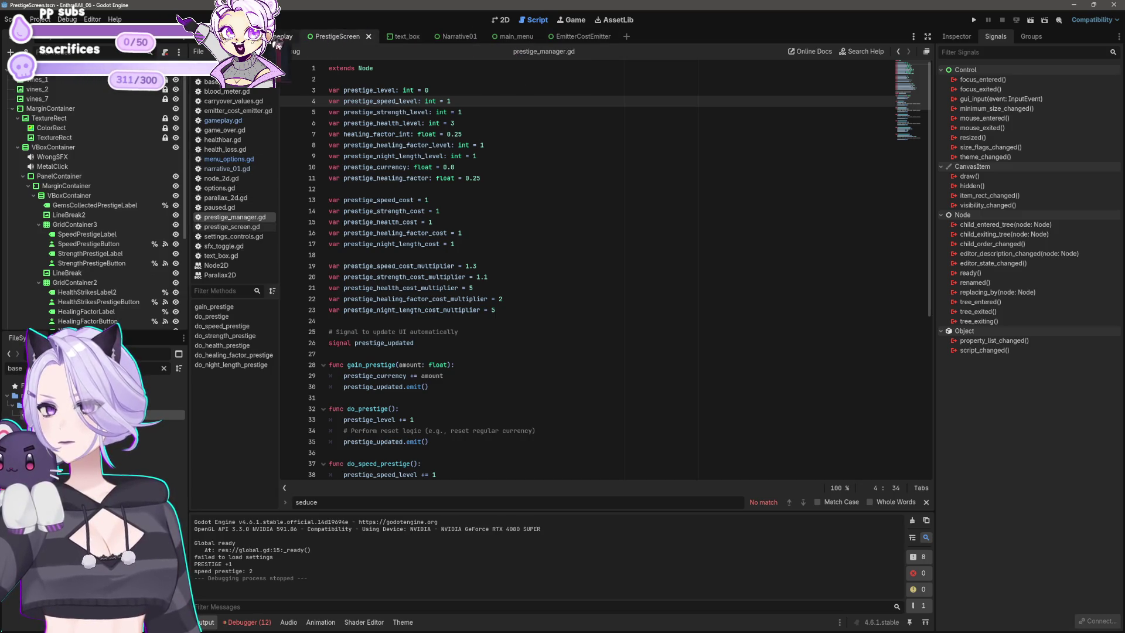
{"action": "left_click", "coordinate": [234, 227]}
Step: Find reset_progress() and select it from its header downward
{"action": "scroll", "coordinate": [464, 260], "scroll_direction": "down", "scroll_amount": 4}
{"action": "scroll", "coordinate": [467, 191], "scroll_direction": "down", "scroll_amount": 8}
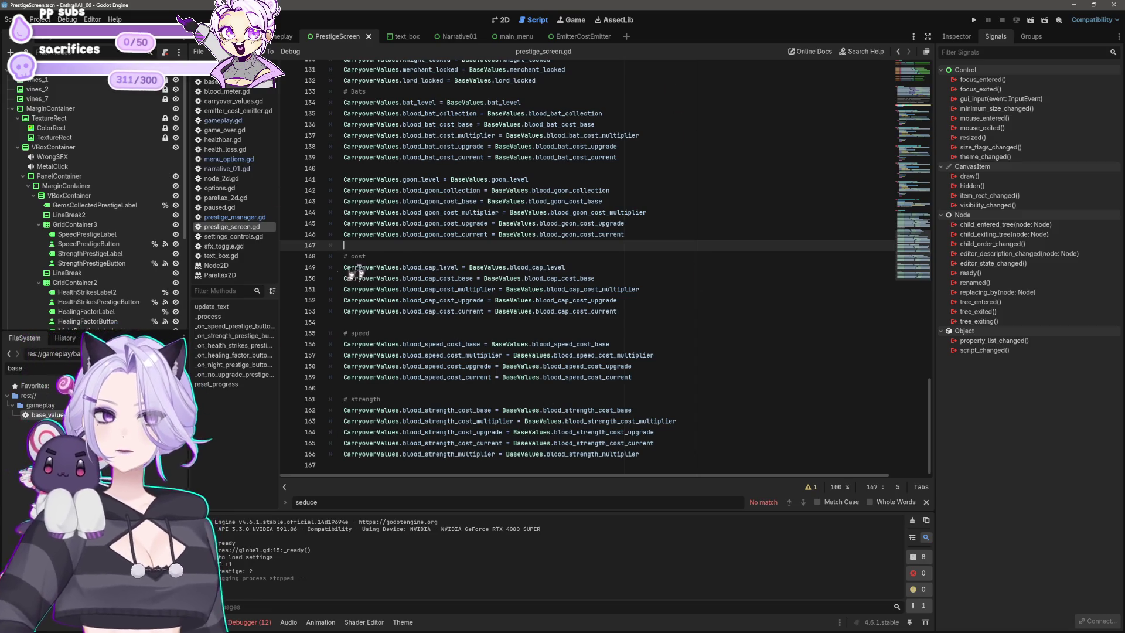
{"action": "scroll", "coordinate": [412, 267], "scroll_direction": "up", "scroll_amount": 4}
{"action": "scroll", "coordinate": [410, 268], "scroll_direction": "up", "scroll_amount": 7}
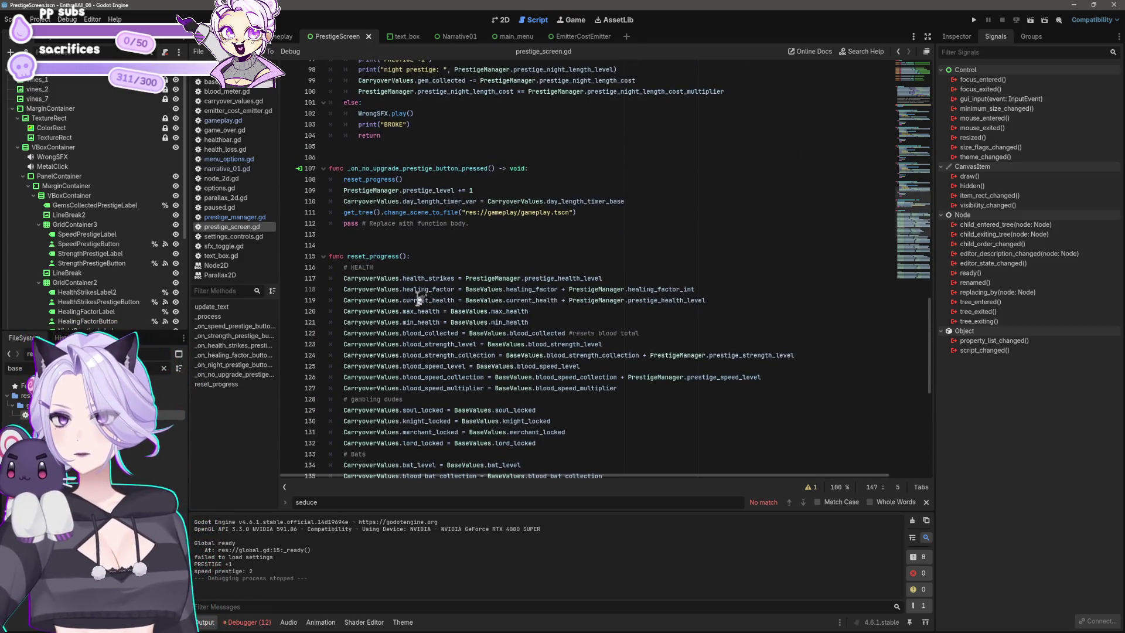
{"action": "left_click", "coordinate": [345, 278]}
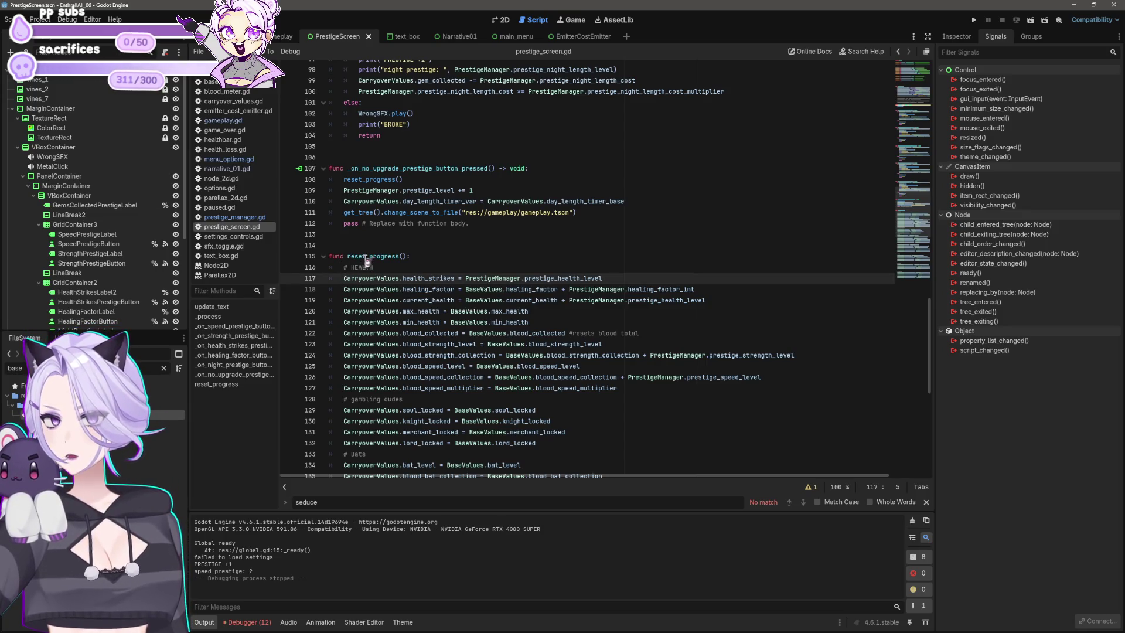
{"action": "scroll", "coordinate": [384, 265], "scroll_direction": "down", "scroll_amount": 6}
{"action": "scroll", "coordinate": [384, 264], "scroll_direction": "down", "scroll_amount": 5}
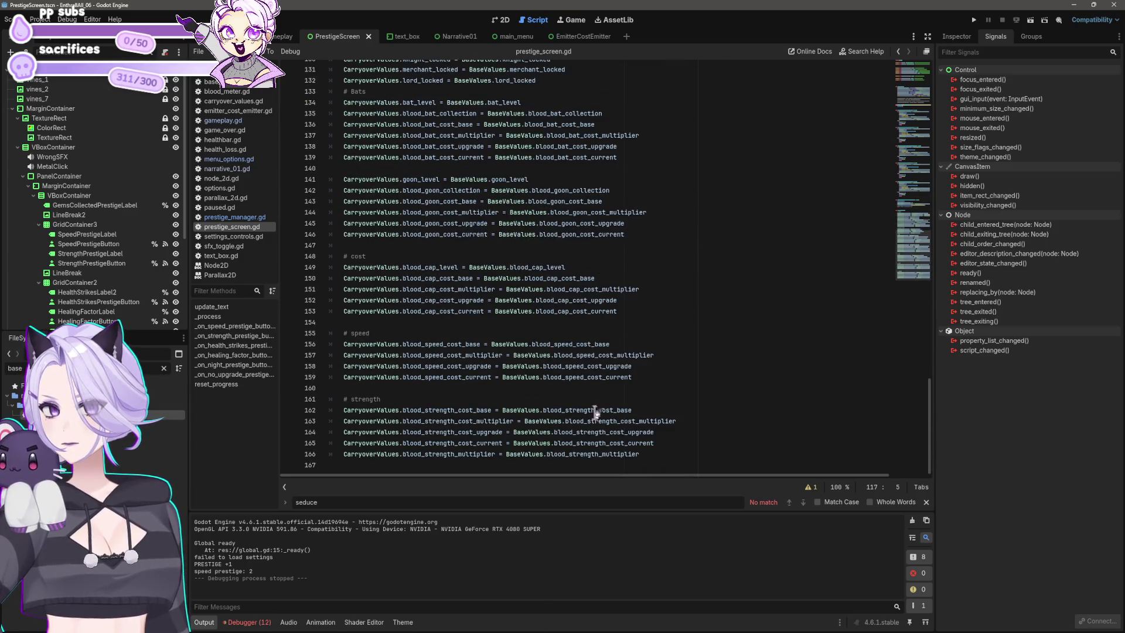
{"action": "mouse_move", "coordinate": [640, 455]}
{"action": "left_mouse_down"}
{"action": "mouse_move", "coordinate": [601, 440]}
{"action": "mouse_move", "coordinate": [305, 236]}
{"action": "mouse_move", "coordinate": [322, 181]}
{"action": "left_mouse_up"}
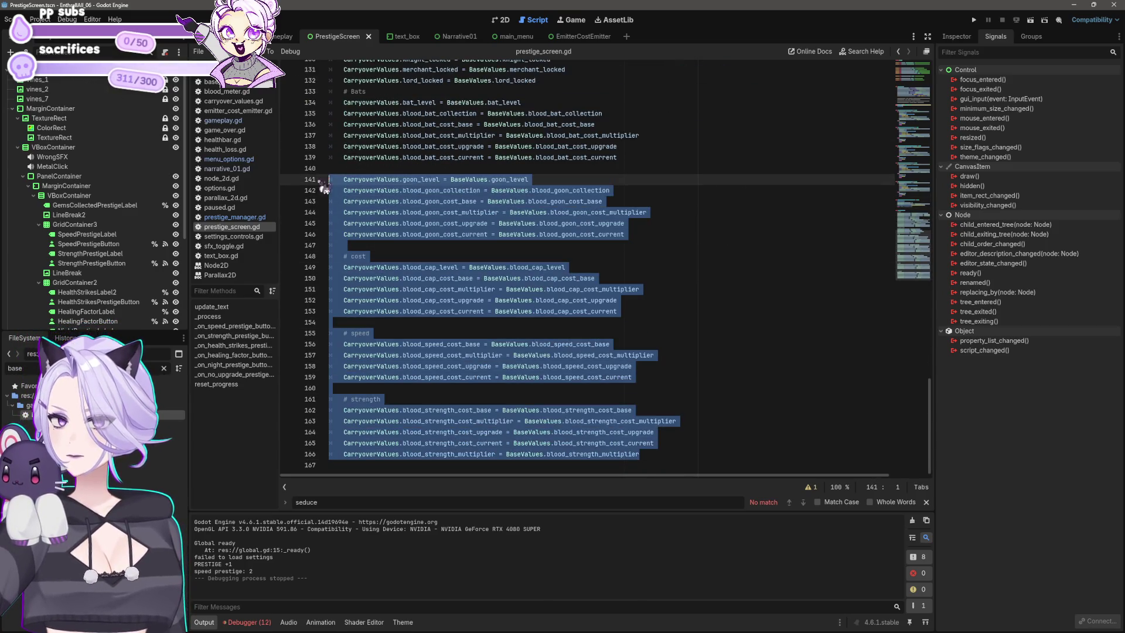
{"action": "scroll", "coordinate": [335, 205], "scroll_direction": "up", "scroll_amount": 10}
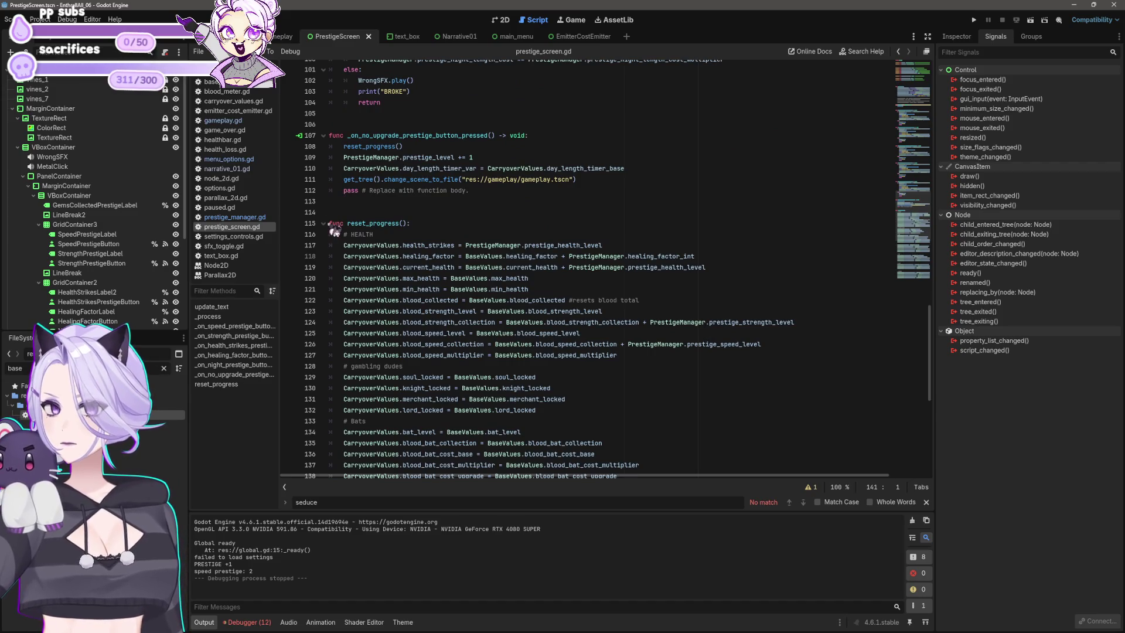
{"action": "left_click", "coordinate": [329, 223], "text": "shift"}
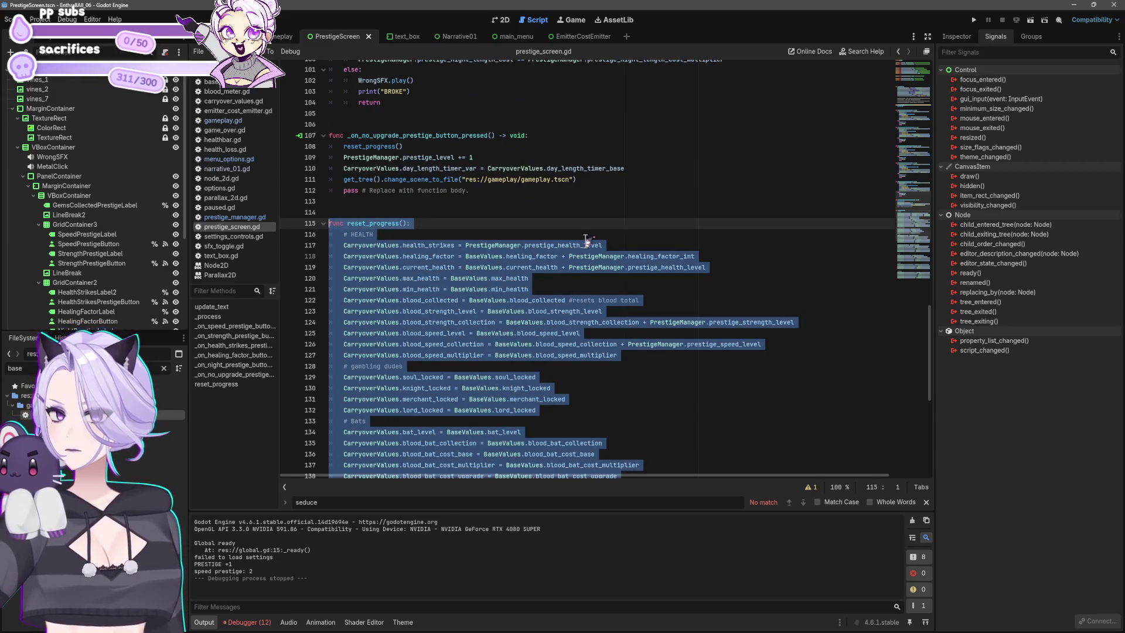
{"action": "mouse_move", "coordinate": [586, 241]}
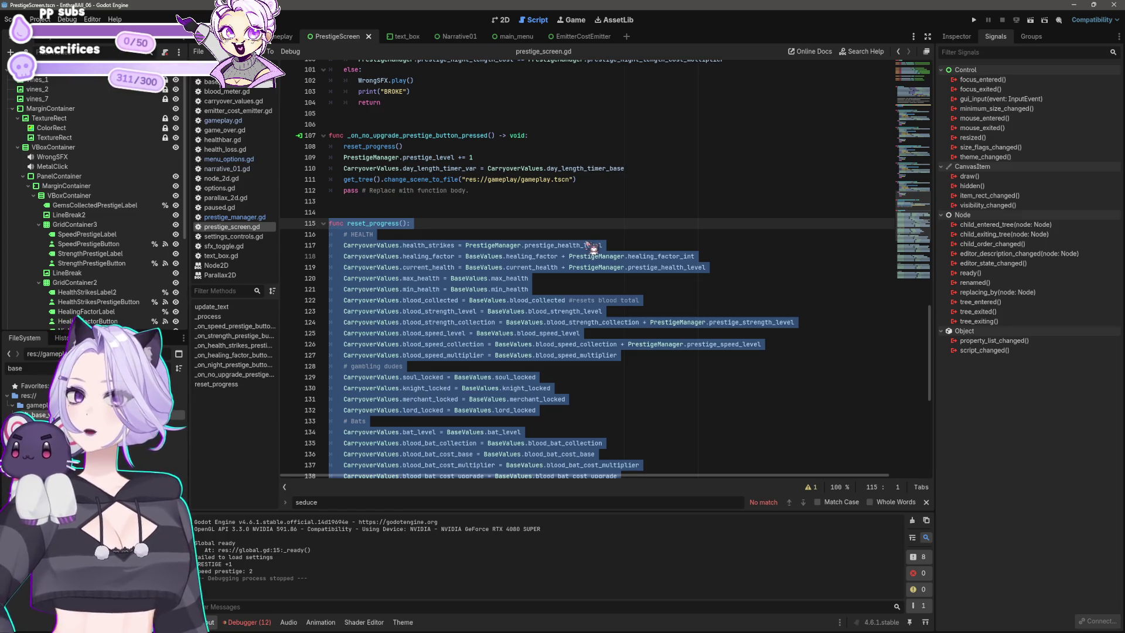
Step: Redo the selection so it covers the whole reset_progress() function through line 166
{"action": "left_click", "coordinate": [458, 224]}
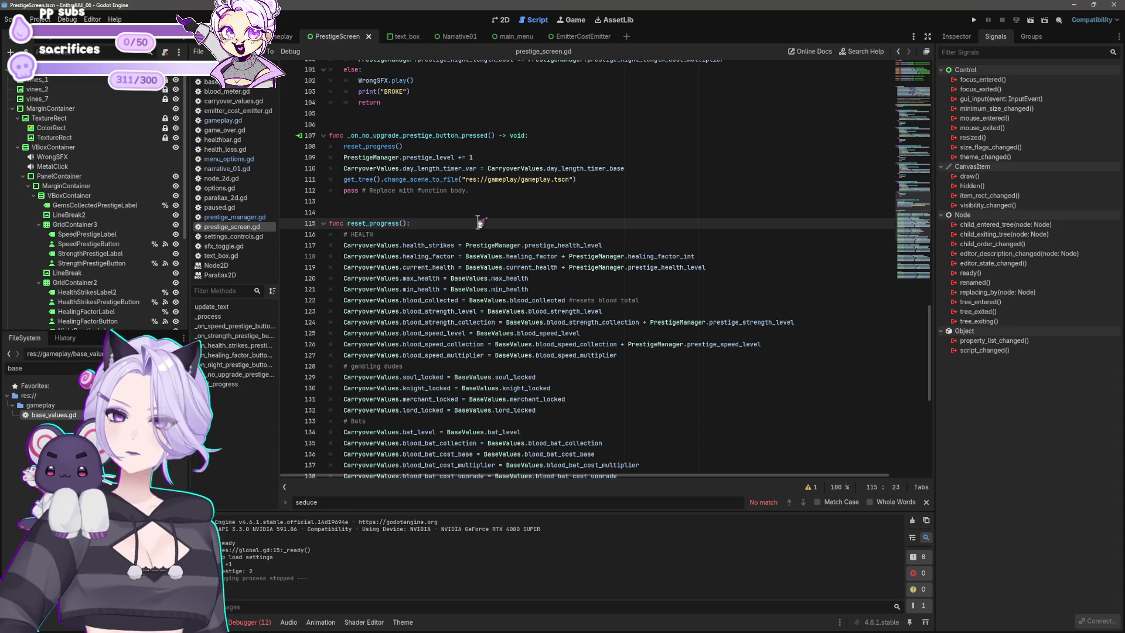
{"action": "scroll", "coordinate": [516, 234], "scroll_direction": "down", "scroll_amount": 10}
{"action": "left_click", "coordinate": [655, 454], "text": "shift"}
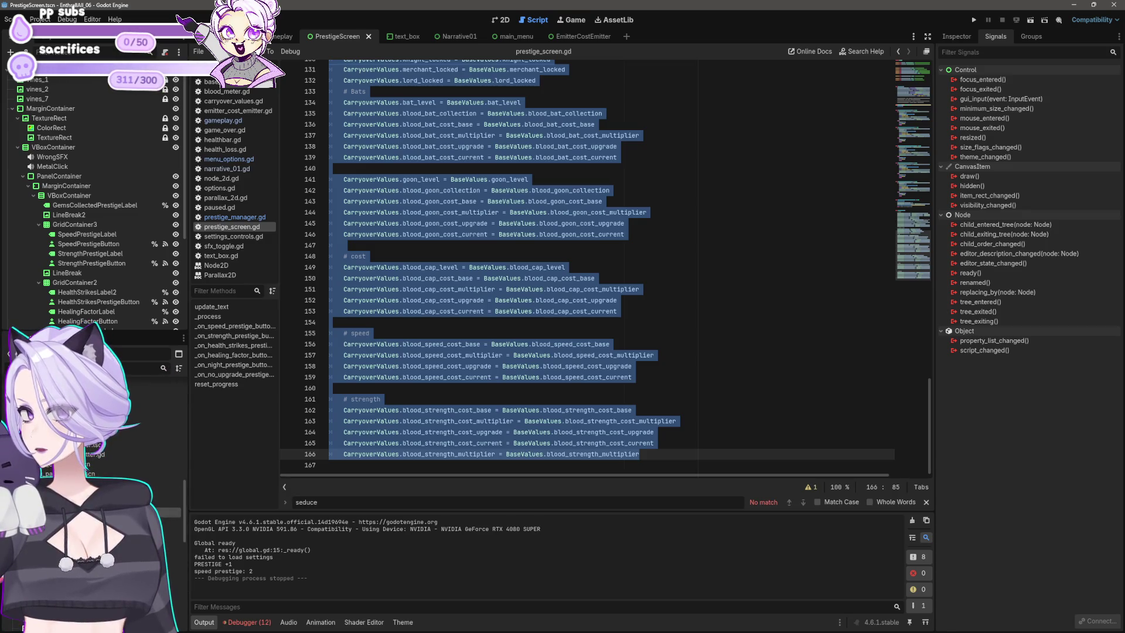
{"action": "mouse_move", "coordinate": [152, 476]}
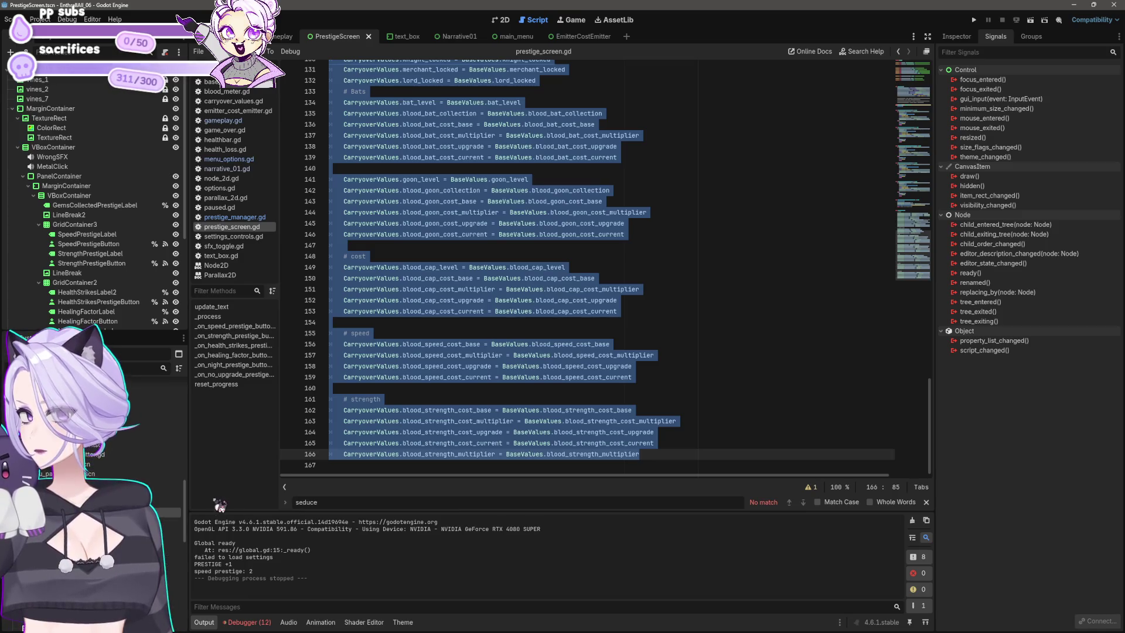
Step: Create a new script at res://gameplay/reset_values.gd
{"action": "left_click", "coordinate": [217, 498]}
{"action": "type", "text": "res://gameplay/reset_values.gd"}
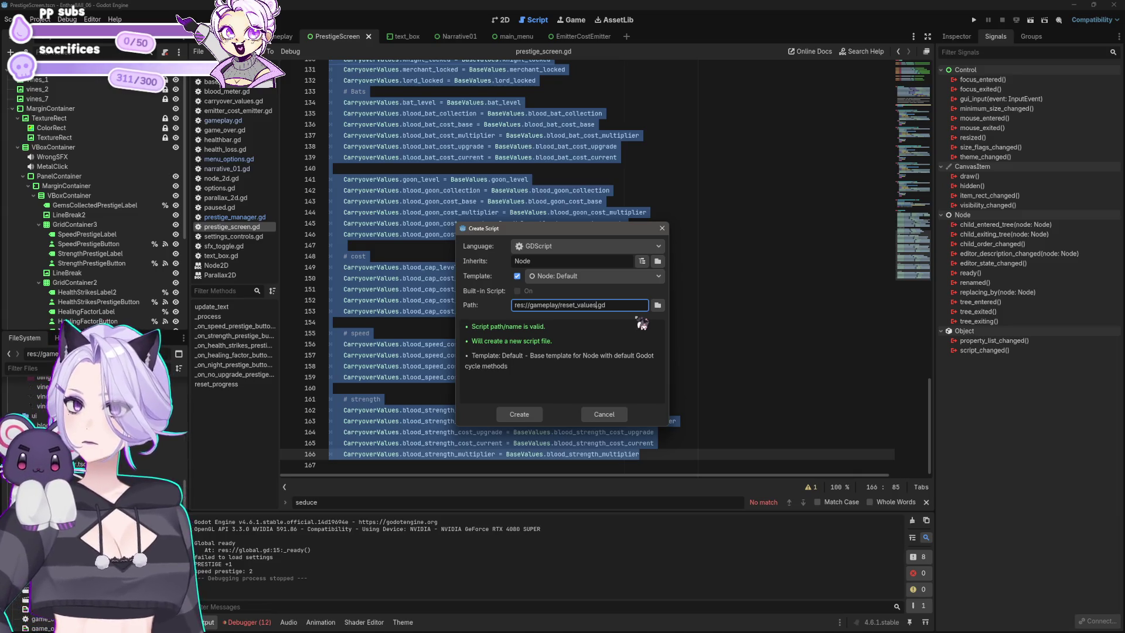
{"action": "left_click", "coordinate": [520, 414]}
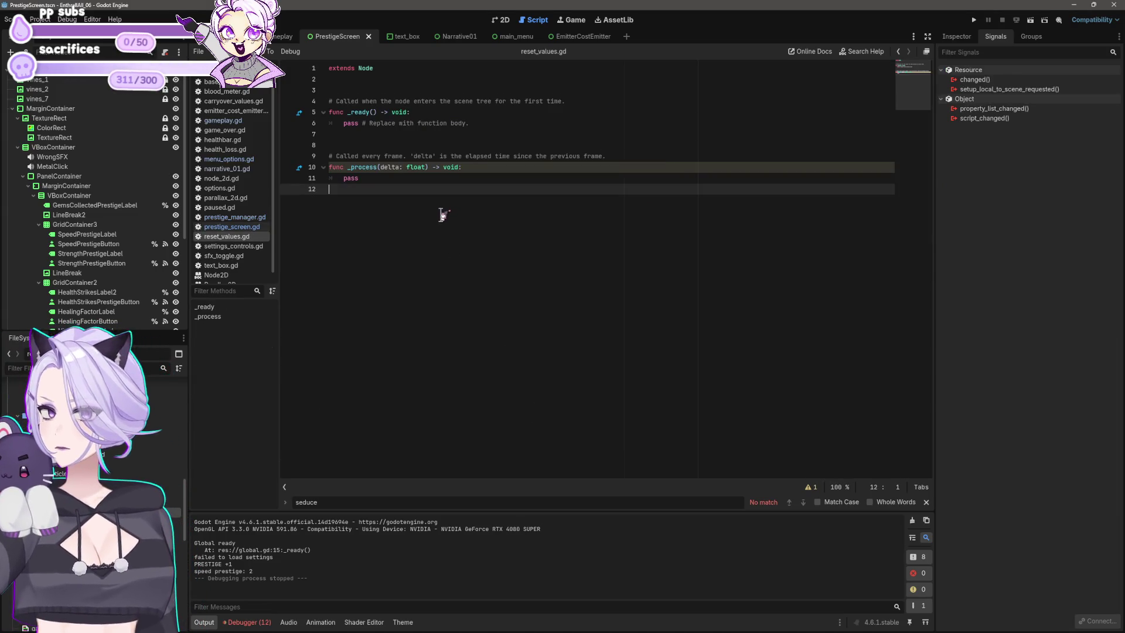
Step: Replace the template with the copied reset_progress() code and save reset_values.gd
{"action": "key", "text": "ctrl+a"}
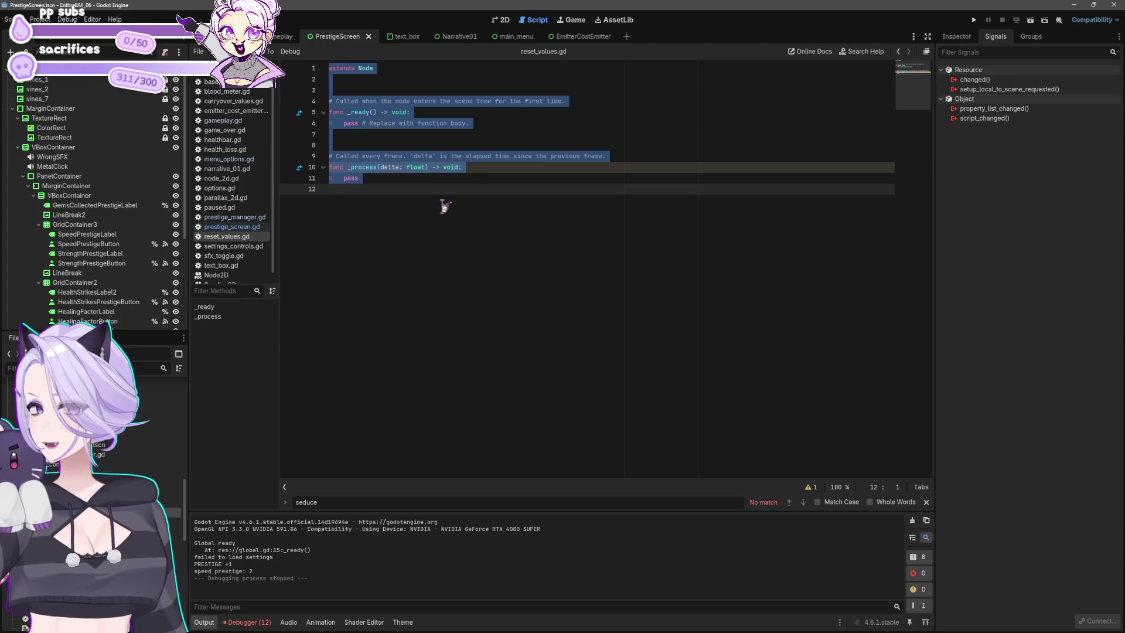
{"action": "key", "text": "ctrl+a"}
{"action": "key", "text": "ctrl+v"}
{"action": "scroll", "coordinate": [598, 273], "scroll_direction": "up", "scroll_amount": 5}
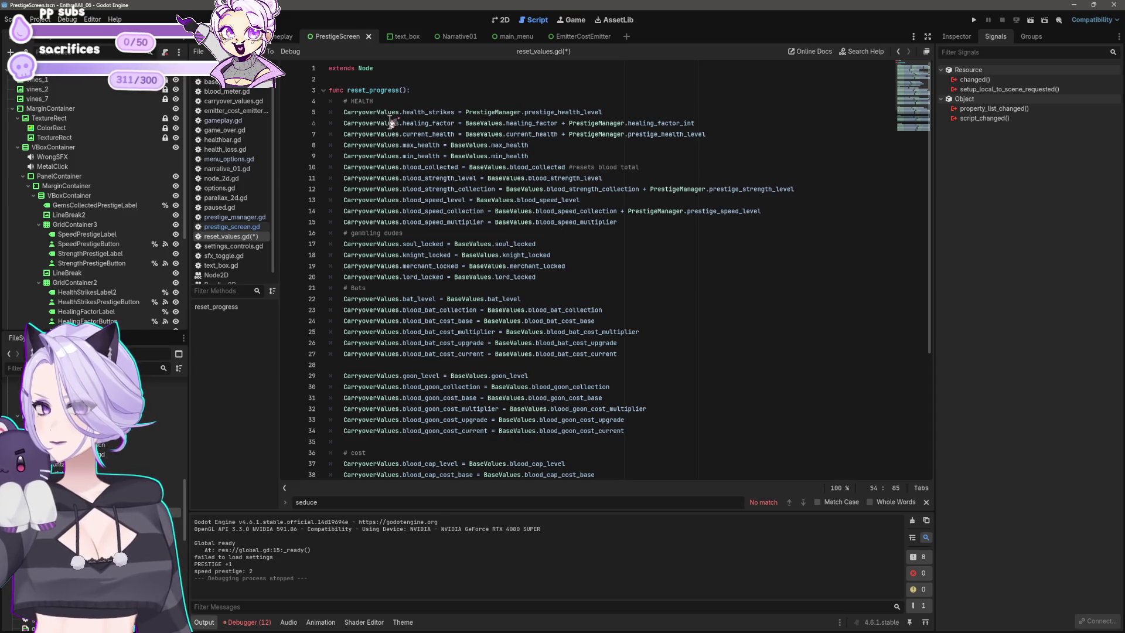
{"action": "key", "text": "ctrl+s"}
{"action": "left_click", "coordinate": [39, 19]}
{"action": "left_click", "coordinate": [58, 30]}
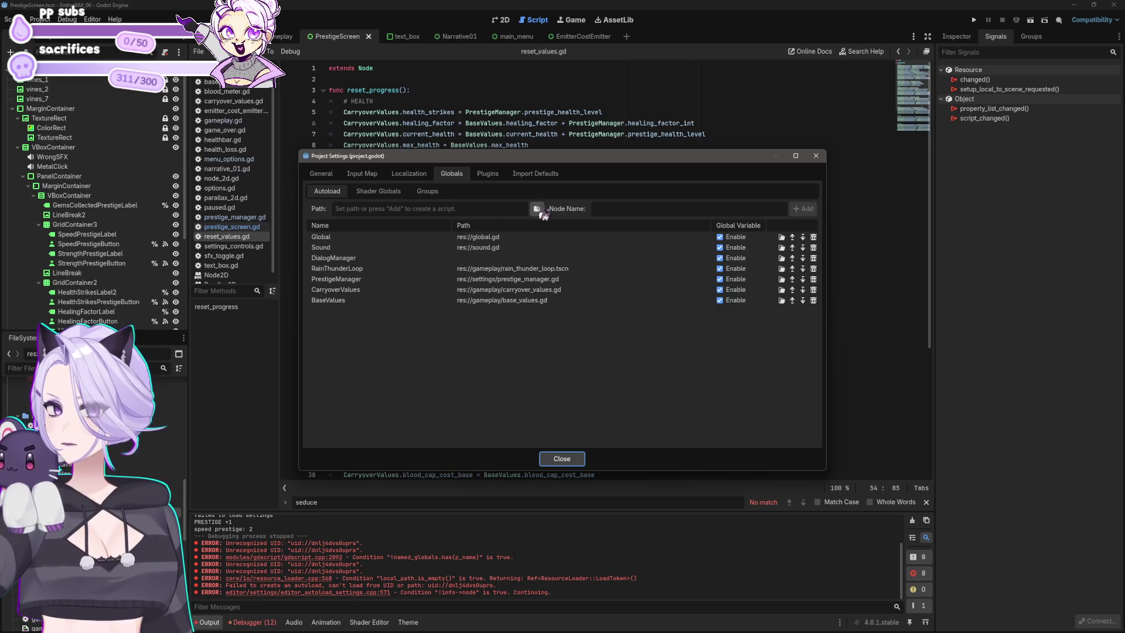
Step: Add reset_values.gd as the ResetValues autoload and close Project Settings
{"action": "left_click", "coordinate": [537, 209]}
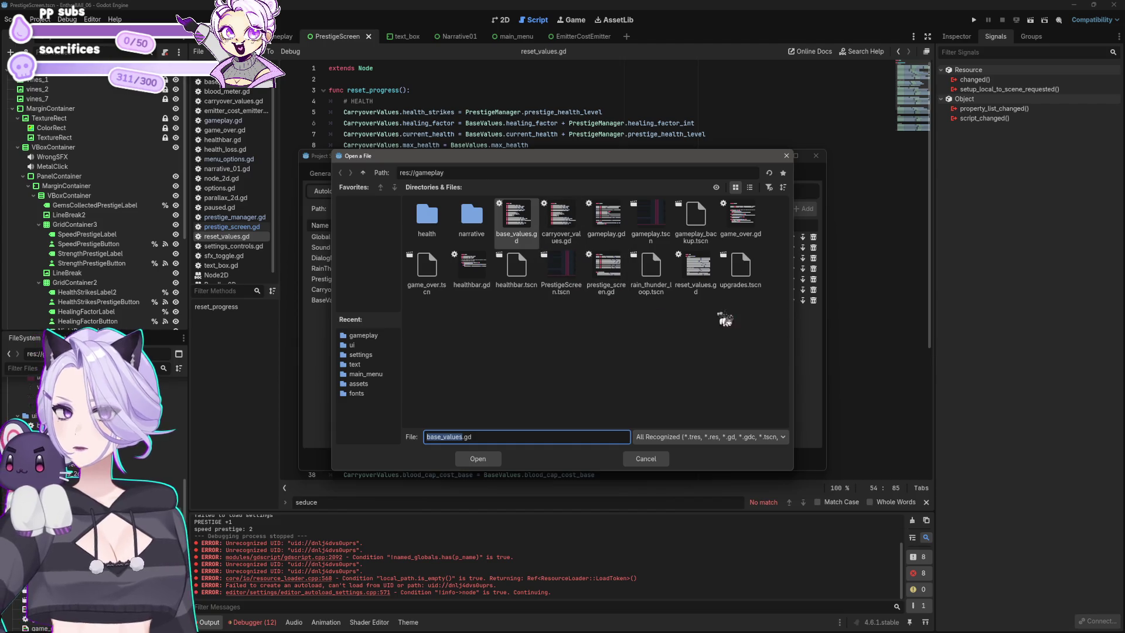
{"action": "left_click", "coordinate": [703, 278]}
{"action": "left_click", "coordinate": [488, 462]}
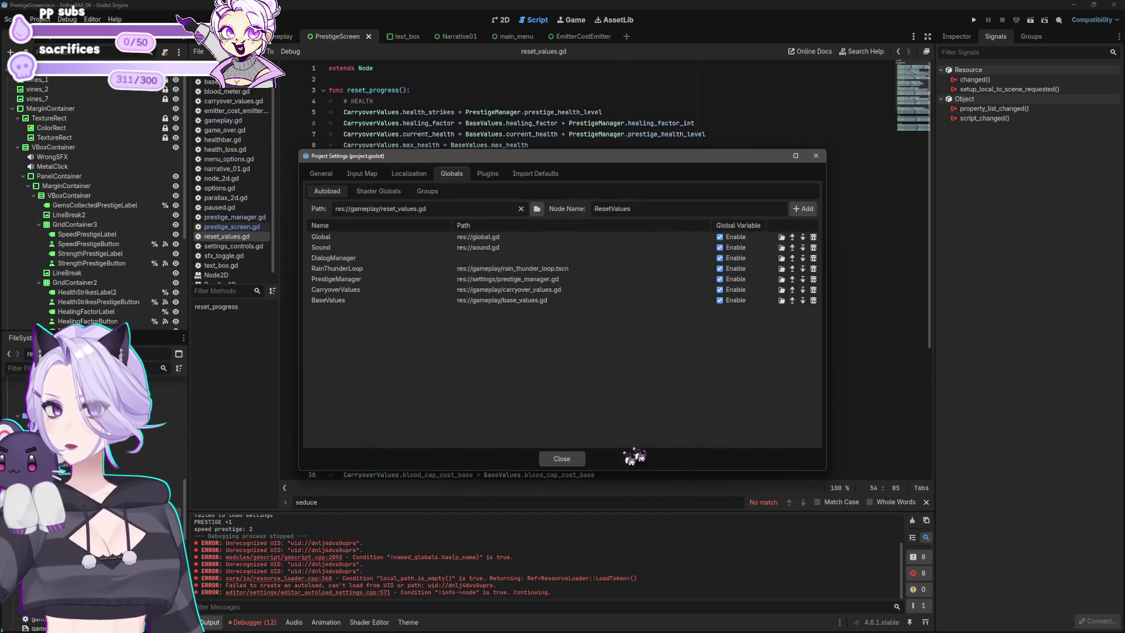
{"action": "left_click", "coordinate": [803, 209]}
{"action": "left_click", "coordinate": [561, 459]}
Step: Review reset_progress() in reset_values.gd and save the project
{"action": "left_click", "coordinate": [583, 320]}
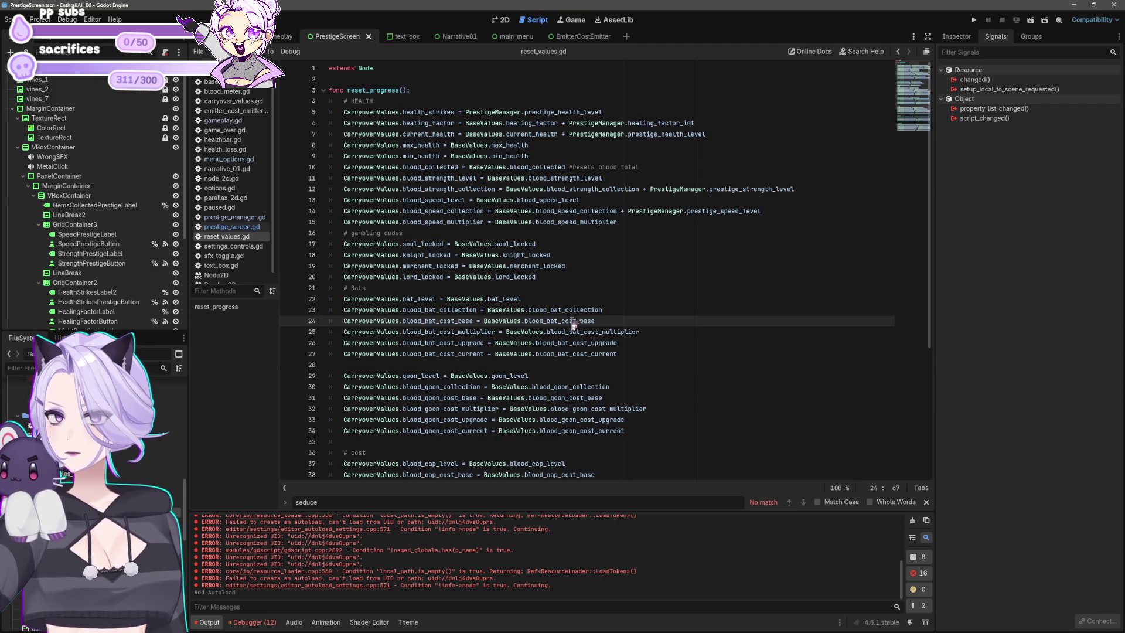
{"action": "scroll", "coordinate": [571, 337], "scroll_direction": "down", "scroll_amount": 5}
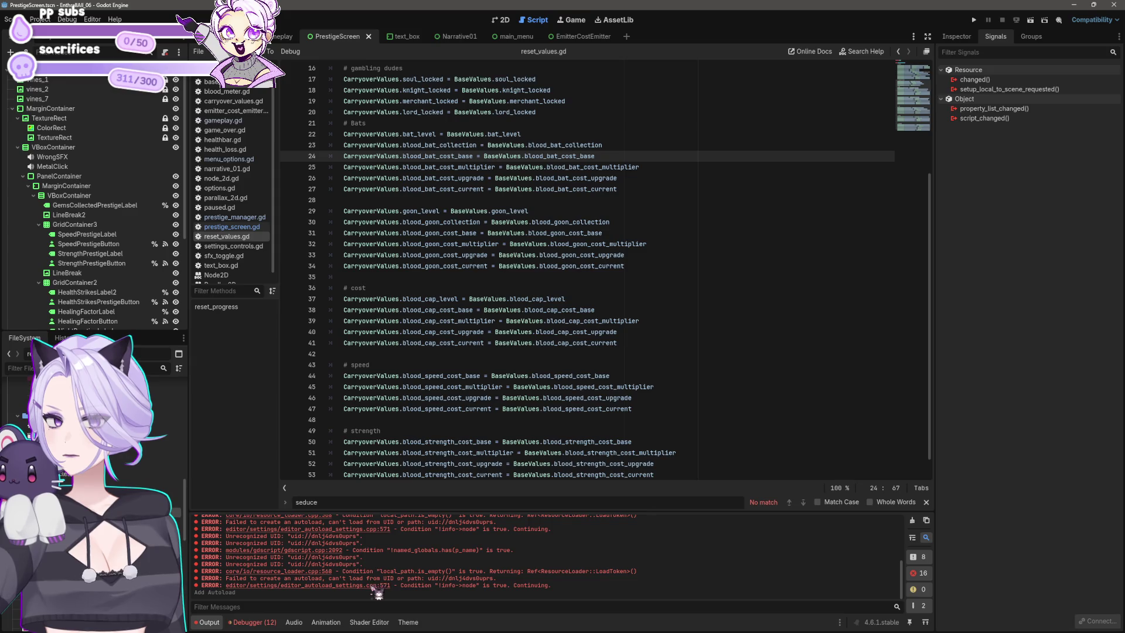
{"action": "scroll", "coordinate": [462, 422], "scroll_direction": "down", "scroll_amount": 1}
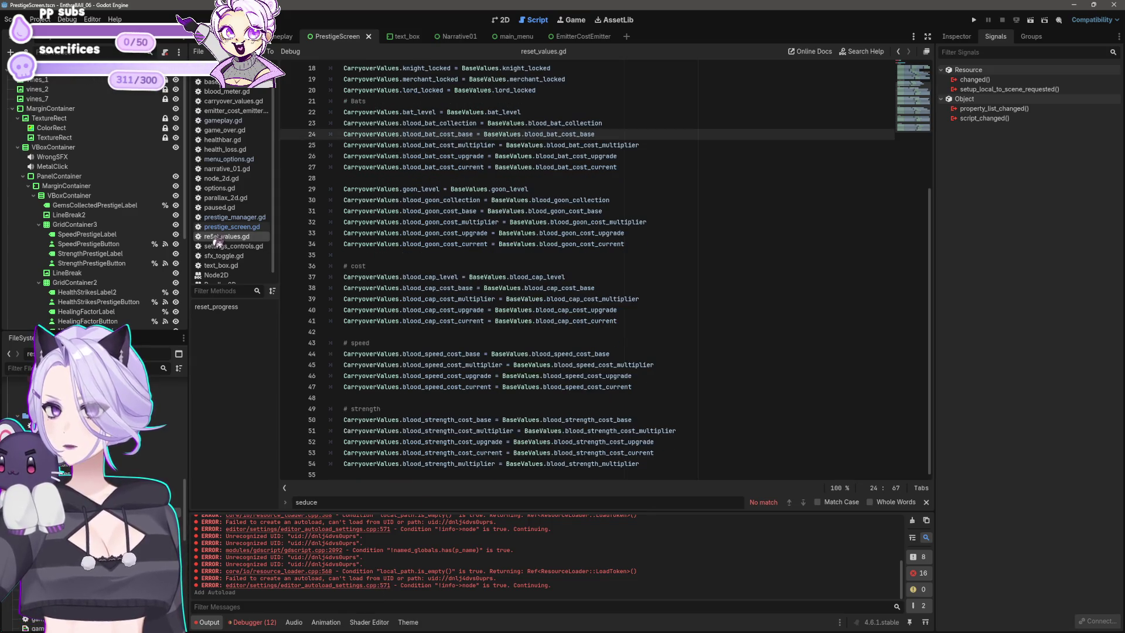
{"action": "scroll", "coordinate": [503, 373], "scroll_direction": "up", "scroll_amount": 6}
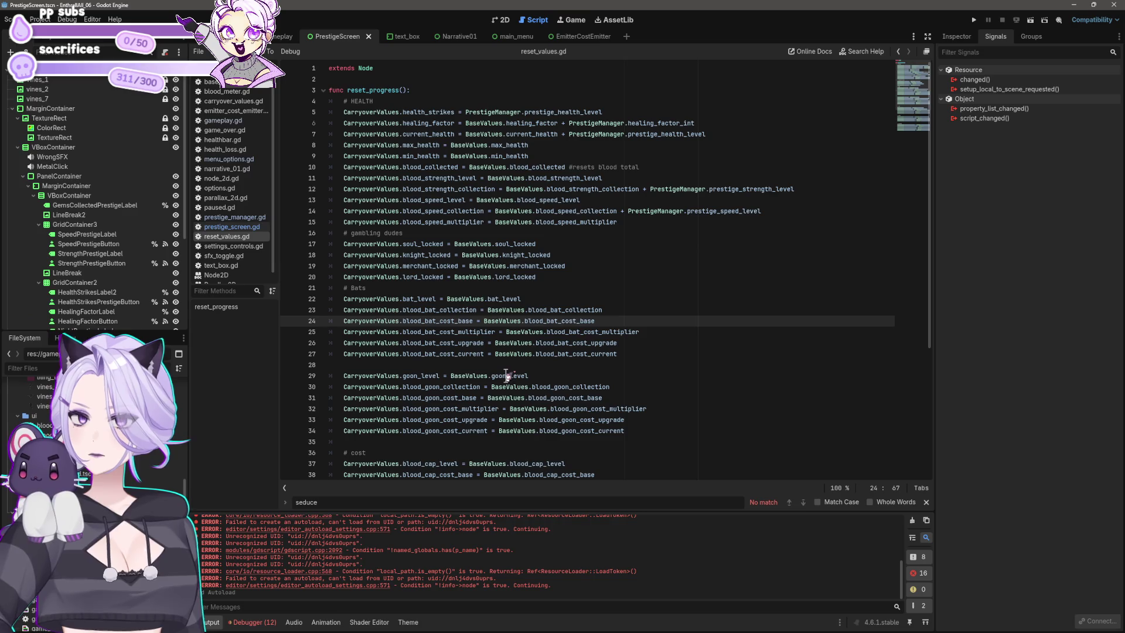
{"action": "left_click", "coordinate": [438, 92]}
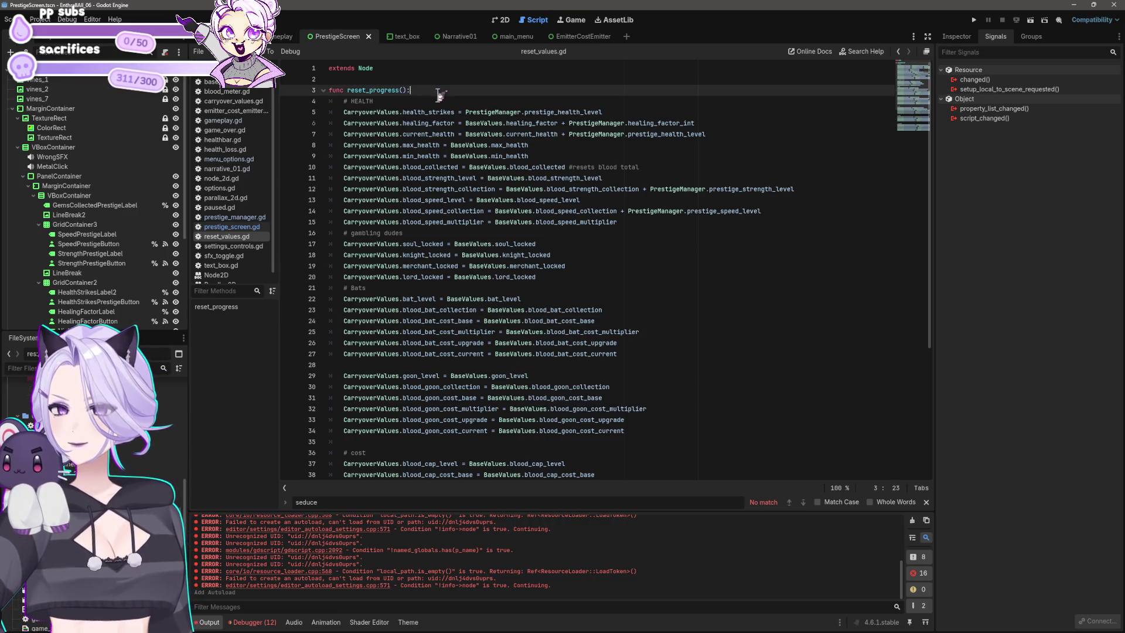
{"action": "key", "text": "ctrl+s"}
{"action": "scroll", "coordinate": [580, 188], "scroll_direction": "down", "scroll_amount": 5}
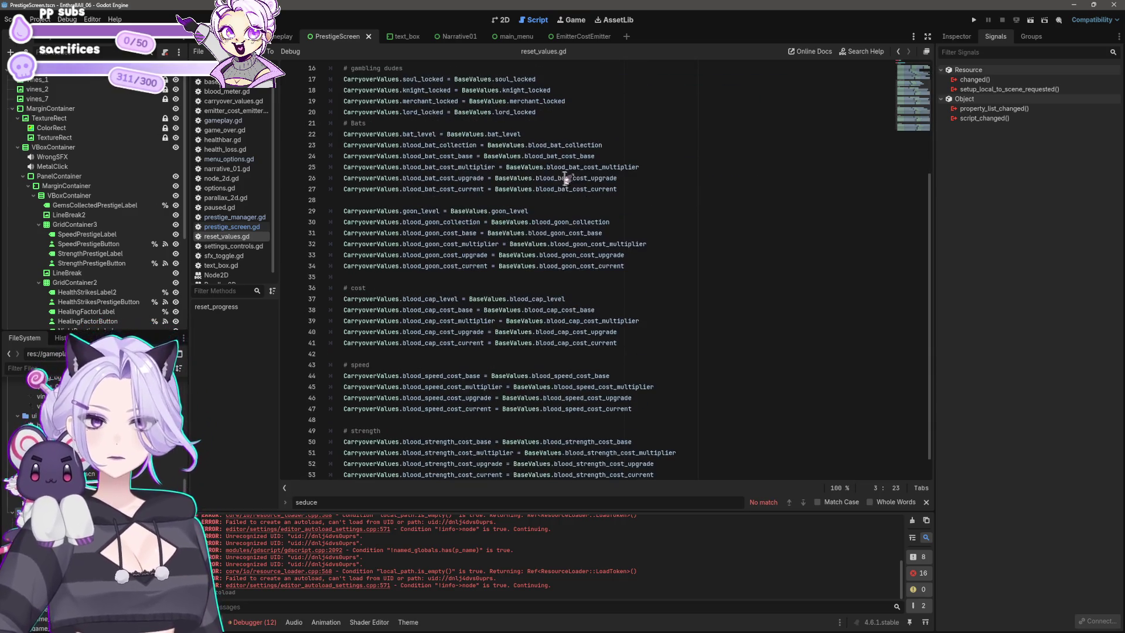
{"action": "left_click", "coordinate": [249, 228]}
Step: Delete the old reset_progress() function from prestige_screen.gd, leaving its call on line 108
{"action": "scroll", "coordinate": [445, 249], "scroll_direction": "up", "scroll_amount": 8}
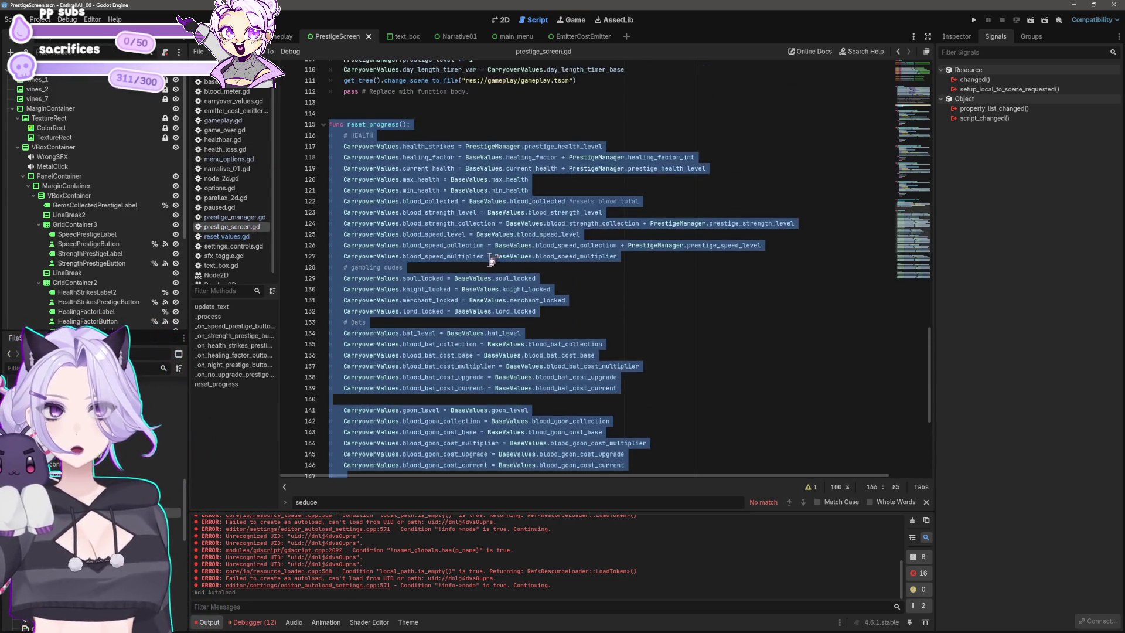
{"action": "left_click", "coordinate": [445, 249]}
{"action": "mouse_move", "coordinate": [373, 240]}
{"action": "left_mouse_down"}
{"action": "mouse_move", "coordinate": [577, 334]}
{"action": "mouse_move", "coordinate": [576, 357]}
{"action": "mouse_move", "coordinate": [664, 462]}
{"action": "left_mouse_up"}
{"action": "key", "text": "ctrl+c"}
{"action": "scroll", "coordinate": [577, 340], "scroll_direction": "down", "scroll_amount": 10}
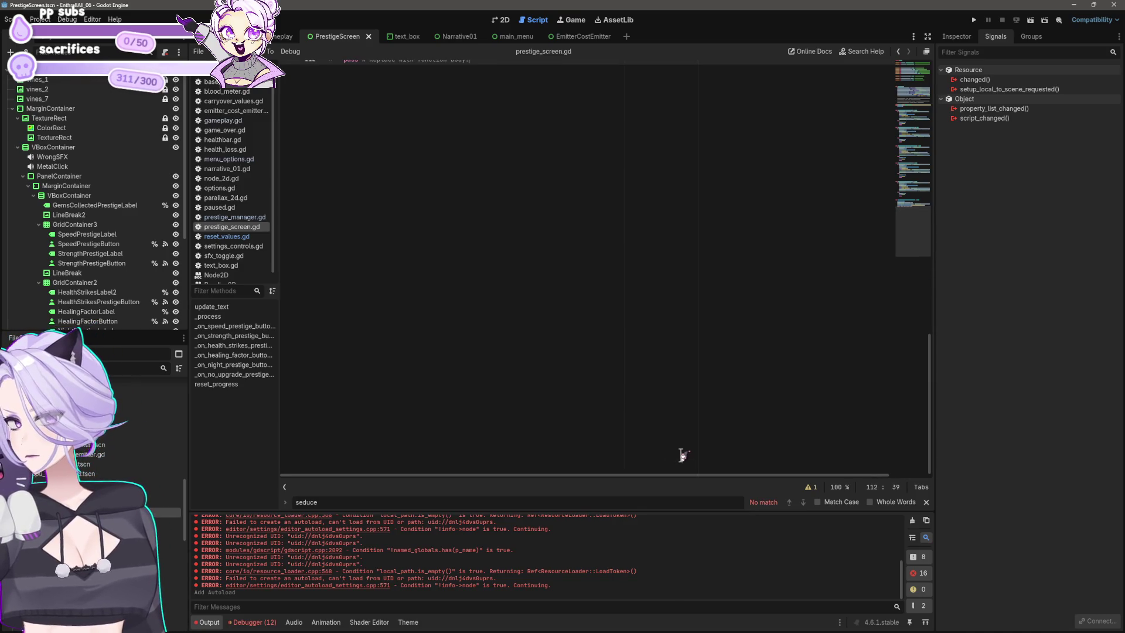
{"action": "scroll", "coordinate": [690, 457], "scroll_direction": "up", "scroll_amount": 5}
{"action": "key", "text": "ctrl+v"}
{"action": "key", "text": "ctrl+a"}
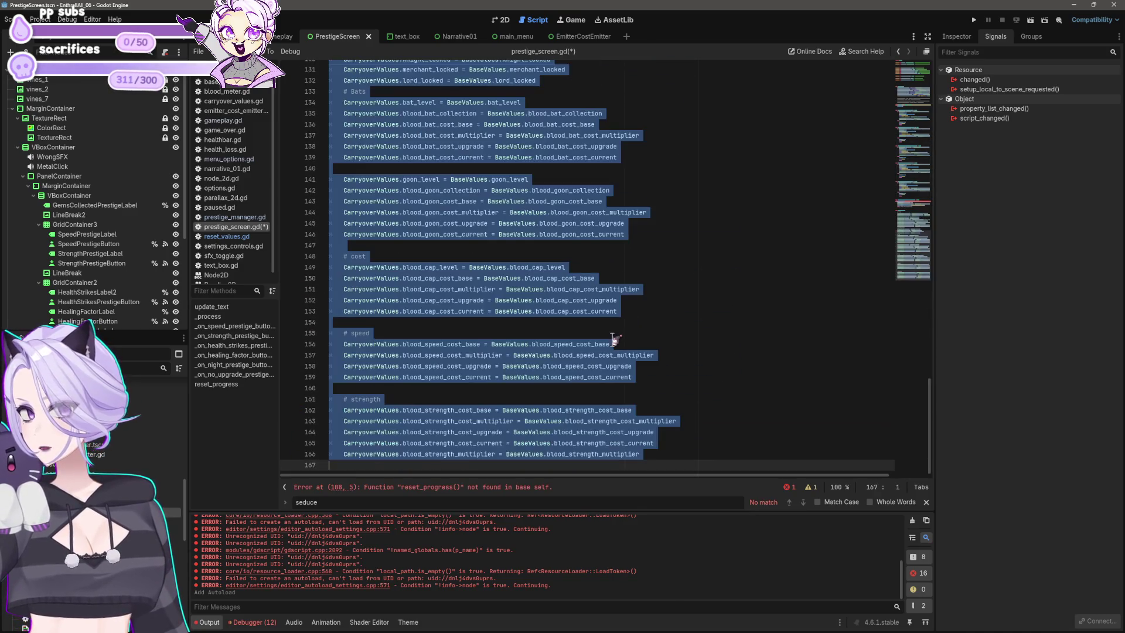
{"action": "key", "text": "ctrl+z"}
{"action": "scroll", "coordinate": [603, 237], "scroll_direction": "up", "scroll_amount": 10}
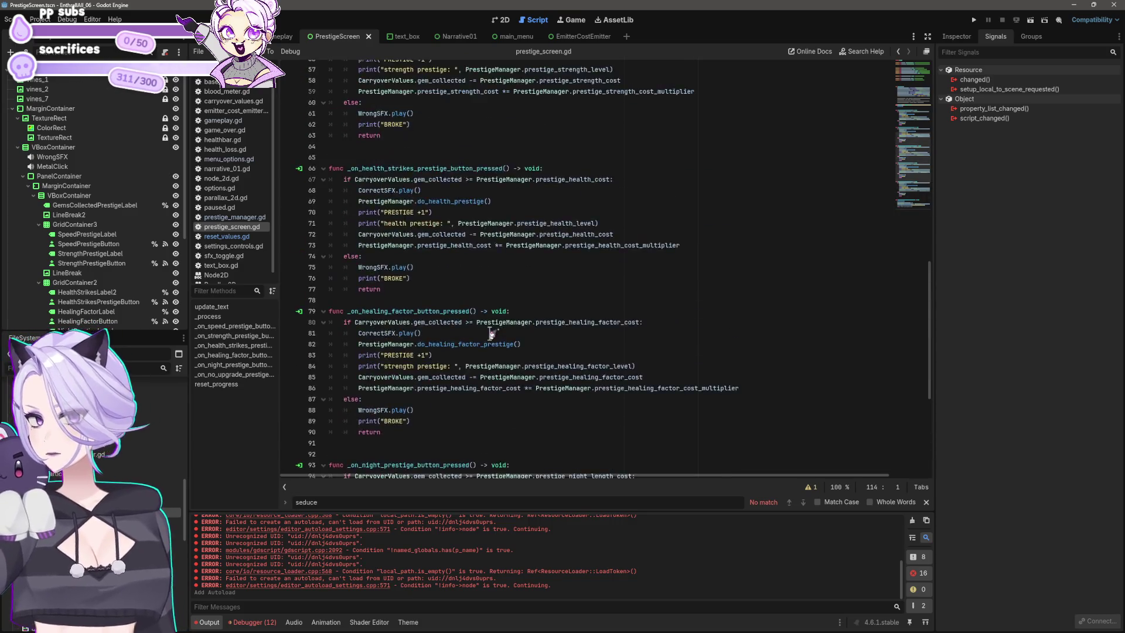
{"action": "left_click", "coordinate": [416, 401]}
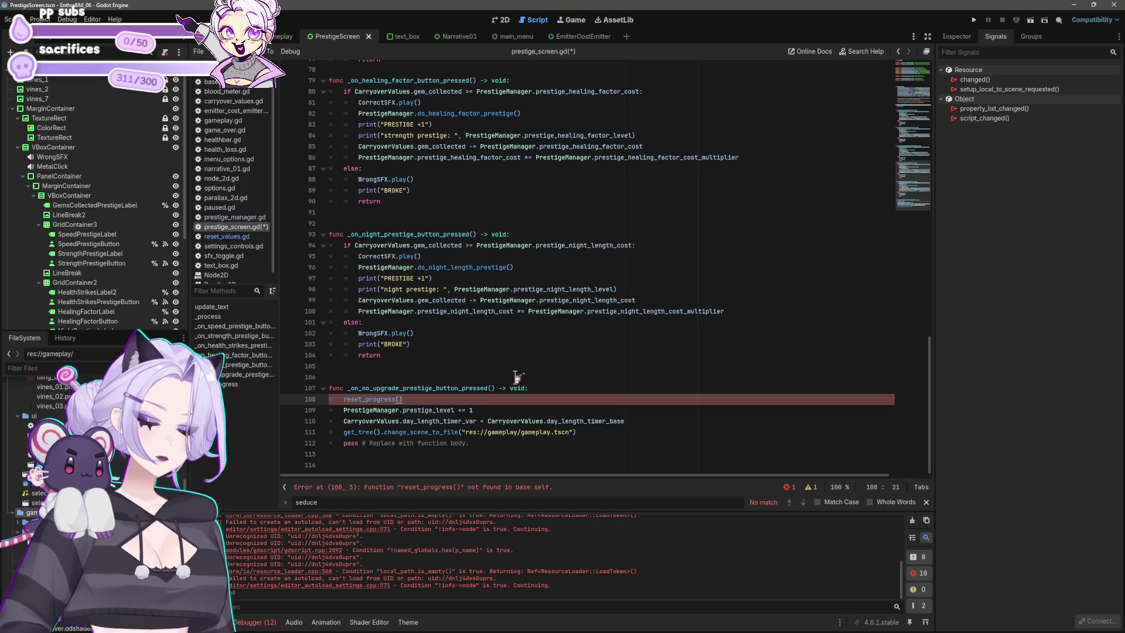
Step: Compare reset_values.gd and prestige_manager.gd, then return to prestige_screen.gd in PrestigeScreen
{"action": "mouse_move", "coordinate": [242, 237]}
{"action": "left_mouse_down"}
{"action": "mouse_move", "coordinate": [446, 437]}
{"action": "mouse_move", "coordinate": [238, 241]}
{"action": "left_mouse_up"}
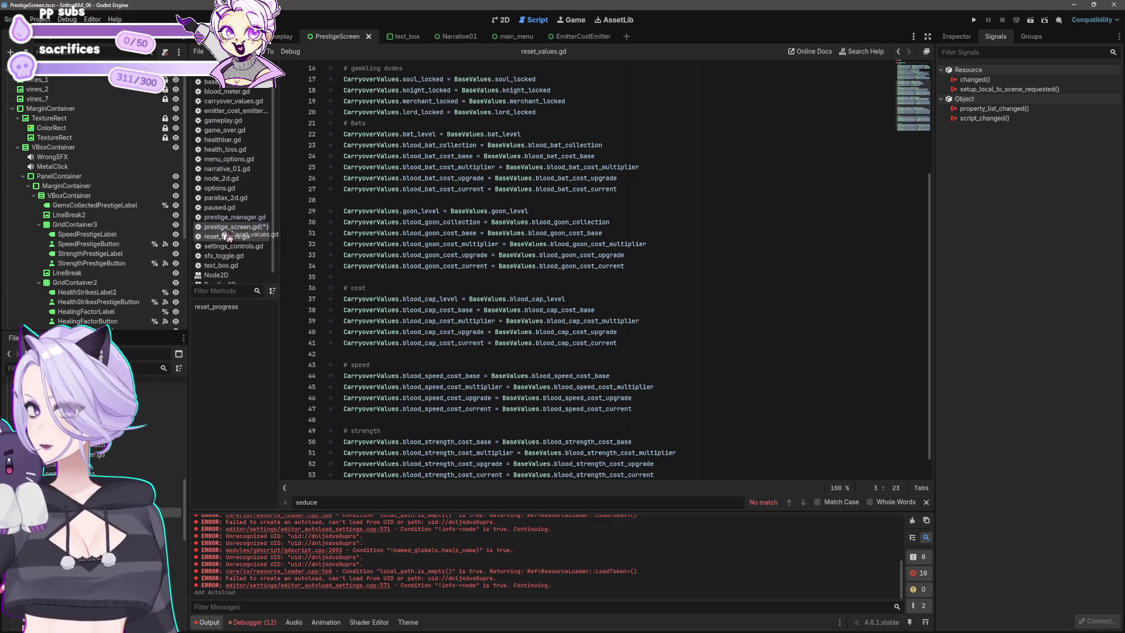
{"action": "scroll", "coordinate": [350, 76], "scroll_direction": "up", "scroll_amount": 5}
{"action": "scroll", "coordinate": [352, 79], "scroll_direction": "down", "scroll_amount": 4}
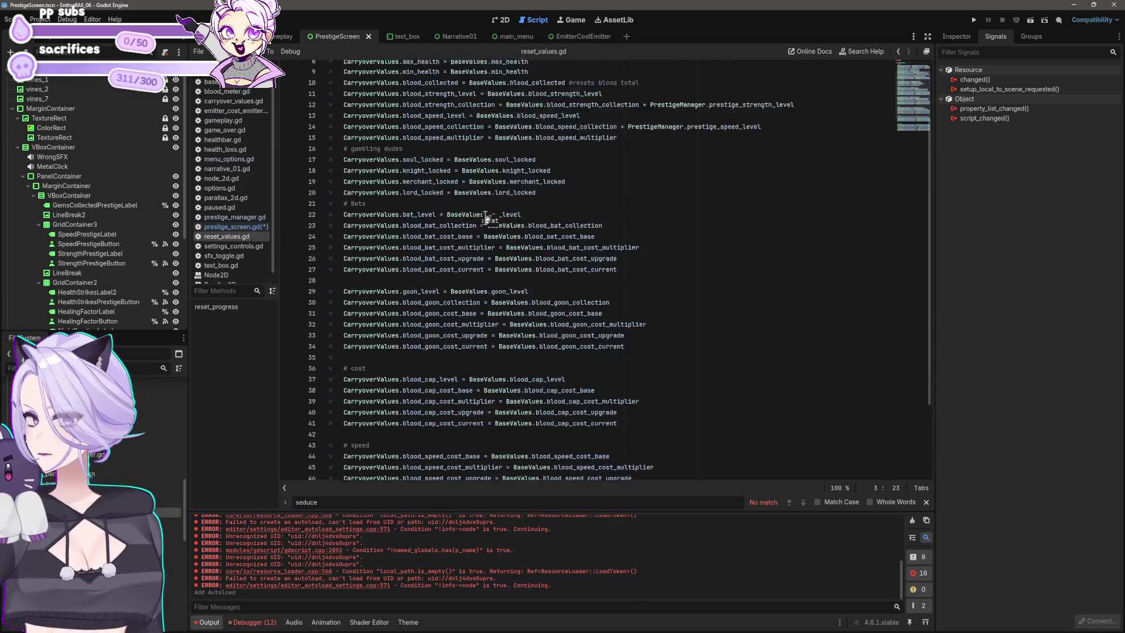
{"action": "scroll", "coordinate": [385, 106], "scroll_direction": "down", "scroll_amount": 2}
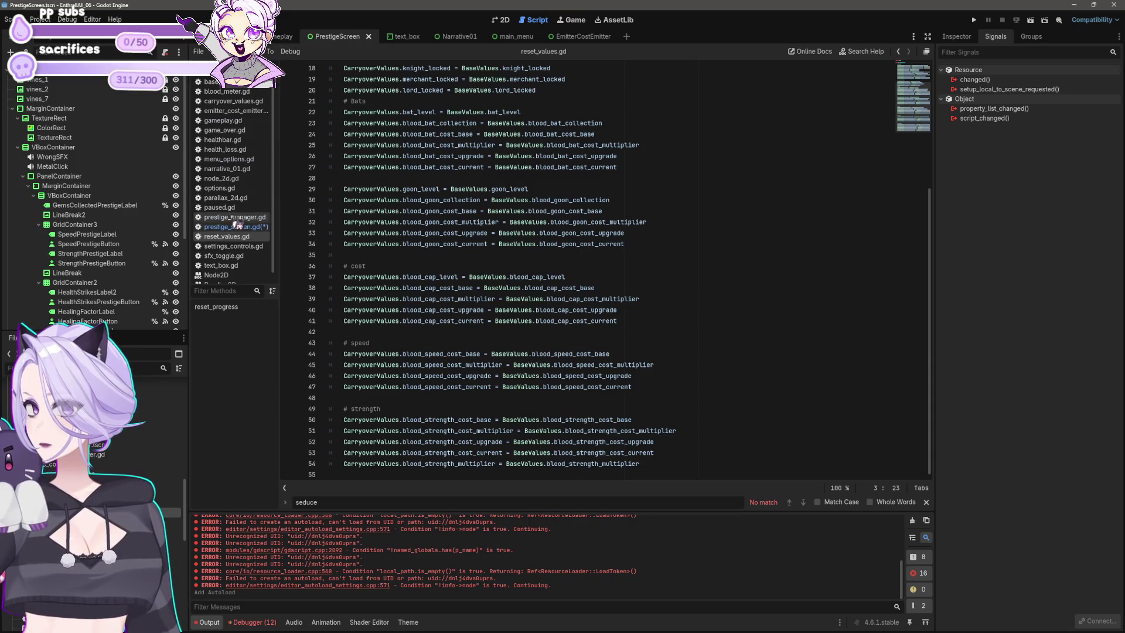
{"action": "left_click", "coordinate": [234, 227]}
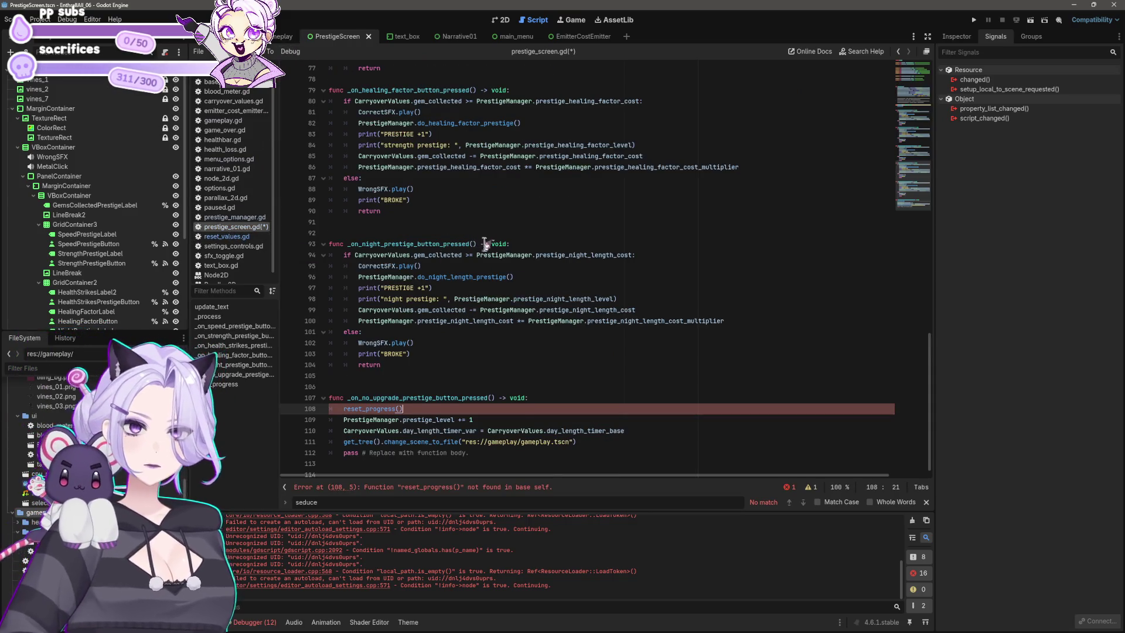
{"action": "scroll", "coordinate": [424, 355], "scroll_direction": "down", "scroll_amount": 1}
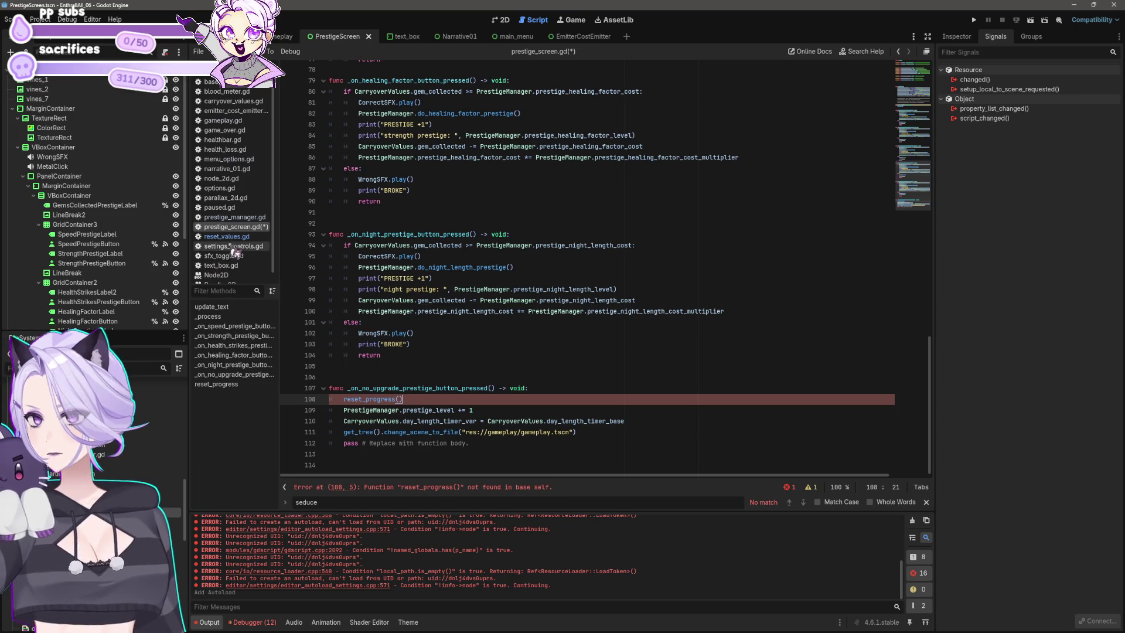
{"action": "left_click_drag", "start_coordinate": [229, 236], "coordinate": [388, 346]}
{"action": "left_click", "coordinate": [234, 216]}
{"action": "scroll", "coordinate": [440, 151], "scroll_direction": "down", "scroll_amount": 8}
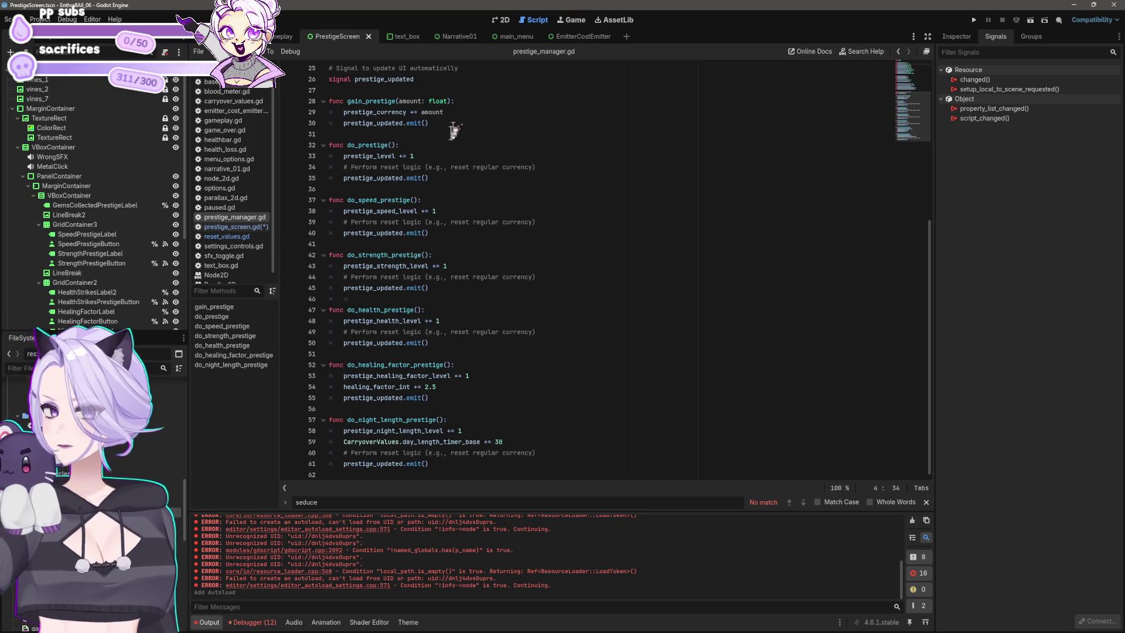
{"action": "scroll", "coordinate": [493, 241], "scroll_direction": "up", "scroll_amount": 8}
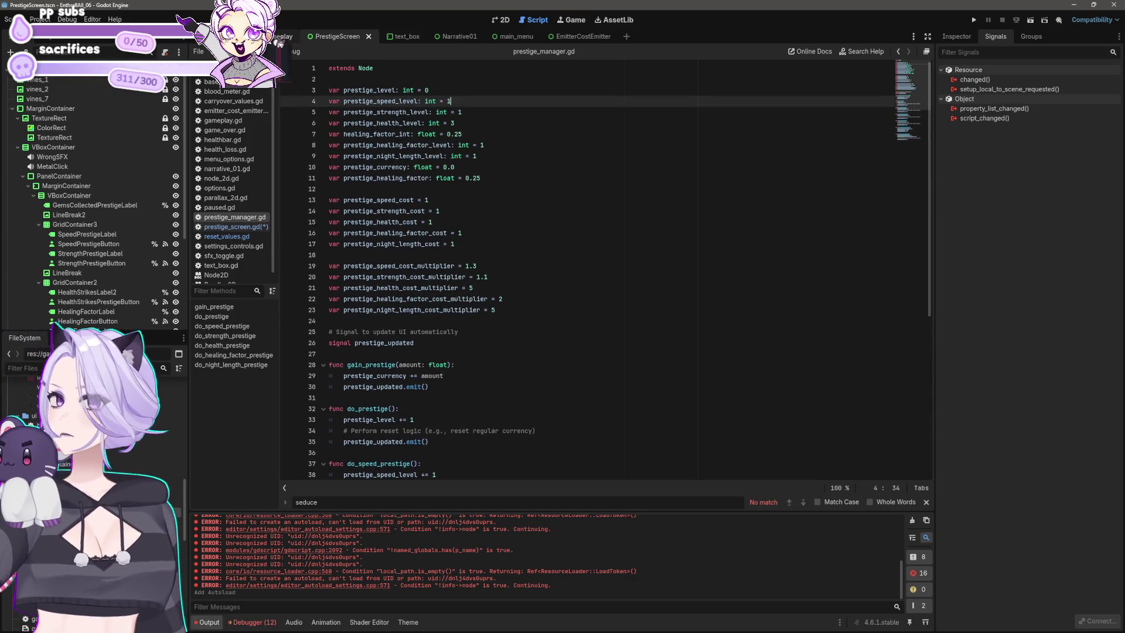
{"action": "left_click", "coordinate": [279, 39]}
{"action": "left_click", "coordinate": [337, 37]}
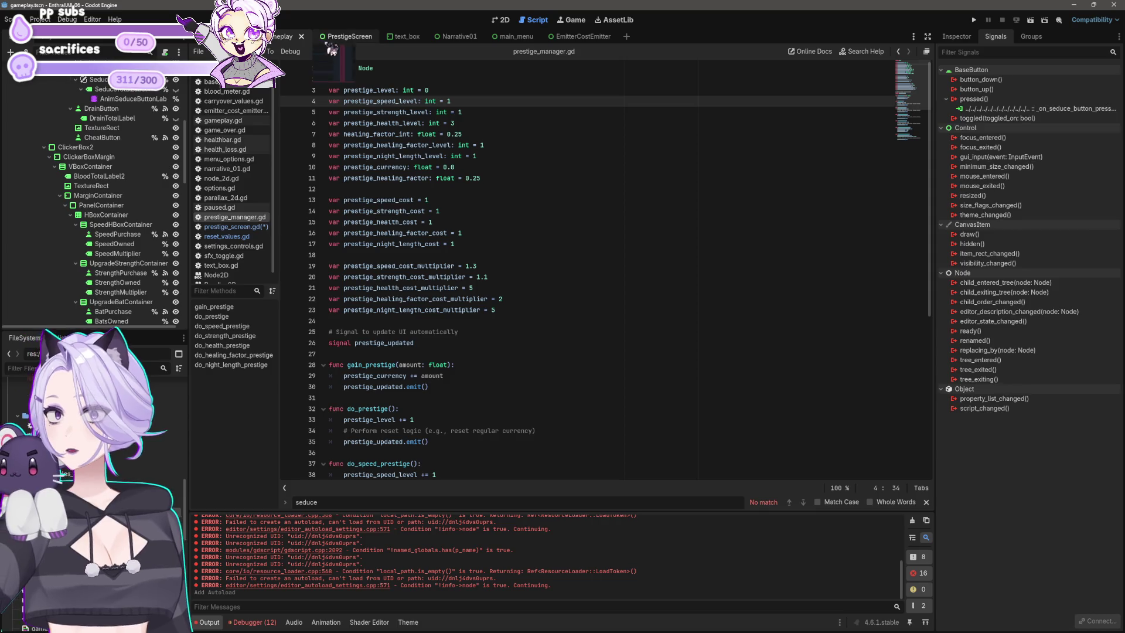
{"action": "left_click", "coordinate": [235, 226]}
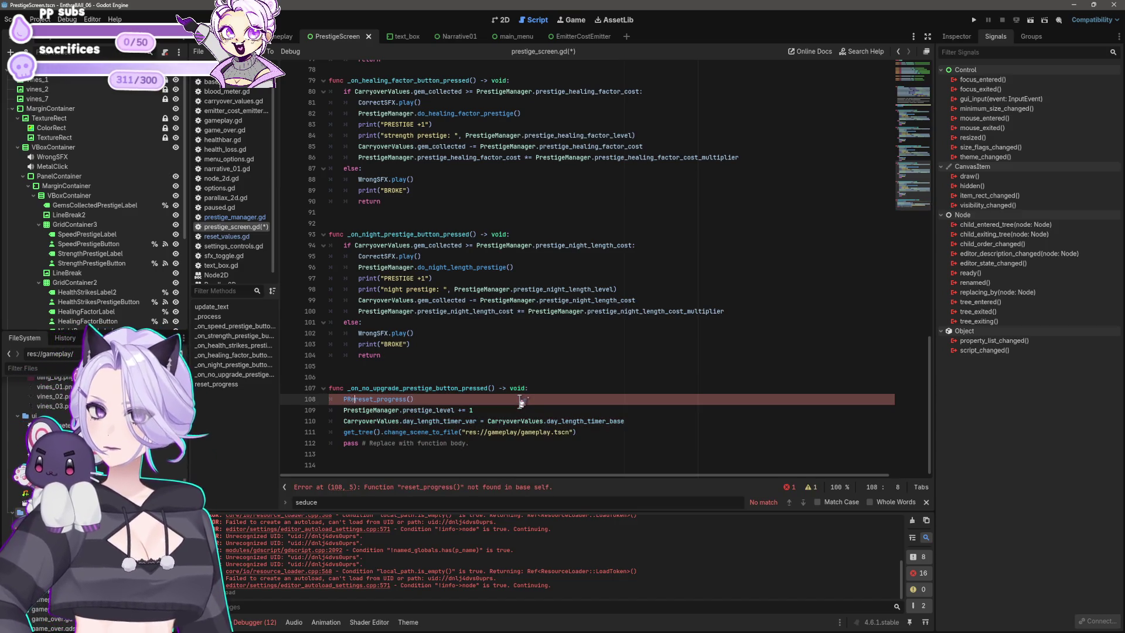
Step: Change the line 108 call to ResetValues.reset_progress() using autocomplete
{"action": "key", "text": "BackSpace"}
{"action": "key", "text": "BackSpace"}
{"action": "key", "text": "BackSpace"}
{"action": "type", "text": "res"}
{"action": "key", "text": "BackSpace"}
{"action": "key", "text": "BackSpace"}
{"action": "key", "text": "BackSpace"}
{"action": "key", "text": "BackSpace"}
{"action": "type", "text": "Reset"}
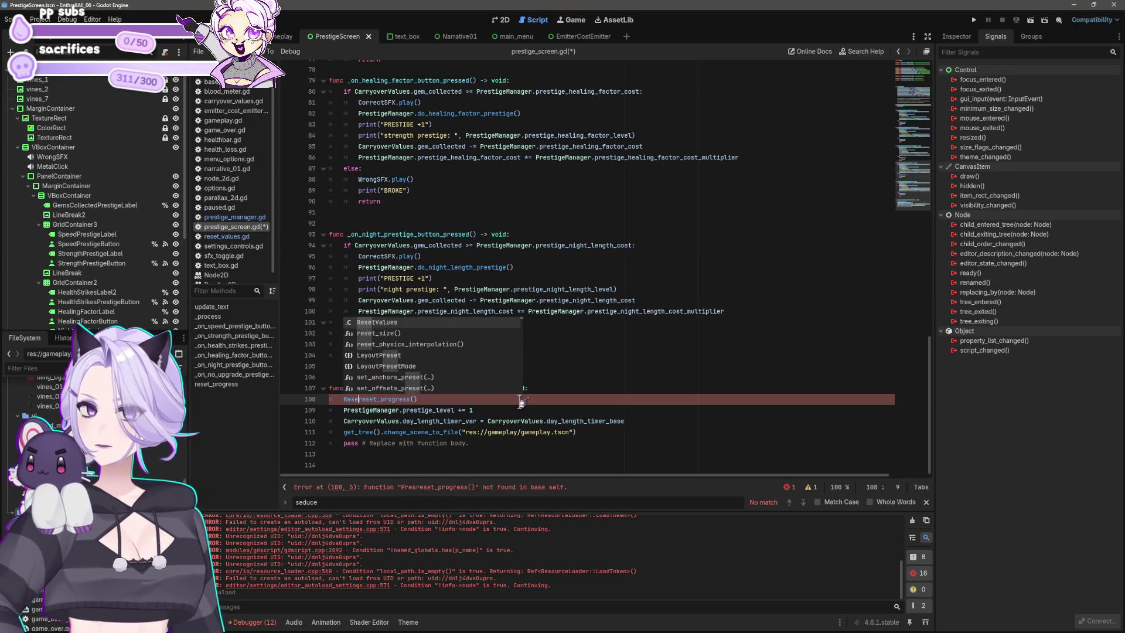
{"action": "key", "text": "Tab"}
{"action": "type", "text": "reset"}
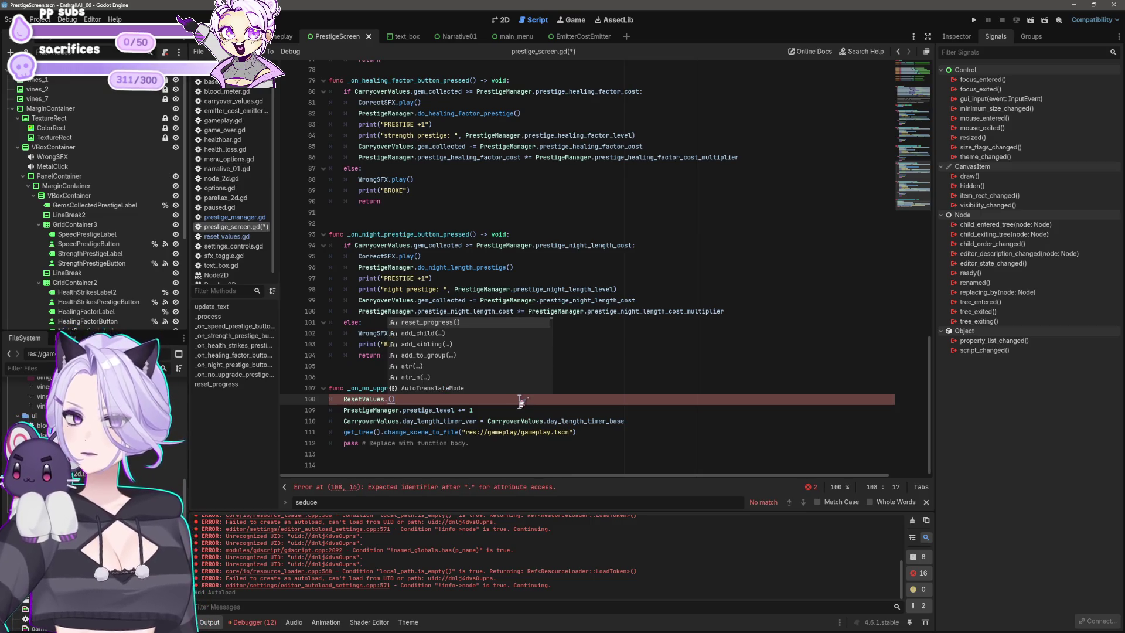
{"action": "key", "text": "Tab"}
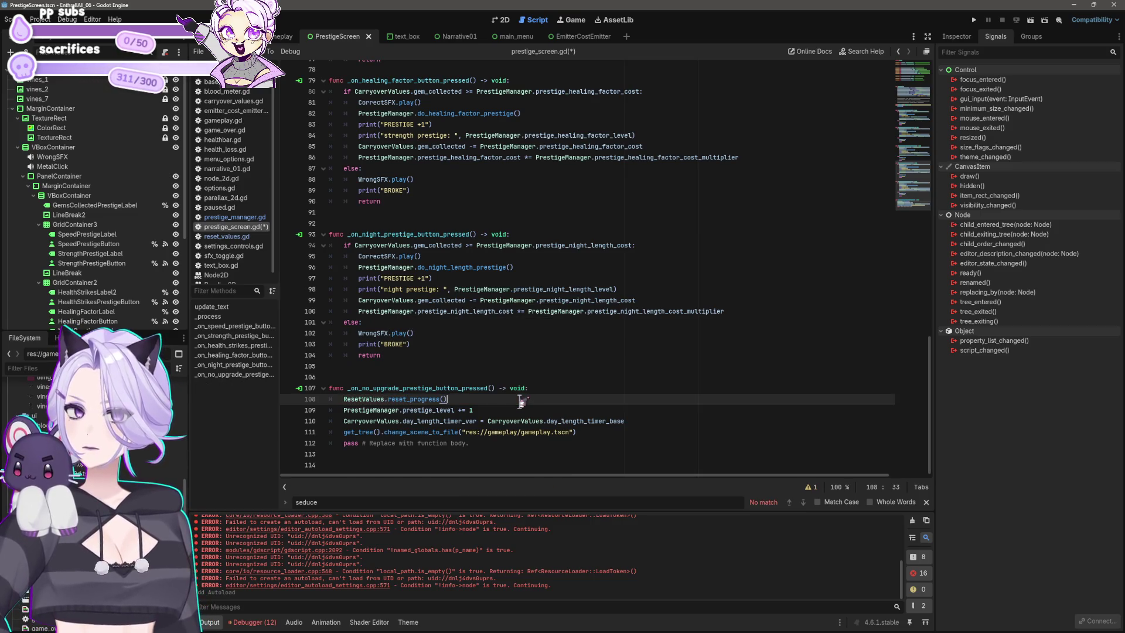
{"action": "key", "text": "shift+Home"}
{"action": "key", "text": "Down"}
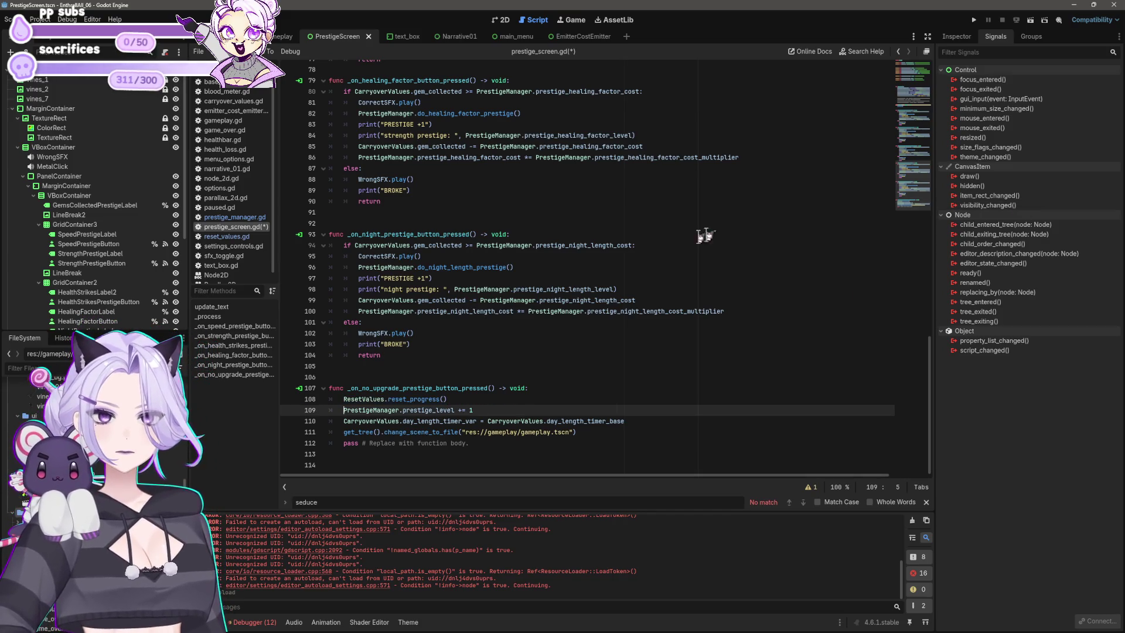
{"action": "left_click", "coordinate": [475, 403]}
Step: Run the game with F5; it stops on gameplay.gd's non-static reset_progress() error
{"action": "scroll", "coordinate": [592, 294], "scroll_direction": "up", "scroll_amount": 20}
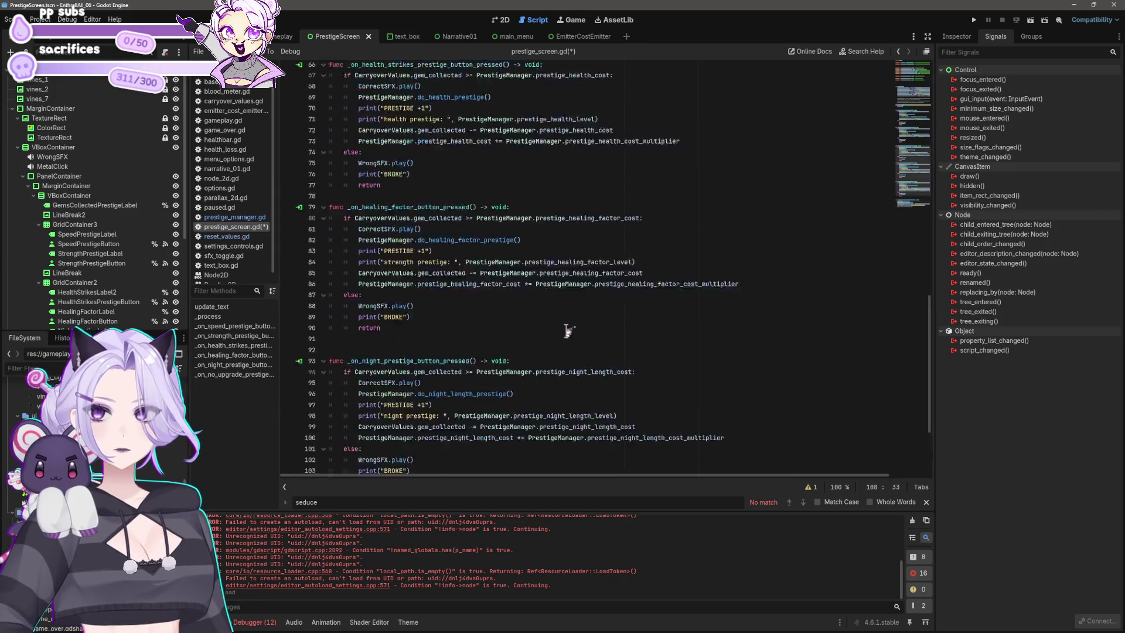
{"action": "scroll", "coordinate": [592, 294], "scroll_direction": "up", "scroll_amount": 5}
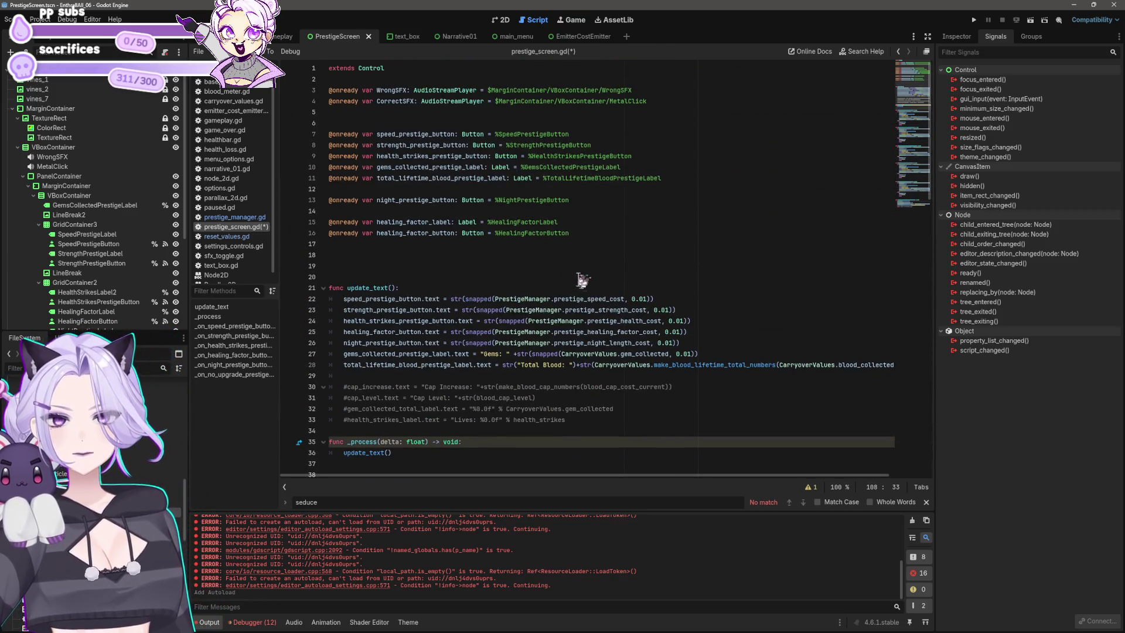
{"action": "key", "text": "F5"}
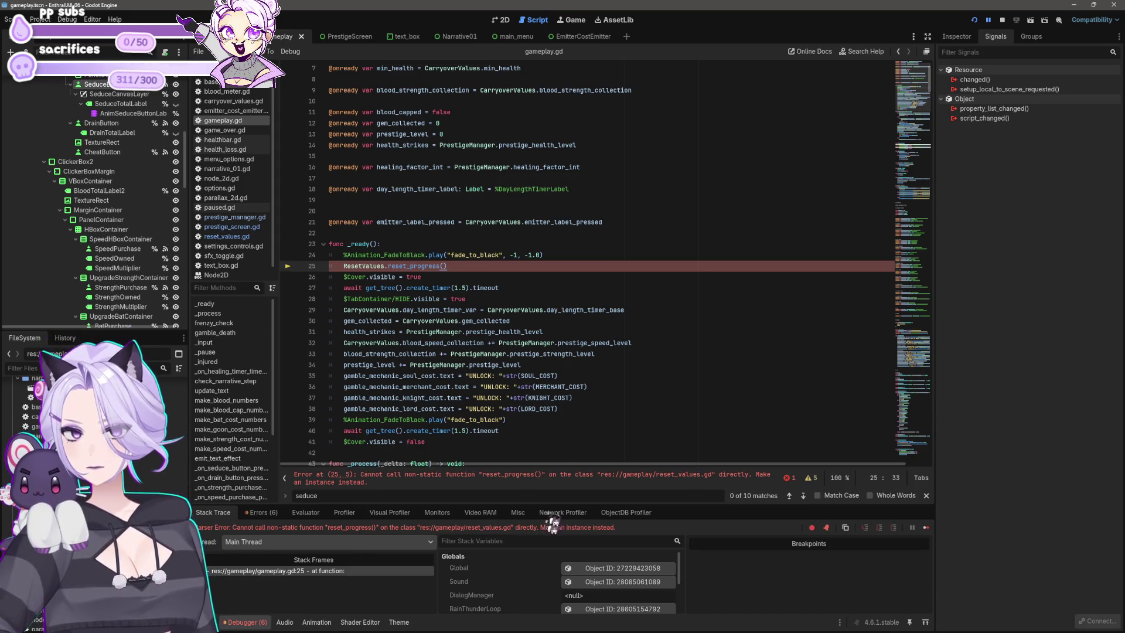
{"action": "scroll", "coordinate": [574, 337], "scroll_direction": "up", "scroll_amount": 2}
{"action": "left_click", "coordinate": [550, 91]}
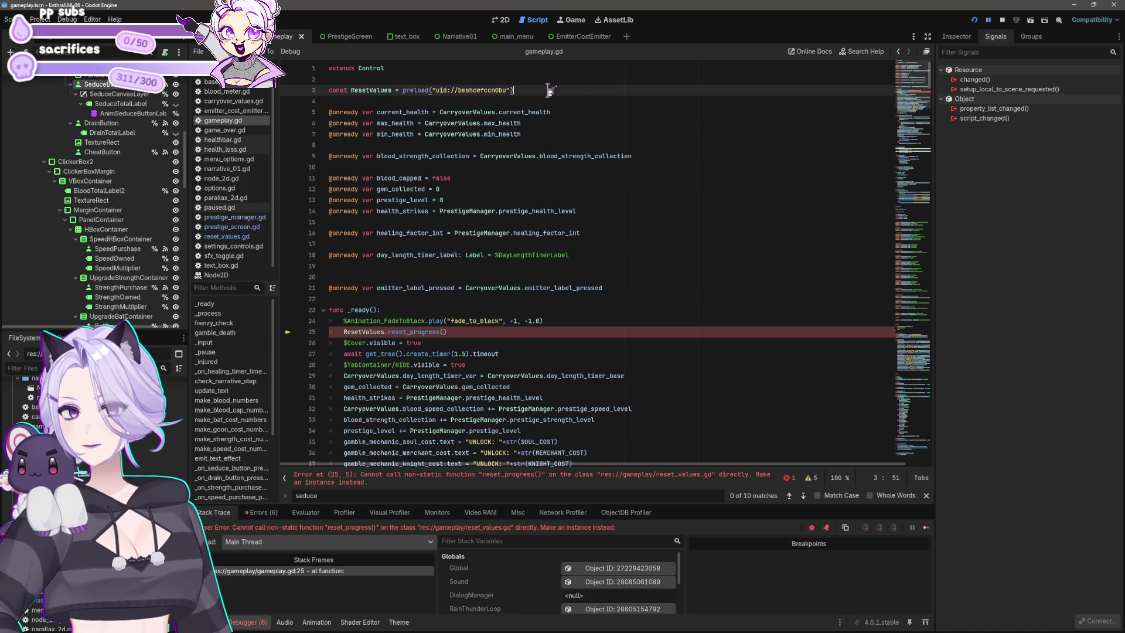
{"action": "type", "text": "@onready"}
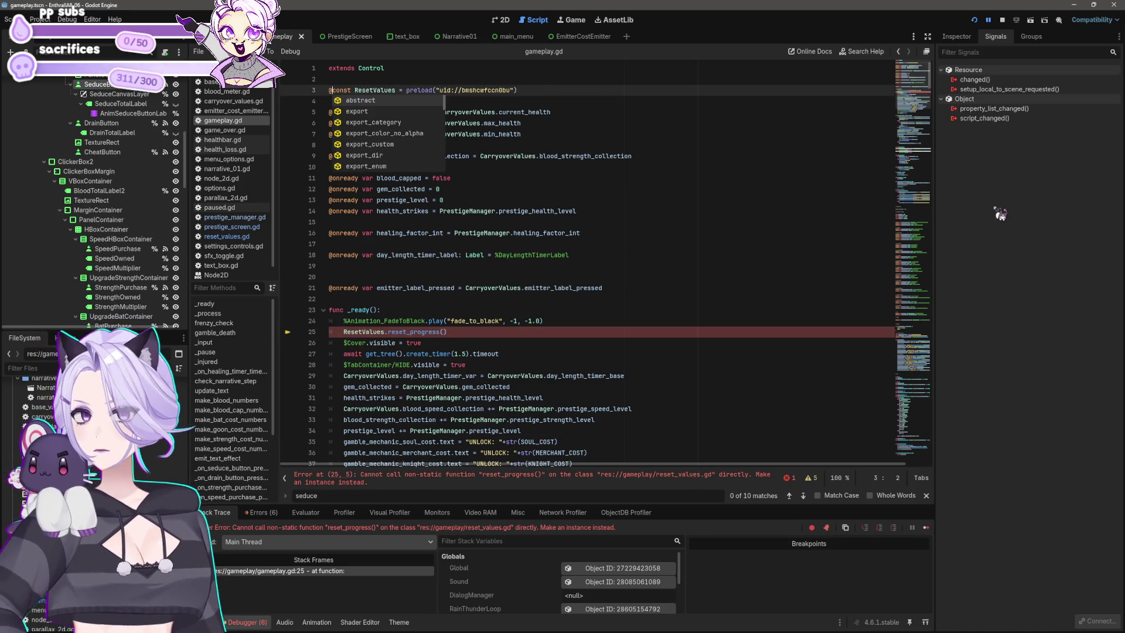
{"action": "key", "text": "ctrl+s"}
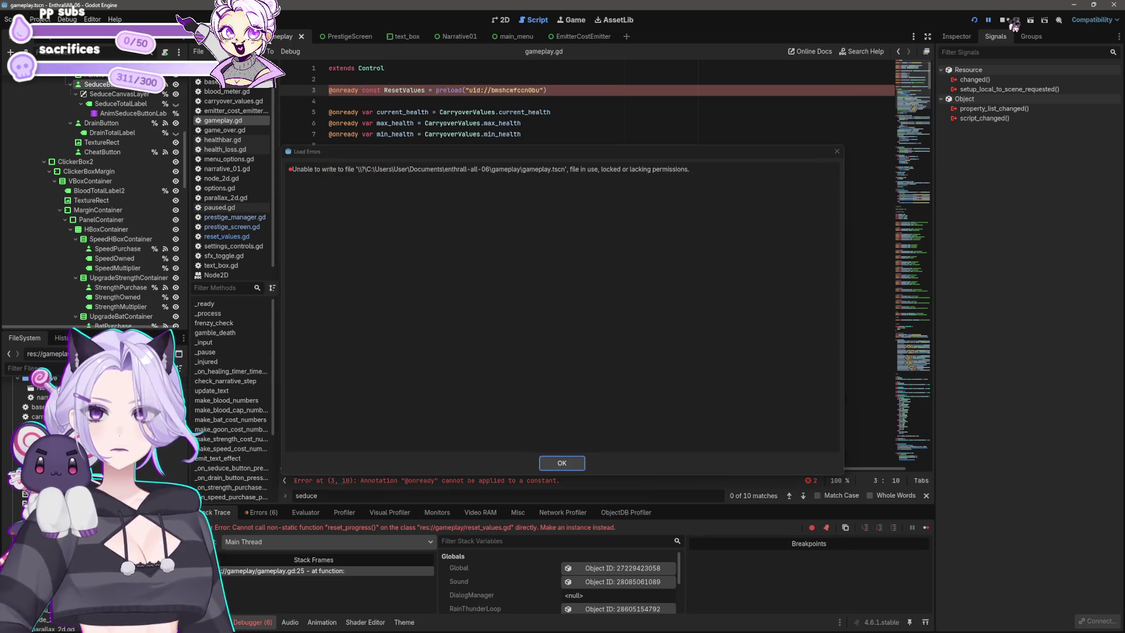
{"action": "left_click", "coordinate": [836, 151]}
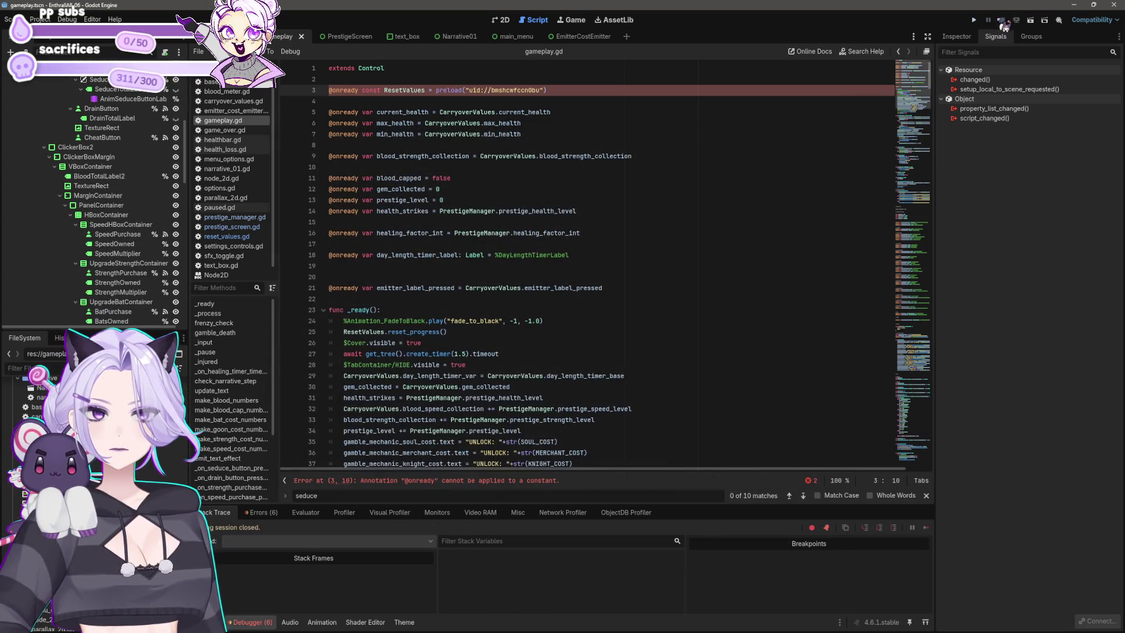
{"action": "left_click", "coordinate": [973, 21]}
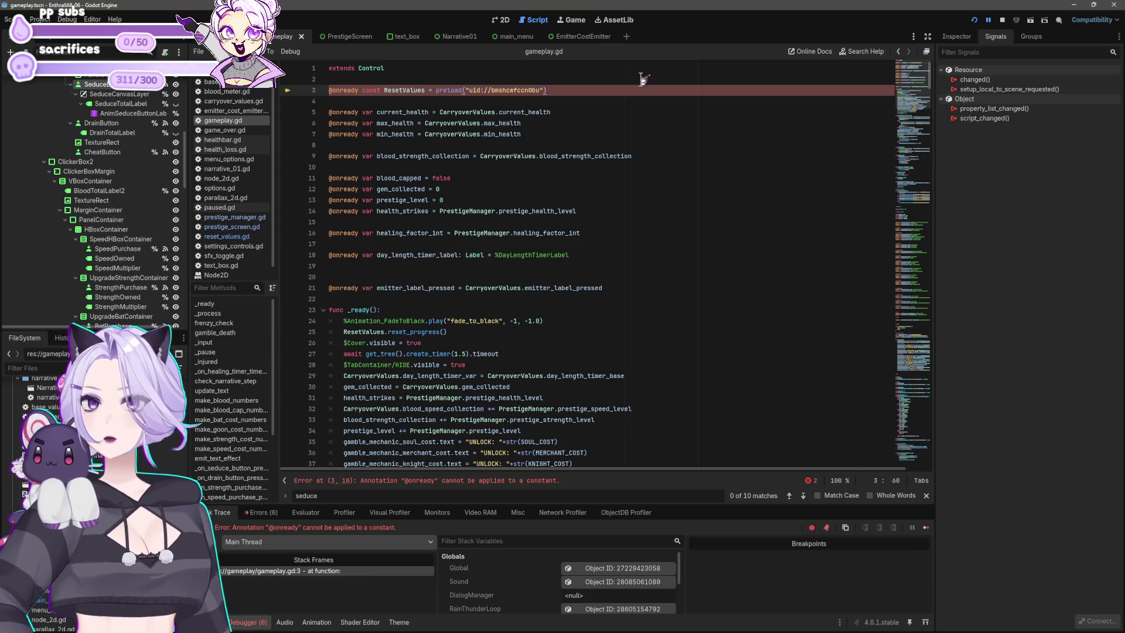
{"action": "left_click", "coordinate": [226, 236]}
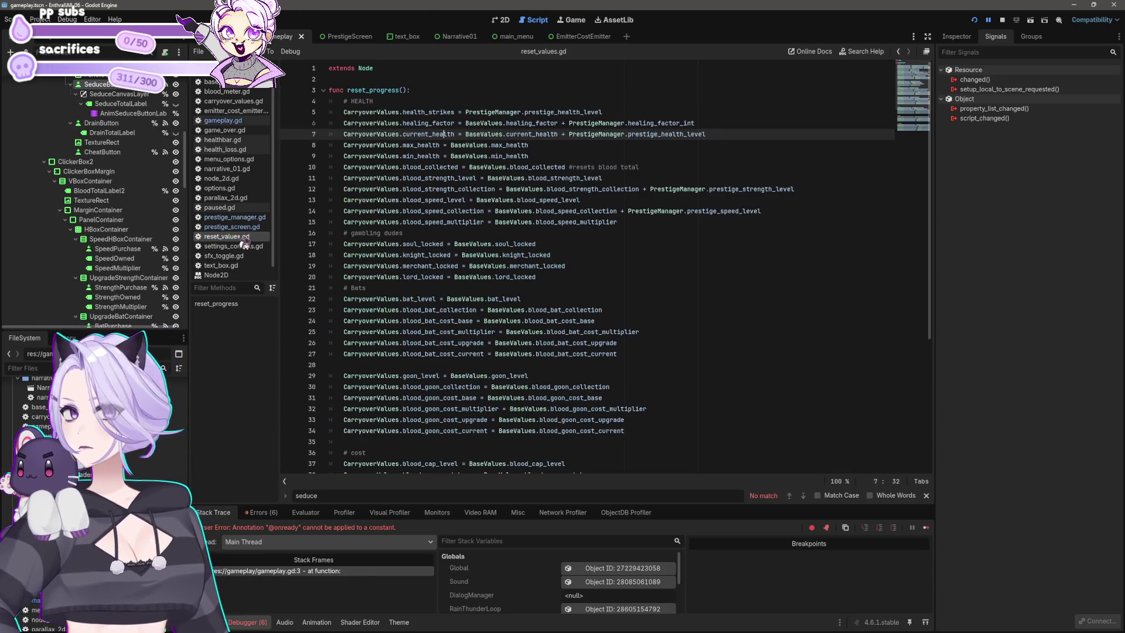
Step: Bring up prestige_screen.gd at its ResetValues preload near line 18
{"action": "scroll", "coordinate": [420, 160], "scroll_direction": "down", "scroll_amount": 3}
{"action": "scroll", "coordinate": [420, 160], "scroll_direction": "up", "scroll_amount": 3}
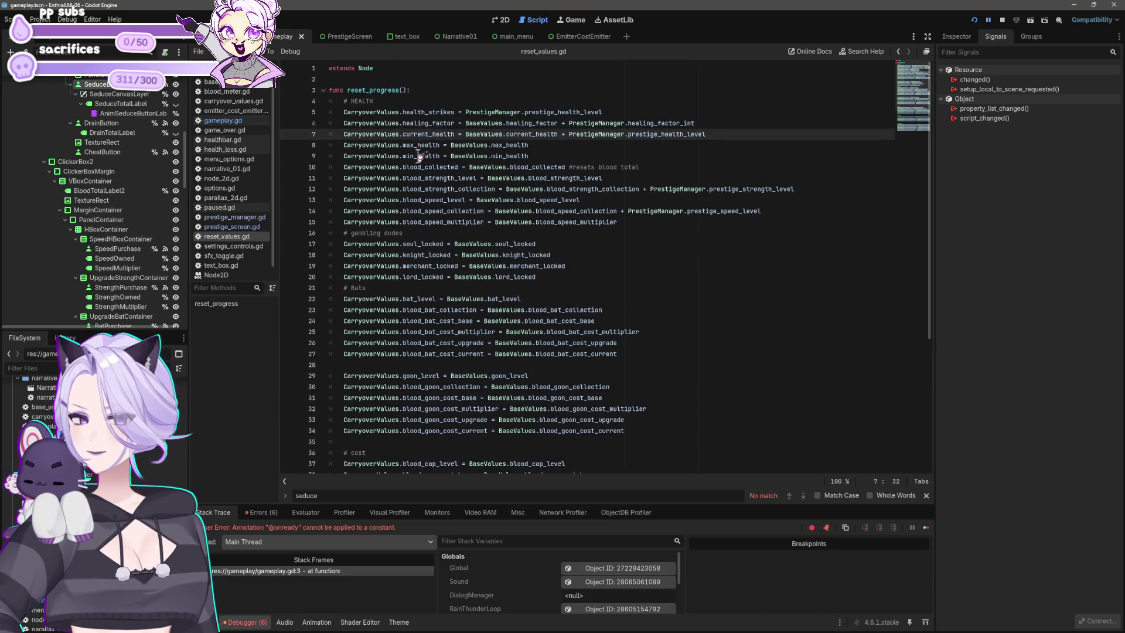
{"action": "left_click", "coordinate": [243, 207]}
{"action": "left_click", "coordinate": [240, 217]}
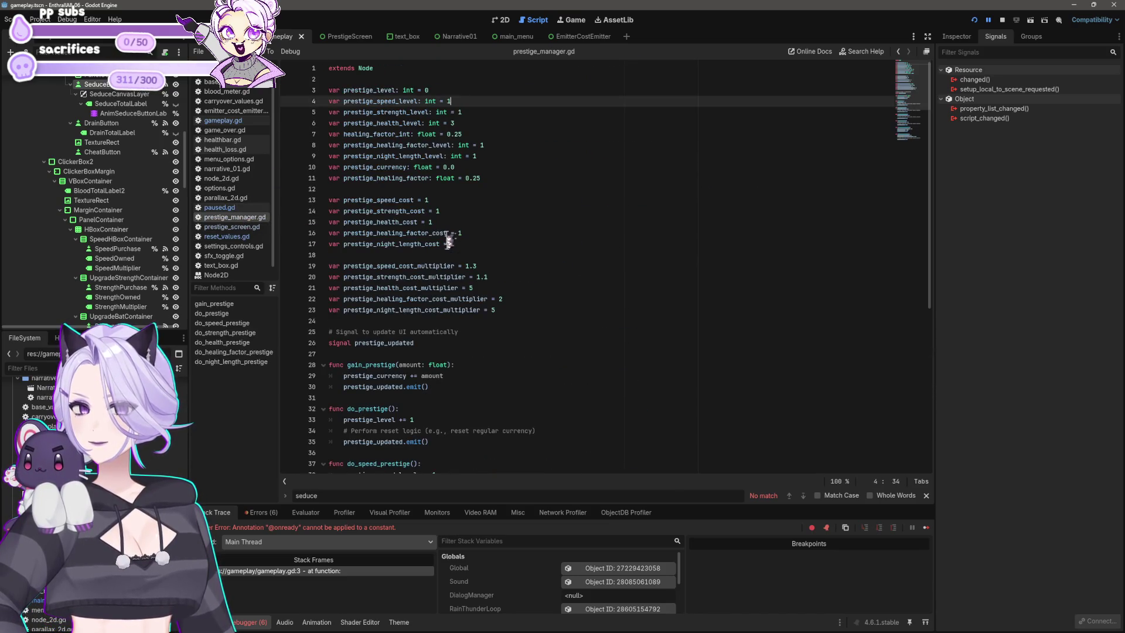
{"action": "left_click", "coordinate": [246, 227]}
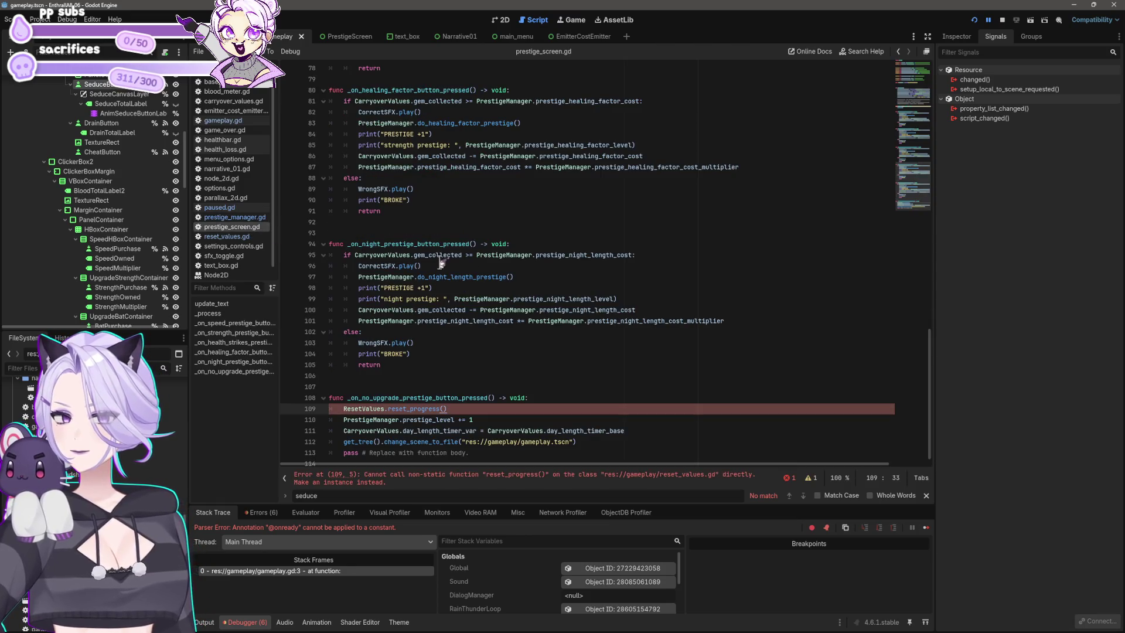
{"action": "scroll", "coordinate": [440, 261], "scroll_direction": "up", "scroll_amount": 15}
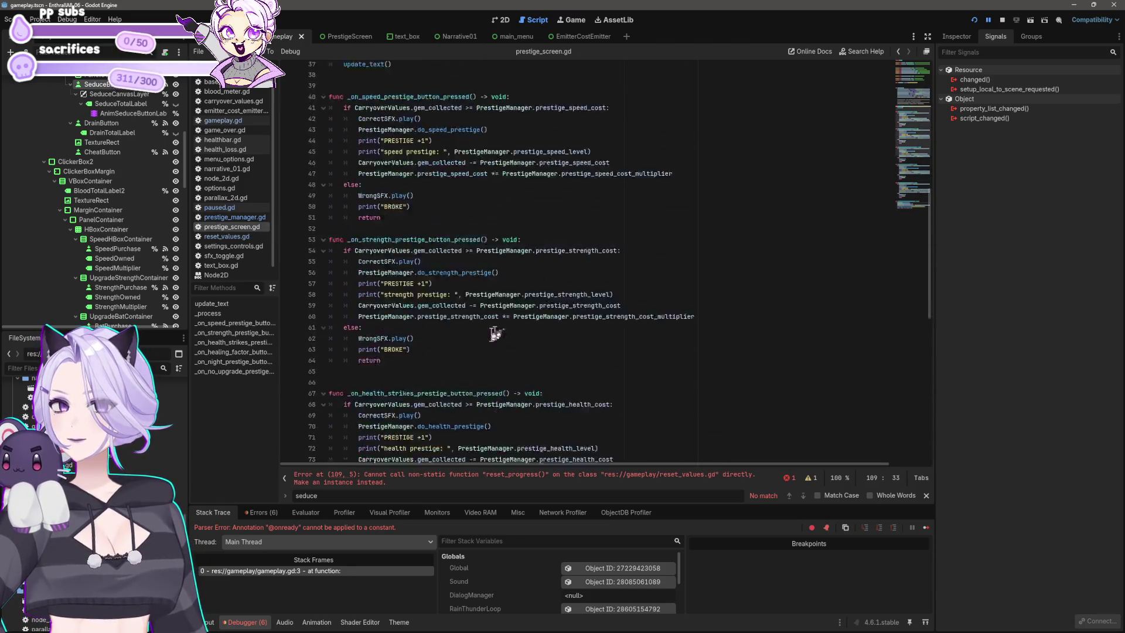
{"action": "scroll", "coordinate": [440, 328], "scroll_direction": "down", "scroll_amount": 5}
{"action": "scroll", "coordinate": [391, 244], "scroll_direction": "up", "scroll_amount": 7}
Step: Delete the blank line 19 and the uid string inside the ResetValues preload
{"action": "left_click", "coordinate": [403, 265]}
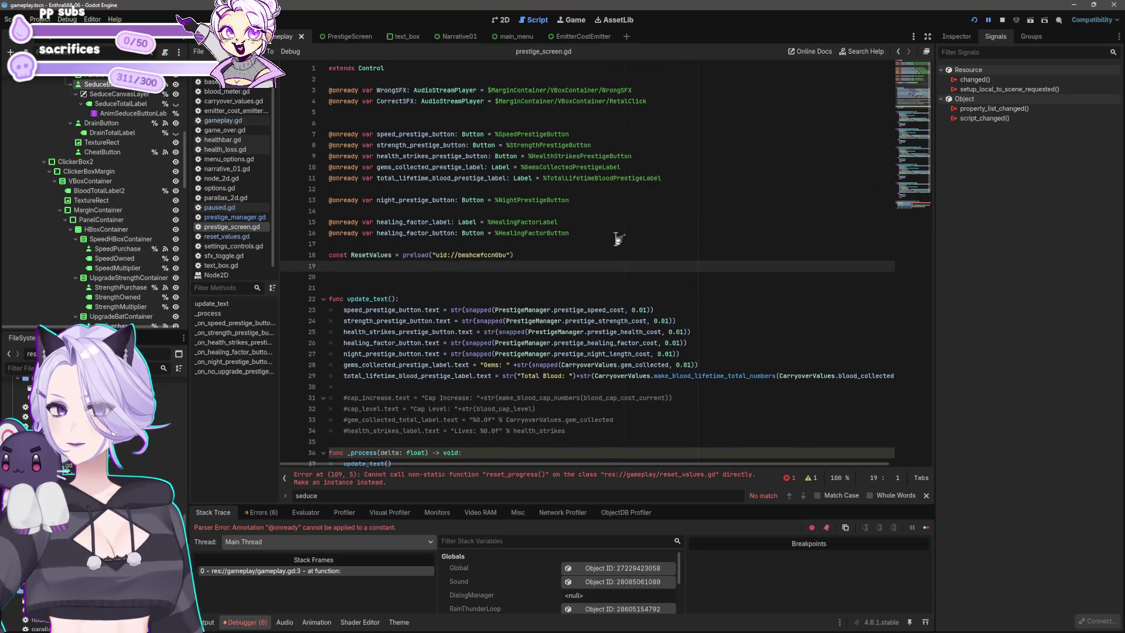
{"action": "key", "text": "Delete"}
{"action": "key", "text": "Up"}
{"action": "key", "text": "End"}
{"action": "key", "text": "Left"}
{"action": "key", "text": "Left"}
{"action": "key", "text": "BackSpace"}
{"action": "key", "text": "BackSpace"}
{"action": "key", "text": "BackSpace"}
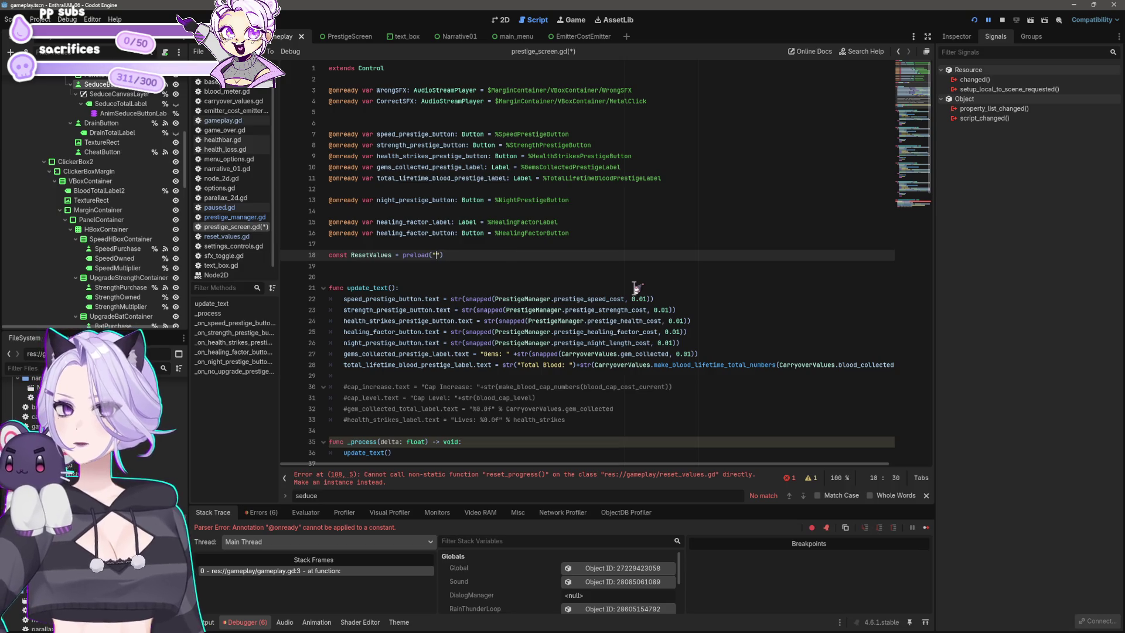
Step: Insert "res://gameplay/reset_values.gd" into the preload, fix the quotes, and save
{"action": "mouse_move", "coordinate": [226, 236]}
{"action": "left_mouse_down"}
{"action": "mouse_move", "coordinate": [351, 466]}
{"action": "mouse_move", "coordinate": [439, 250]}
{"action": "left_mouse_up"}
{"action": "key", "text": "Delete"}
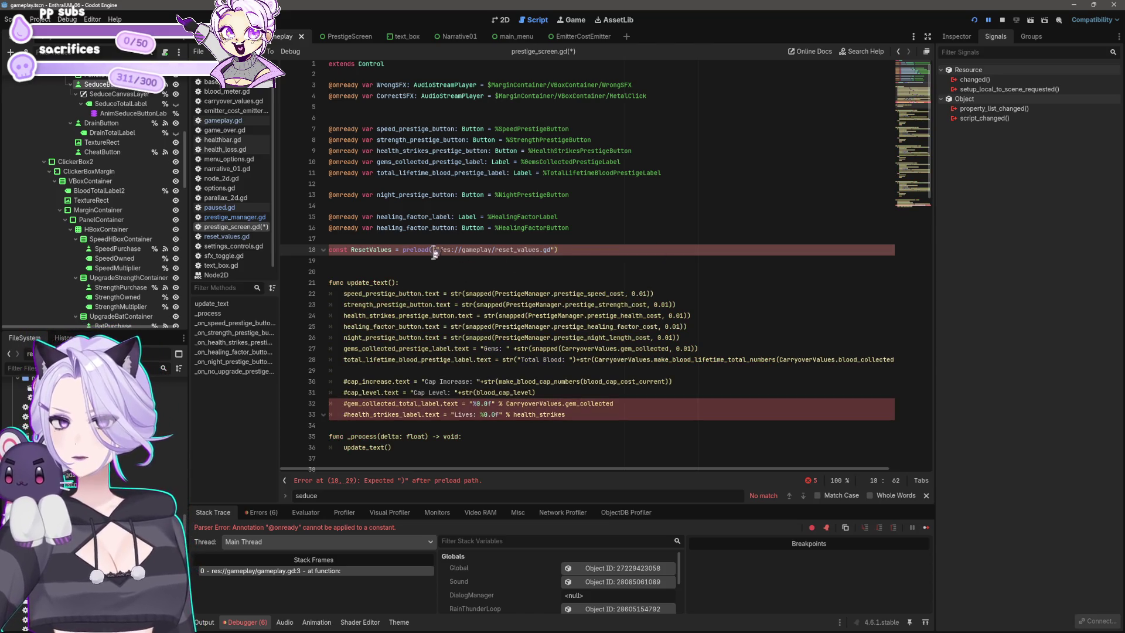
{"action": "key", "text": "BackSpace"}
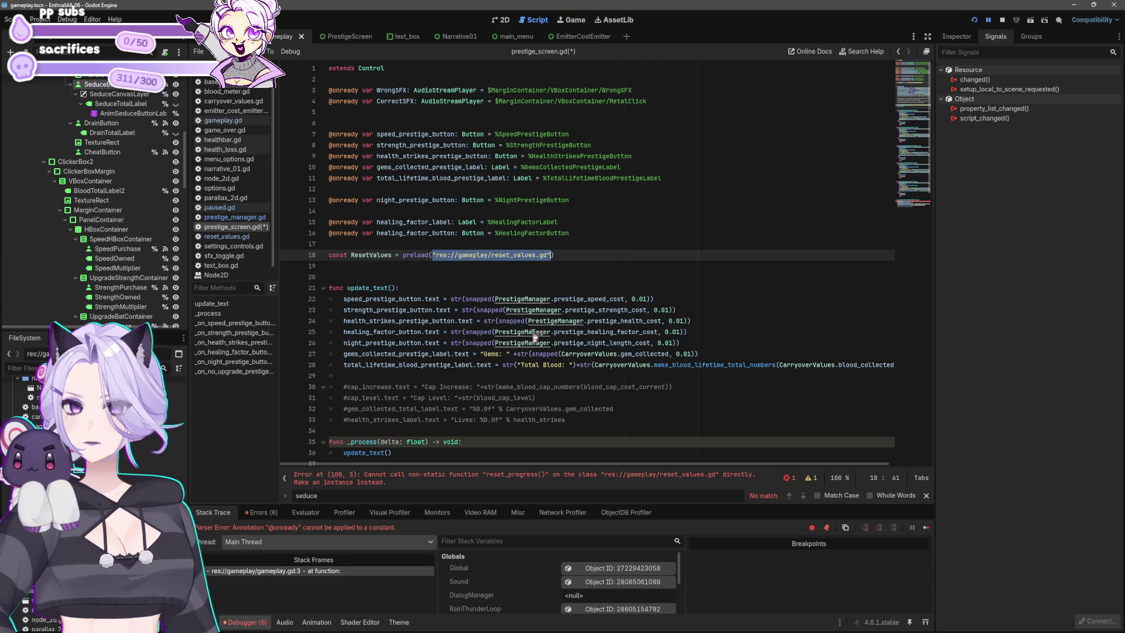
{"action": "key", "text": "ctrl+s"}
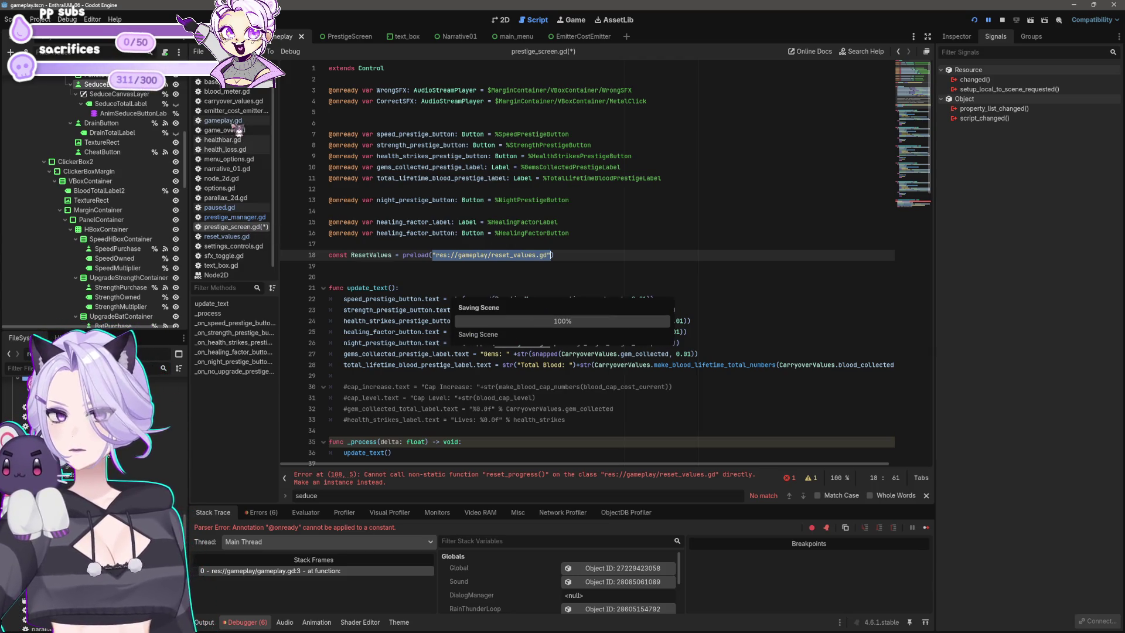
{"action": "left_click", "coordinate": [831, 153]}
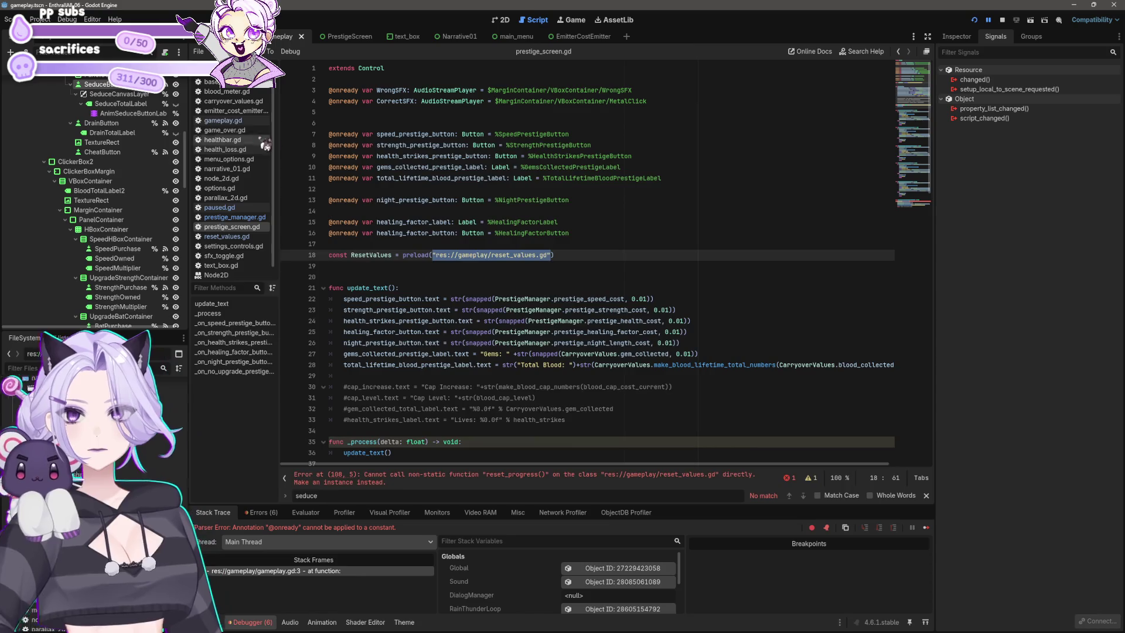
{"action": "left_click", "coordinate": [223, 120]}
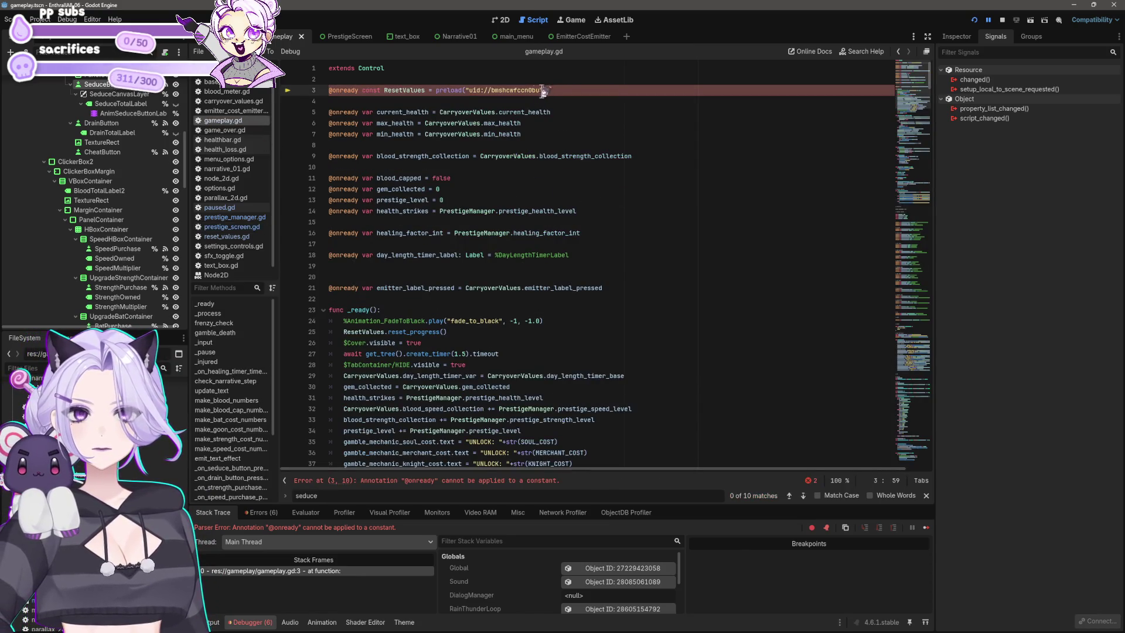
{"action": "left_click_drag", "start_coordinate": [466, 90], "coordinate": [545, 90]}
{"action": "type", "text": "\"res://gameplay/reset_values.gd\""}
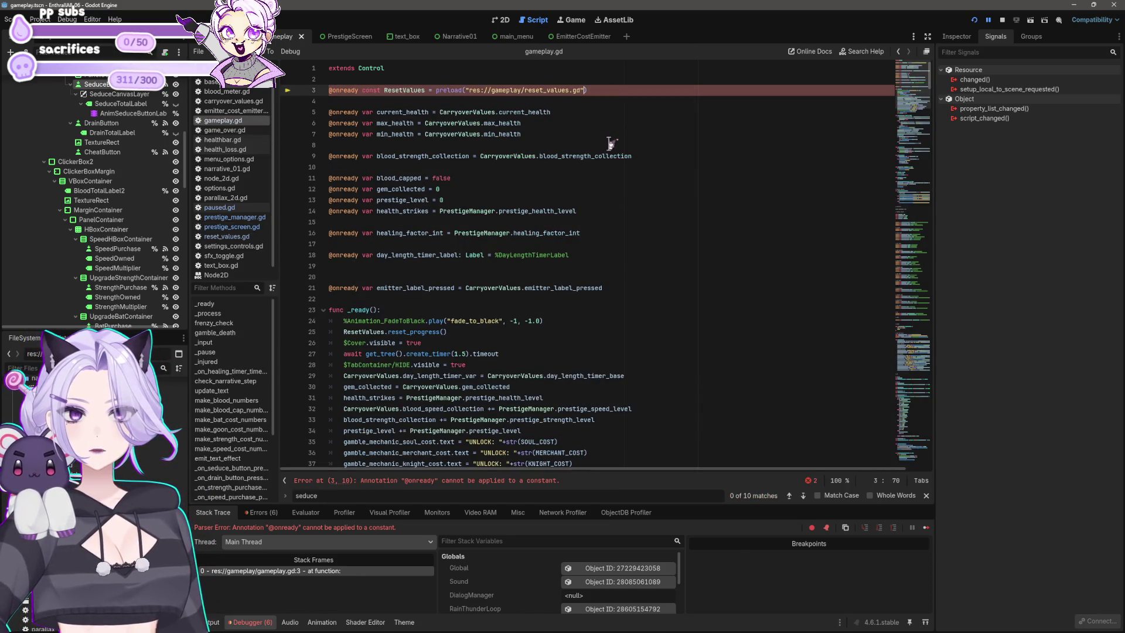
{"action": "left_click", "coordinate": [615, 135]}
{"action": "left_click_drag", "start_coordinate": [360, 91], "coordinate": [328, 90]}
{"action": "key", "text": "BackSpace"}
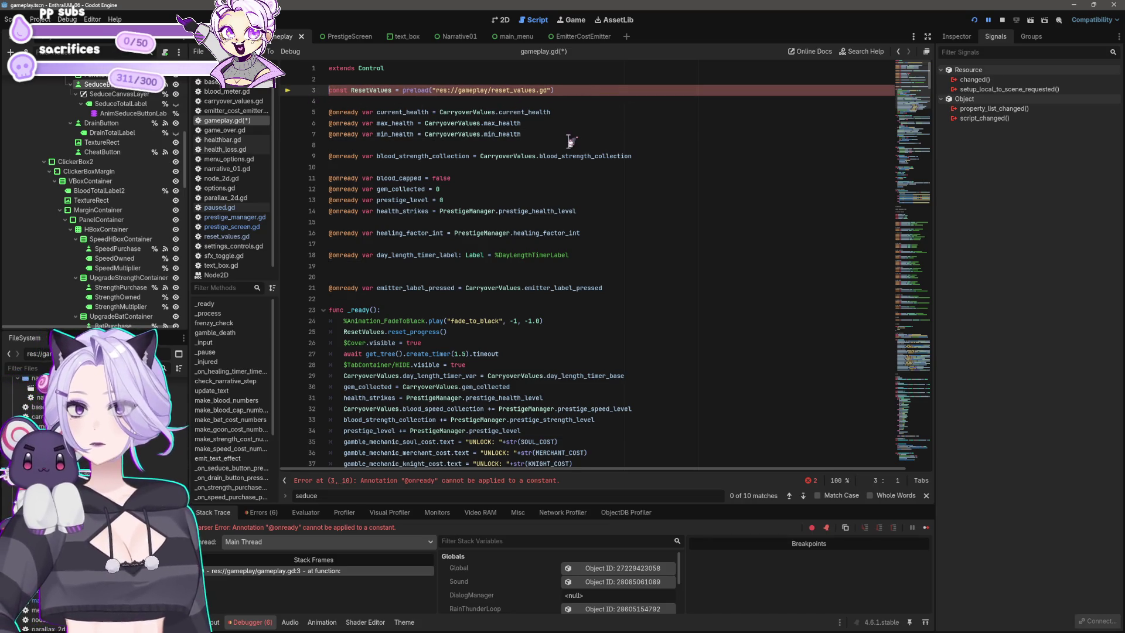
Step: Strip the ResetValues. prefix so line 25 of _ready calls bare reset_progress()
{"action": "left_click", "coordinate": [486, 332]}
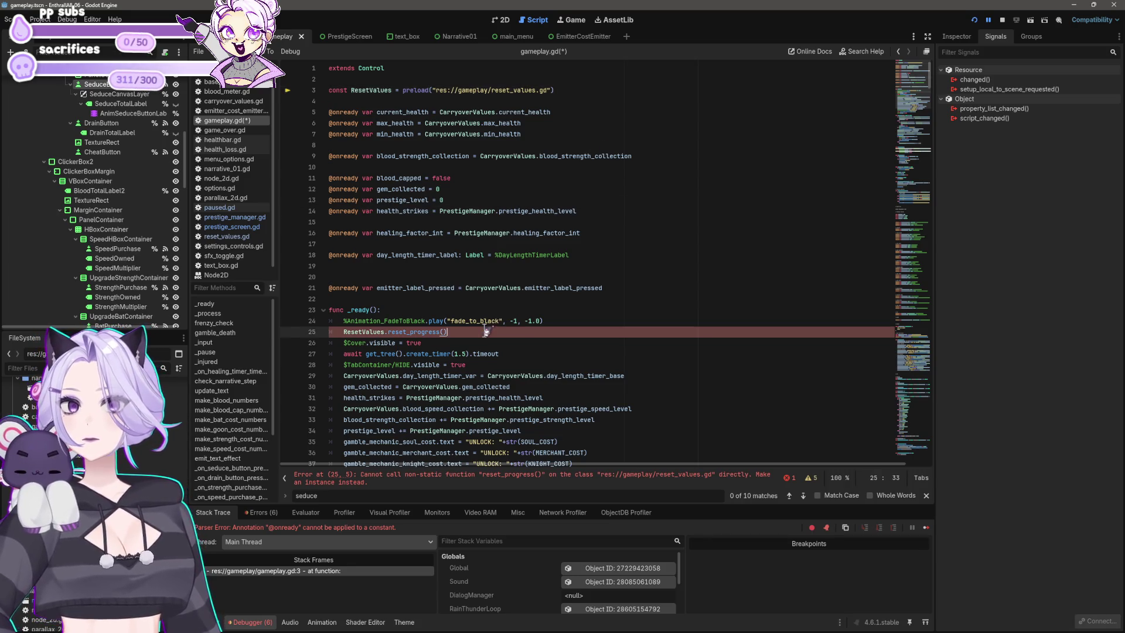
{"action": "left_click", "coordinate": [574, 484]}
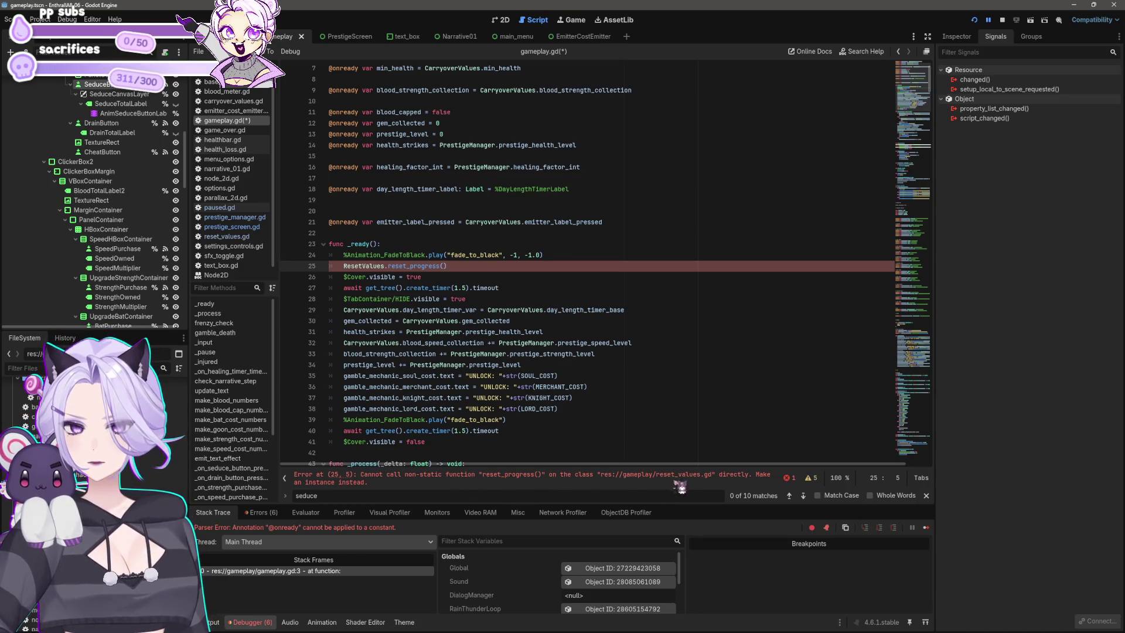
{"action": "left_click", "coordinate": [463, 266]}
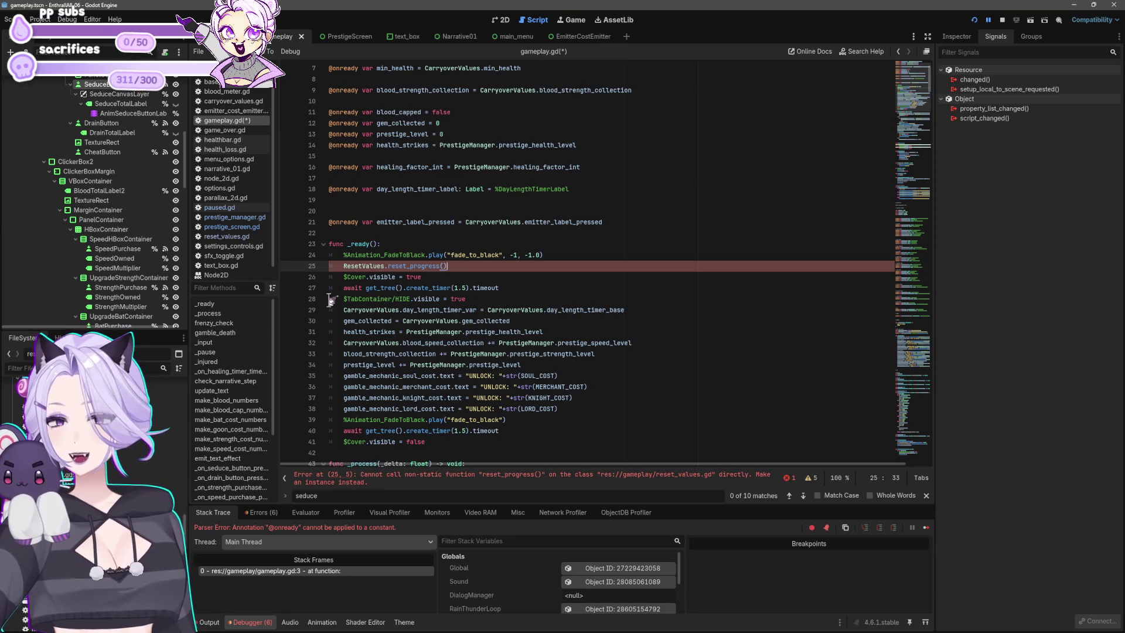
{"action": "scroll", "coordinate": [331, 300], "scroll_direction": "up", "scroll_amount": 1}
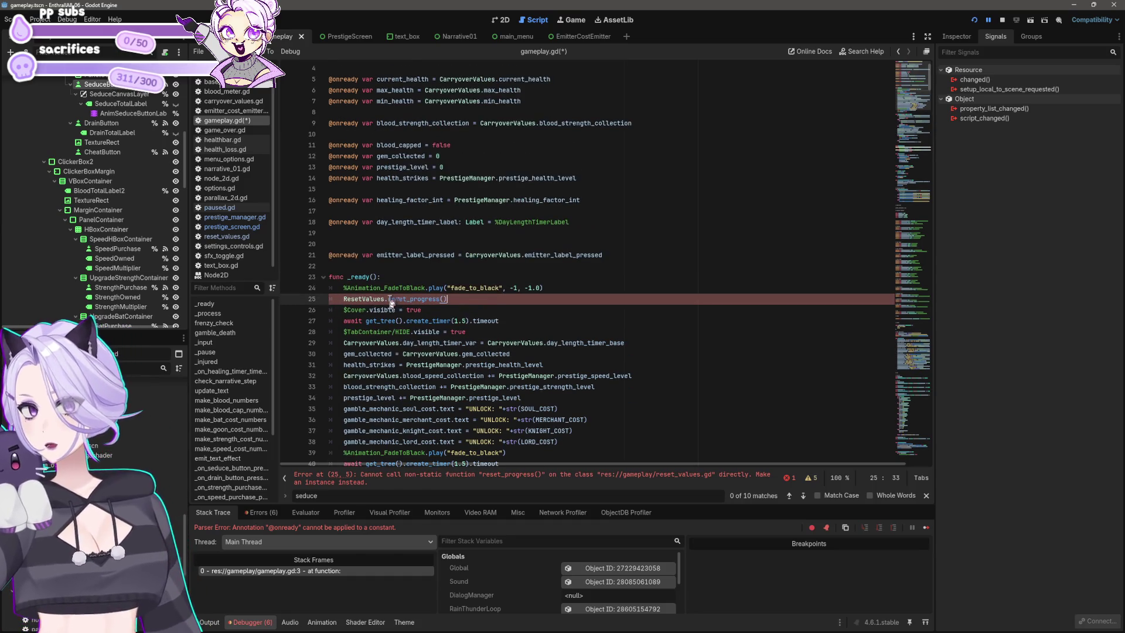
{"action": "left_click_drag", "start_coordinate": [389, 299], "coordinate": [345, 298]}
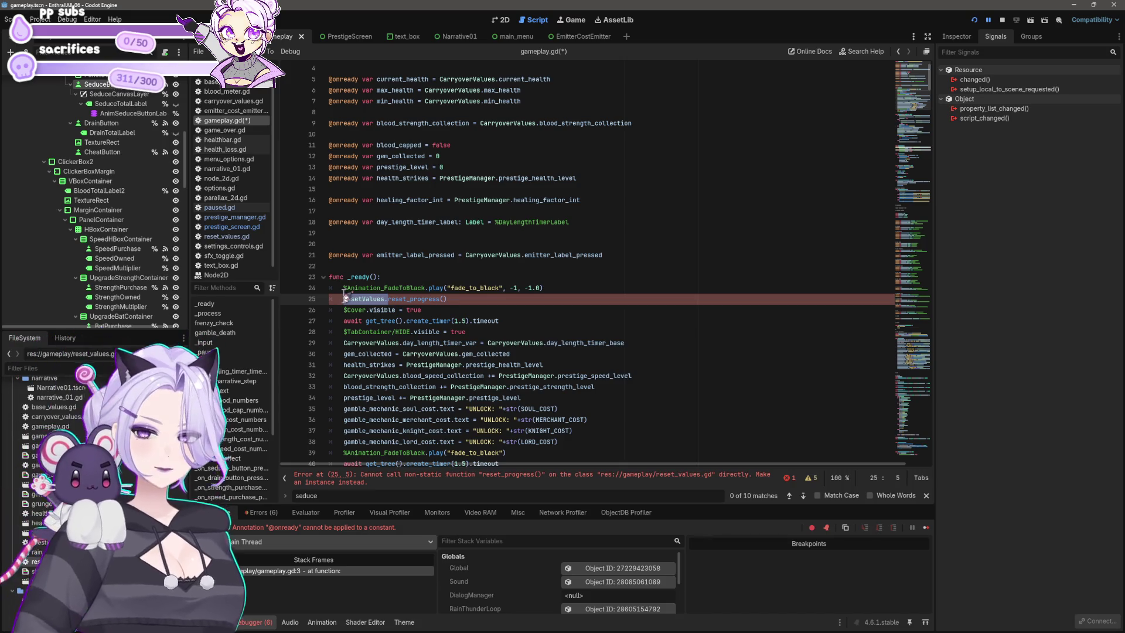
{"action": "key", "text": "BackSpace"}
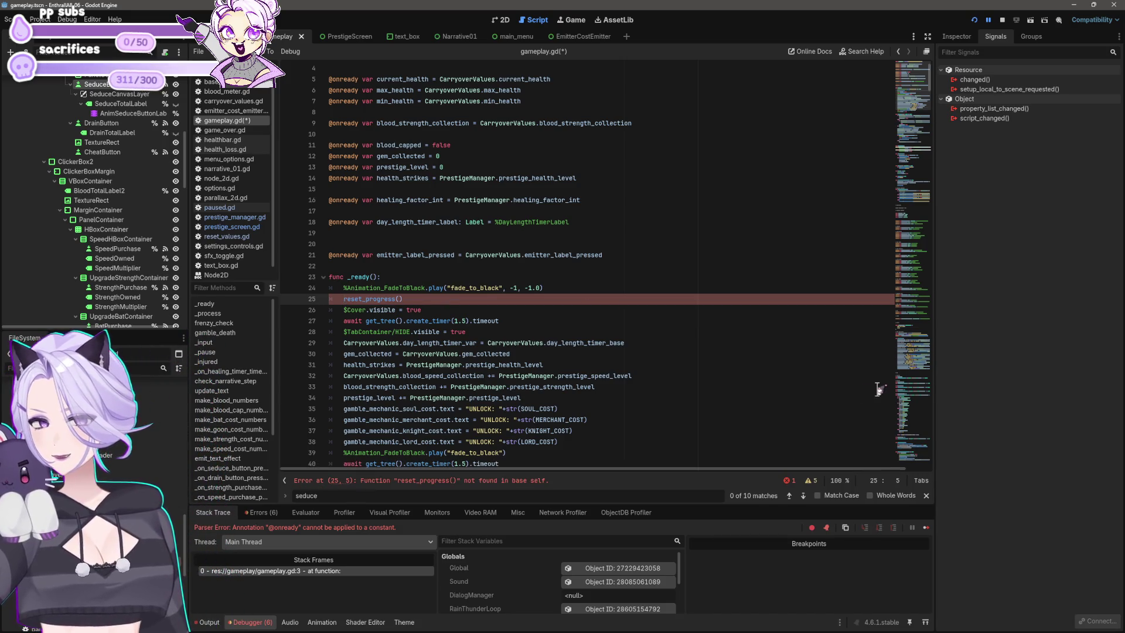
{"action": "key", "text": "End"}
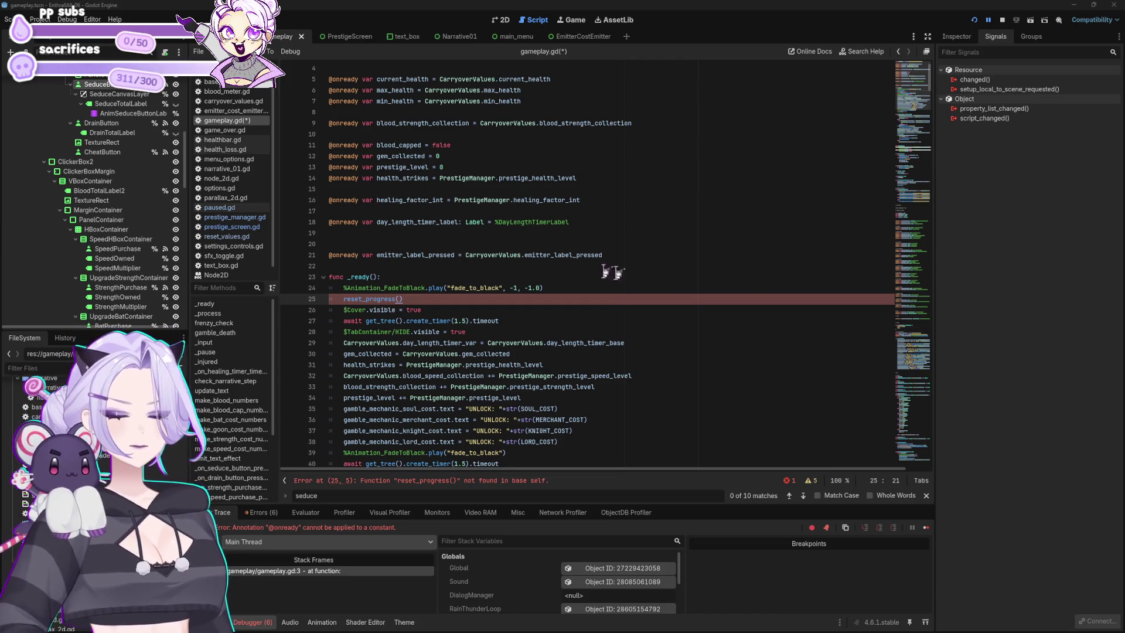
{"action": "left_click", "coordinate": [234, 236]}
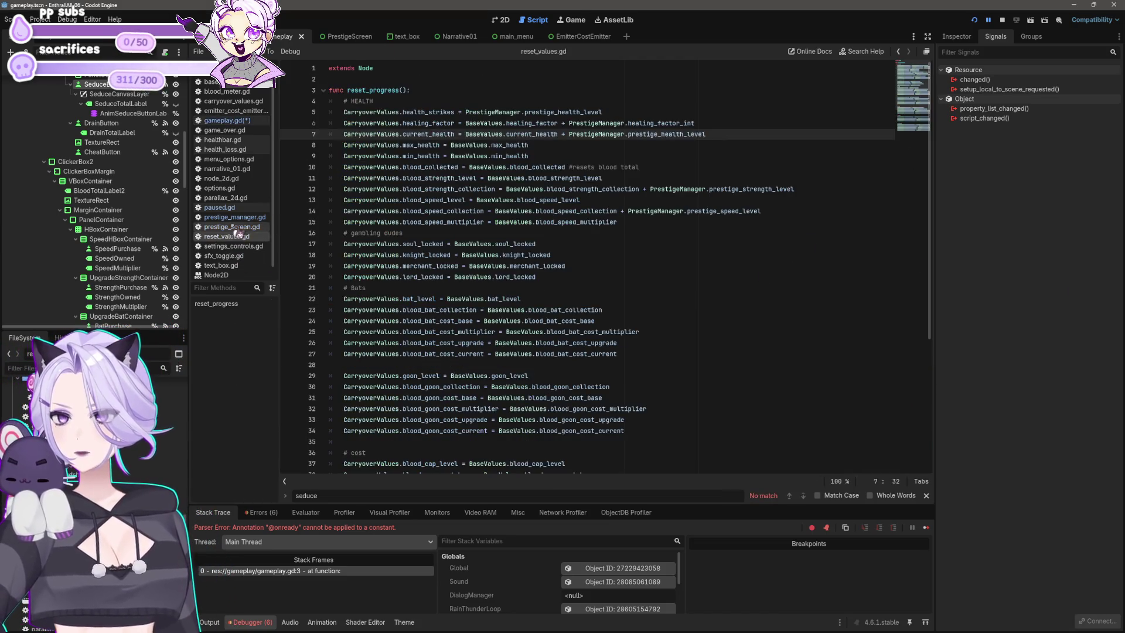
Step: Remove the ResetValues preload constant and its blank line from gameplay.gd, then save
{"action": "left_click", "coordinate": [330, 90]}
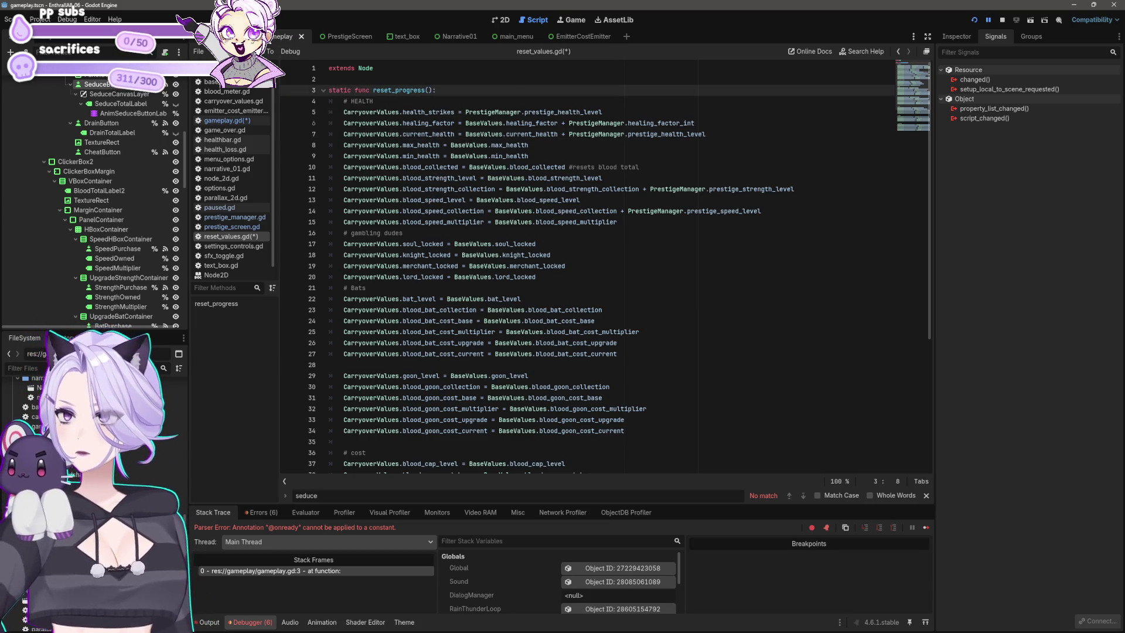
{"action": "left_click", "coordinate": [235, 227]}
{"action": "left_click", "coordinate": [226, 121]}
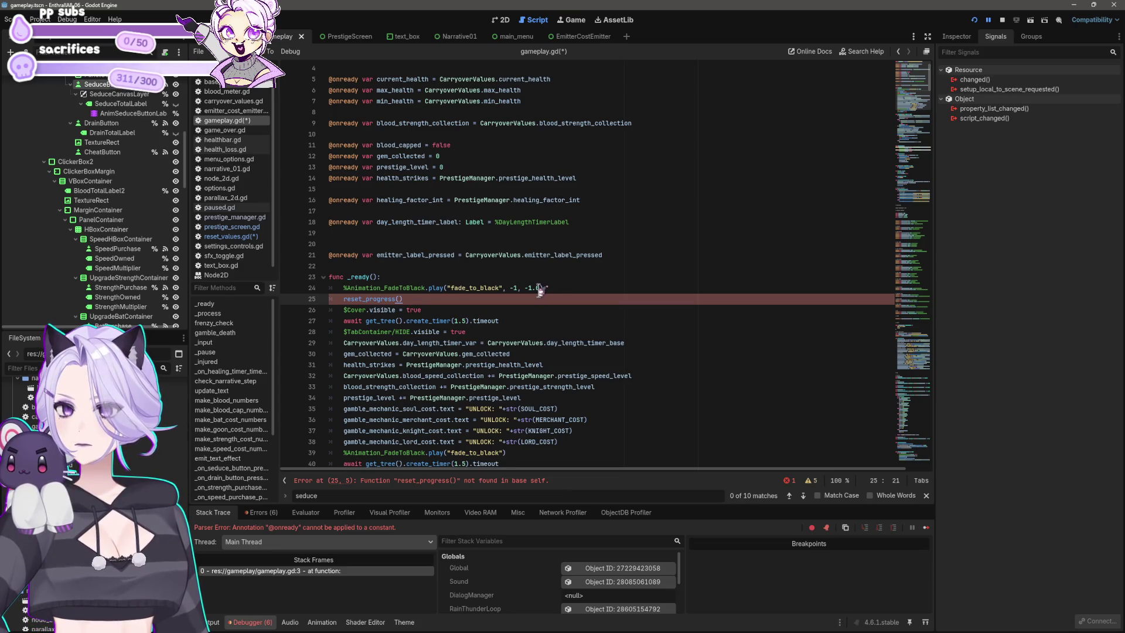
{"action": "scroll", "coordinate": [572, 271], "scroll_direction": "up", "scroll_amount": 1}
{"action": "left_click", "coordinate": [582, 102]}
{"action": "key", "text": "shift+Up"}
{"action": "key", "text": "Delete"}
{"action": "key", "text": "Delete"}
{"action": "key", "text": "ctrl+s"}
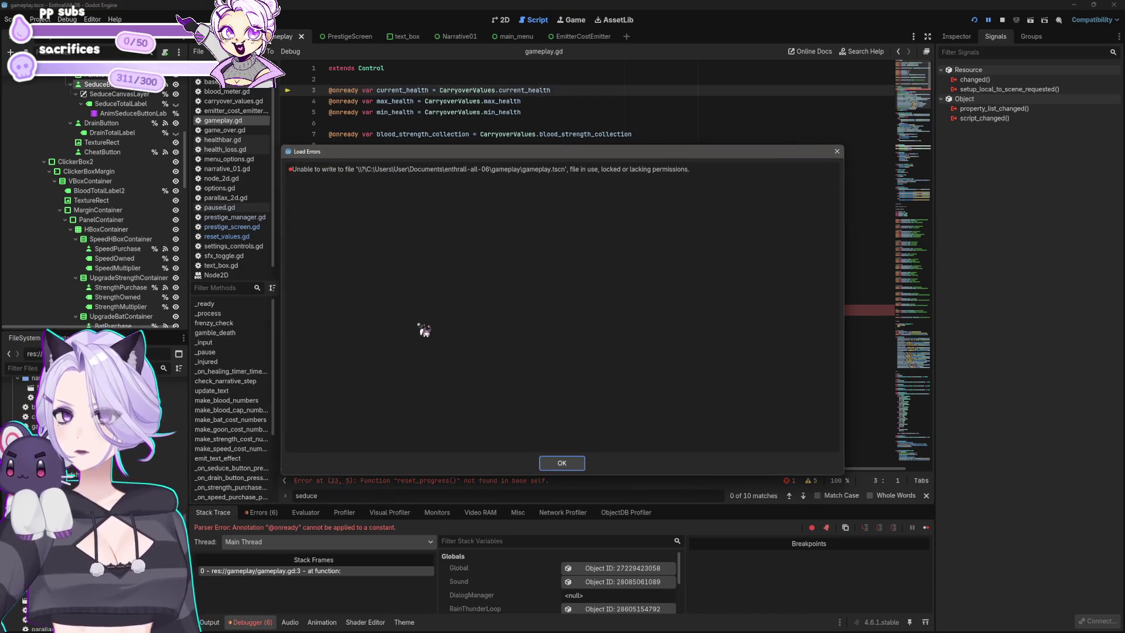
Step: Dismiss the file-write error alert and go to the start of line 23's reset_progress() call
{"action": "left_click", "coordinate": [591, 468]}
{"action": "left_click", "coordinate": [449, 351]}
{"action": "left_click", "coordinate": [404, 310]}
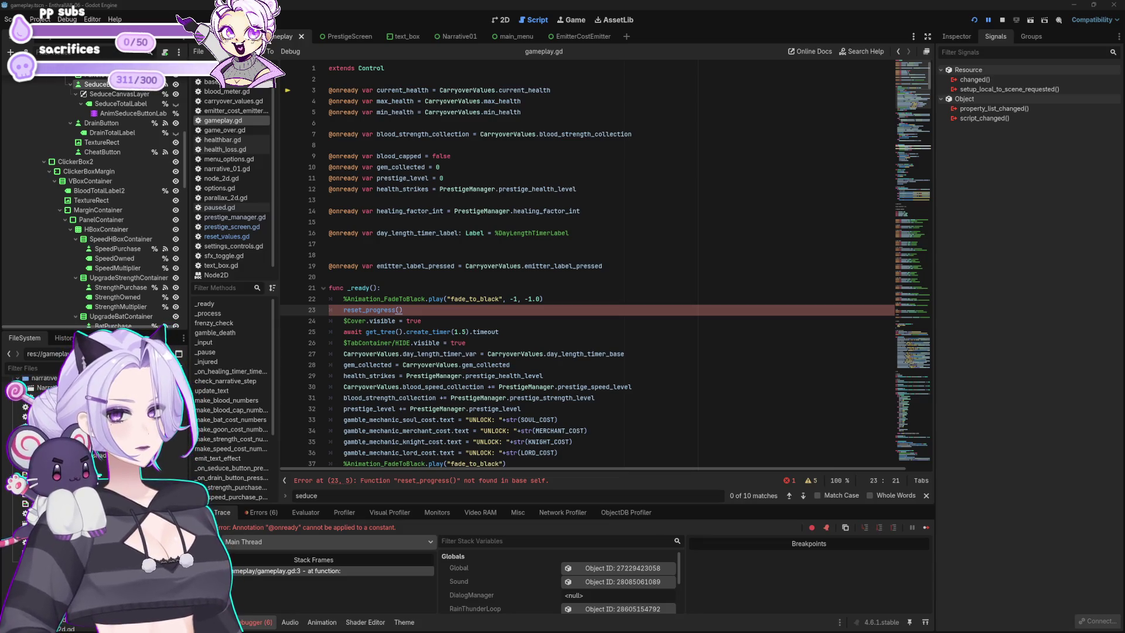
{"action": "key", "text": "Home"}
Step: Change line 23 of gameplay.gd to ResetValues.reset_progress() and save the script
{"action": "type", "text": "Reset"}
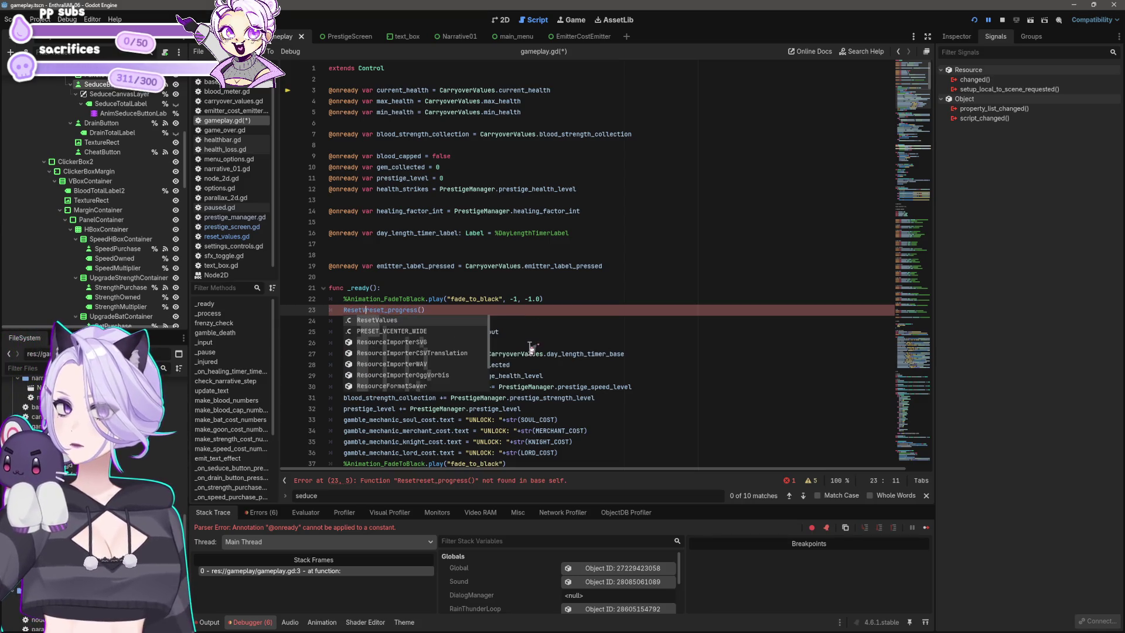
{"action": "key", "text": "Tab"}
{"action": "type", "text": "."}
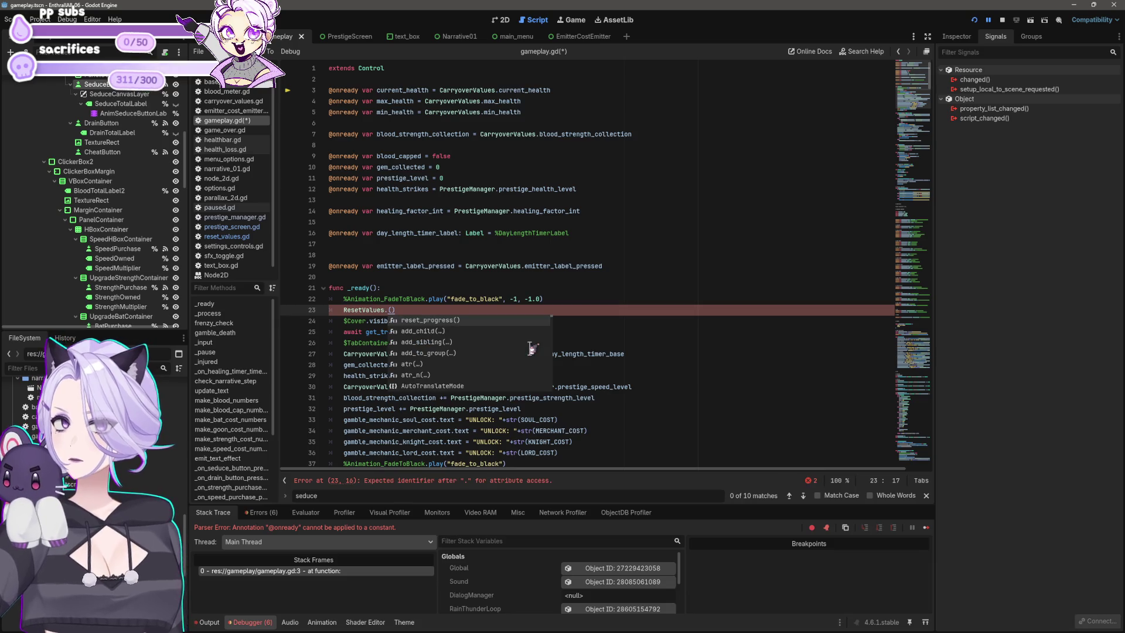
{"action": "key", "text": "Tab"}
{"action": "key", "text": "shift+Home"}
{"action": "key", "text": "shift+Home"}
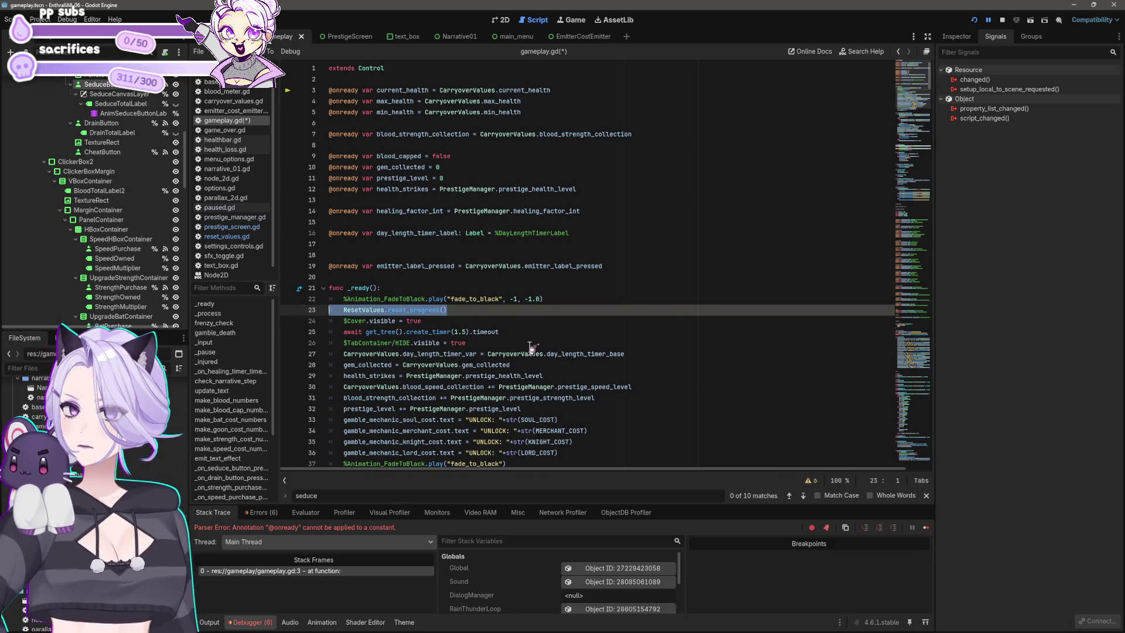
{"action": "key", "text": "ctrl+s"}
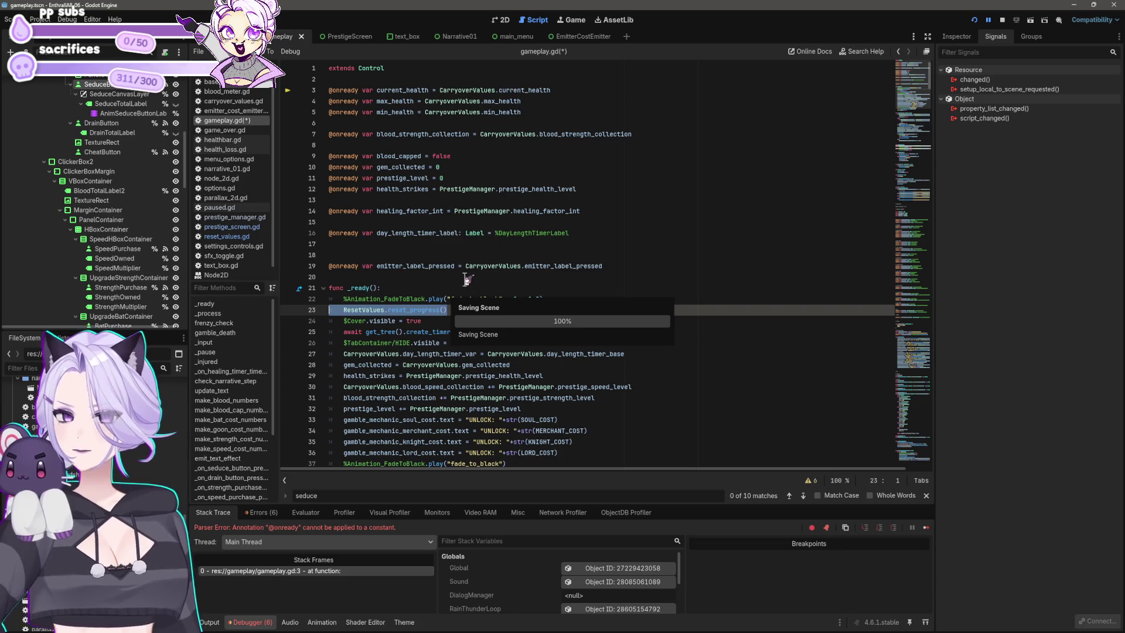
Step: Dismiss the load error and delete the ResetValues preload constant from prestige_screen.gd
{"action": "left_click", "coordinate": [841, 154]}
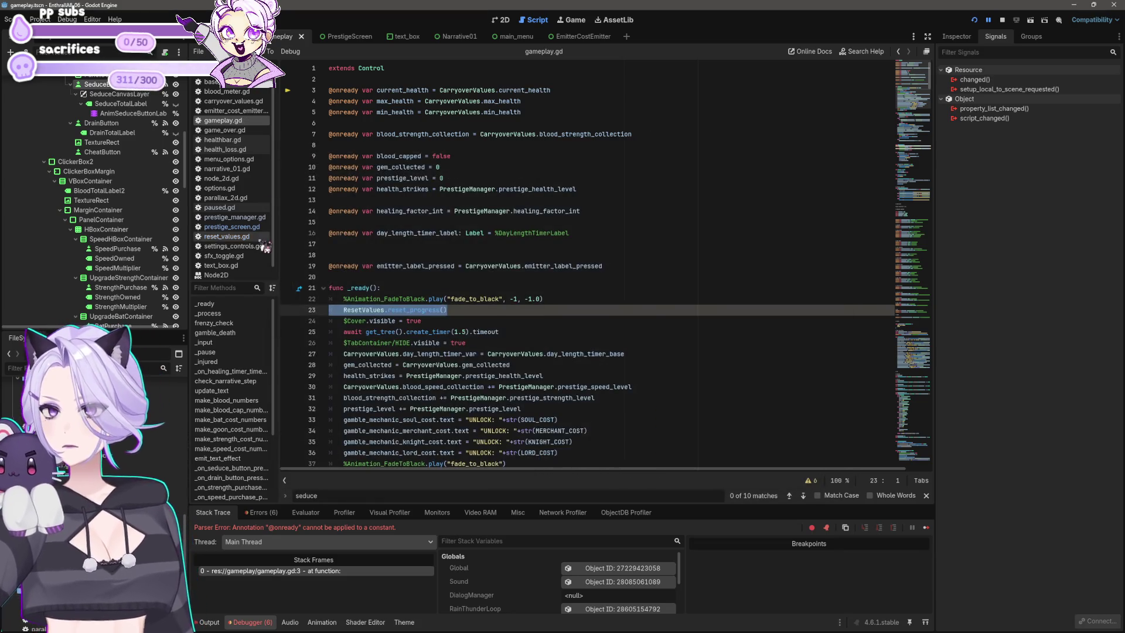
{"action": "left_click", "coordinate": [232, 227]}
{"action": "left_click", "coordinate": [588, 254]}
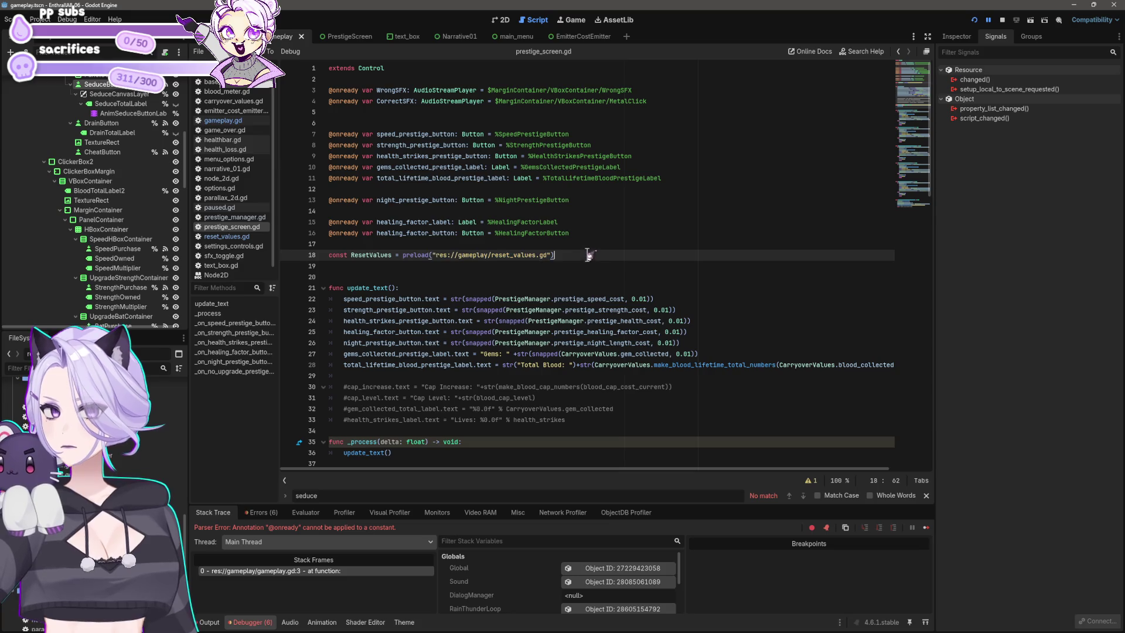
{"action": "key", "text": "shift+Home"}
{"action": "key", "text": "BackSpace"}
{"action": "key", "text": "Delete"}
{"action": "key", "text": "Delete"}
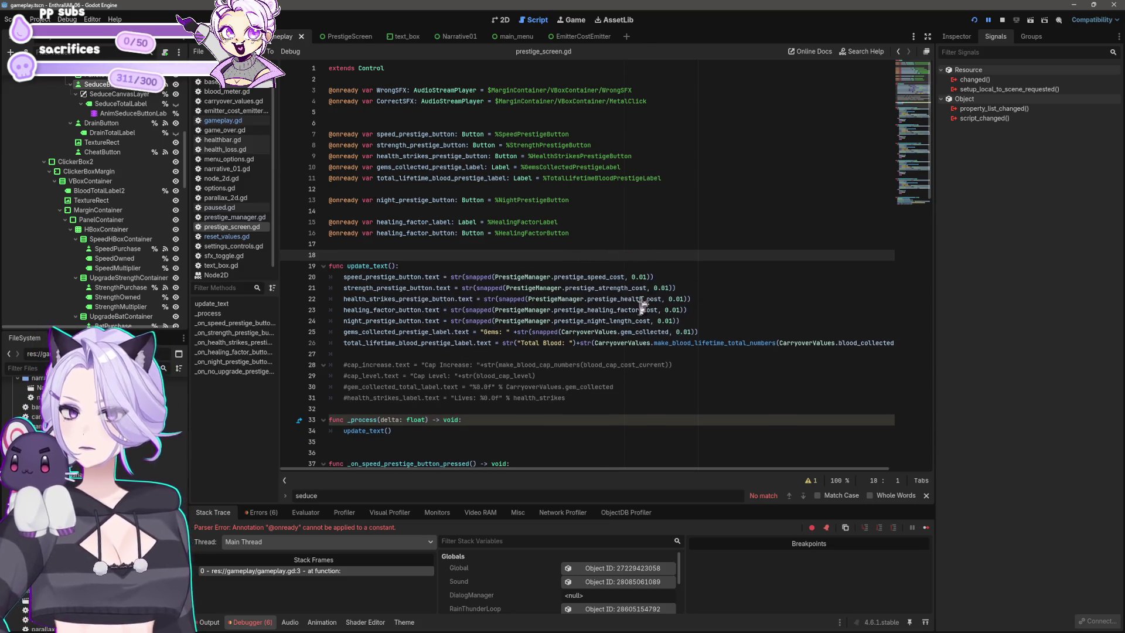
{"action": "scroll", "coordinate": [645, 299], "scroll_direction": "down", "scroll_amount": 5}
{"action": "scroll", "coordinate": [563, 271], "scroll_direction": "down", "scroll_amount": 15}
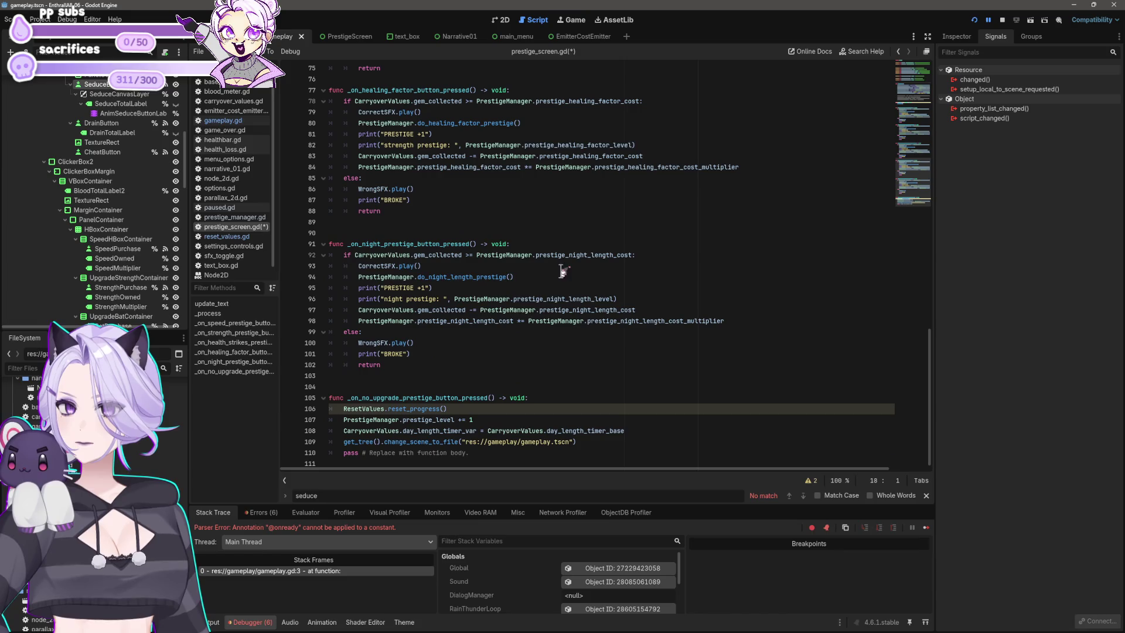
Step: Stop the running game and remove the reset_progress() call on line 106 of prestige_screen.gd
{"action": "left_click", "coordinate": [470, 408]}
{"action": "key", "text": "shift+Home"}
{"action": "key", "text": "shift+Home"}
{"action": "left_click", "coordinate": [459, 410]}
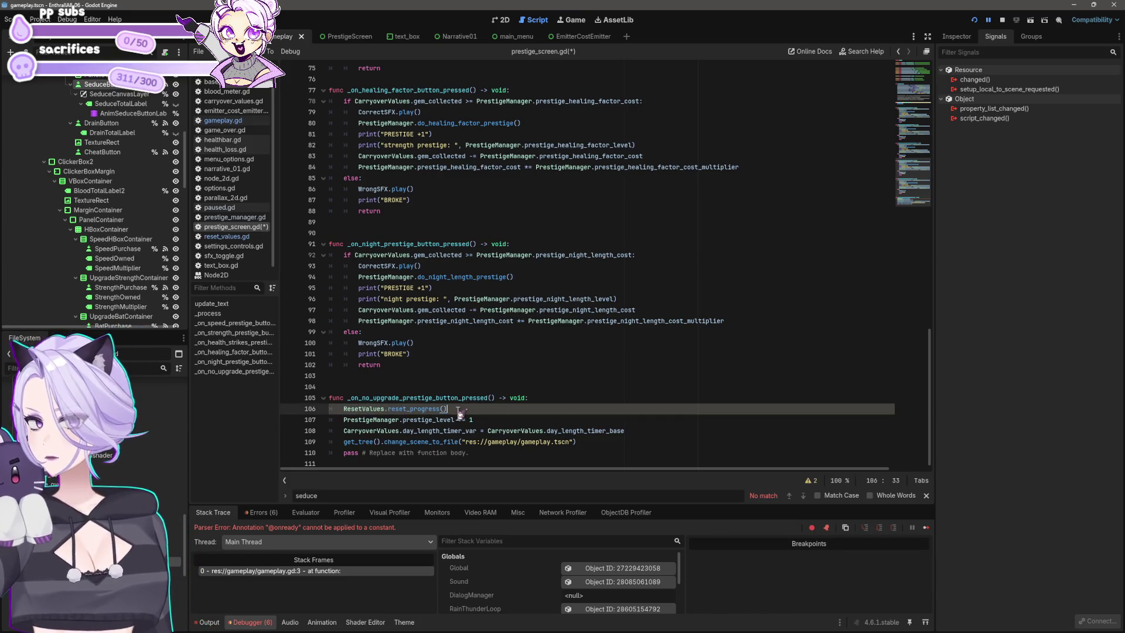
{"action": "key", "text": "ctrl+s"}
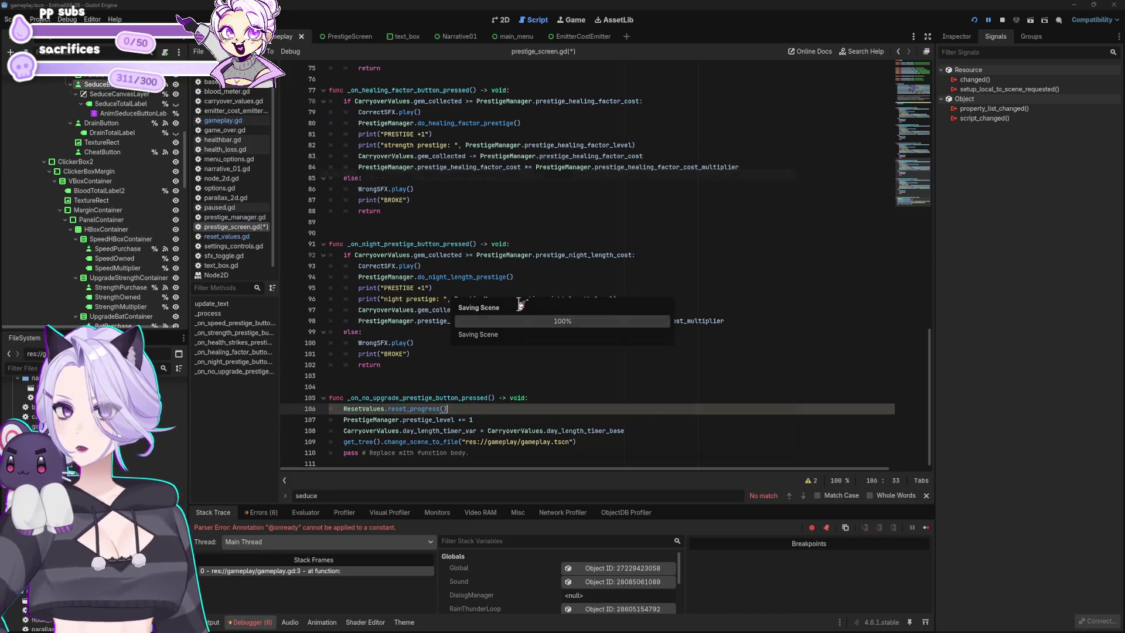
{"action": "left_click", "coordinate": [562, 459]}
{"action": "left_click", "coordinate": [1002, 20]}
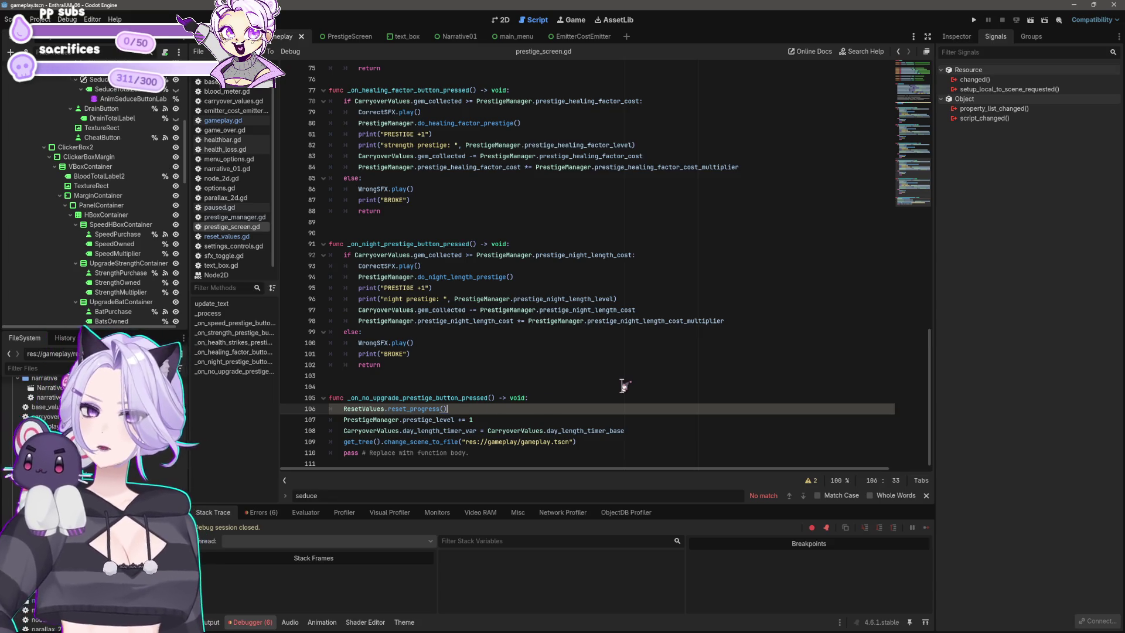
{"action": "key", "text": "shift+Home"}
{"action": "key", "text": "shift+Home"}
{"action": "key", "text": "shift+Left"}
{"action": "key", "text": "BackSpace"}
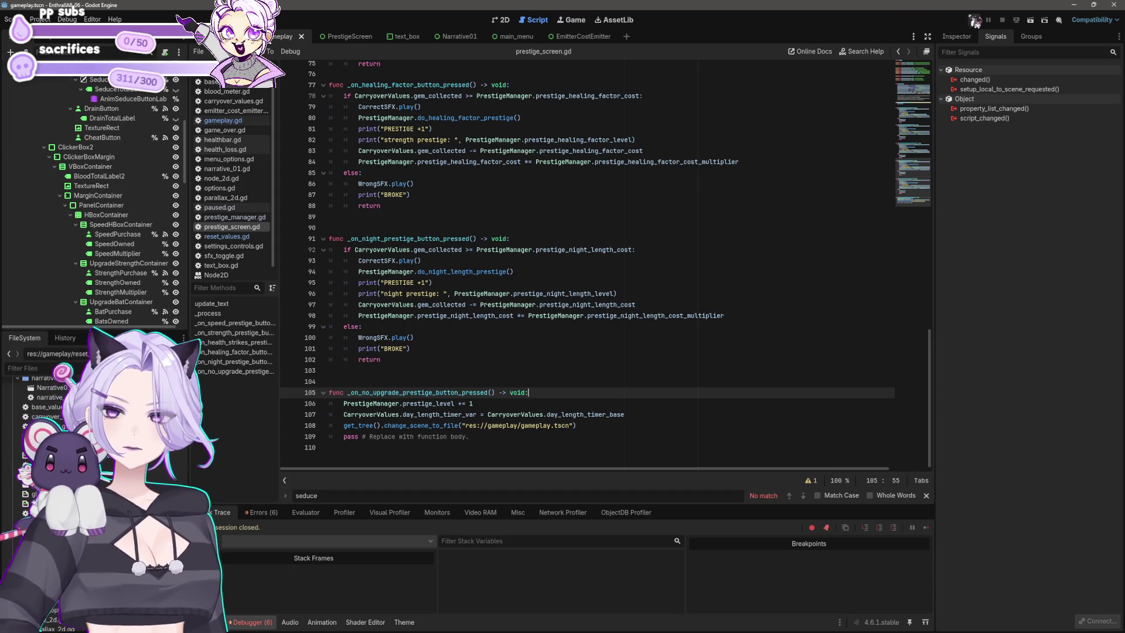
Step: Run the project, start a new game, and bite to collect blood
{"action": "left_click", "coordinate": [974, 20]}
{"action": "left_click", "coordinate": [571, 342]}
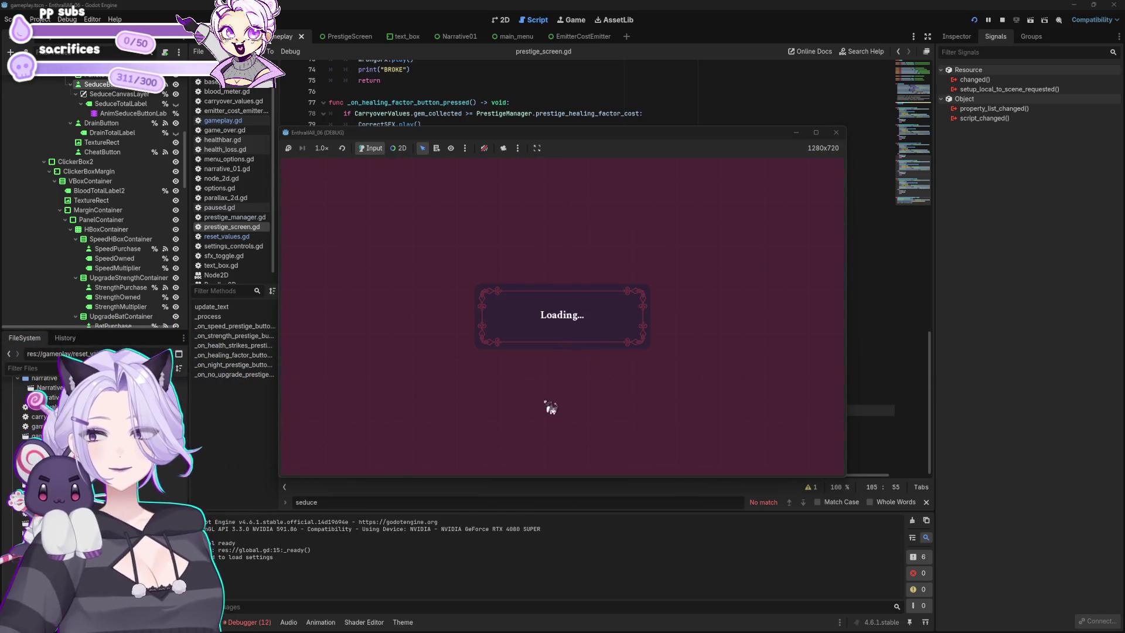
{"action": "left_click", "coordinate": [484, 337]}
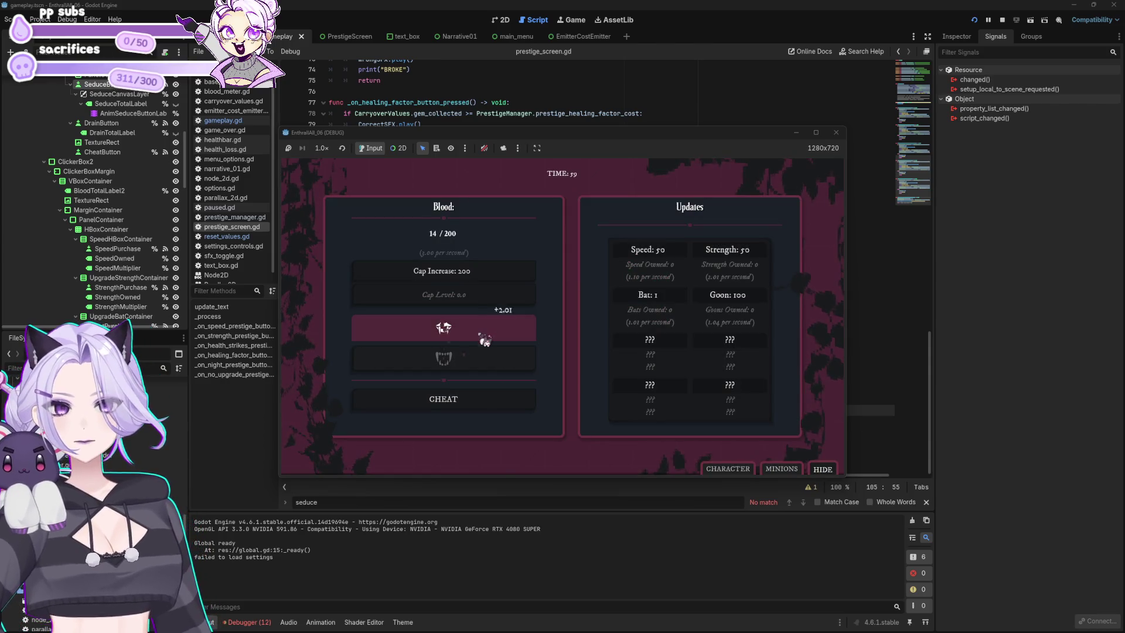
{"action": "left_click", "coordinate": [485, 337]}
{"action": "left_click", "coordinate": [485, 337]}
{"action": "left_click", "coordinate": [485, 337]}
{"action": "left_click", "coordinate": [484, 337]}
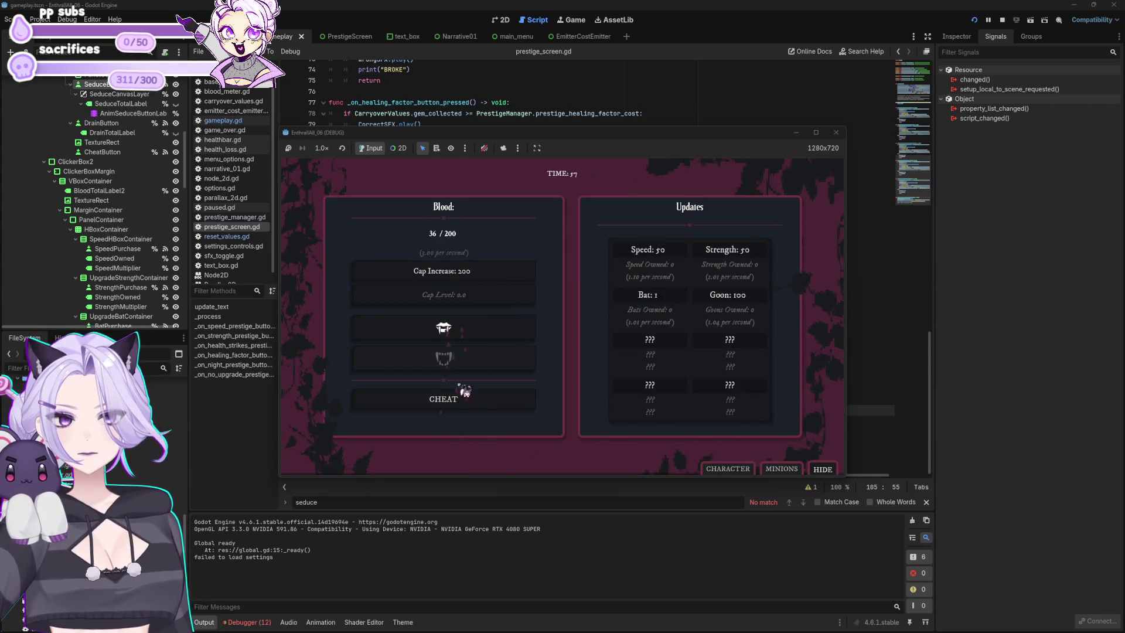
{"action": "left_click", "coordinate": [459, 403]}
Step: Buy Speed, Strength, Goon and Bat upgrades, then gather more blood
{"action": "left_click", "coordinate": [755, 261]}
{"action": "left_click", "coordinate": [649, 252]}
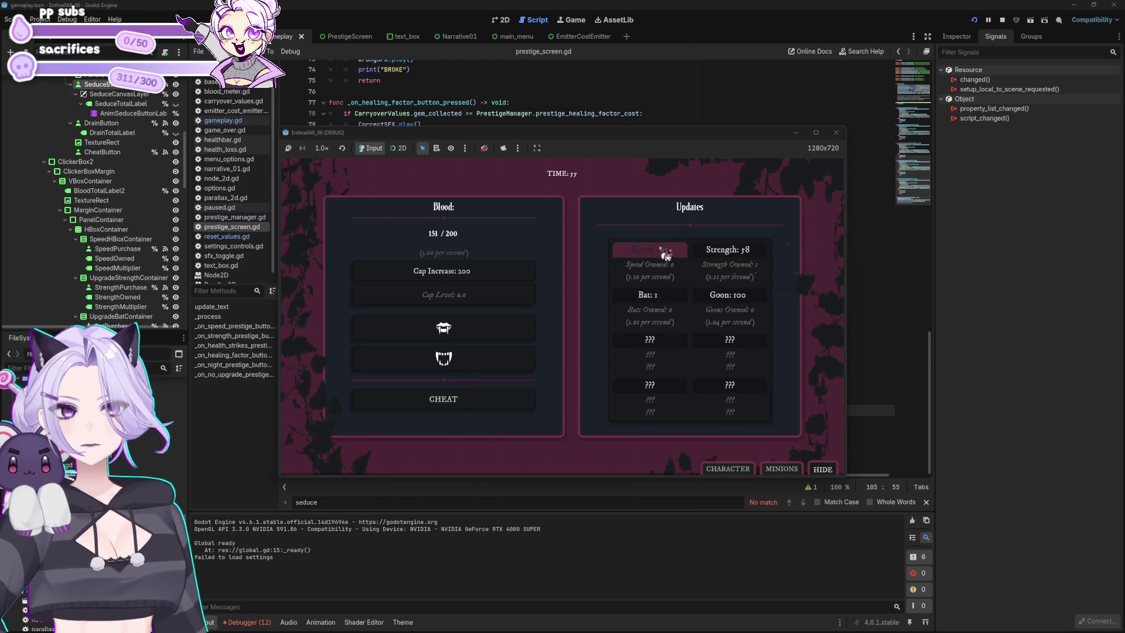
{"action": "left_click", "coordinate": [760, 320]}
{"action": "left_click", "coordinate": [675, 302]}
{"action": "left_click", "coordinate": [675, 301]}
{"action": "left_click", "coordinate": [675, 302]}
{"action": "left_click", "coordinate": [677, 295]}
{"action": "left_click", "coordinate": [677, 296]}
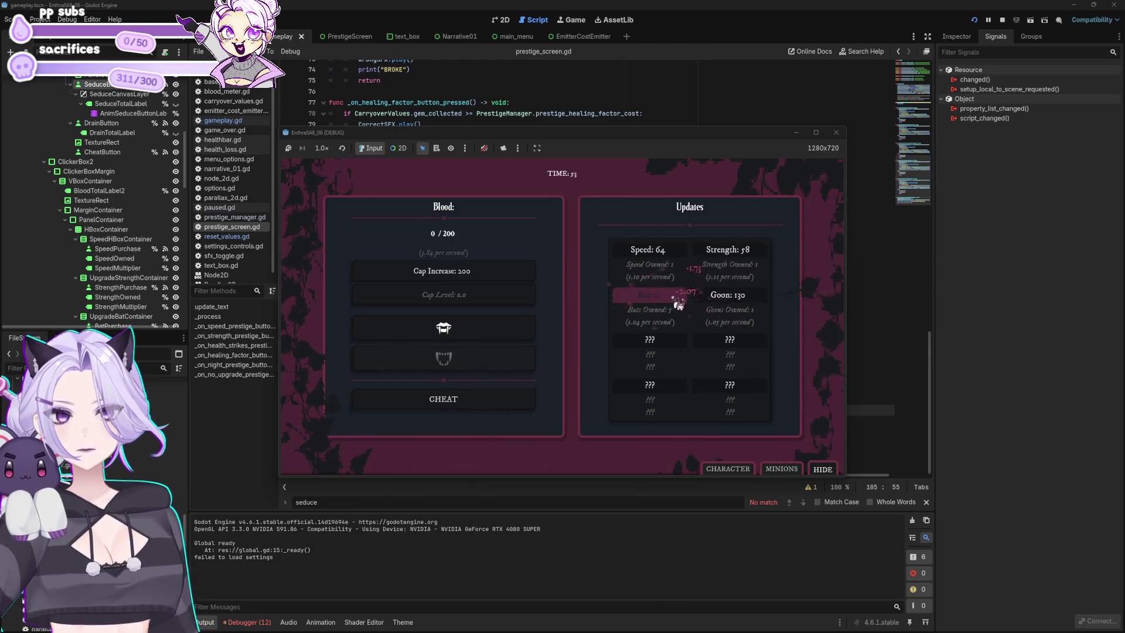
{"action": "left_click", "coordinate": [473, 338]}
{"action": "left_click", "coordinate": [472, 339]}
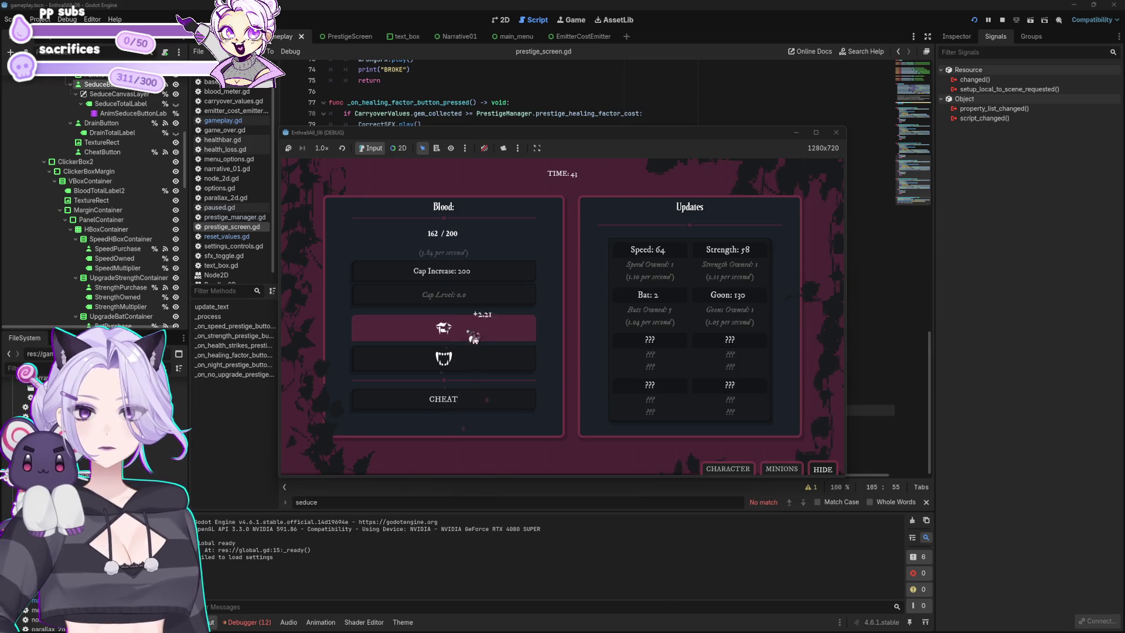
Step: Keep biting for blood while buying more Bats and Strength upgrades
{"action": "left_click", "coordinate": [727, 253]}
{"action": "left_click", "coordinate": [728, 253]}
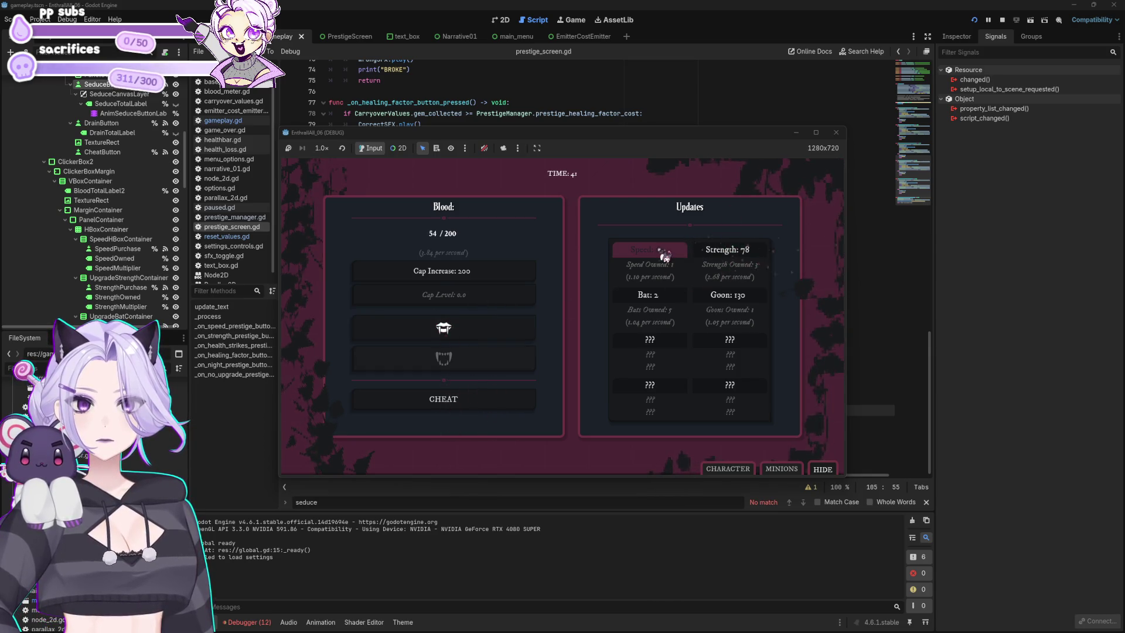
{"action": "left_click", "coordinate": [659, 293]}
{"action": "left_click", "coordinate": [659, 293]}
{"action": "left_click", "coordinate": [659, 293]}
{"action": "left_click", "coordinate": [658, 296]}
{"action": "left_click", "coordinate": [658, 296]}
{"action": "left_click", "coordinate": [658, 296]}
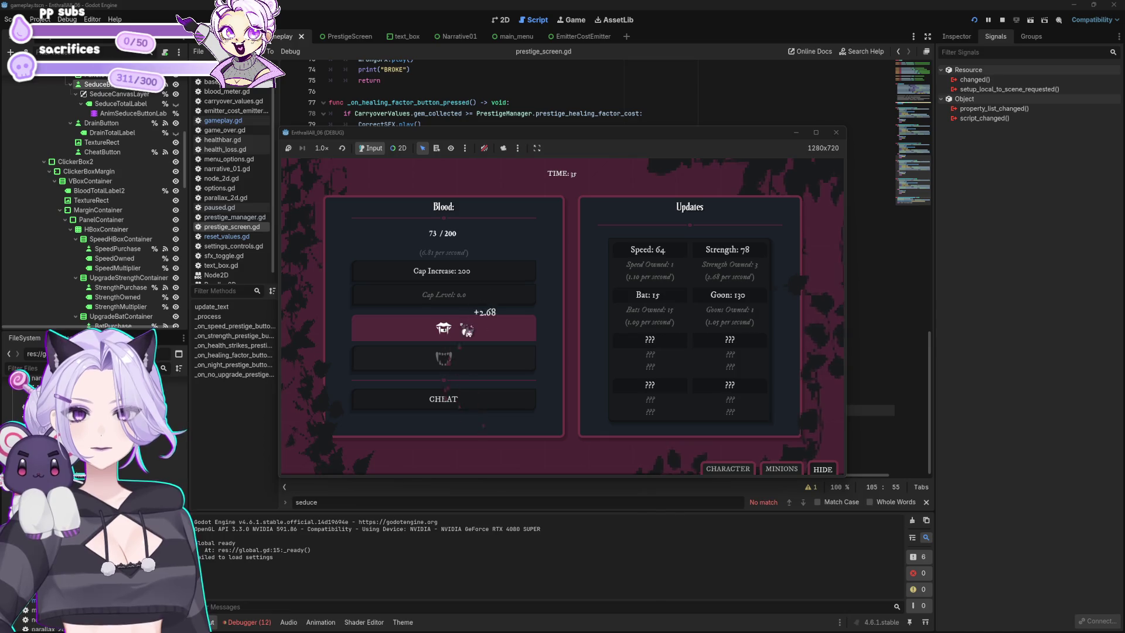
{"action": "left_click", "coordinate": [649, 299]}
{"action": "left_click", "coordinate": [649, 298]}
{"action": "left_click", "coordinate": [649, 300]}
{"action": "left_click", "coordinate": [649, 302]}
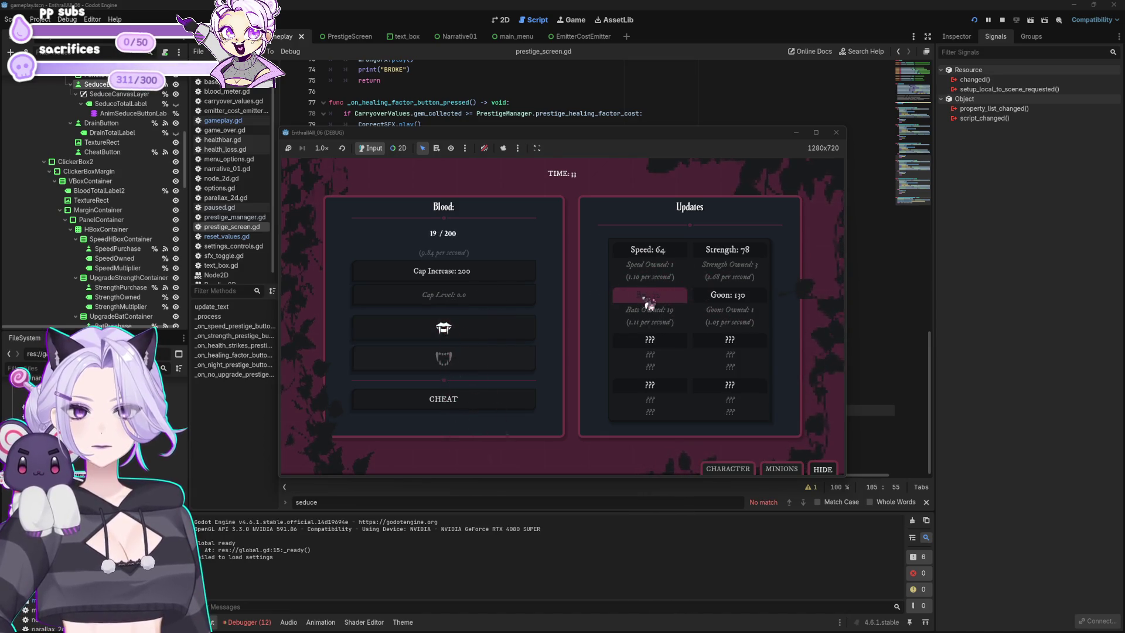
{"action": "left_click", "coordinate": [457, 328]}
{"action": "left_click", "coordinate": [459, 330]}
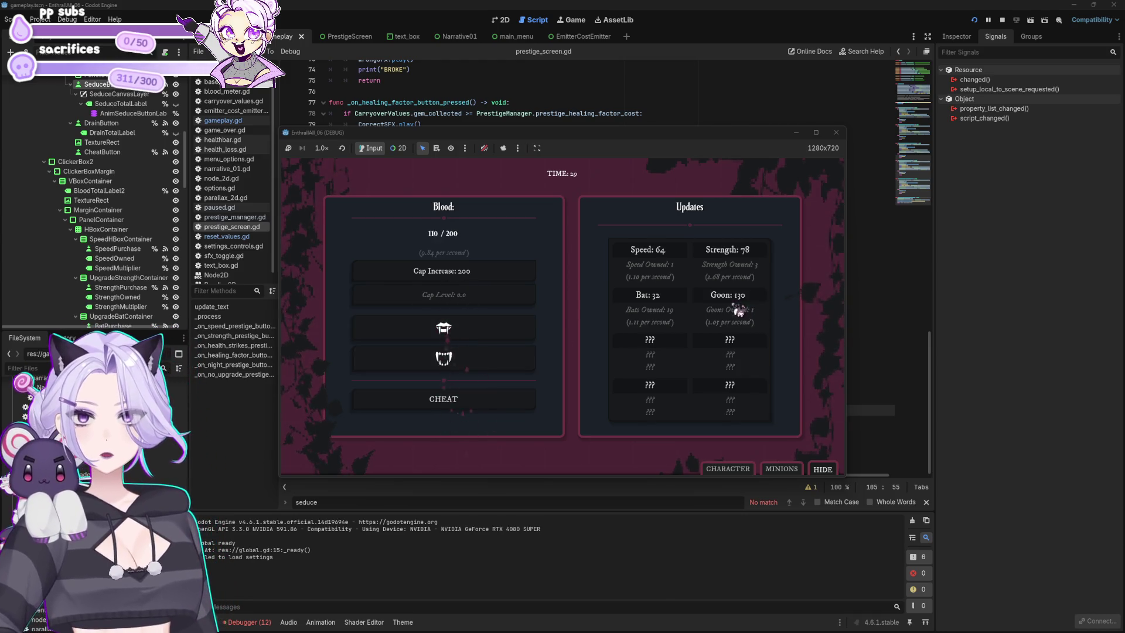
{"action": "left_click", "coordinate": [648, 300]}
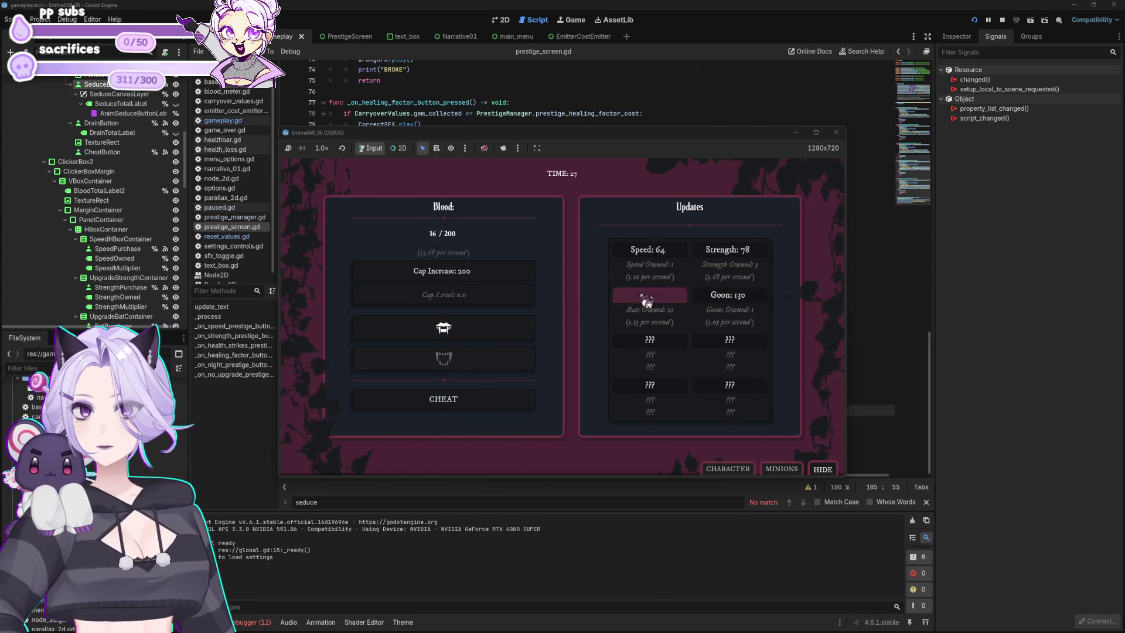
{"action": "left_click", "coordinate": [461, 339]}
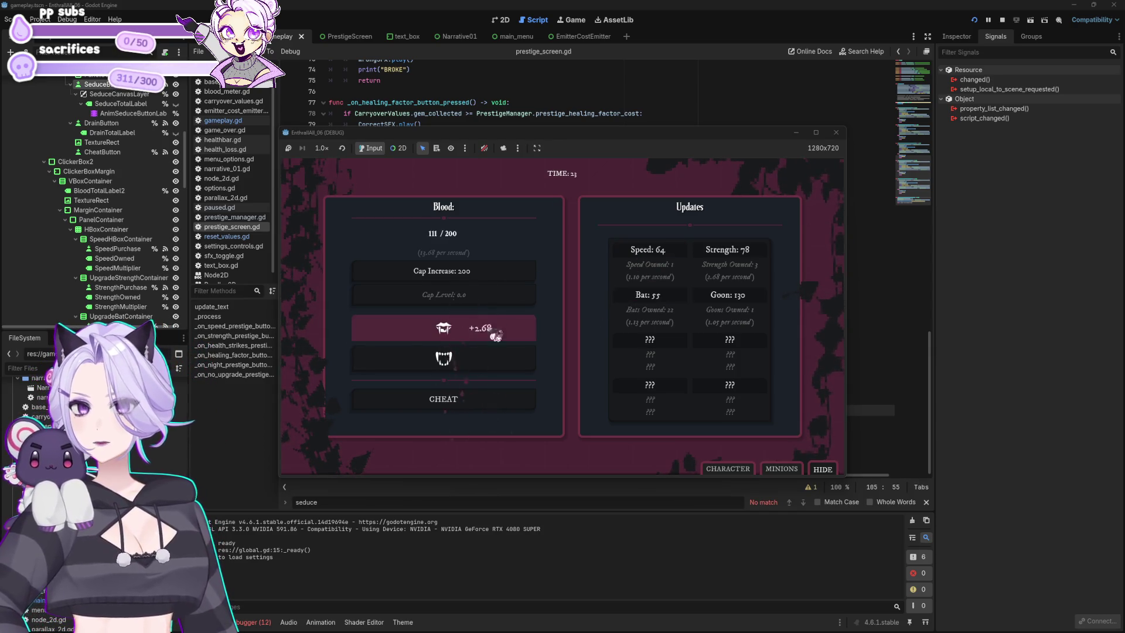
{"action": "left_click", "coordinate": [741, 258]}
{"action": "left_click", "coordinate": [454, 342]}
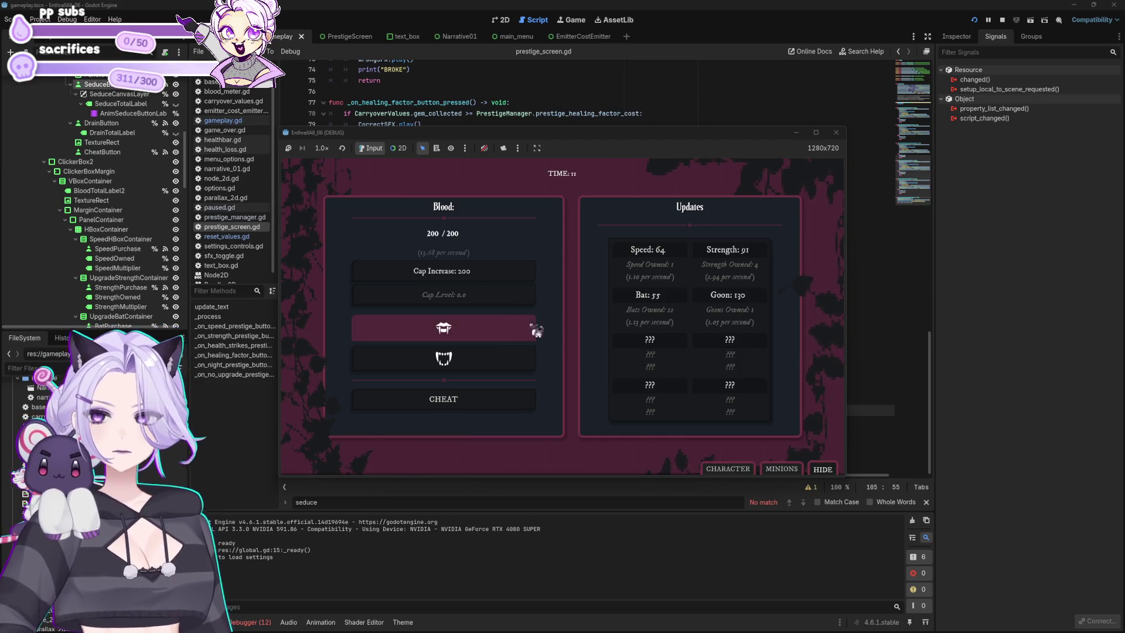
Step: Raise the blood cap to 2.00 K, buy another Bat and keep gathering blood
{"action": "left_click", "coordinate": [504, 282]}
{"action": "left_click", "coordinate": [501, 323]}
{"action": "left_click", "coordinate": [502, 327]}
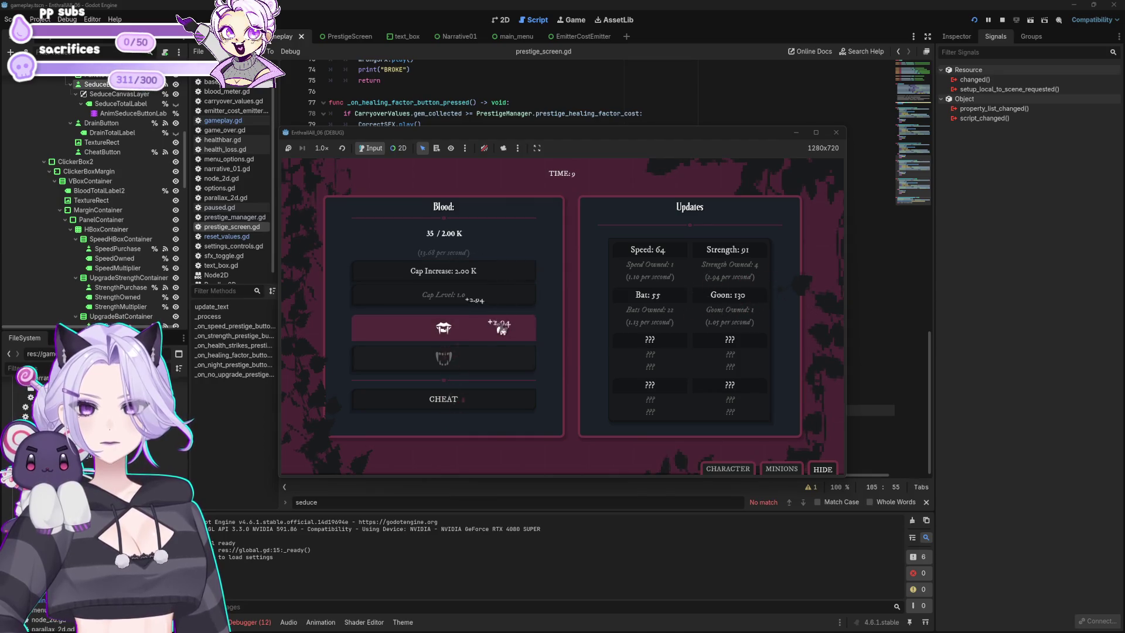
{"action": "left_click", "coordinate": [500, 327]}
{"action": "left_click", "coordinate": [505, 324]}
{"action": "left_click", "coordinate": [650, 298]}
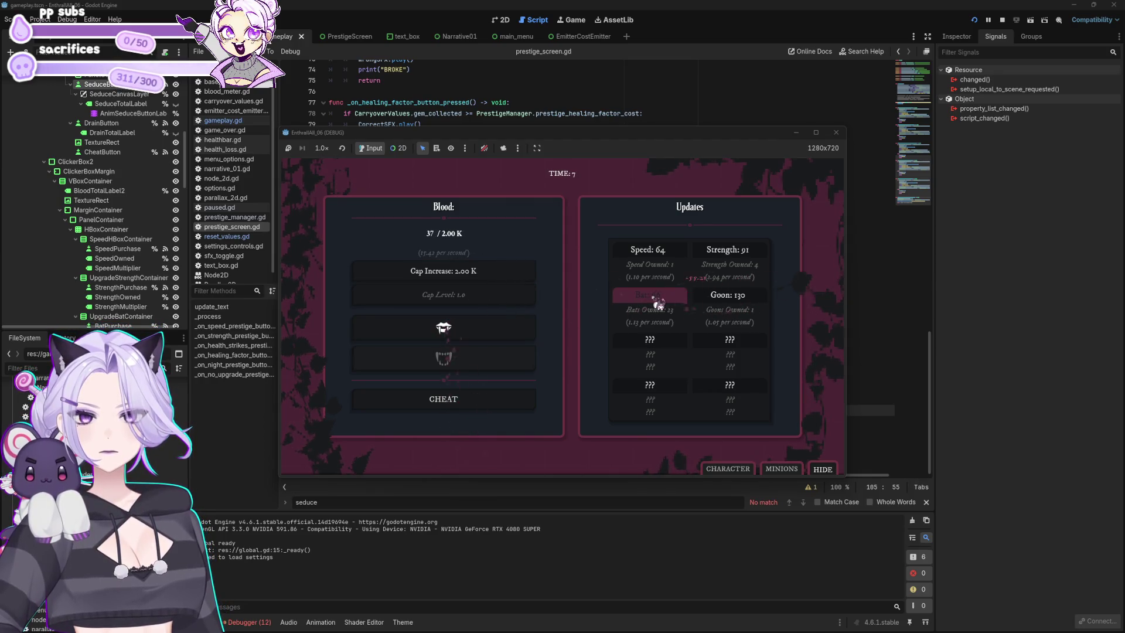
{"action": "left_click", "coordinate": [495, 334]}
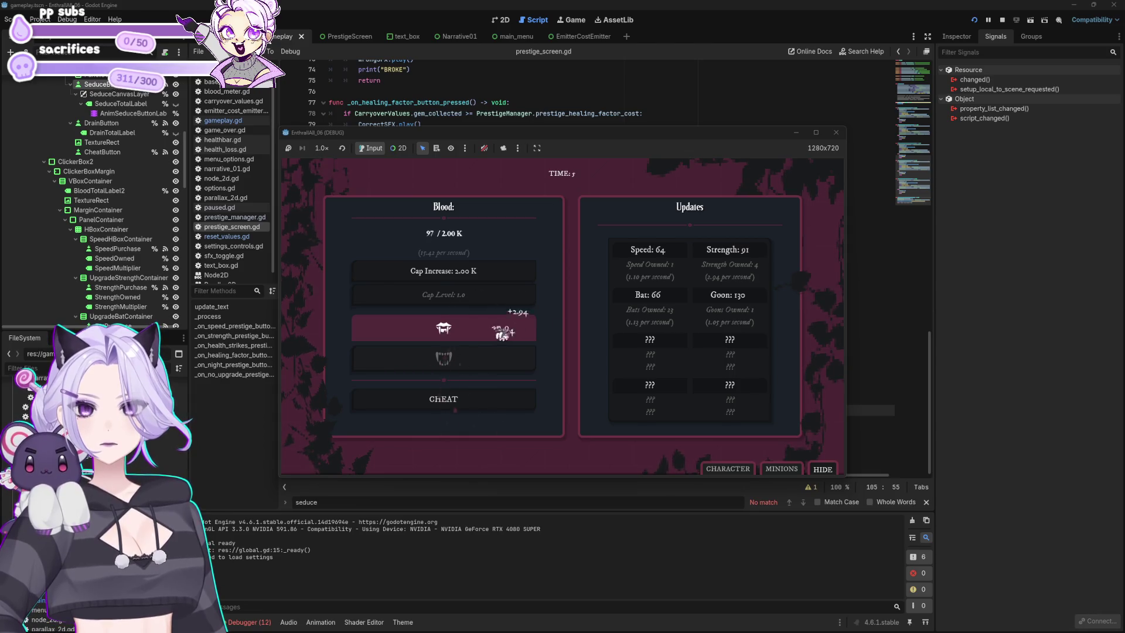
{"action": "left_click", "coordinate": [497, 328]}
{"action": "left_click", "coordinate": [497, 328]}
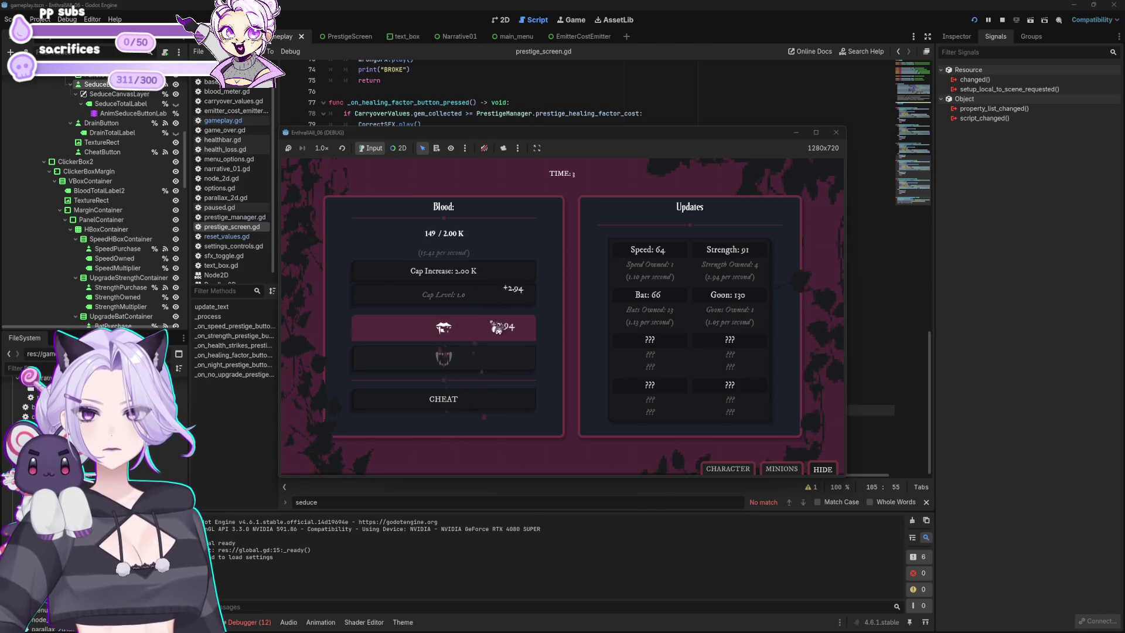